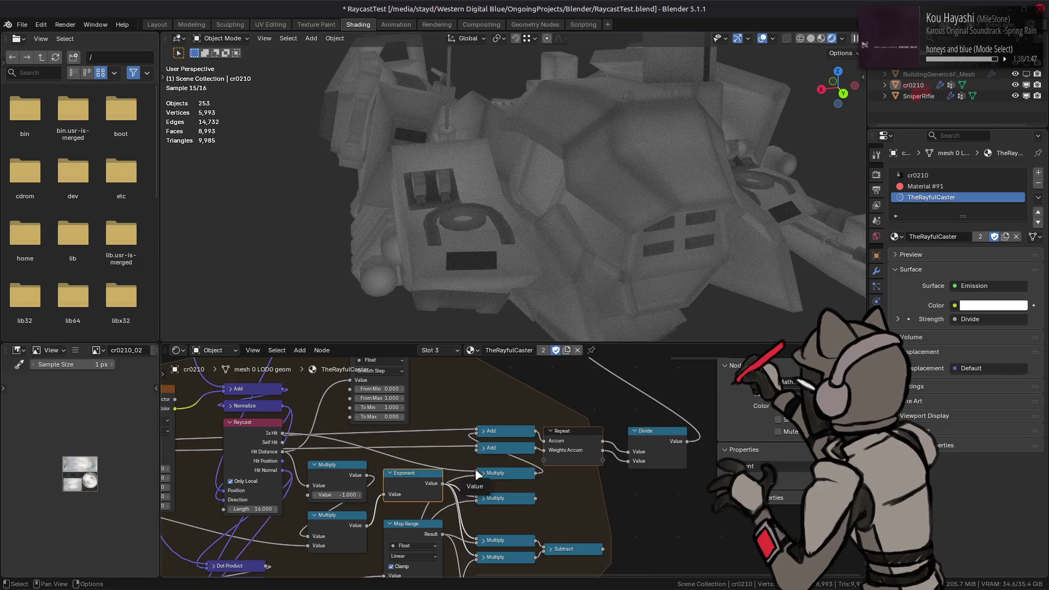
- Connect the Multiply node's Value output into the Add node's input
{"action": "middle_click_drag", "start_coordinate": [405, 548], "coordinate": [434, 444]}
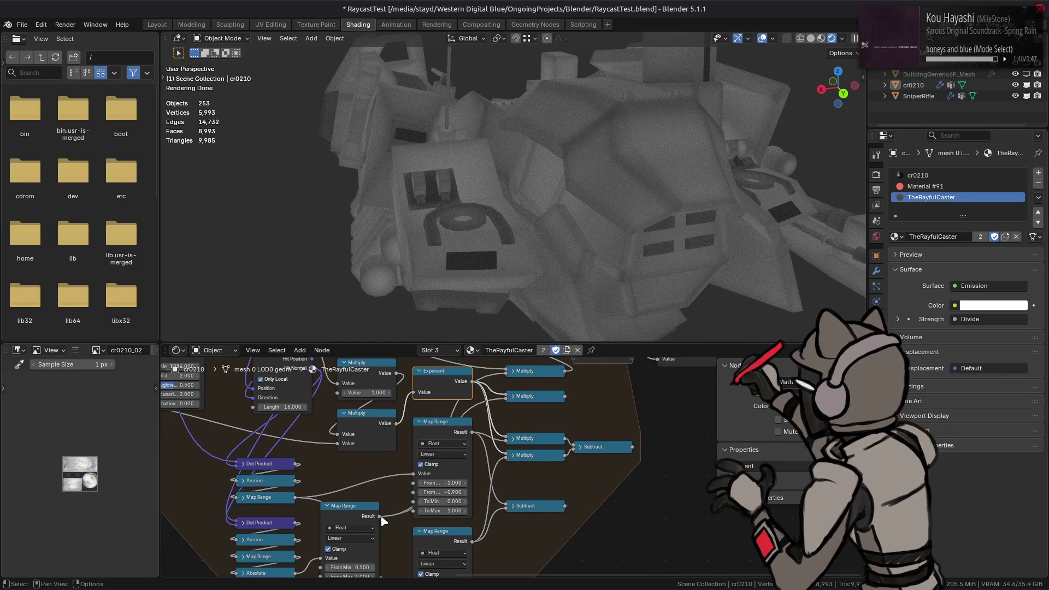
{"action": "scroll", "coordinate": [504, 426], "scroll_direction": "up", "scroll_amount": 4, "text": "shift"}
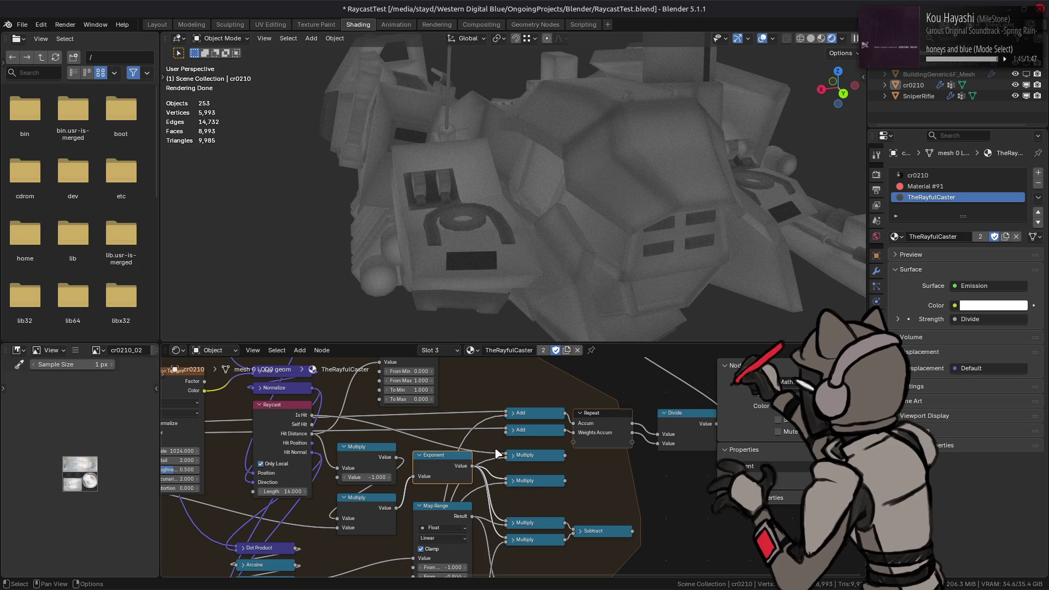
{"action": "left_click", "coordinate": [529, 481]}
{"action": "middle_click_drag", "start_coordinate": [529, 482], "coordinate": [517, 477]}
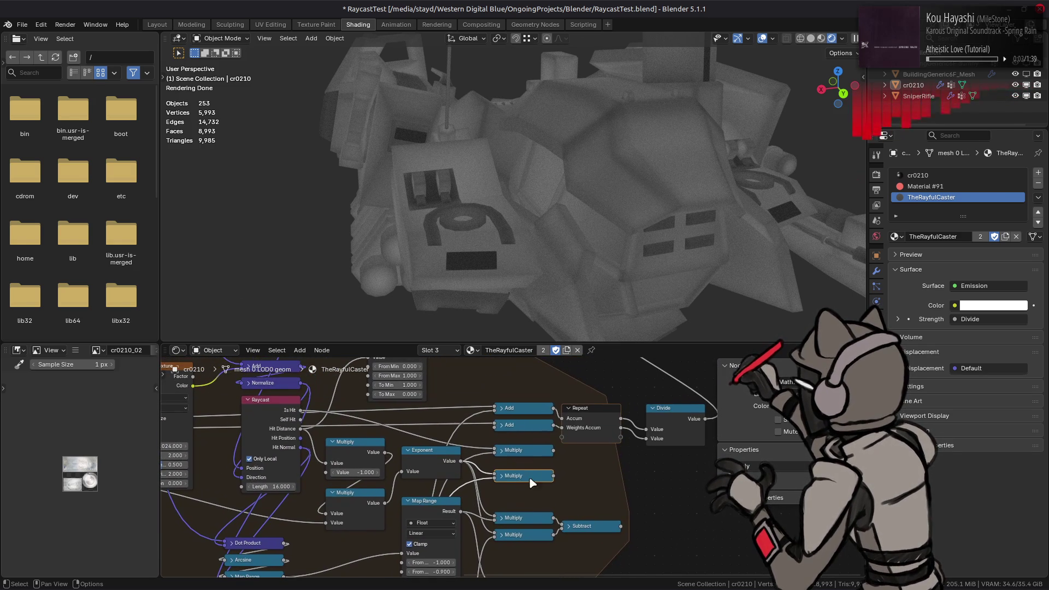
{"action": "left_click_drag", "start_coordinate": [555, 476], "coordinate": [490, 418]}
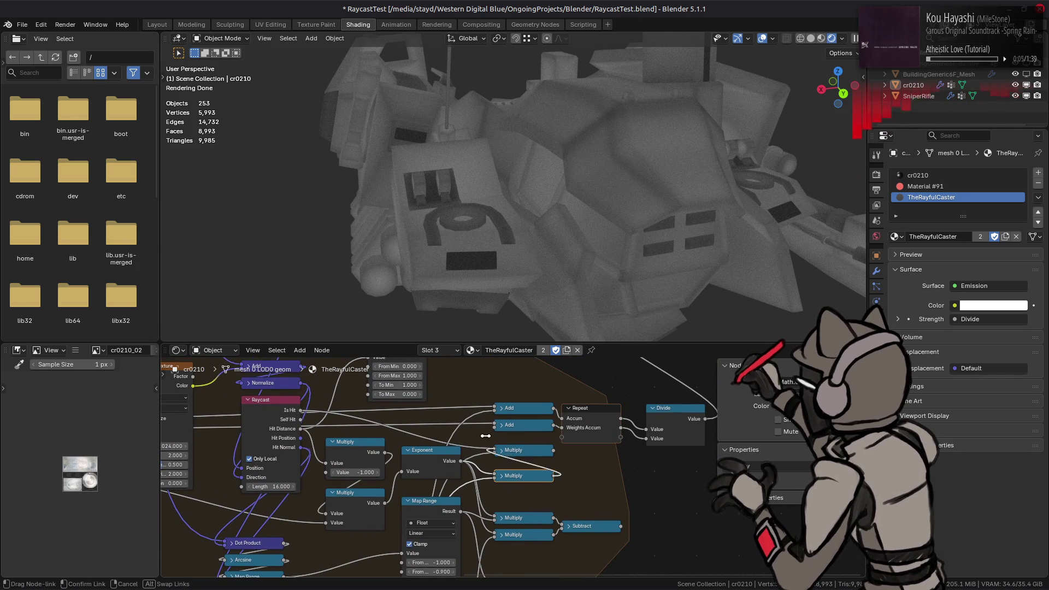
- Reroute the Exponent node's link into the Add node so the mech shades bright white
{"action": "left_click", "coordinate": [440, 464]}
{"action": "left_click_drag", "start_coordinate": [460, 462], "coordinate": [494, 438]}
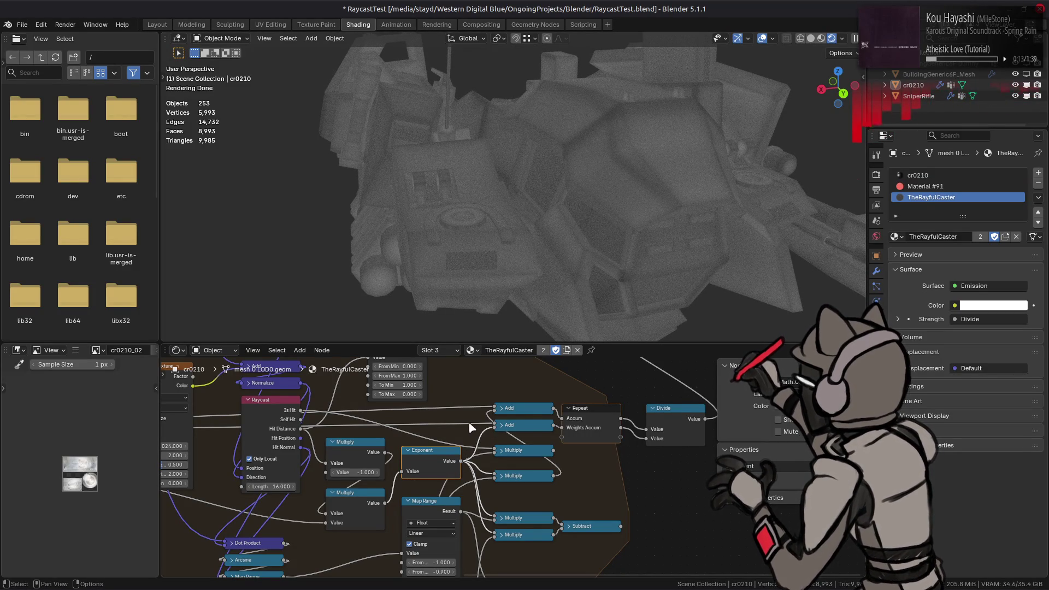
{"action": "mouse_move", "coordinate": [491, 429]}
{"action": "left_mouse_down"}
{"action": "mouse_move", "coordinate": [493, 412]}
{"action": "mouse_move", "coordinate": [496, 434]}
{"action": "mouse_move", "coordinate": [498, 415]}
{"action": "mouse_move", "coordinate": [496, 424]}
{"action": "left_mouse_up"}
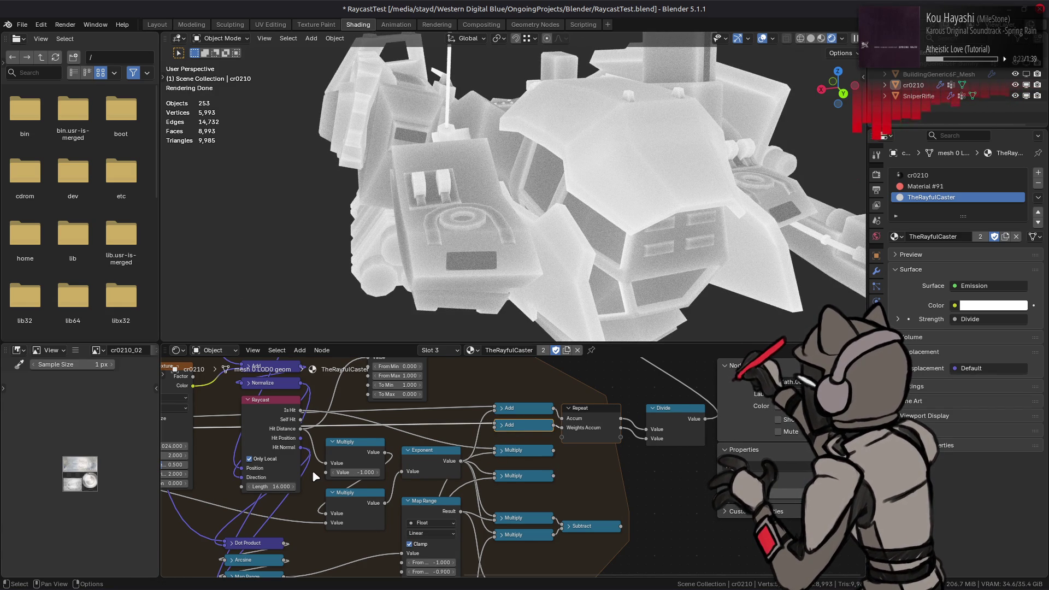
- Set the Distance Scale value to 128 and check the grainier shading
{"action": "middle_click_drag", "start_coordinate": [444, 458], "coordinate": [682, 432]}
{"action": "left_click_drag", "start_coordinate": [283, 450], "coordinate": [281, 450]}
{"action": "type", "text": "12"}
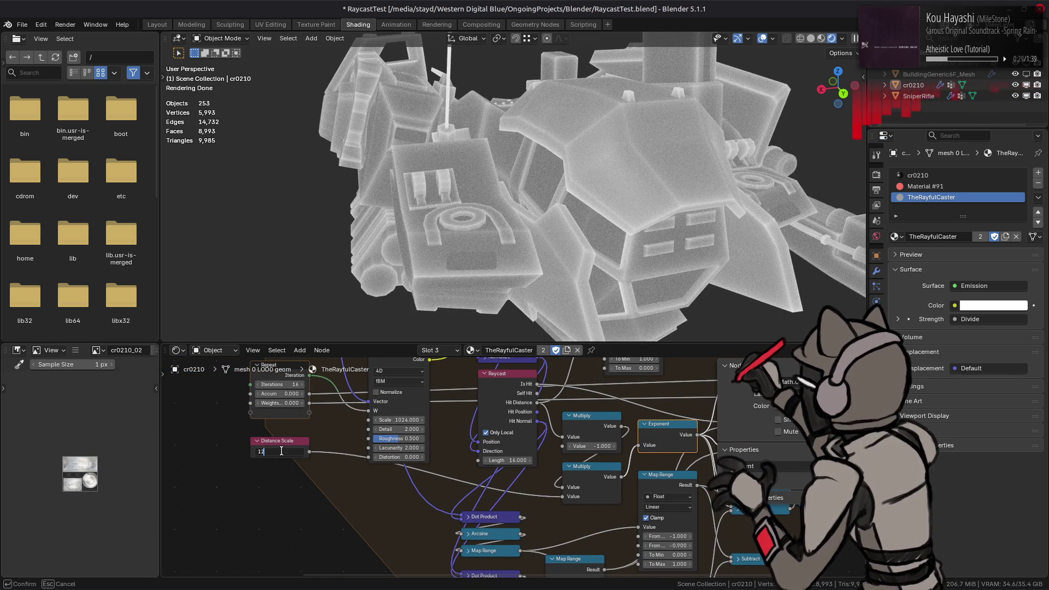
{"action": "type", "text": "8"}
{"action": "key", "text": "Return"}
{"action": "middle_click_drag", "start_coordinate": [475, 440], "coordinate": [369, 454]}
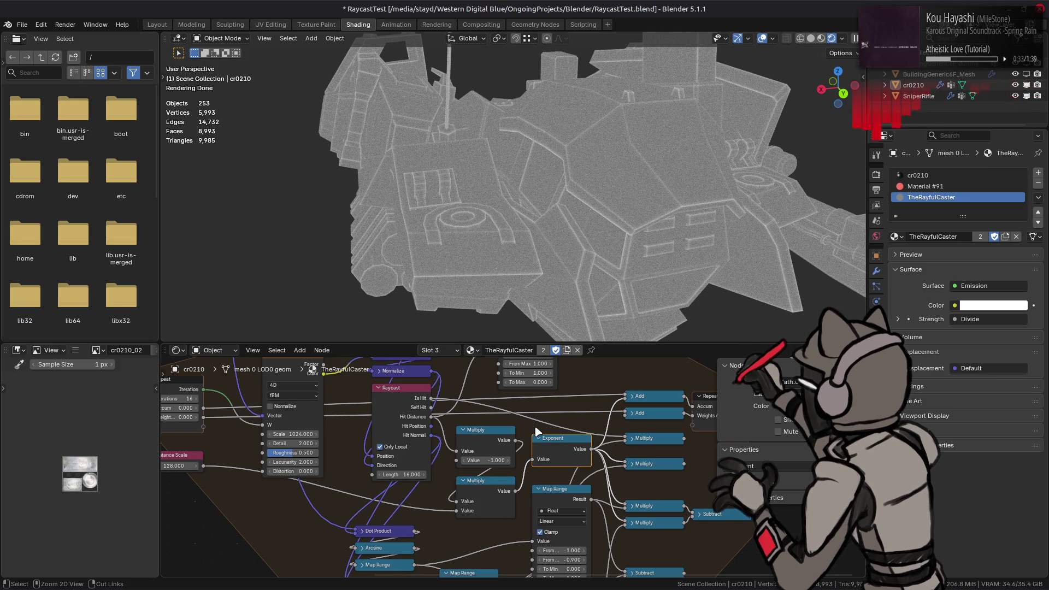
{"action": "mouse_move", "coordinate": [525, 489]}
{"action": "middle_mouse_down"}
{"action": "mouse_move", "coordinate": [568, 424]}
{"action": "mouse_move", "coordinate": [600, 468]}
{"action": "middle_mouse_up"}
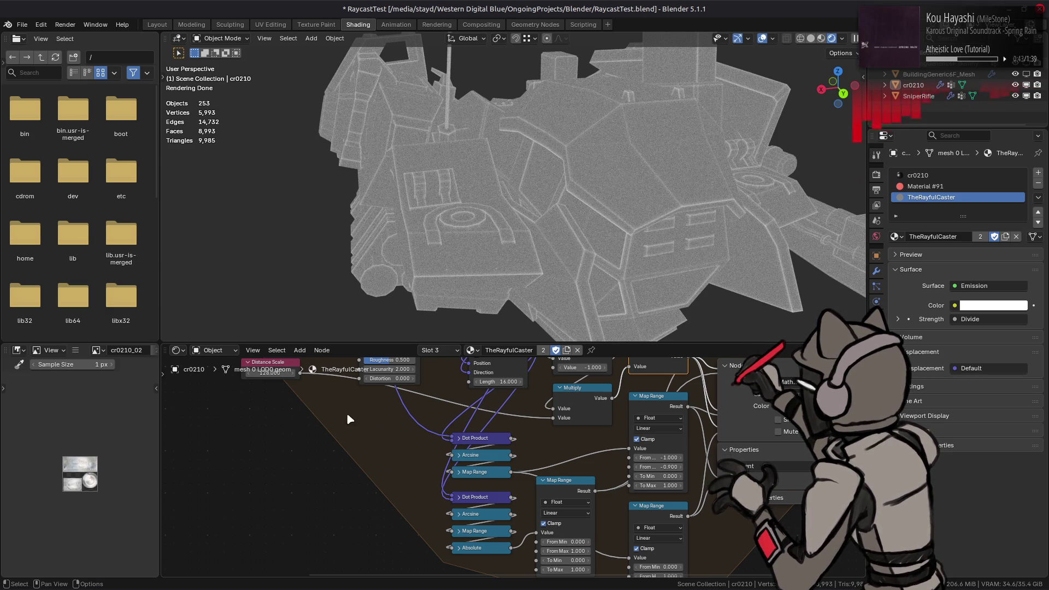
- Lower Distance Scale to 14 so the mech renders soft translucent white
{"action": "middle_click_drag", "start_coordinate": [347, 420], "coordinate": [352, 481]}
{"action": "left_click", "coordinate": [274, 427]}
{"action": "type", "text": "24"}
{"action": "key", "text": "Return"}
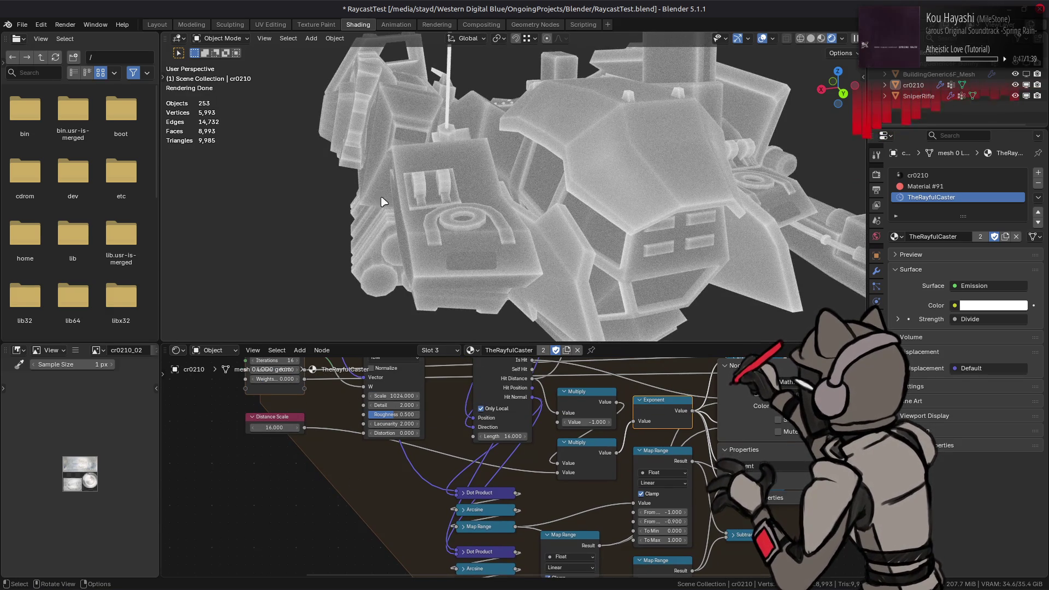
- Inspect the mech from several angles and save the blend file
{"action": "middle_click_drag", "start_coordinate": [394, 250], "coordinate": [399, 206]}
{"action": "middle_click_drag", "start_coordinate": [482, 200], "coordinate": [550, 177]}
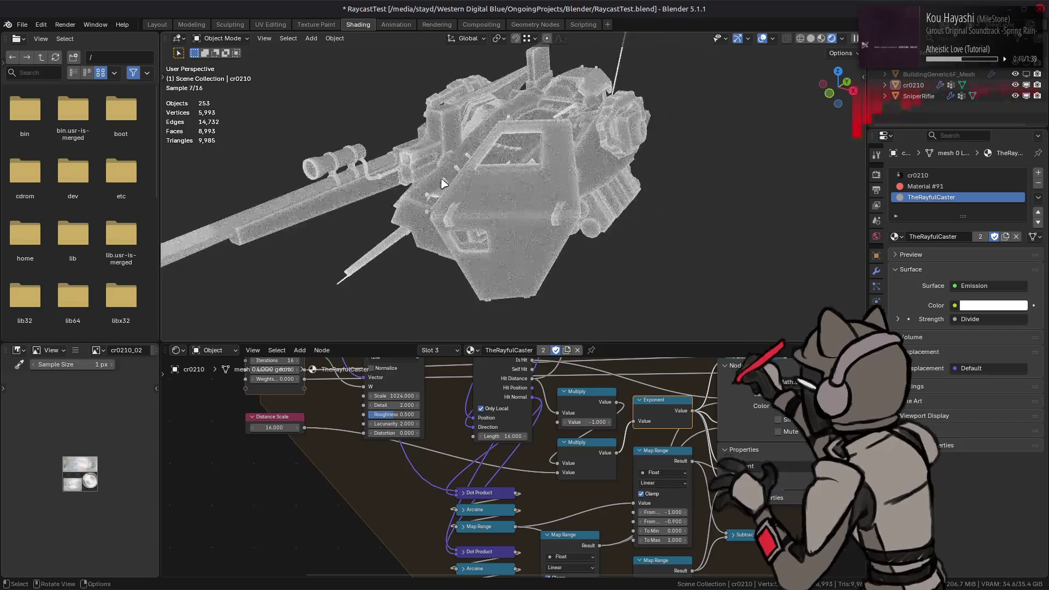
{"action": "mouse_move", "coordinate": [551, 177]}
{"action": "middle_mouse_down"}
{"action": "mouse_move", "coordinate": [577, 196]}
{"action": "mouse_move", "coordinate": [568, 300]}
{"action": "middle_mouse_up"}
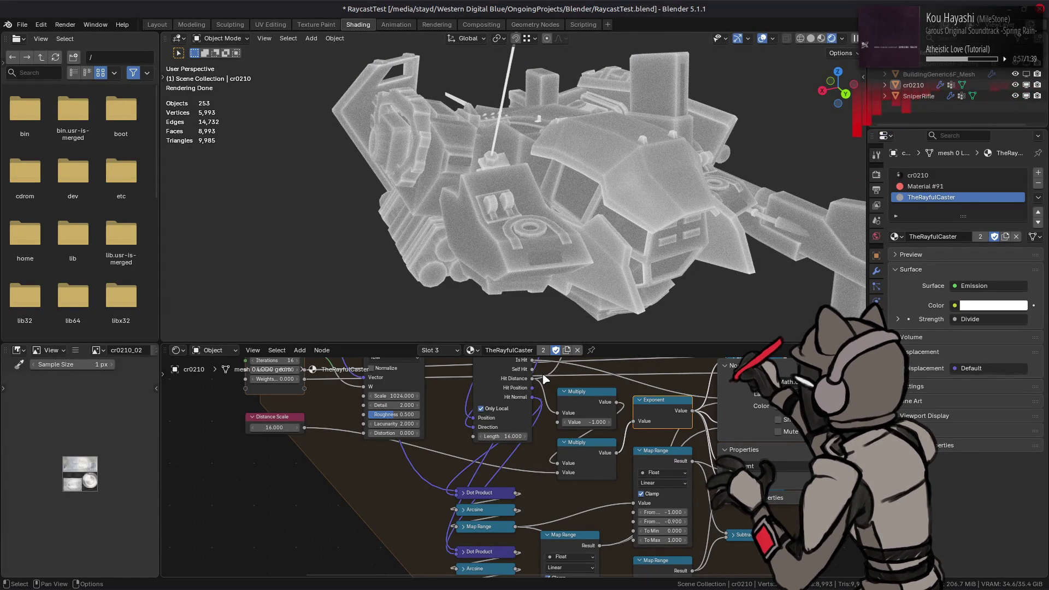
{"action": "middle_click_drag", "start_coordinate": [623, 405], "coordinate": [542, 443]}
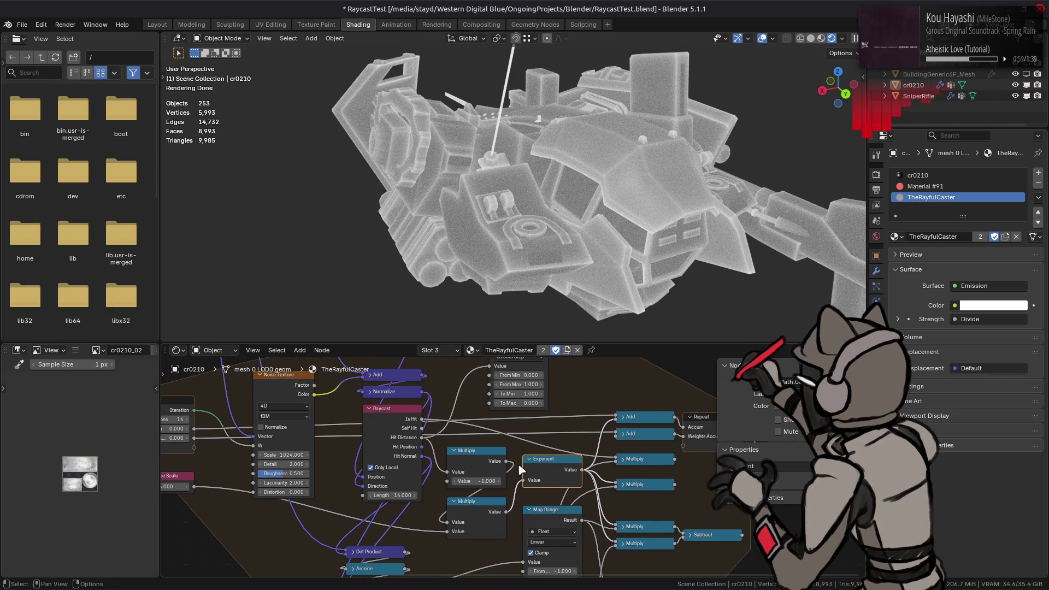
{"action": "key", "text": "ctrl+s"}
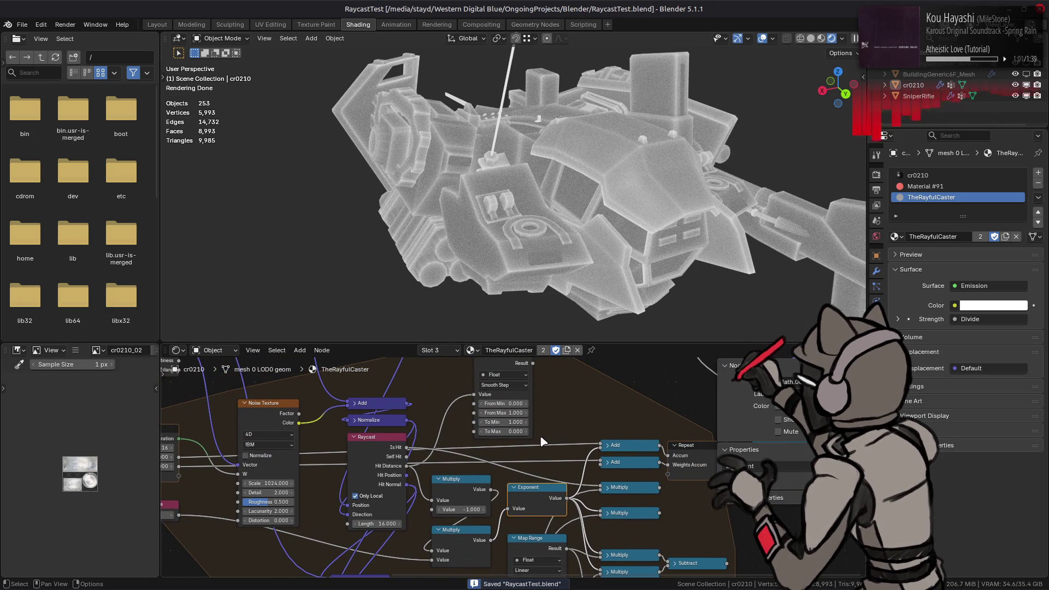
- Reroute the Exponent node's output to a different Multiply input, darkening the mech
{"action": "mouse_move", "coordinate": [552, 414]}
{"action": "middle_mouse_down"}
{"action": "mouse_move", "coordinate": [521, 409]}
{"action": "mouse_move", "coordinate": [530, 398]}
{"action": "mouse_move", "coordinate": [552, 417]}
{"action": "mouse_move", "coordinate": [546, 408]}
{"action": "middle_mouse_up"}
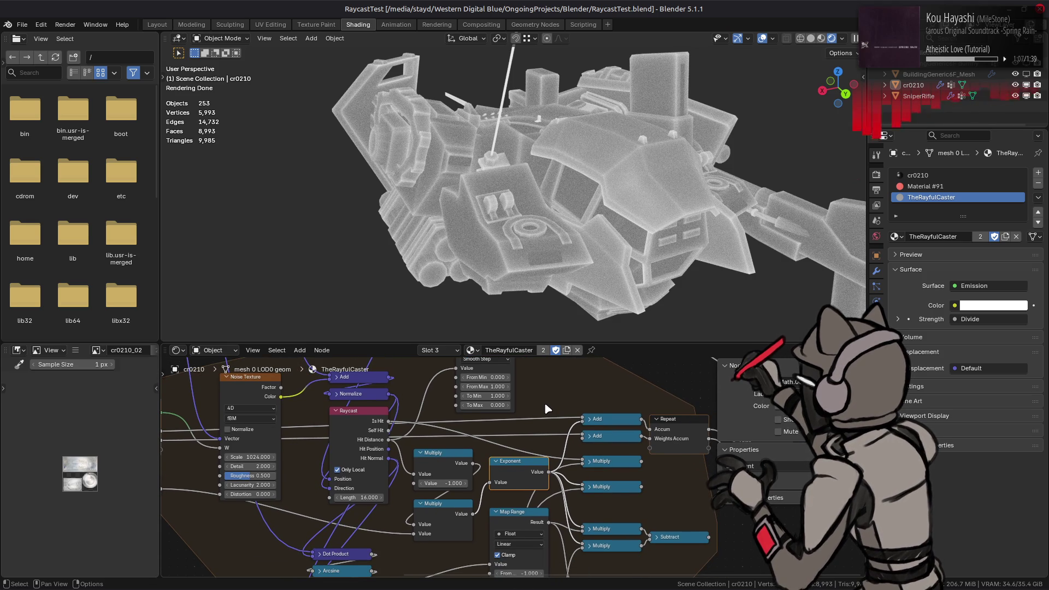
{"action": "left_click", "coordinate": [524, 473]}
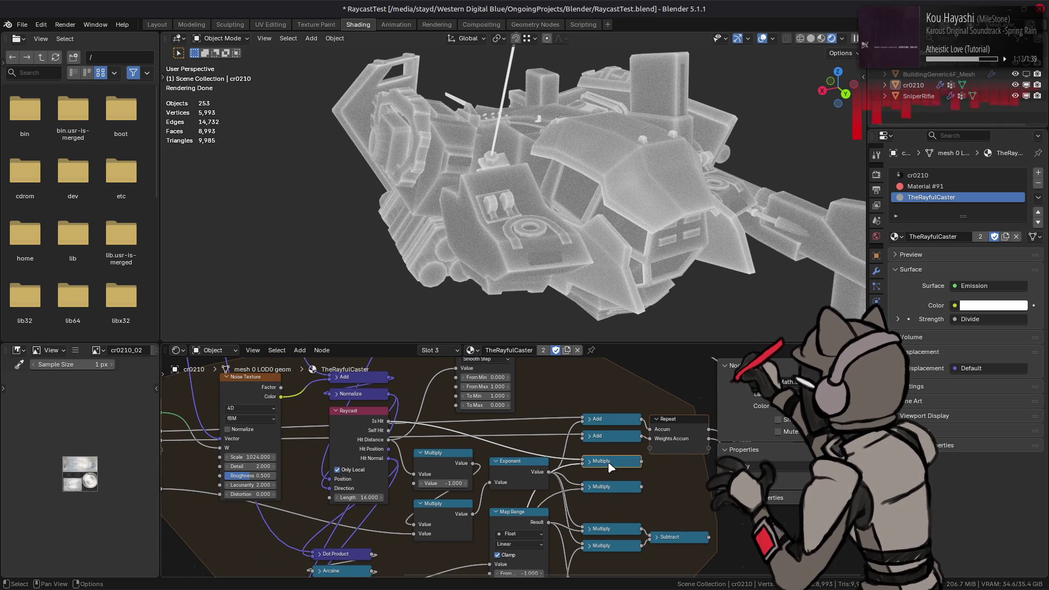
{"action": "mouse_move", "coordinate": [581, 505]}
{"action": "middle_mouse_down"}
{"action": "mouse_move", "coordinate": [602, 392]}
{"action": "mouse_move", "coordinate": [559, 481]}
{"action": "middle_mouse_up"}
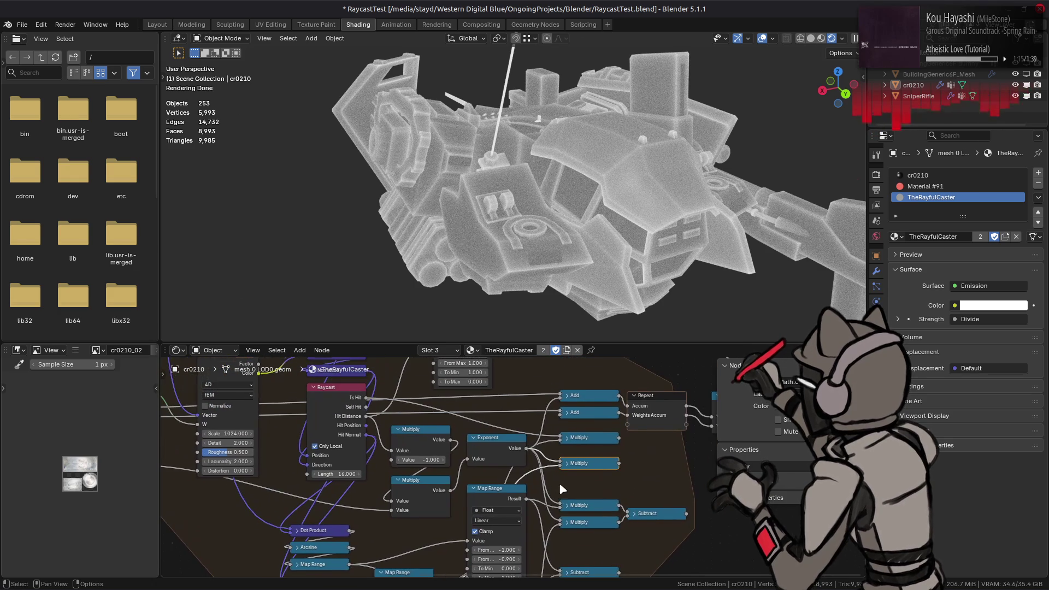
{"action": "left_click_drag", "start_coordinate": [616, 462], "coordinate": [557, 405]}
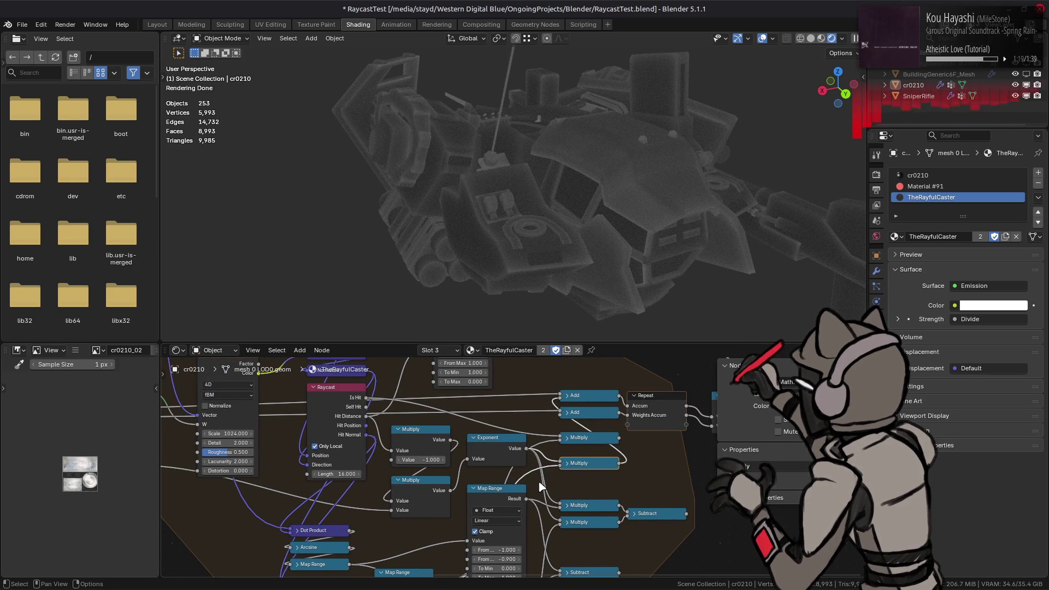
{"action": "left_click_drag", "start_coordinate": [527, 448], "coordinate": [561, 420]}
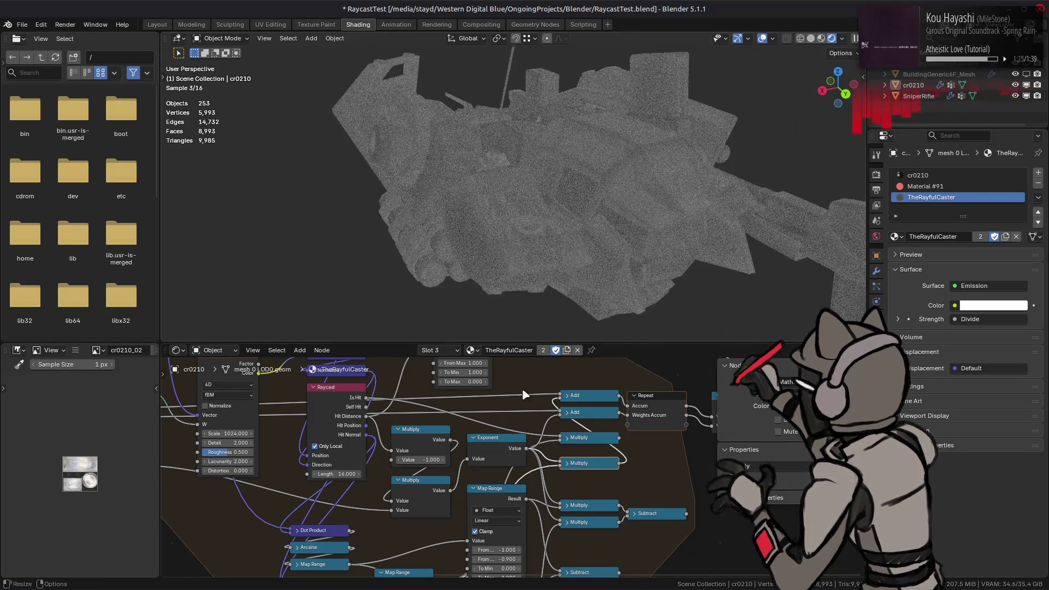
- Narrow the lower Map Range node's input range to 0–0.1
{"action": "middle_click_drag", "start_coordinate": [463, 483], "coordinate": [488, 364]}
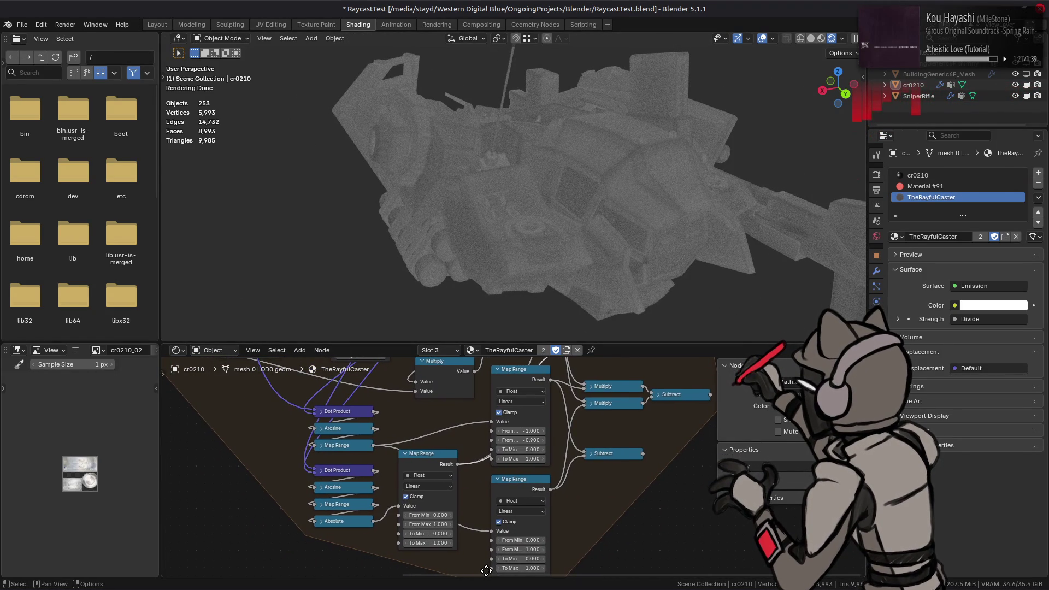
{"action": "left_click", "coordinate": [425, 514]}
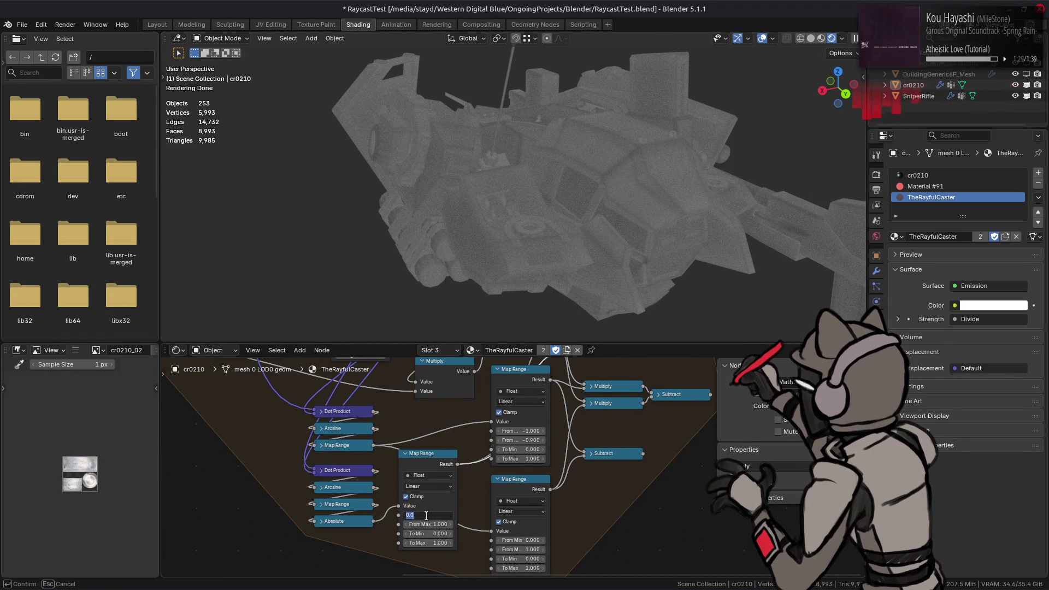
{"action": "type", "text": "0"}
{"action": "key", "text": "Return"}
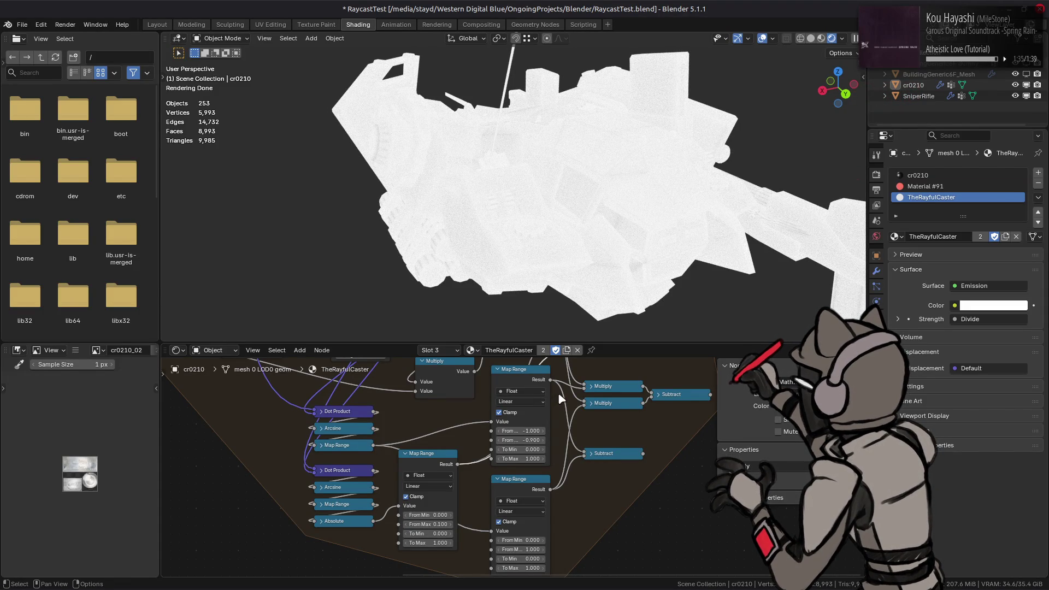
- Set Distance Scale to 4, turning the mech nearly pure white
{"action": "middle_click_drag", "start_coordinate": [561, 398], "coordinate": [724, 509]}
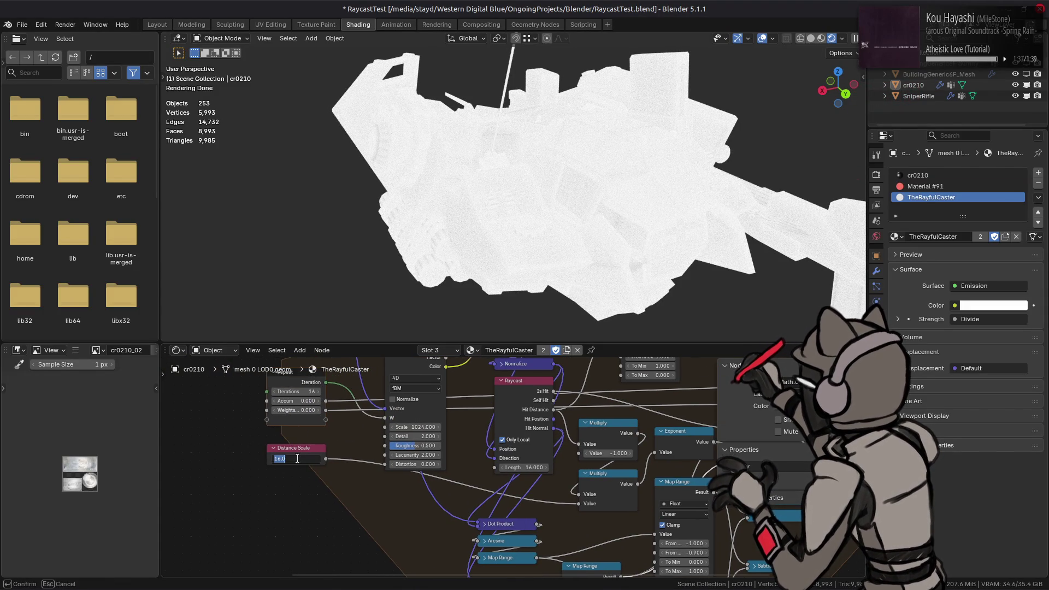
{"action": "left_click", "coordinate": [296, 458]}
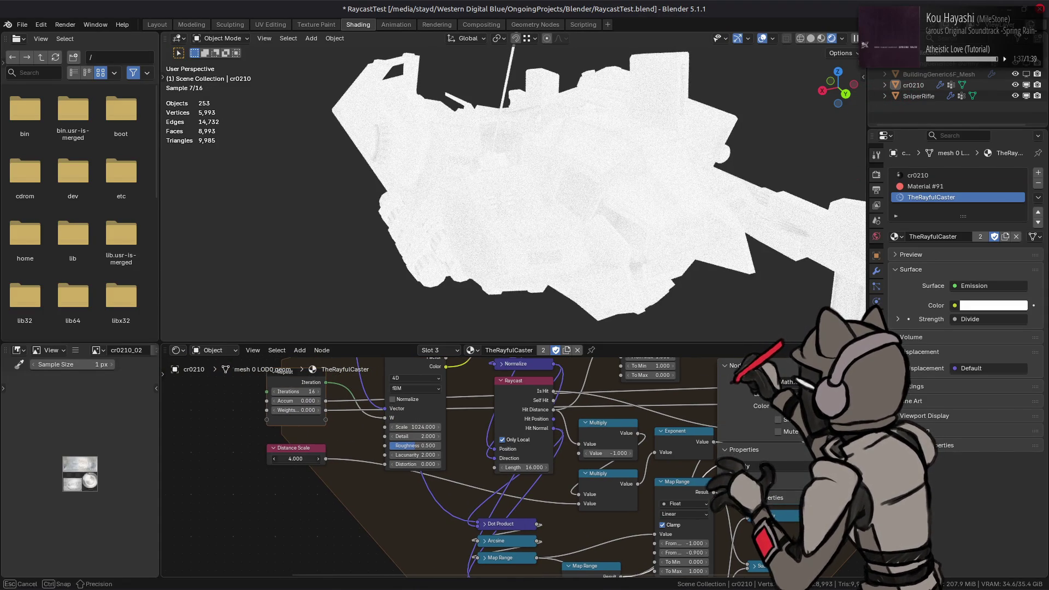
{"action": "key", "text": "Return"}
{"action": "left_click", "coordinate": [296, 459]}
{"action": "type", "text": "4"}
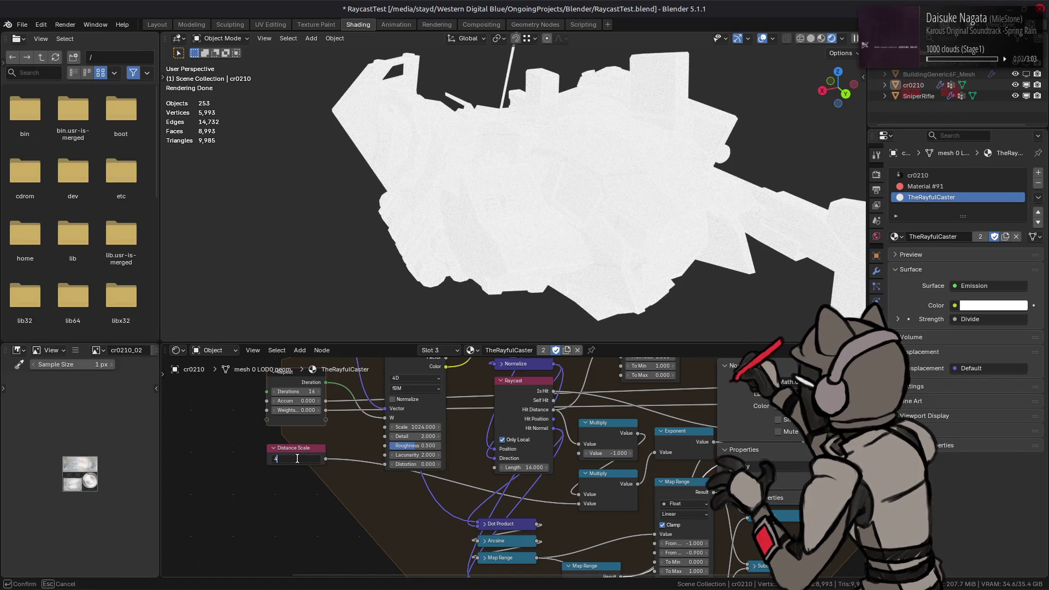
{"action": "key", "text": "Return"}
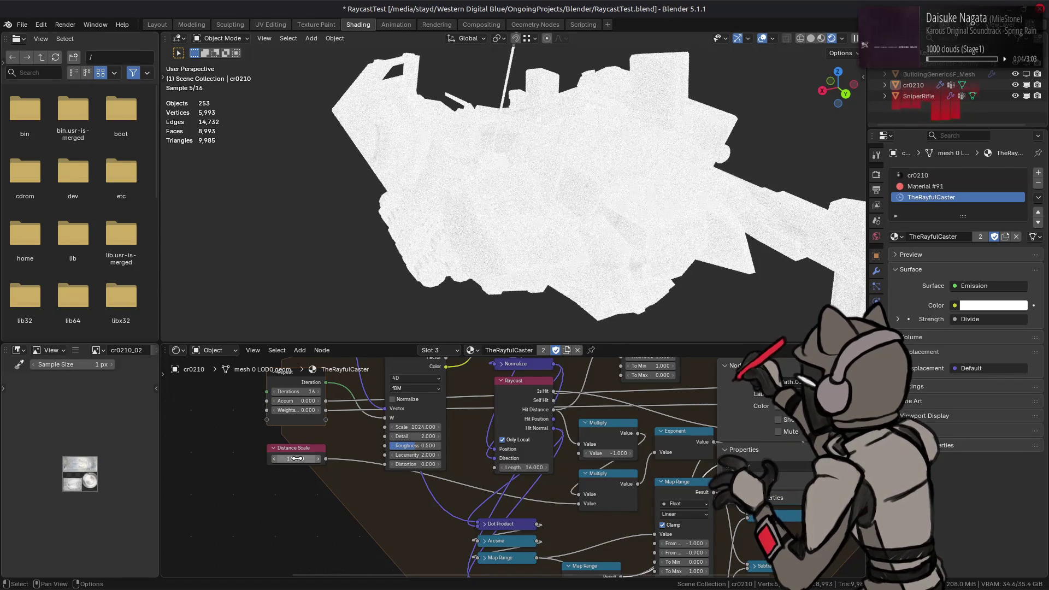
{"action": "mouse_move", "coordinate": [553, 472]}
{"action": "middle_mouse_down"}
{"action": "mouse_move", "coordinate": [461, 467]}
{"action": "mouse_move", "coordinate": [371, 486]}
{"action": "middle_mouse_up"}
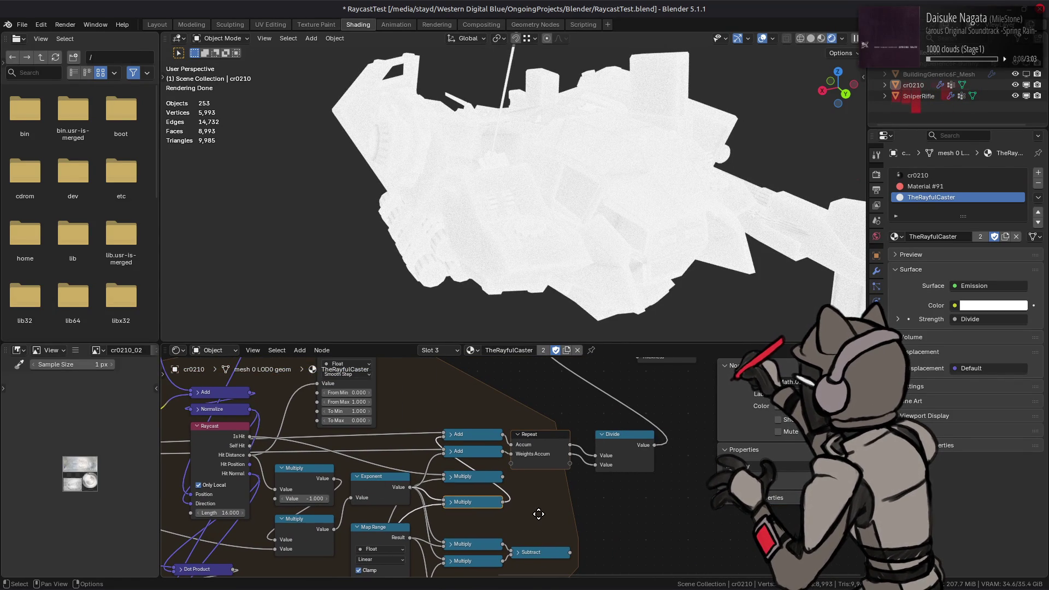
{"action": "left_click", "coordinate": [643, 440]}
- Apply a show/hide option to the Divide node from its node options menu
{"action": "right_click", "coordinate": [631, 444]}
{"action": "mouse_move", "coordinate": [579, 561]}
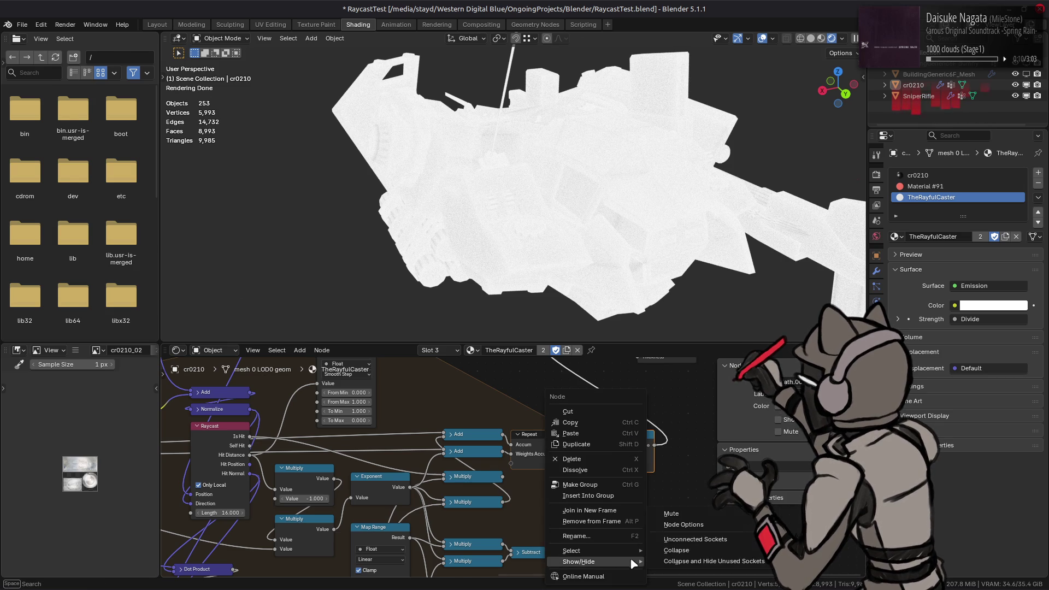
{"action": "left_click", "coordinate": [677, 540]}
{"action": "right_click", "coordinate": [620, 442]}
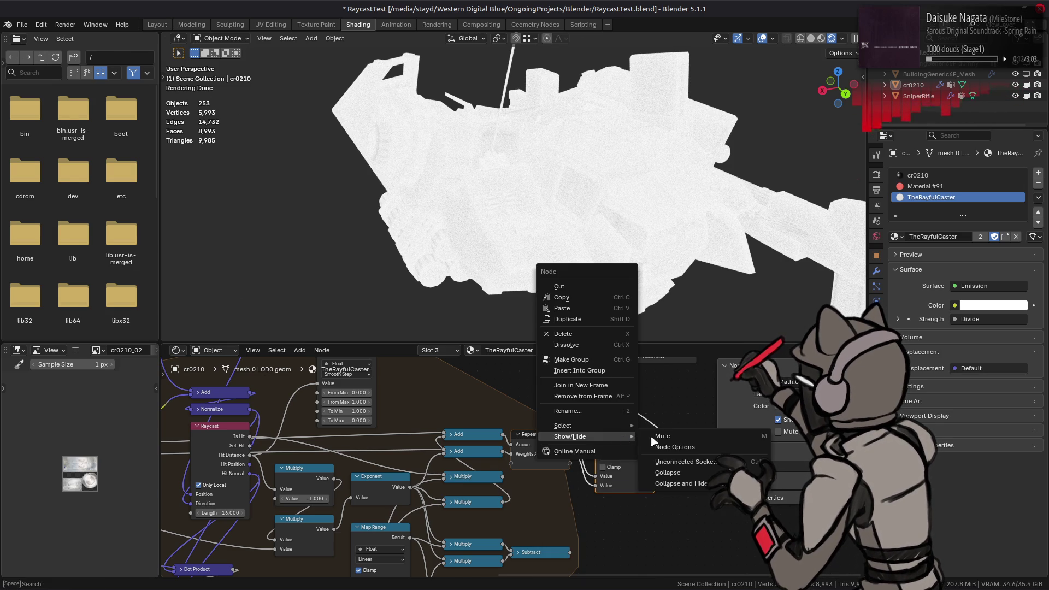
{"action": "left_click", "coordinate": [679, 451]}
{"action": "middle_click_drag", "start_coordinate": [327, 573], "coordinate": [386, 500]}
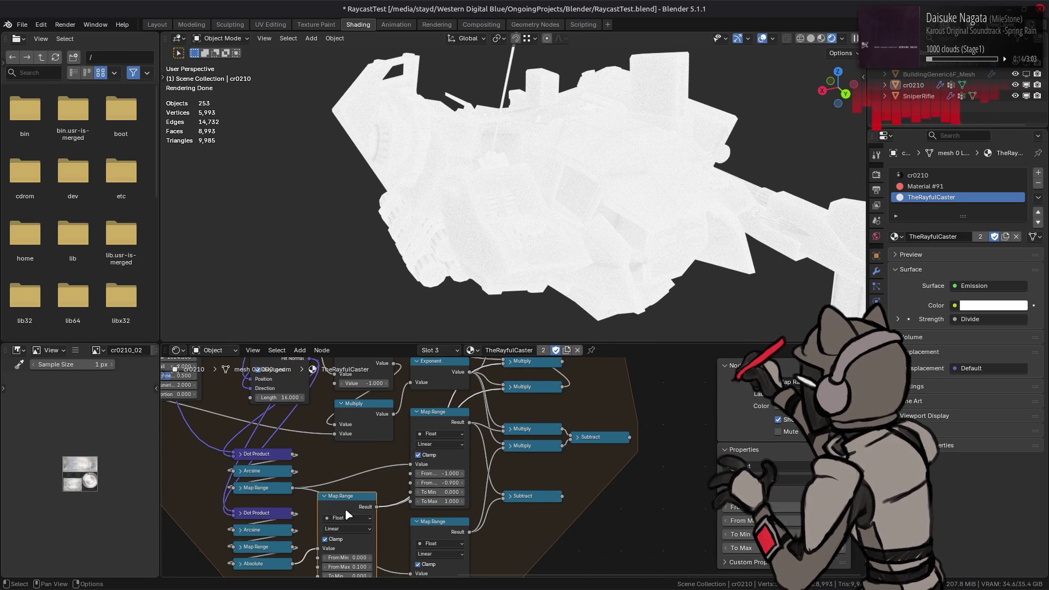
{"action": "mouse_move", "coordinate": [665, 336]}
{"action": "middle_mouse_down"}
{"action": "mouse_move", "coordinate": [665, 434]}
{"action": "mouse_move", "coordinate": [411, 463]}
{"action": "middle_mouse_up"}
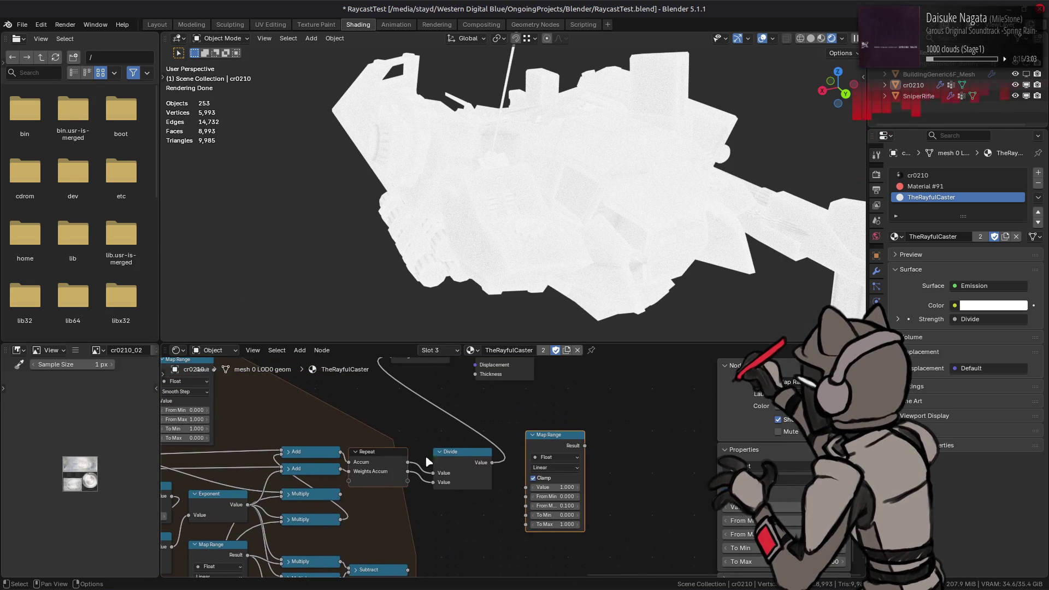
- Route the Divide result through a Map Range into the Emission strength
{"action": "left_click_drag", "start_coordinate": [487, 464], "coordinate": [525, 486]}
{"action": "left_click", "coordinate": [555, 506]}
{"action": "key", "text": "Return"}
{"action": "left_click_drag", "start_coordinate": [584, 444], "coordinate": [390, 396]}
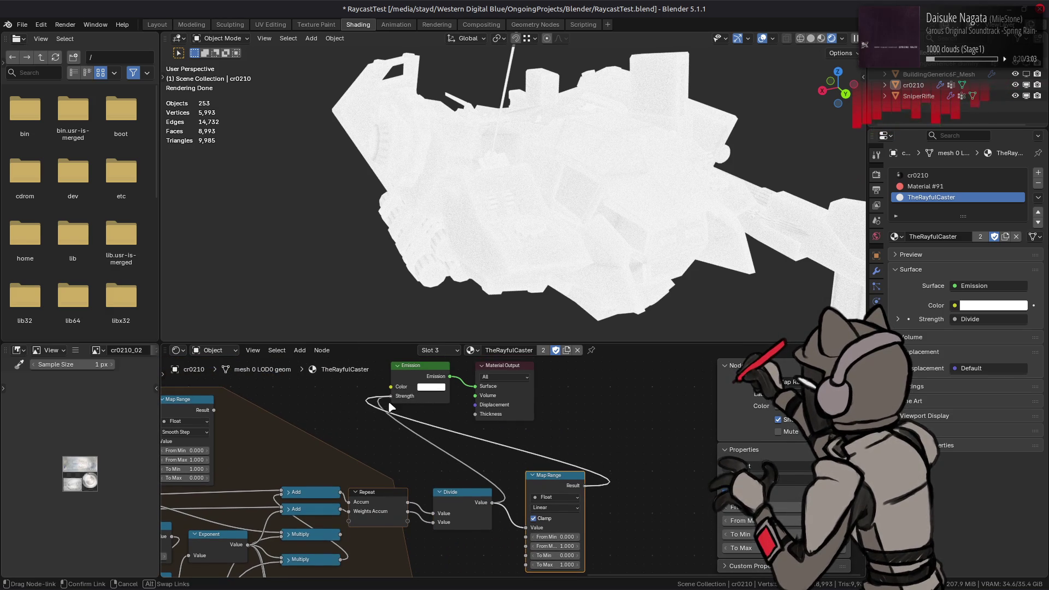
{"action": "middle_click_drag", "start_coordinate": [503, 499], "coordinate": [529, 462]}
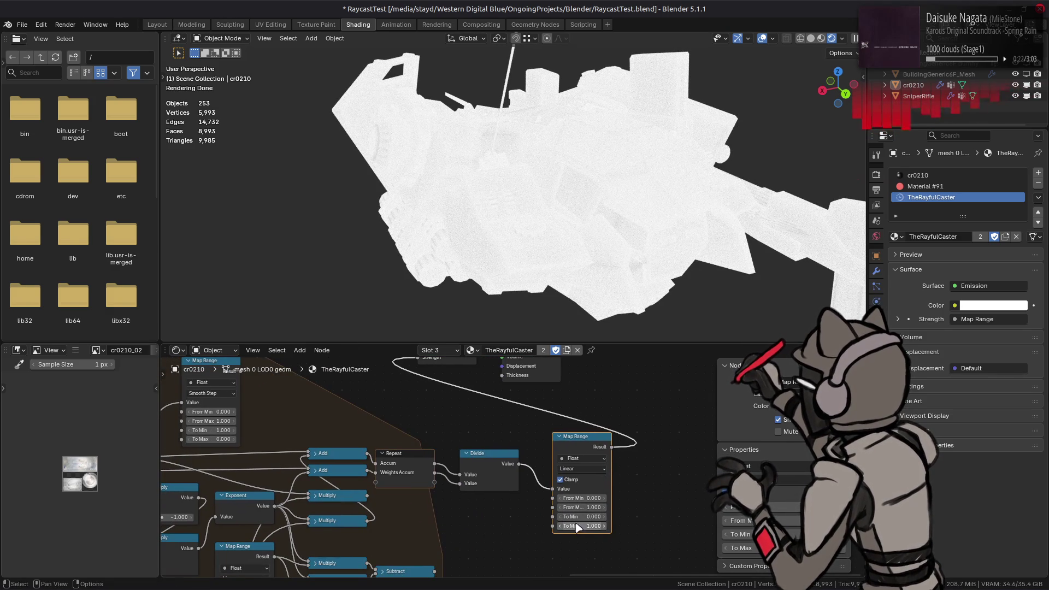
- Set the emission Map Range From Max to 2 and turn clamping off
{"action": "left_click", "coordinate": [592, 508]}
{"action": "type", "text": "2"}
{"action": "key", "text": "Return"}
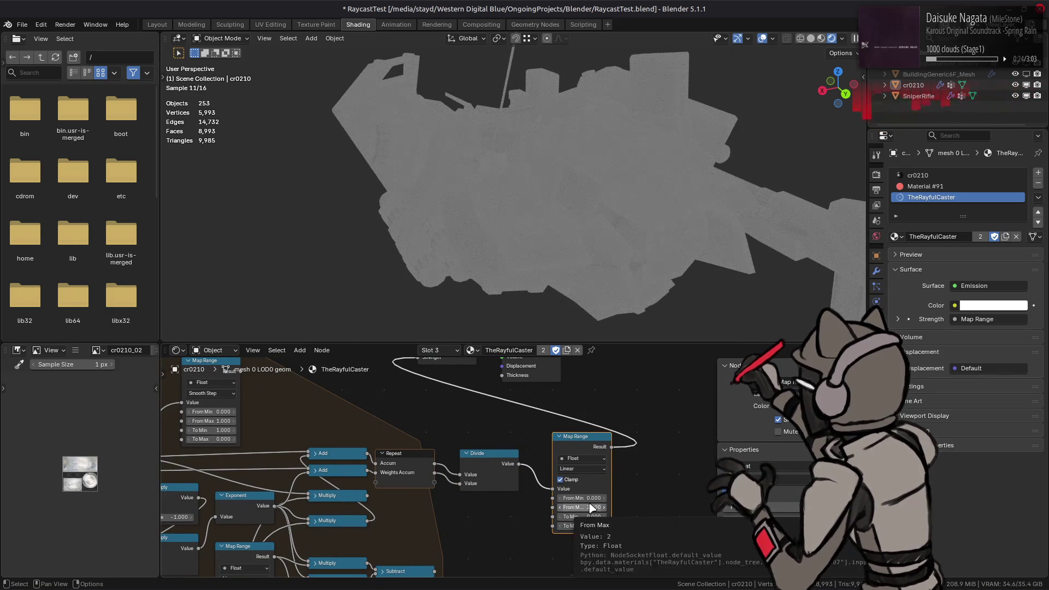
{"action": "middle_click_drag", "start_coordinate": [529, 472], "coordinate": [610, 500]}
{"action": "left_click", "coordinate": [647, 507]}
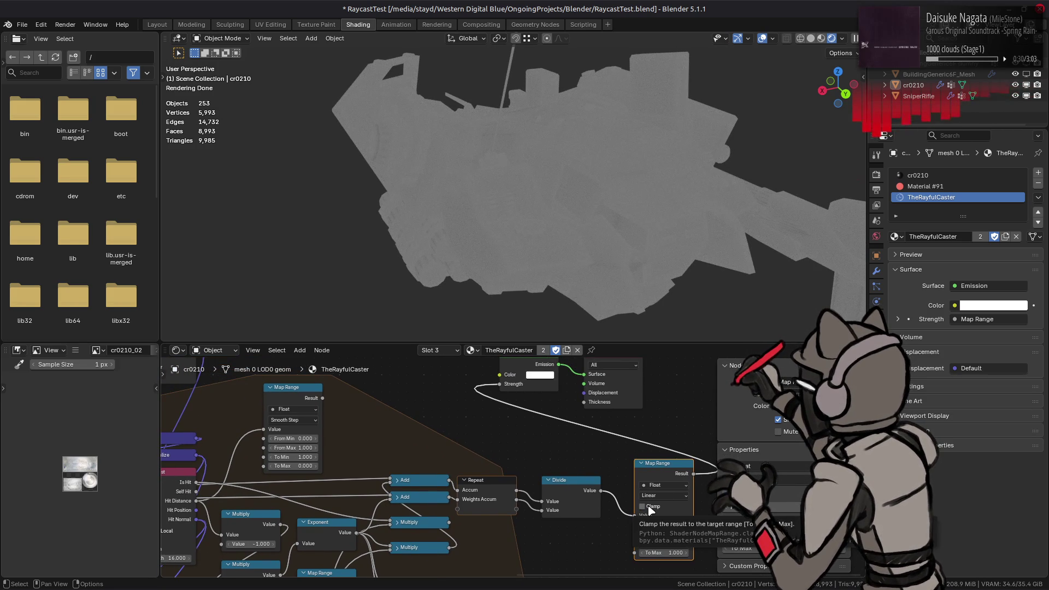
{"action": "middle_click_drag", "start_coordinate": [480, 499], "coordinate": [538, 495]}
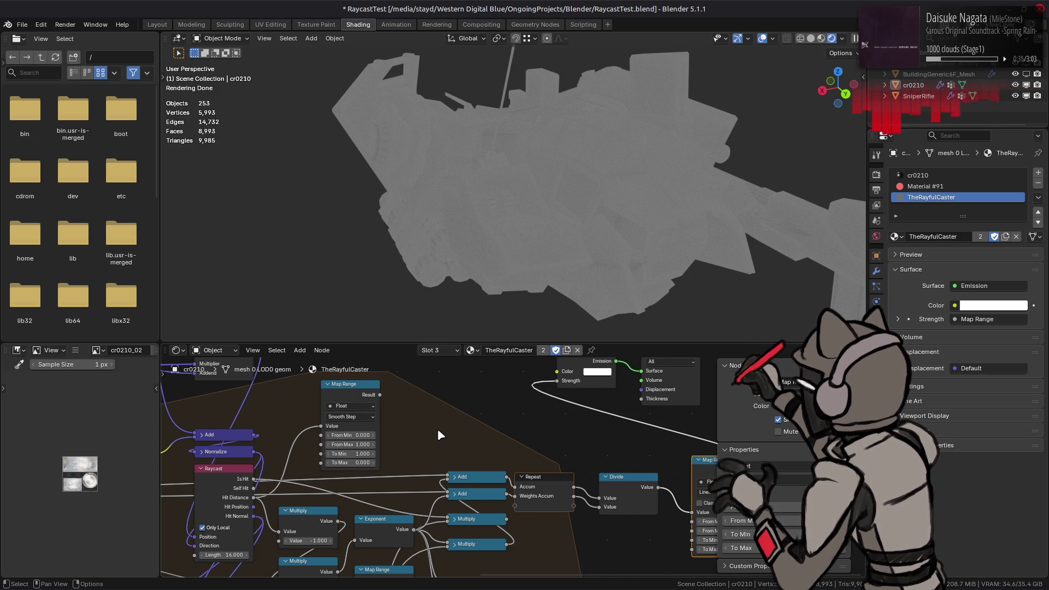
- Invert the emission Map Range input range to run from 1 down to 0
{"action": "middle_click_drag", "start_coordinate": [436, 429], "coordinate": [448, 391]}
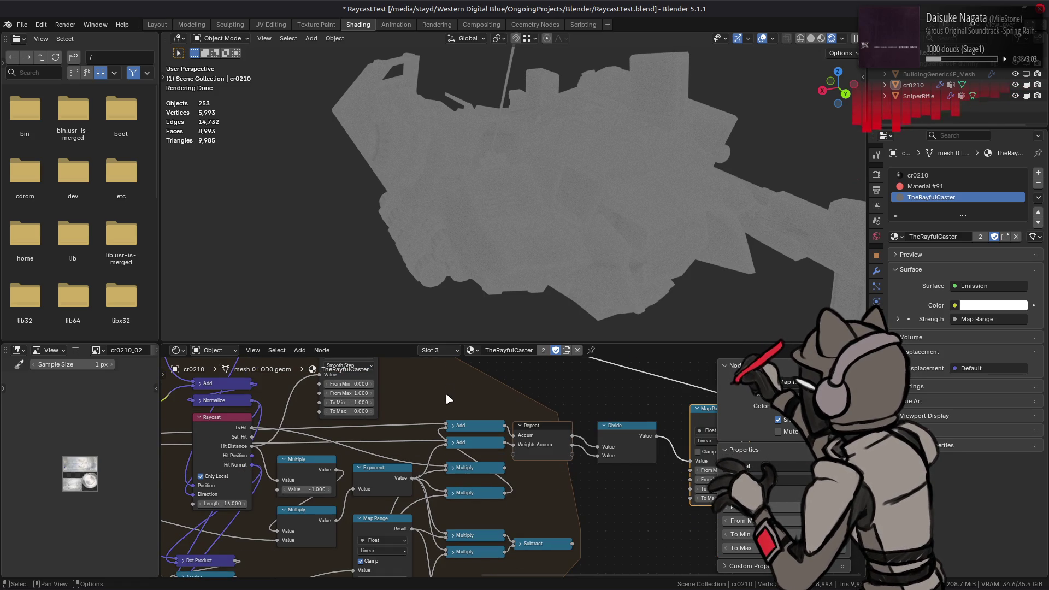
{"action": "middle_click_drag", "start_coordinate": [559, 429], "coordinate": [413, 422]}
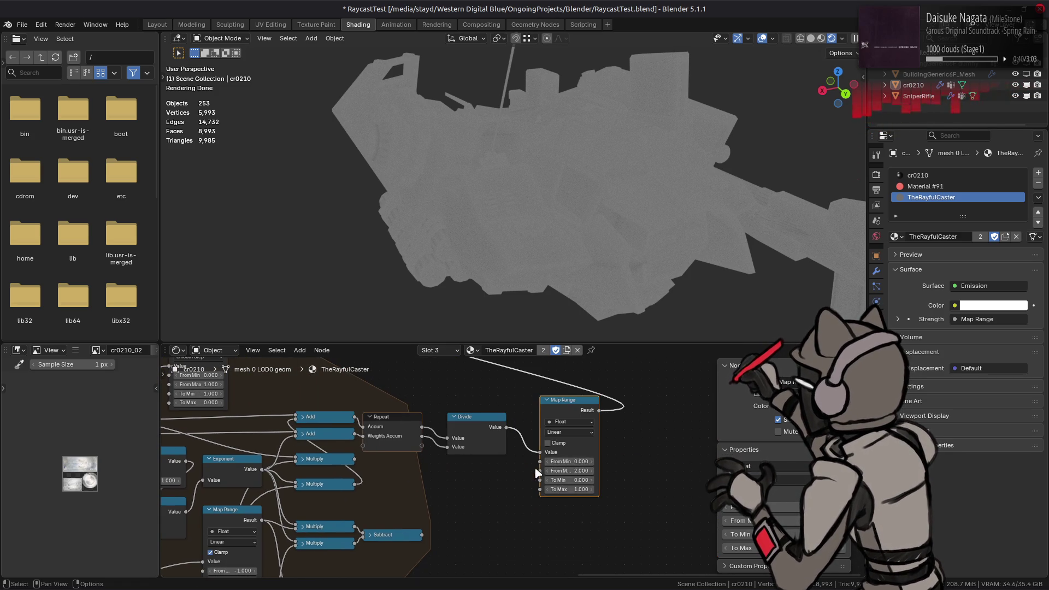
{"action": "left_click", "coordinate": [565, 463]}
{"action": "type", "text": "1"}
{"action": "key", "text": "Tab"}
{"action": "type", "text": "0"}
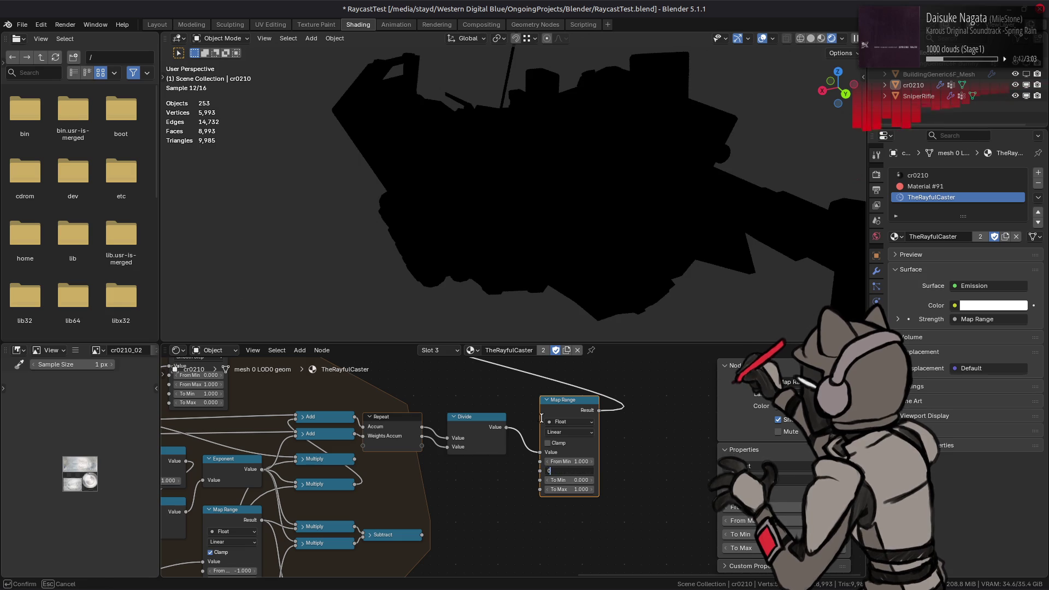
{"action": "key", "text": "Return"}
- Orbit the mech to inspect the darker result and locate the Divide and Map Range nodes
{"action": "middle_click_drag", "start_coordinate": [423, 251], "coordinate": [638, 236]}
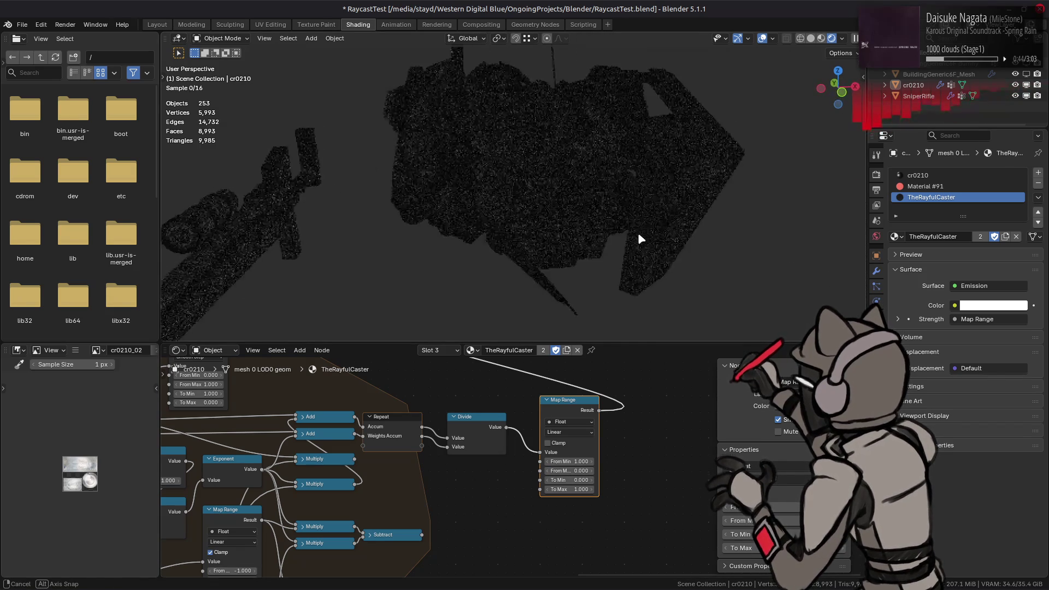
{"action": "mouse_move", "coordinate": [555, 227]}
{"action": "middle_mouse_down"}
{"action": "mouse_move", "coordinate": [786, 224]}
{"action": "mouse_move", "coordinate": [728, 225]}
{"action": "middle_mouse_up"}
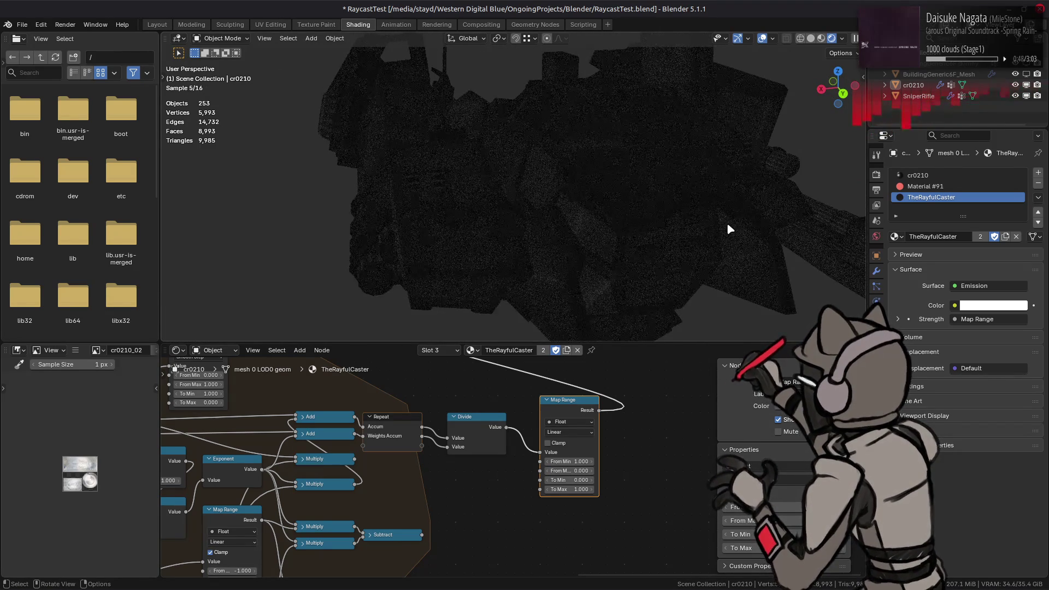
{"action": "mouse_move", "coordinate": [453, 417]}
{"action": "middle_mouse_down"}
{"action": "mouse_move", "coordinate": [487, 455]}
{"action": "mouse_move", "coordinate": [569, 497]}
{"action": "mouse_move", "coordinate": [616, 459]}
{"action": "middle_mouse_up"}
{"action": "left_click", "coordinate": [561, 511]}
{"action": "mouse_move", "coordinate": [444, 537]}
{"action": "middle_mouse_down"}
{"action": "mouse_move", "coordinate": [616, 363]}
{"action": "mouse_move", "coordinate": [564, 443]}
{"action": "mouse_move", "coordinate": [567, 432]}
{"action": "middle_mouse_up"}
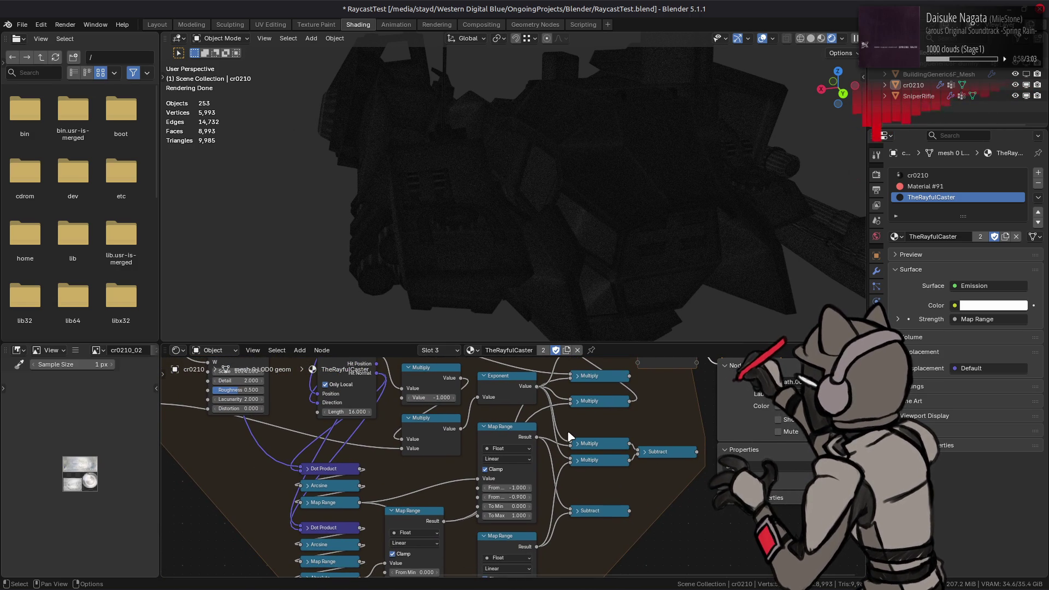
- Link the lower Map Range result into the second Multiply node of the shading chain
{"action": "middle_click_drag", "start_coordinate": [570, 436], "coordinate": [549, 448]}
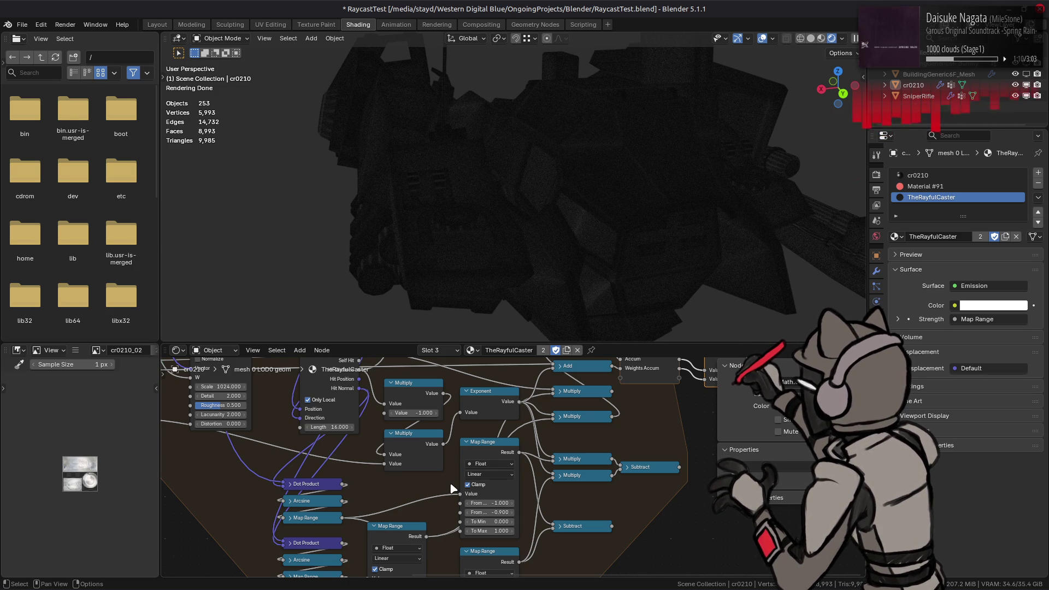
{"action": "middle_click_drag", "start_coordinate": [452, 489], "coordinate": [456, 424]}
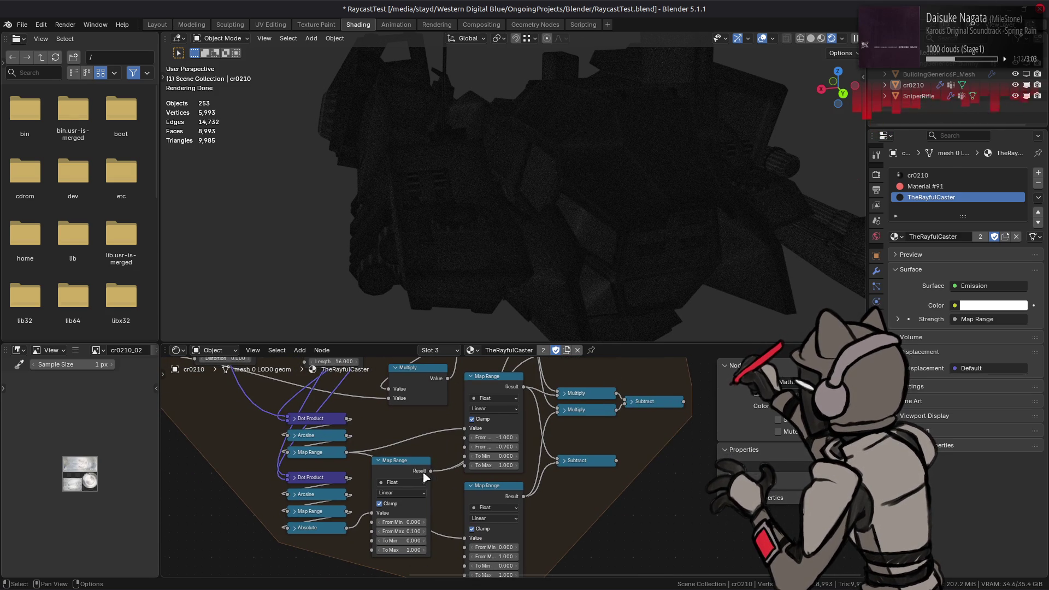
{"action": "left_click", "coordinate": [414, 475]}
{"action": "middle_click_drag", "start_coordinate": [414, 475], "coordinate": [405, 547]}
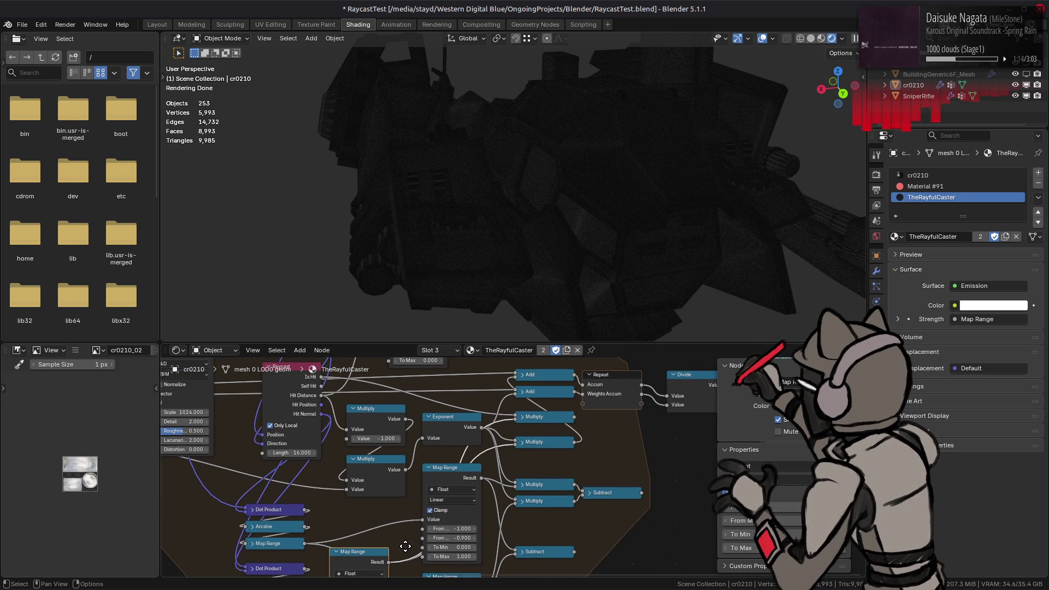
{"action": "left_click", "coordinate": [531, 444]}
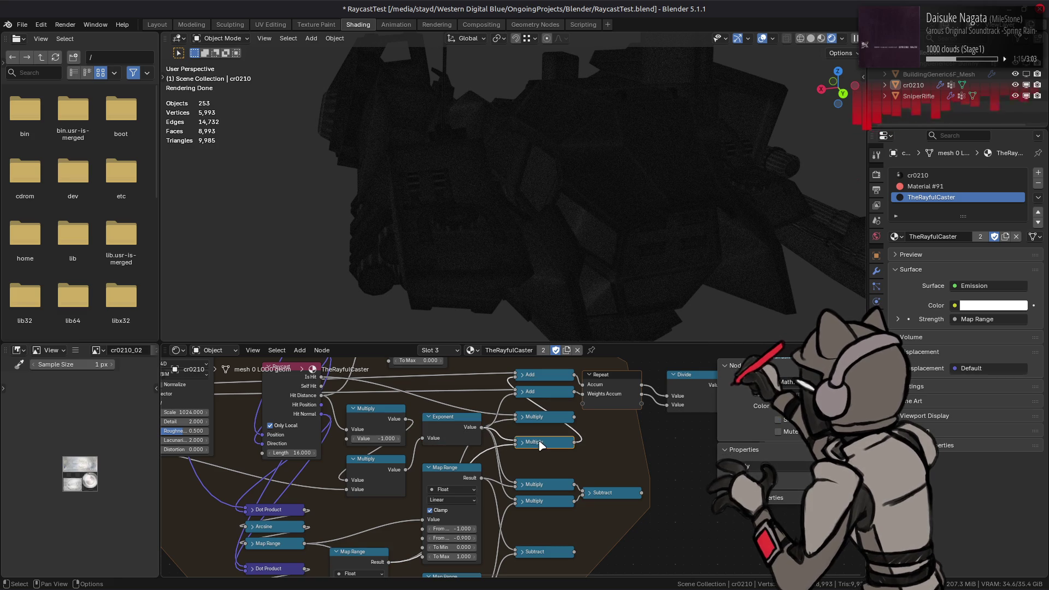
{"action": "middle_click_drag", "start_coordinate": [420, 525], "coordinate": [416, 482]}
{"action": "left_click_drag", "start_coordinate": [388, 518], "coordinate": [504, 415]}
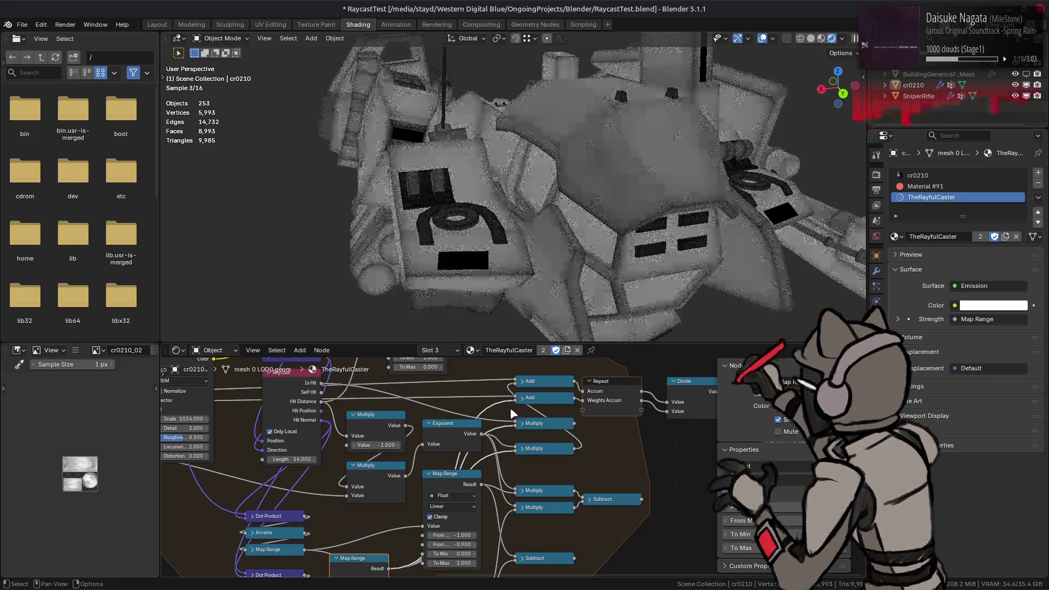
- Retune a Map Range output maximum so the mech renders bright translucent white
{"action": "middle_click_drag", "start_coordinate": [670, 444], "coordinate": [555, 487]}
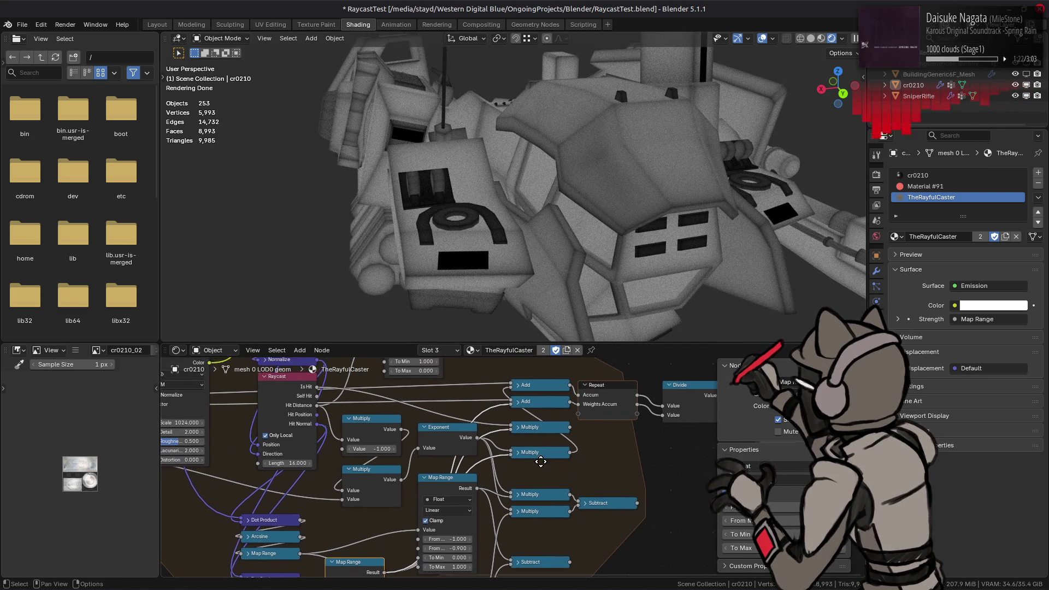
{"action": "mouse_move", "coordinate": [659, 495]}
{"action": "left_mouse_down"}
{"action": "mouse_move", "coordinate": [679, 500]}
{"action": "mouse_move", "coordinate": [625, 498]}
{"action": "left_mouse_up"}
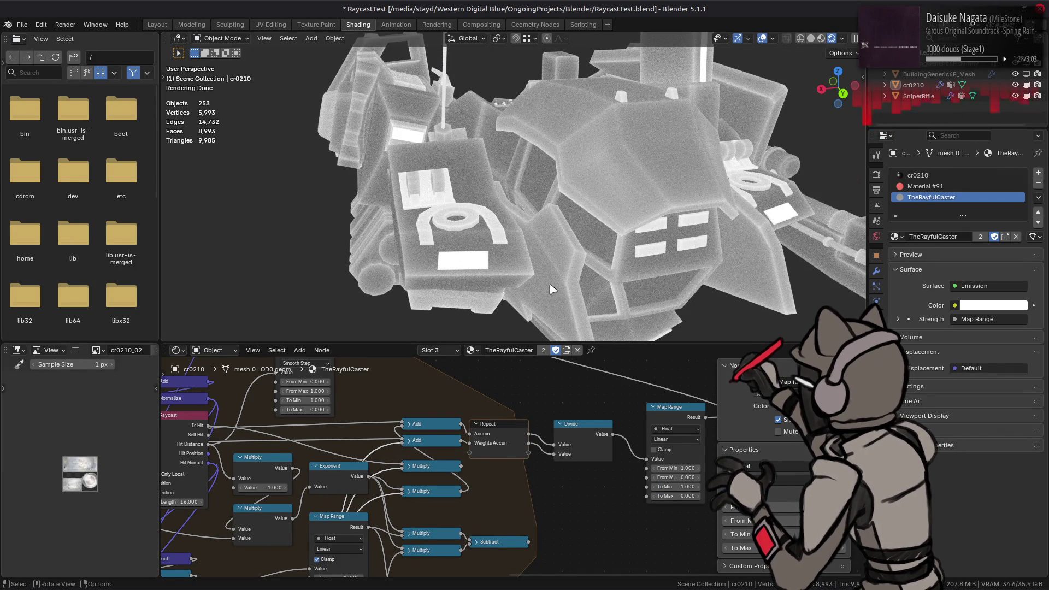
{"action": "middle_click_drag", "start_coordinate": [246, 491], "coordinate": [582, 484]}
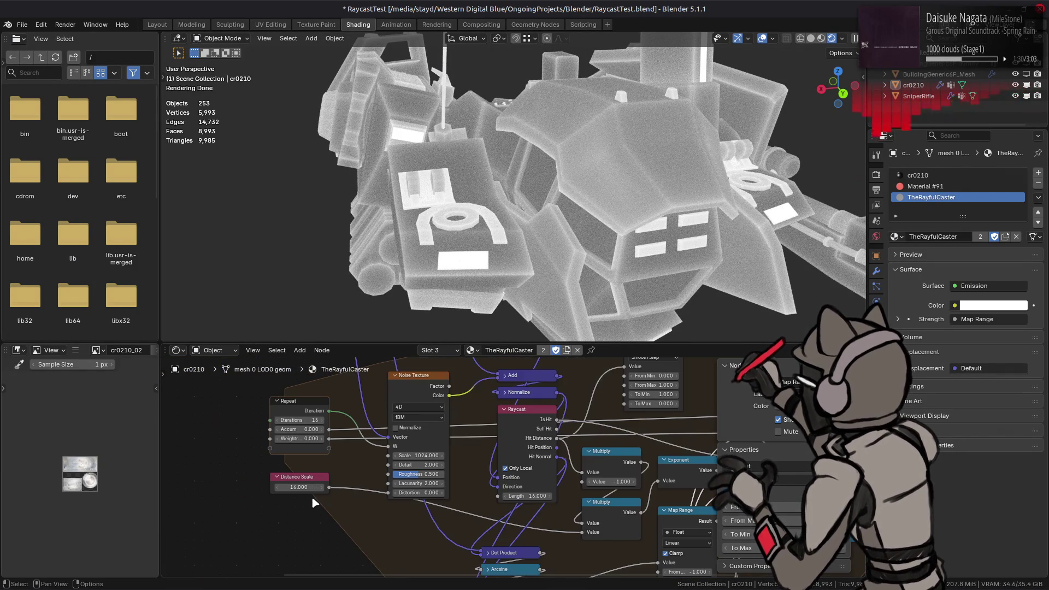
- Test Distance Scale at 128, then restore it to 16 for translucent white shading
{"action": "double_click", "coordinate": [298, 485]}
{"action": "type", "text": "128"}
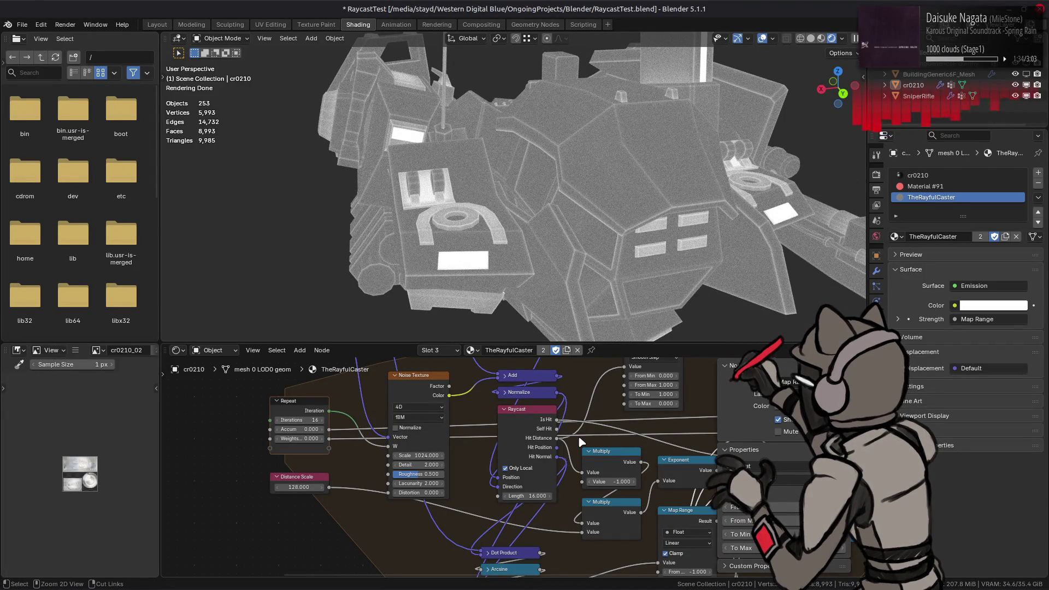
{"action": "middle_click_drag", "start_coordinate": [482, 215], "coordinate": [571, 213]}
{"action": "middle_click_drag", "start_coordinate": [667, 448], "coordinate": [321, 479]}
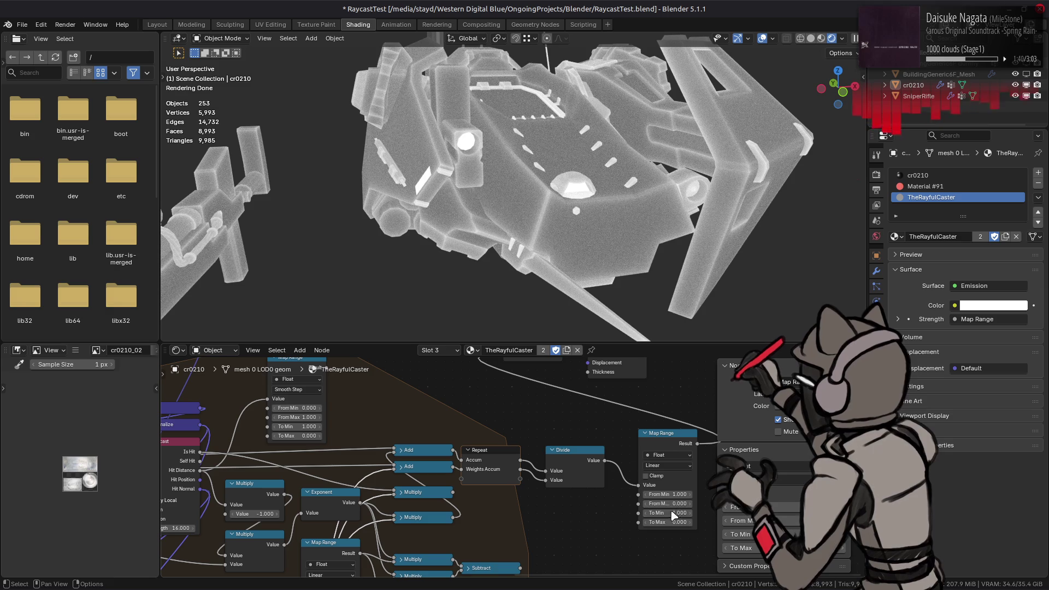
- Raise the emission Map Range From Min to 0.3, giving dark faces with glowing edges
{"action": "left_click_drag", "start_coordinate": [650, 499], "coordinate": [673, 498]}
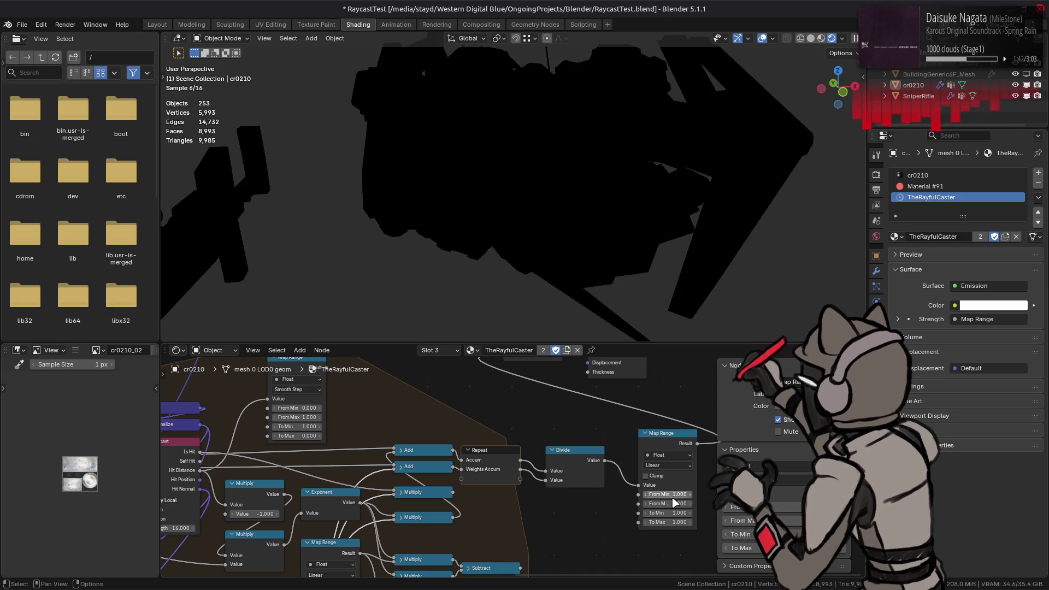
{"action": "left_click", "coordinate": [673, 496]}
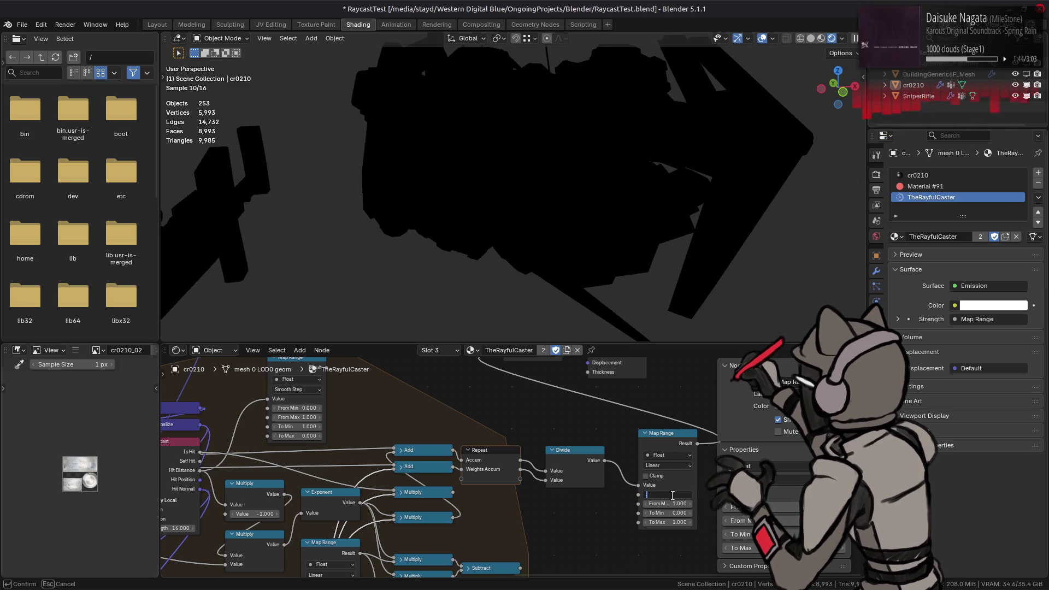
{"action": "type", "text": "0.3"}
{"action": "key", "text": "Return"}
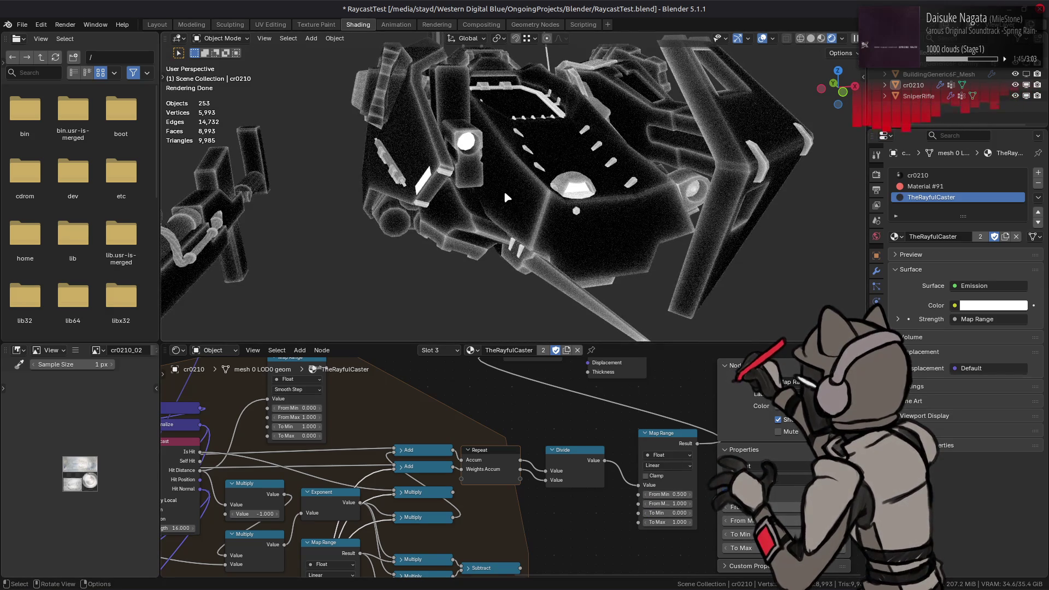
{"action": "mouse_move", "coordinate": [505, 195]}
{"action": "middle_mouse_down"}
{"action": "mouse_move", "coordinate": [648, 207]}
{"action": "mouse_move", "coordinate": [571, 215]}
{"action": "middle_mouse_up"}
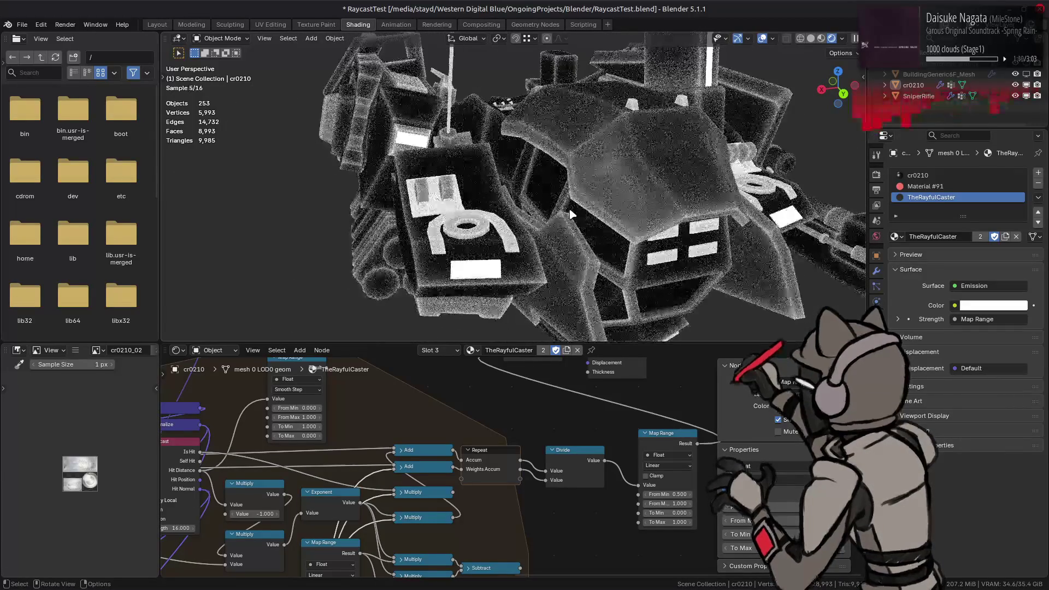
{"action": "mouse_move", "coordinate": [507, 475]}
{"action": "middle_mouse_down"}
{"action": "mouse_move", "coordinate": [614, 373]}
{"action": "mouse_move", "coordinate": [653, 545]}
{"action": "mouse_move", "coordinate": [654, 536]}
{"action": "middle_mouse_up"}
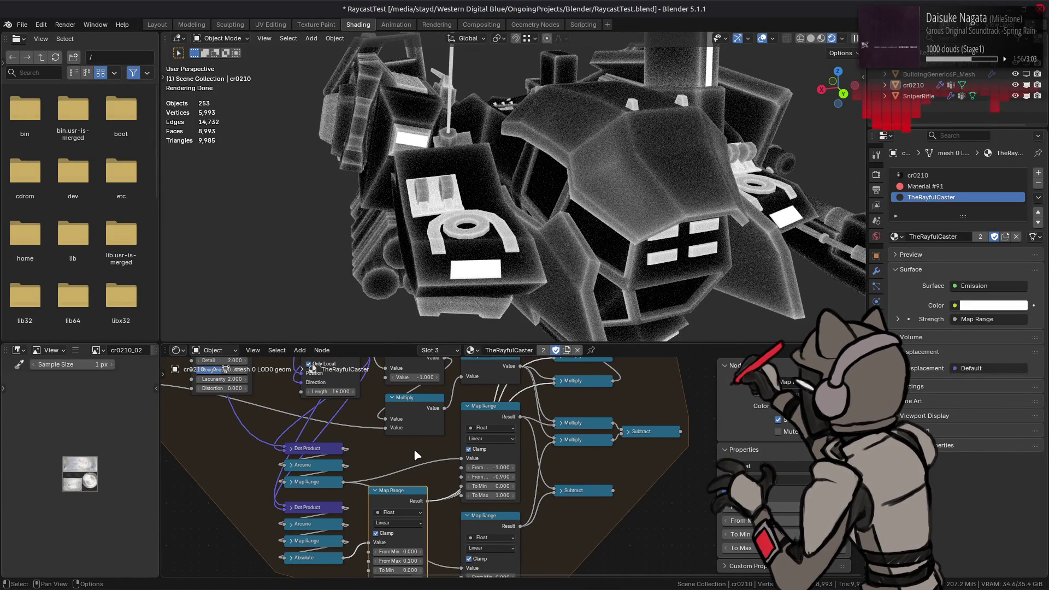
- Connect the lower Map Range result to the middle Map Range's Value input, replacing the Absolute link
{"action": "middle_click_drag", "start_coordinate": [415, 456], "coordinate": [534, 481]}
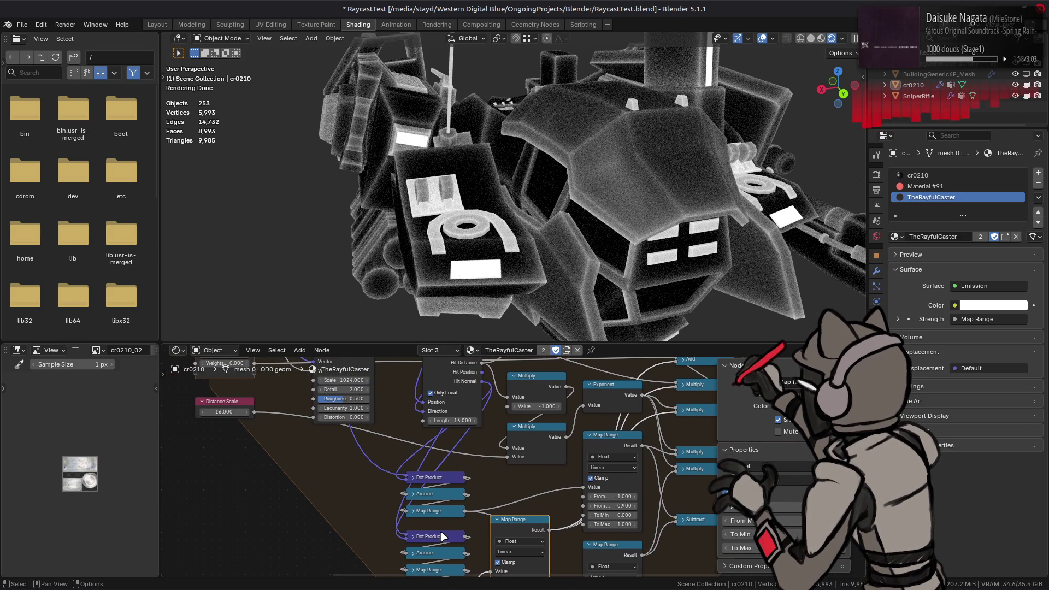
{"action": "mouse_move", "coordinate": [442, 536]}
{"action": "middle_mouse_down"}
{"action": "mouse_move", "coordinate": [485, 515]}
{"action": "mouse_move", "coordinate": [479, 546]}
{"action": "middle_mouse_up"}
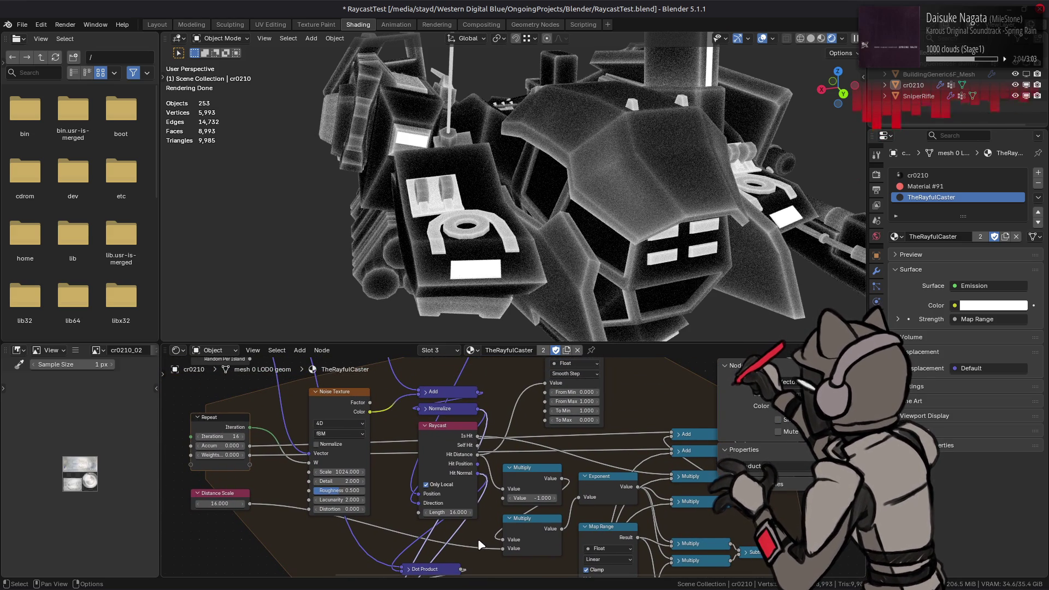
{"action": "middle_click_drag", "start_coordinate": [480, 543], "coordinate": [486, 418]}
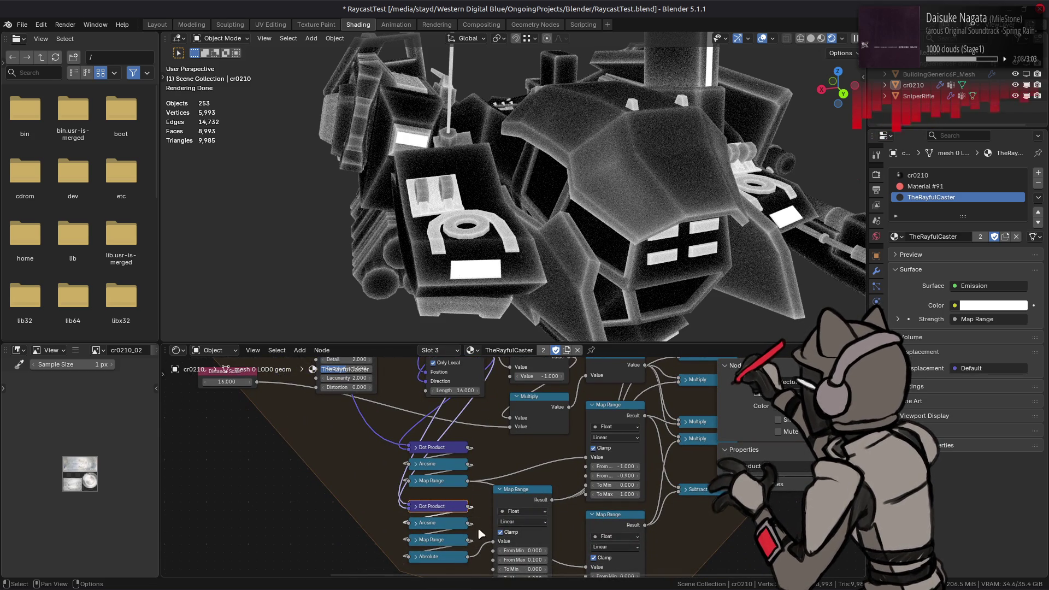
{"action": "left_click_drag", "start_coordinate": [470, 540], "coordinate": [492, 541]}
{"action": "middle_click_drag", "start_coordinate": [492, 541], "coordinate": [482, 483]}
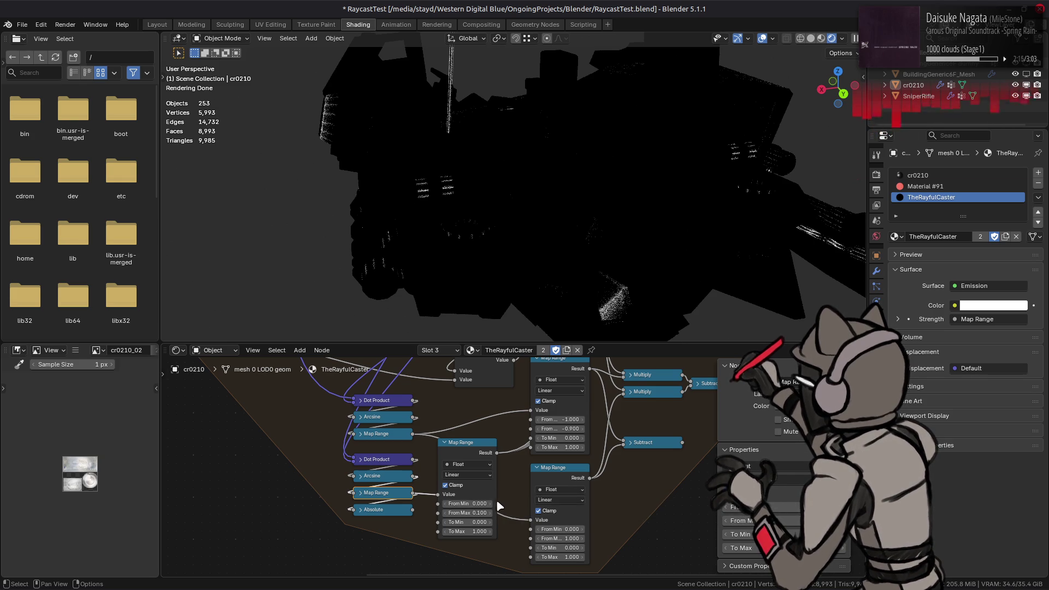
- Try several From Min/From Max values on the middle Map Range (1, 0.5, 0.9, 1)
{"action": "left_click", "coordinate": [471, 503]}
{"action": "type", "text": "1"}
{"action": "key", "text": "Return"}
{"action": "left_click", "coordinate": [471, 512]}
{"action": "type", "text": "0"}
{"action": "key", "text": "Return"}
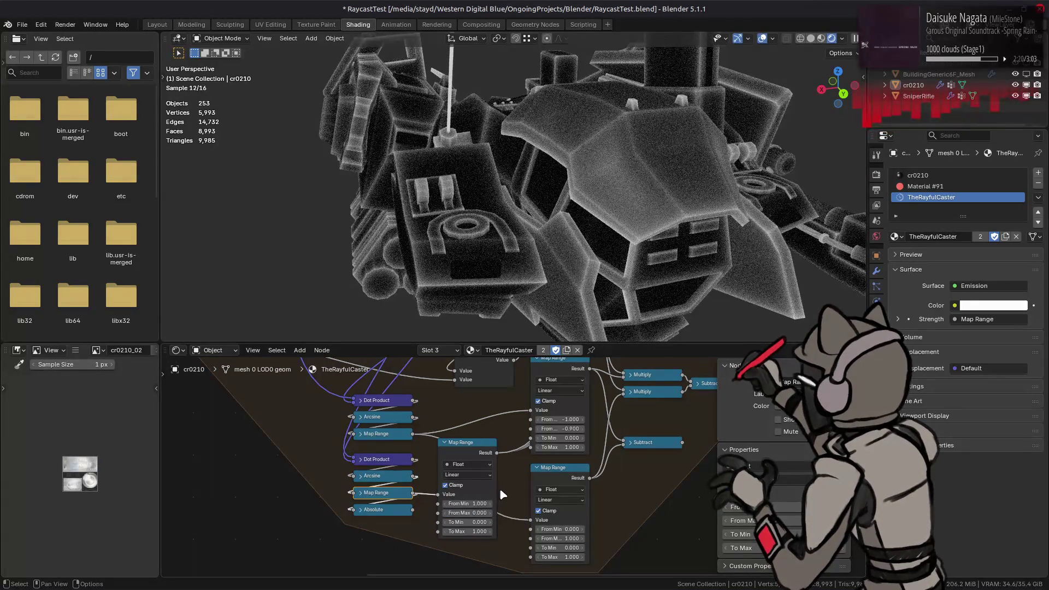
{"action": "left_click", "coordinate": [471, 503]}
{"action": "type", "text": "1"}
{"action": "key", "text": "Return"}
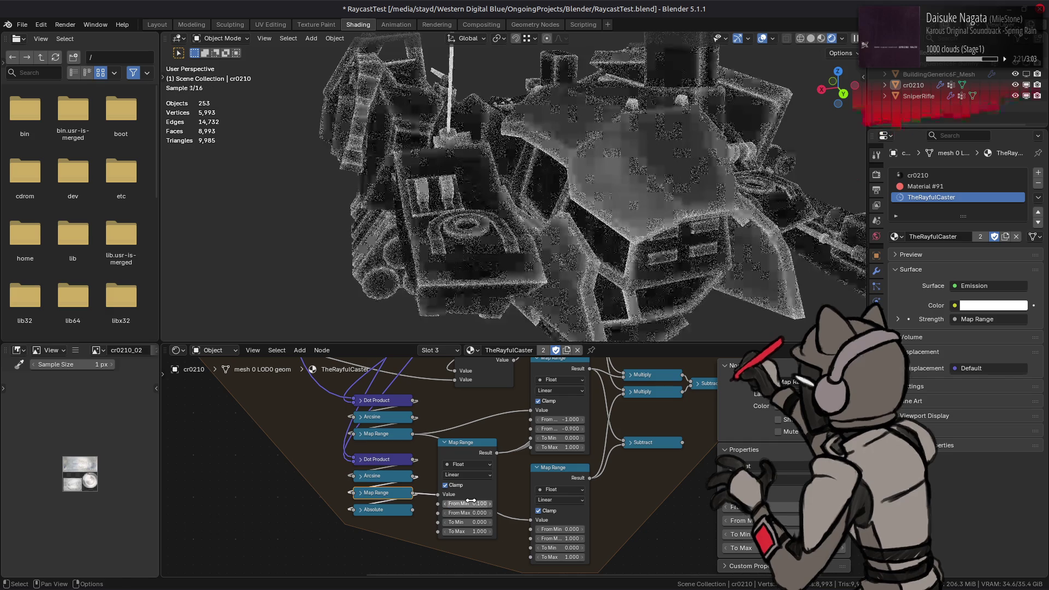
{"action": "left_click", "coordinate": [492, 514]}
{"action": "type", "text": "0.5"}
{"action": "key", "text": "Return"}
{"action": "left_click", "coordinate": [493, 514]}
{"action": "type", "text": "0.9"}
{"action": "key", "text": "Return"}
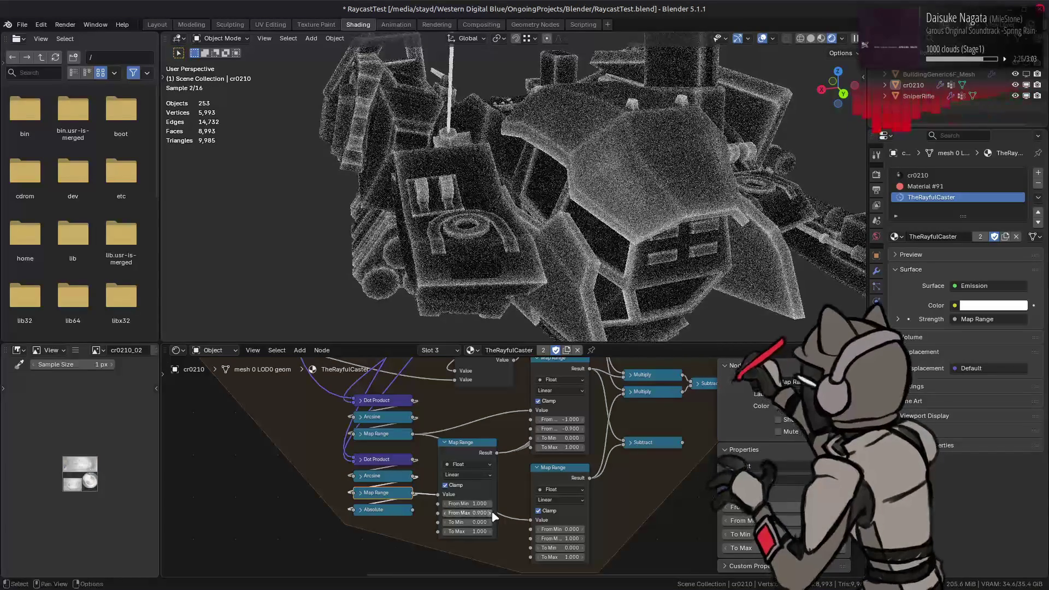
{"action": "left_click", "coordinate": [471, 514]}
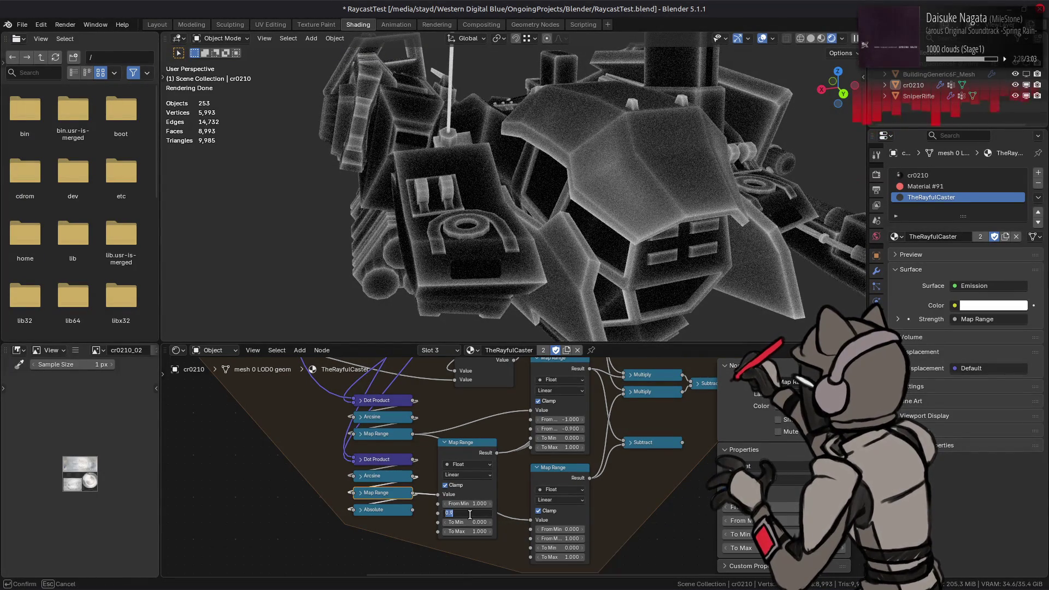
{"action": "type", "text": "1"}
{"action": "key", "text": "Return"}
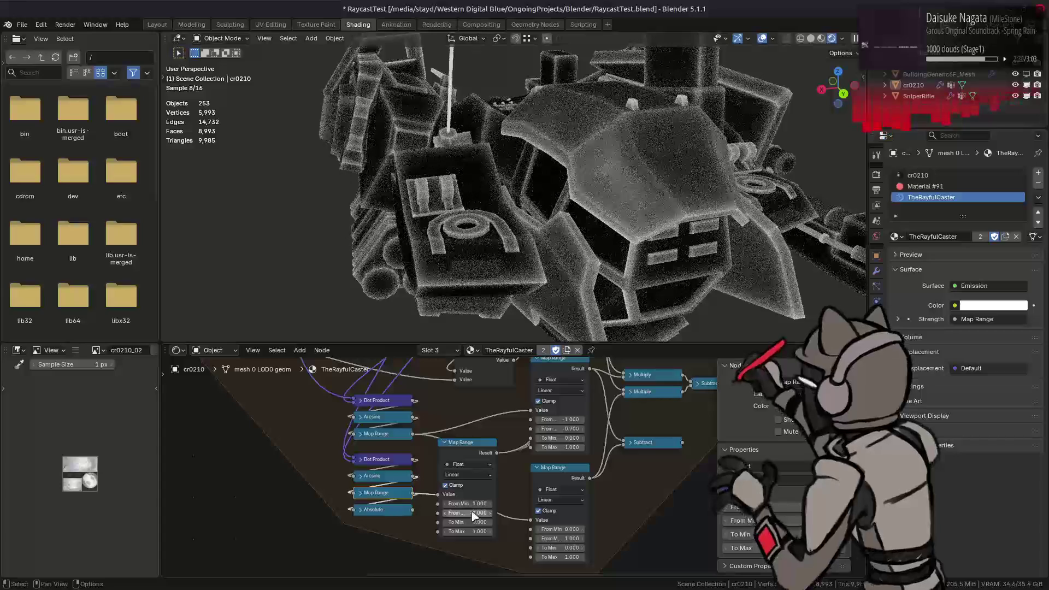
{"action": "left_click", "coordinate": [473, 503]}
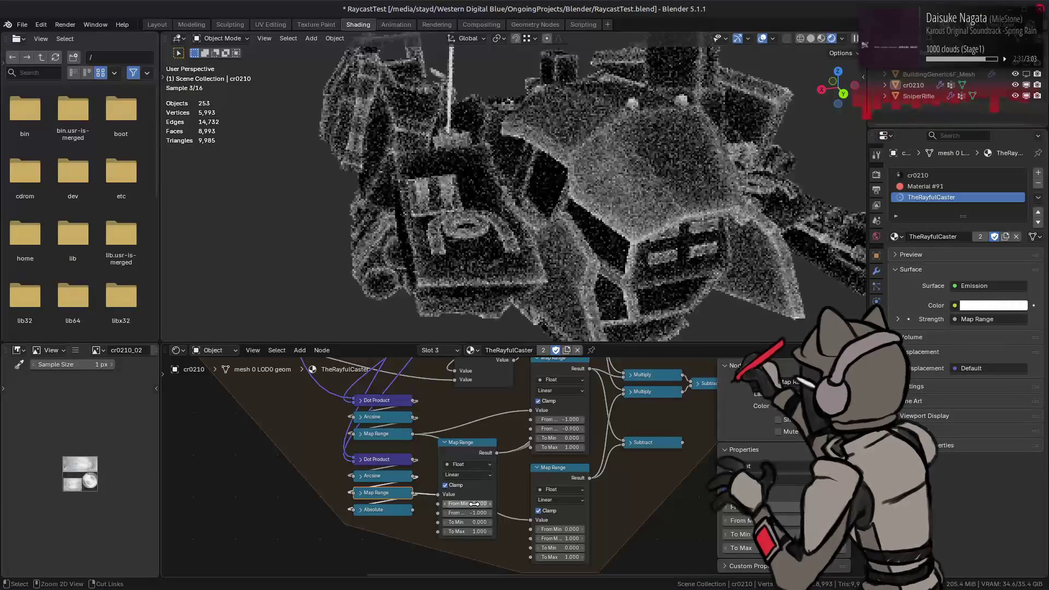
{"action": "key", "text": "Return"}
- Undo and redo the range edits to compare the mech's shading
{"action": "middle_click_drag", "start_coordinate": [599, 279], "coordinate": [645, 224]}
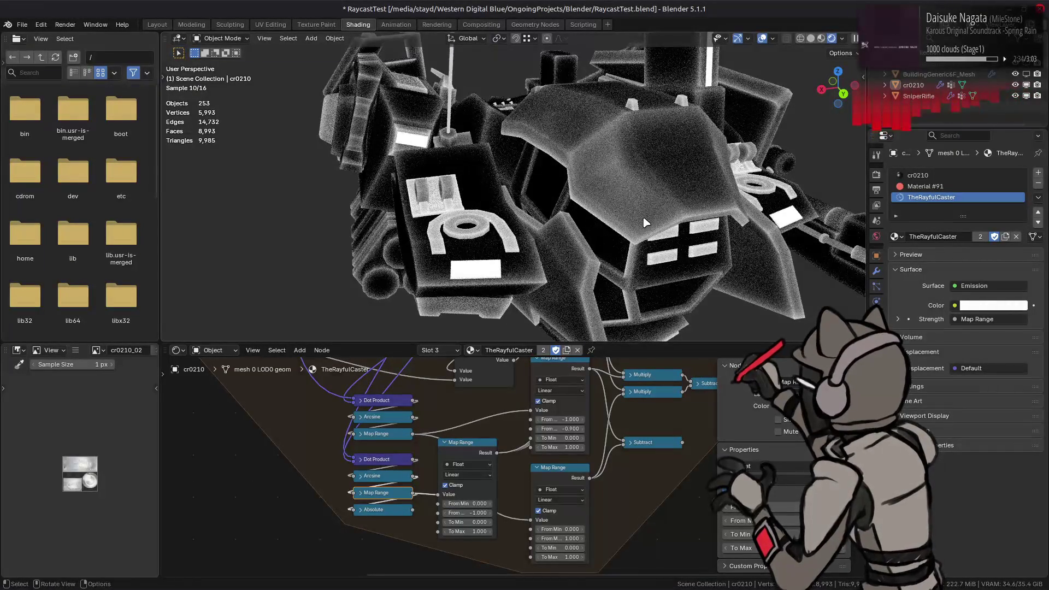
{"action": "key", "text": "ctrl+z"}
{"action": "key", "text": "ctrl+shift+z"}
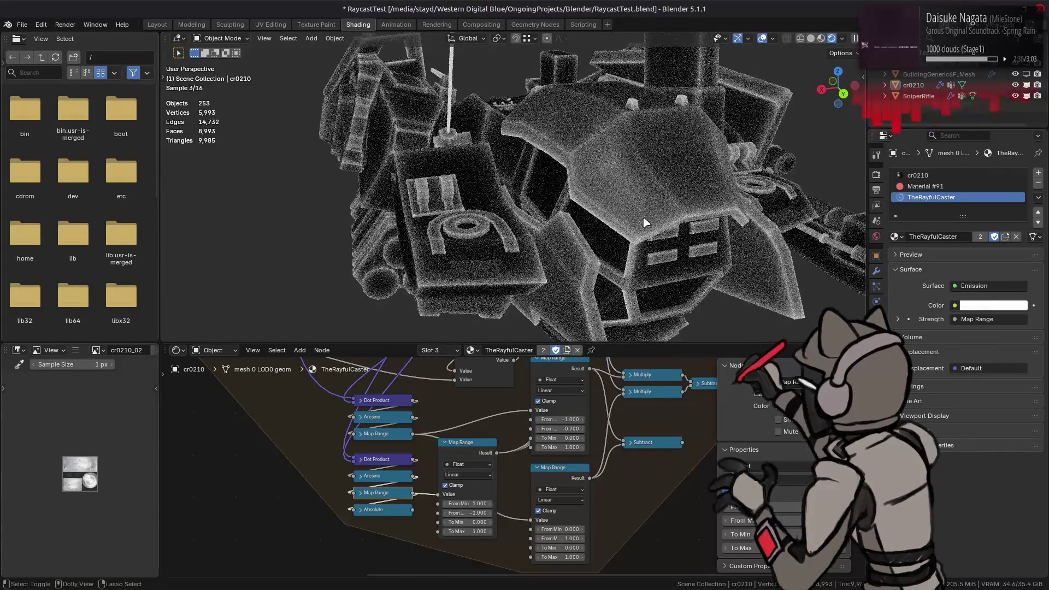
{"action": "key", "text": "ctrl+z"}
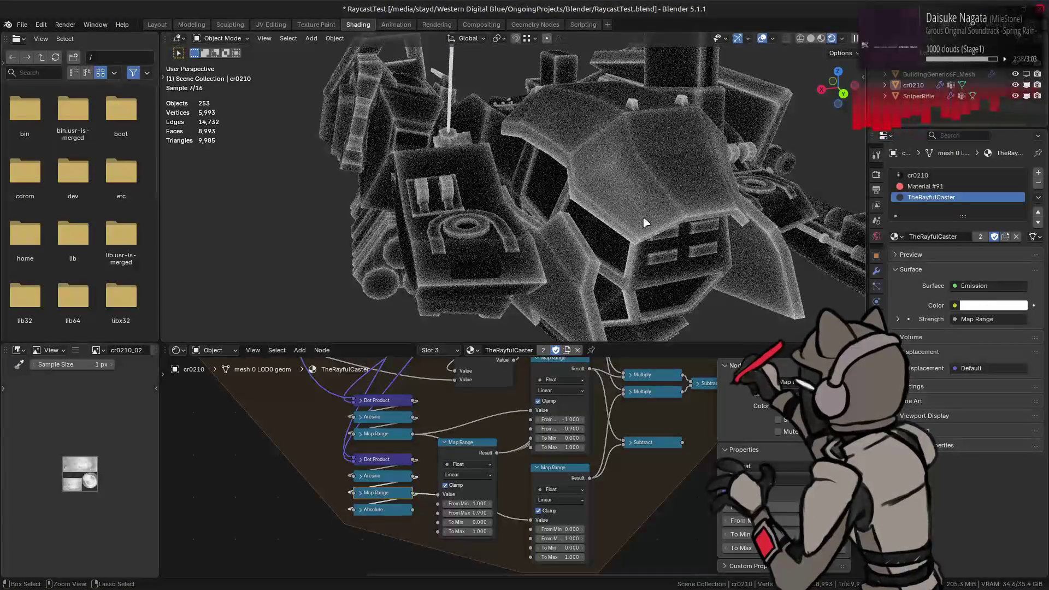
{"action": "key", "text": "ctrl+shift+z"}
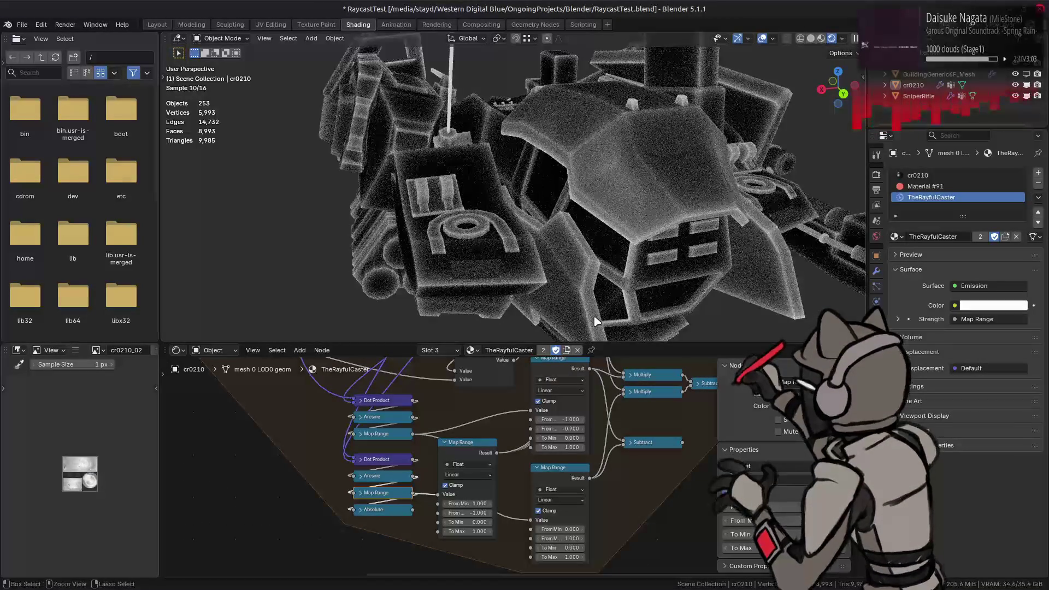
{"action": "key", "text": "ctrl+z"}
- Settle the middle Map Range on From Min 0, From Max 0 with Clamp turned off
{"action": "left_click", "coordinate": [477, 512]}
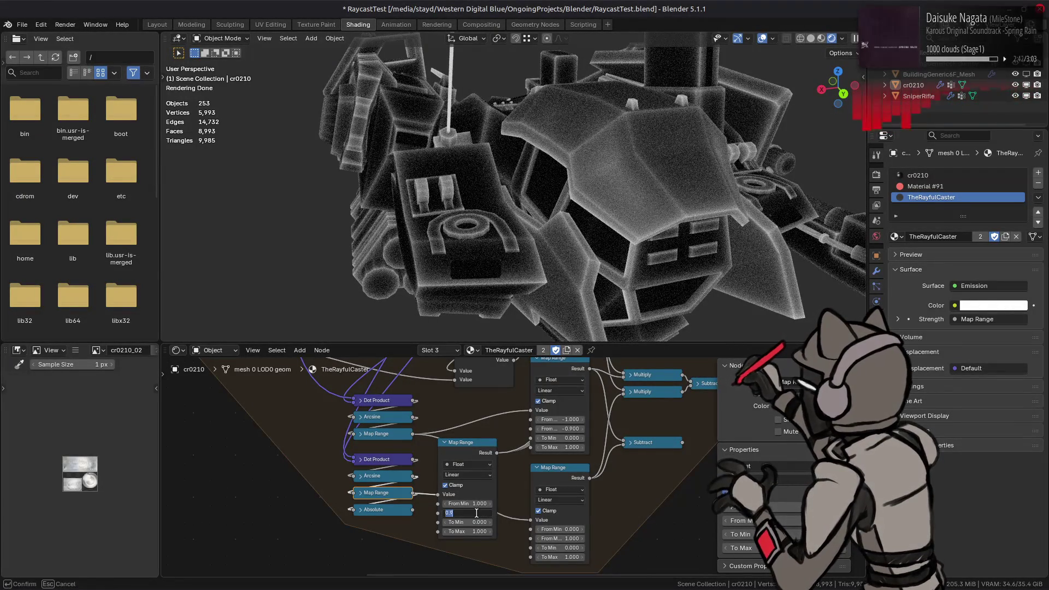
{"action": "key", "text": "Return"}
{"action": "left_click", "coordinate": [470, 502]}
{"action": "type", "text": "000"}
{"action": "key", "text": "Return"}
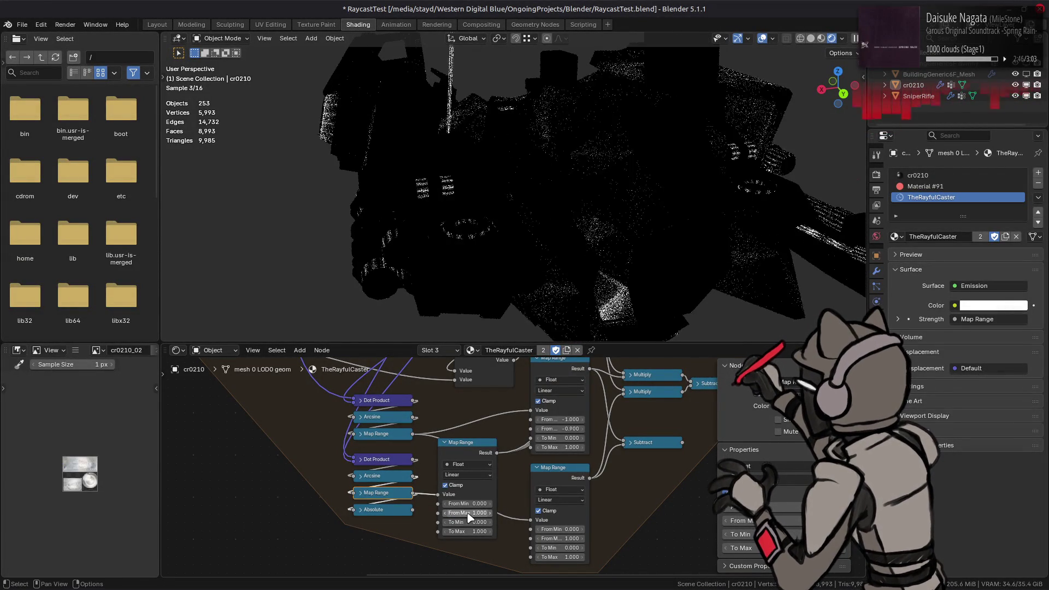
{"action": "left_click", "coordinate": [455, 487]}
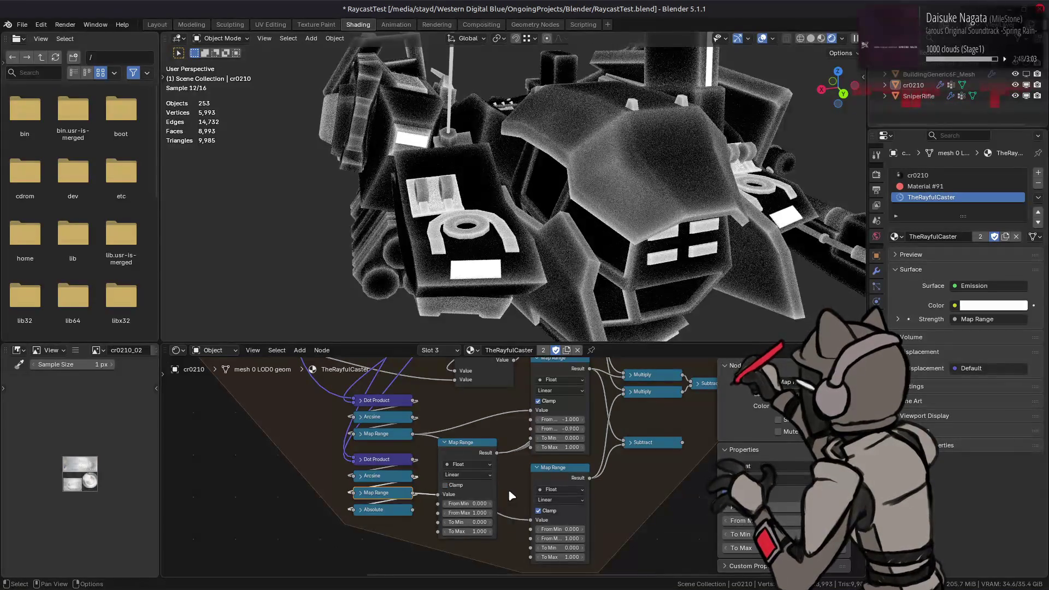
{"action": "left_click", "coordinate": [455, 488]}
{"action": "left_click", "coordinate": [456, 486]}
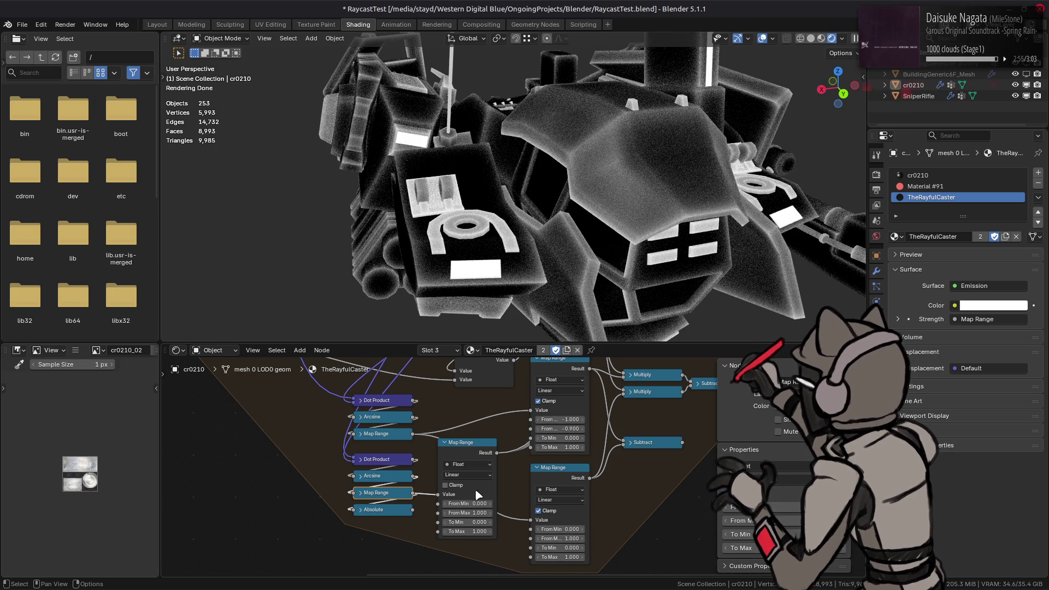
{"action": "left_click", "coordinate": [362, 495]}
- Hide the lower Map Range's unconnected sockets, collapse it, and link the Dot Product into Map Range Value
{"action": "right_click", "coordinate": [362, 497]}
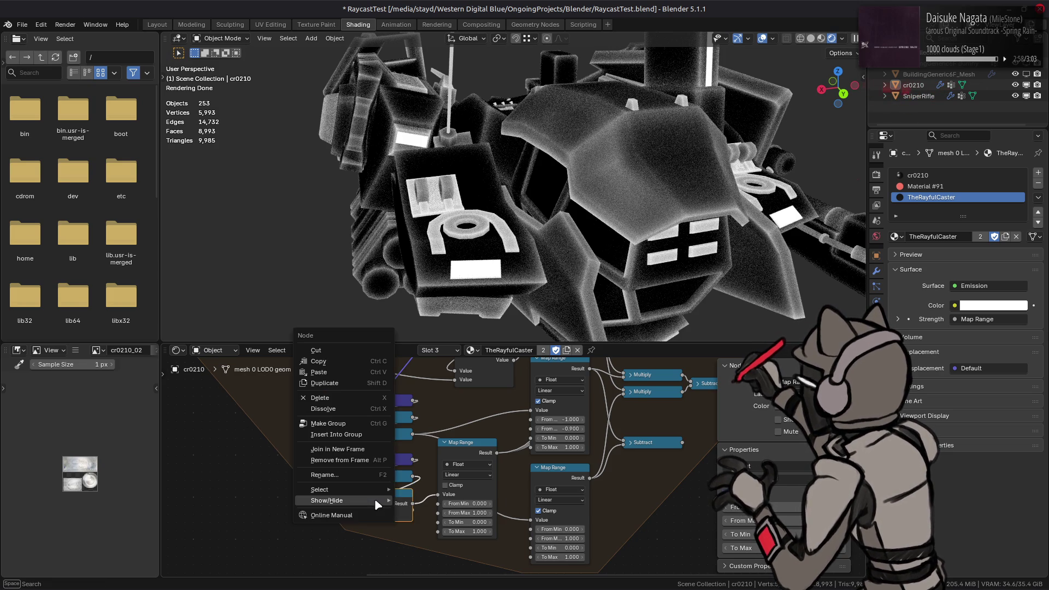
{"action": "left_click", "coordinate": [440, 529]}
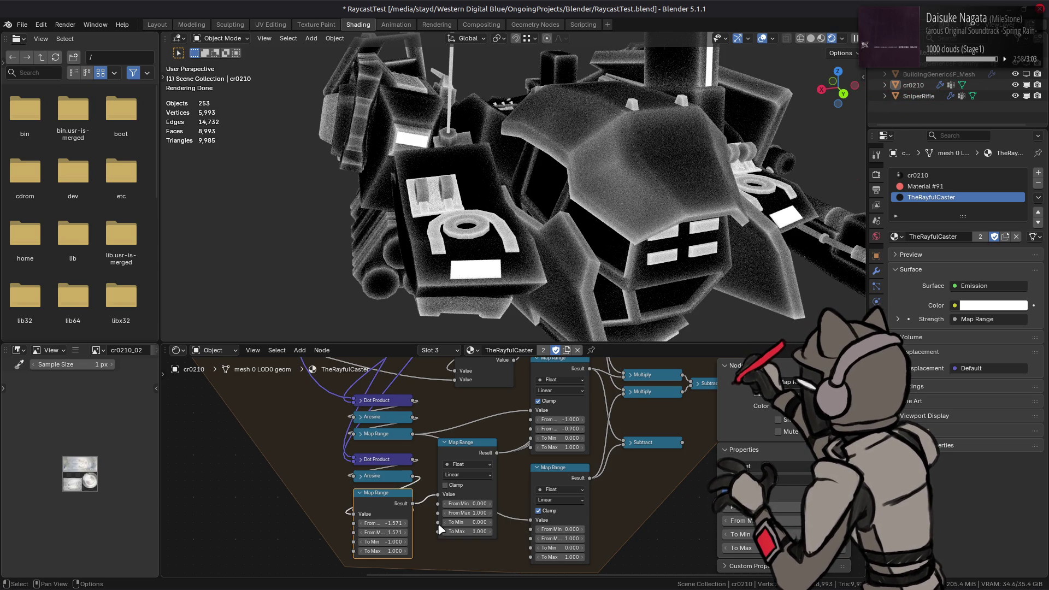
{"action": "right_click", "coordinate": [378, 500]}
{"action": "mouse_move", "coordinate": [352, 500]}
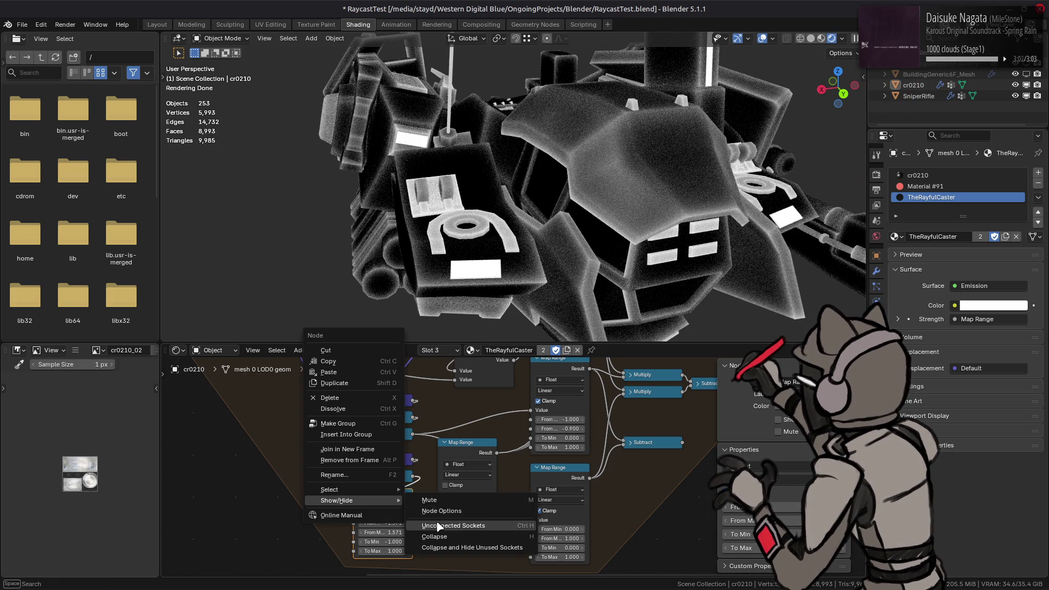
{"action": "left_click", "coordinate": [439, 524]}
{"action": "left_click", "coordinate": [360, 496]}
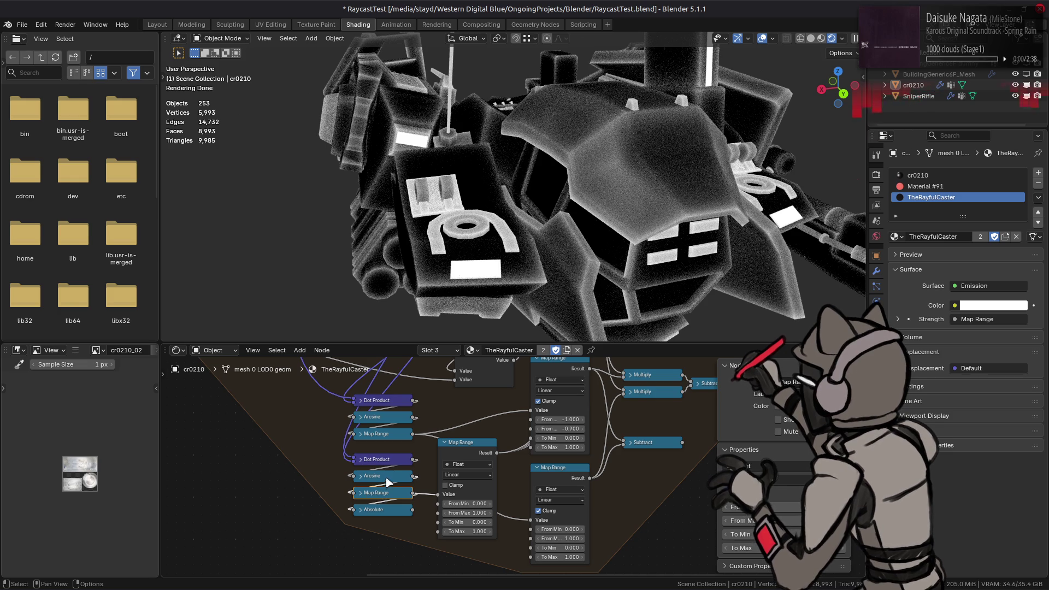
{"action": "left_click_drag", "start_coordinate": [414, 459], "coordinate": [441, 495]}
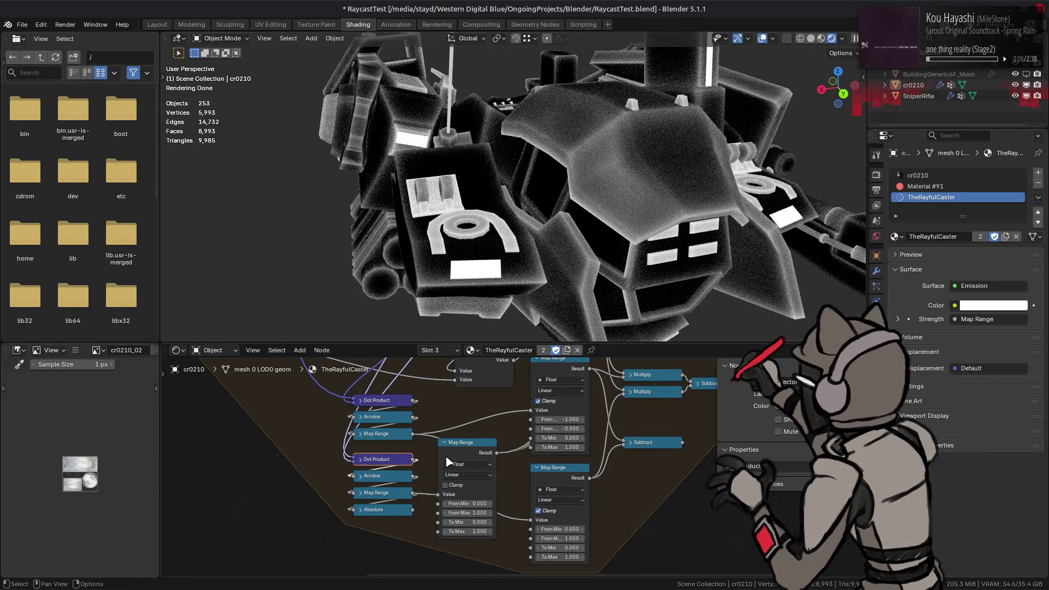
- Re-enable Clamp on the middle Map Range and restore its Value link from the Dot Product
{"action": "left_click_drag", "start_coordinate": [412, 508], "coordinate": [439, 494]}
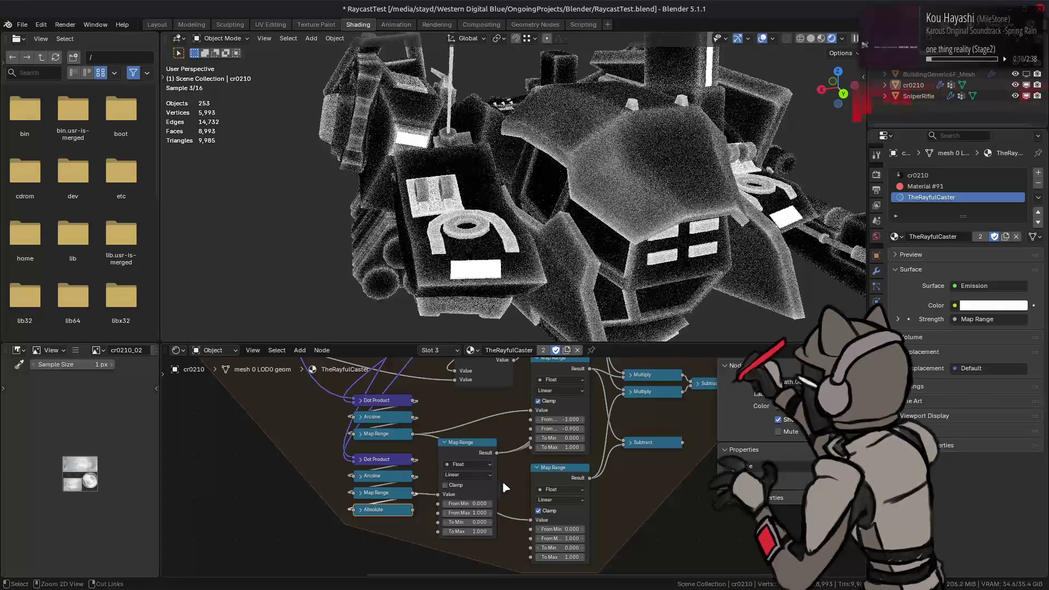
{"action": "left_click", "coordinate": [459, 486]}
{"action": "mouse_move", "coordinate": [439, 494]}
{"action": "left_mouse_down"}
{"action": "mouse_move", "coordinate": [425, 507]}
{"action": "mouse_move", "coordinate": [433, 499]}
{"action": "left_mouse_up"}
{"action": "left_click", "coordinate": [460, 489]}
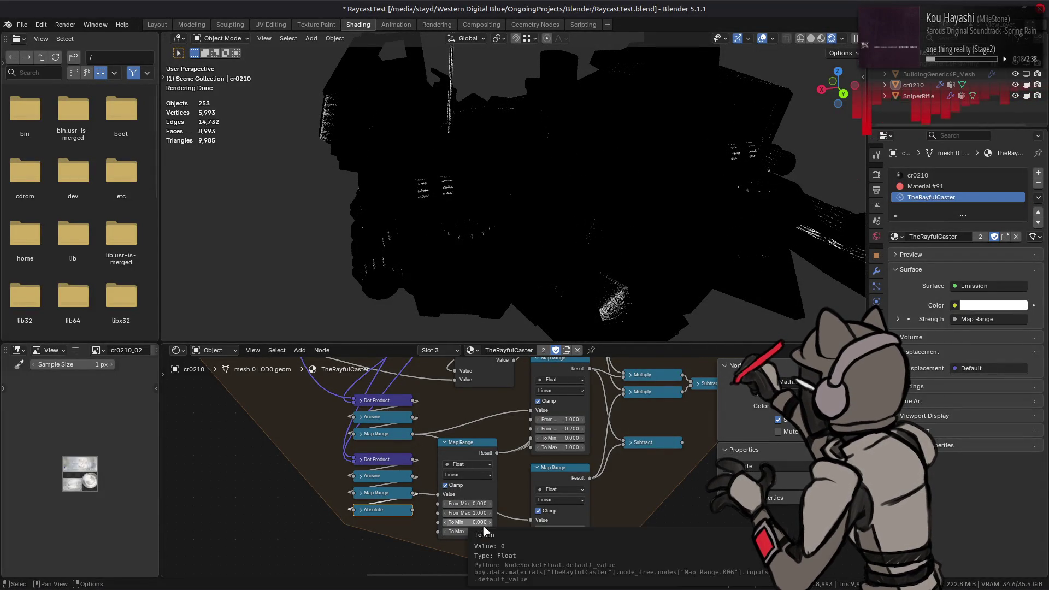
{"action": "left_click", "coordinate": [474, 505]}
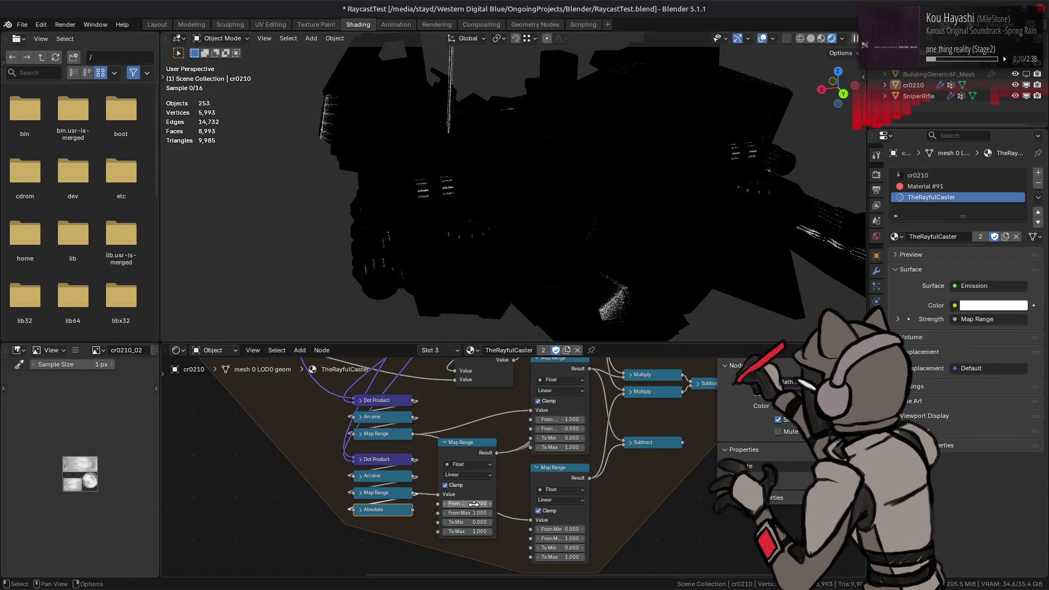
{"action": "key", "text": "Return"}
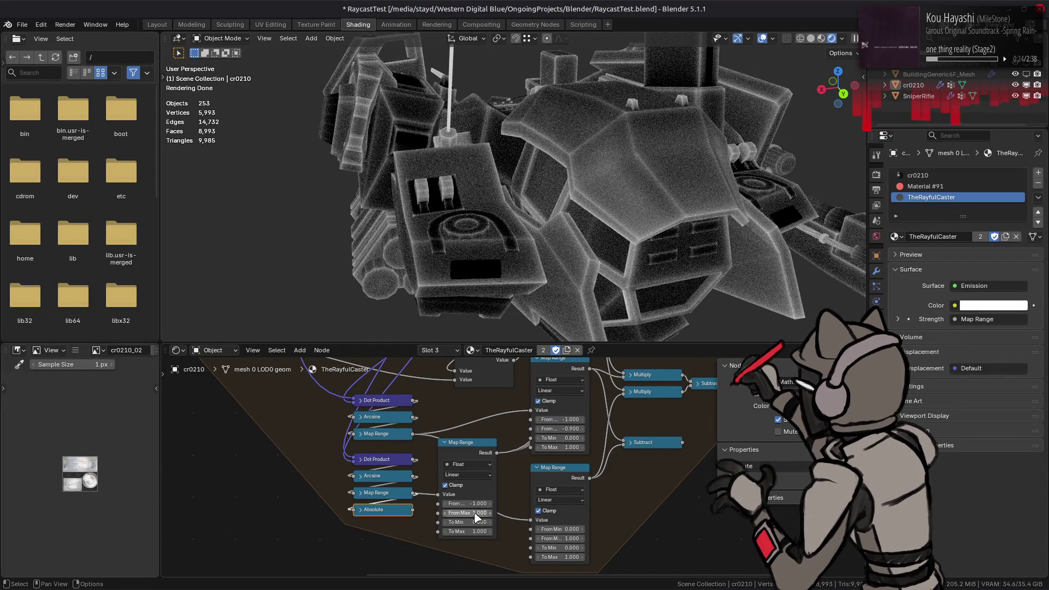
- Remap the middle Map Range from -0.5–0 onto 1–0 after trying From Max -1 and -0.3
{"action": "left_click_drag", "start_coordinate": [472, 512], "coordinate": [459, 512]}
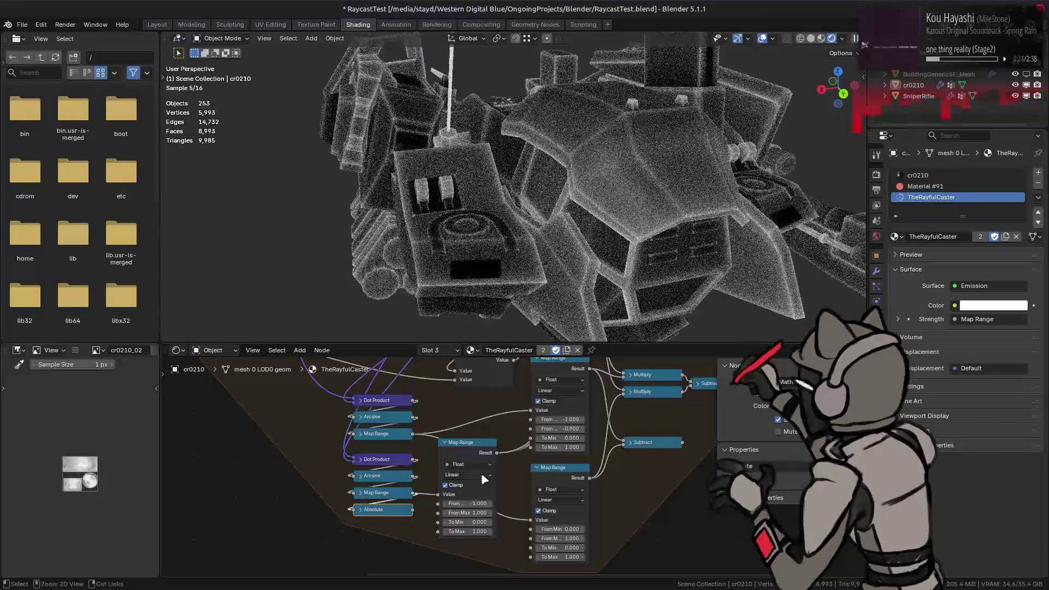
{"action": "mouse_move", "coordinate": [466, 514]}
{"action": "left_mouse_down"}
{"action": "mouse_move", "coordinate": [443, 515]}
{"action": "mouse_move", "coordinate": [492, 518]}
{"action": "left_mouse_up"}
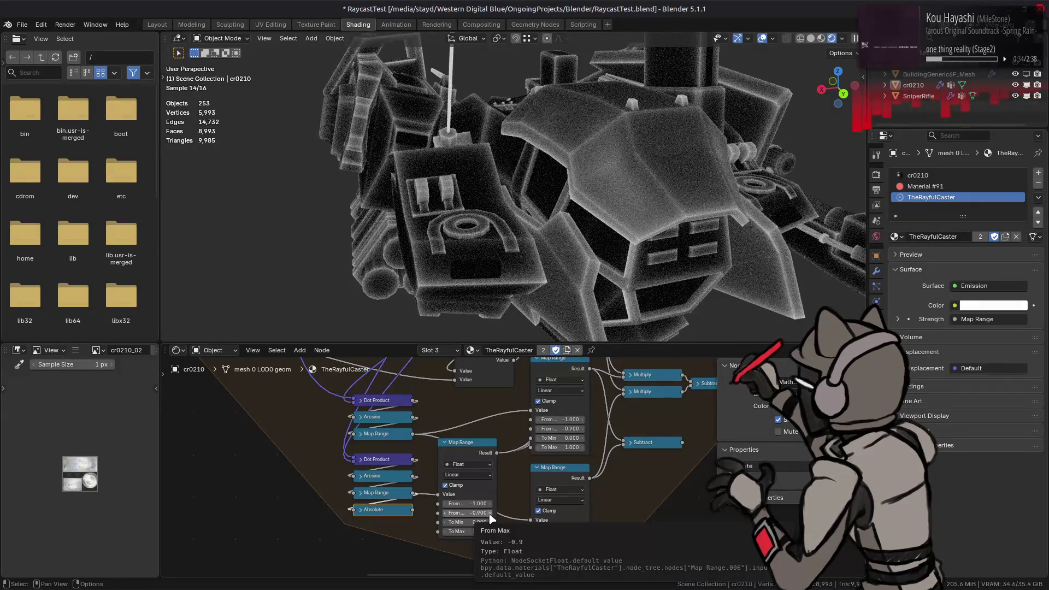
{"action": "mouse_move", "coordinate": [491, 521]}
{"action": "left_mouse_down"}
{"action": "mouse_move", "coordinate": [476, 530]}
{"action": "mouse_move", "coordinate": [473, 513]}
{"action": "left_mouse_up"}
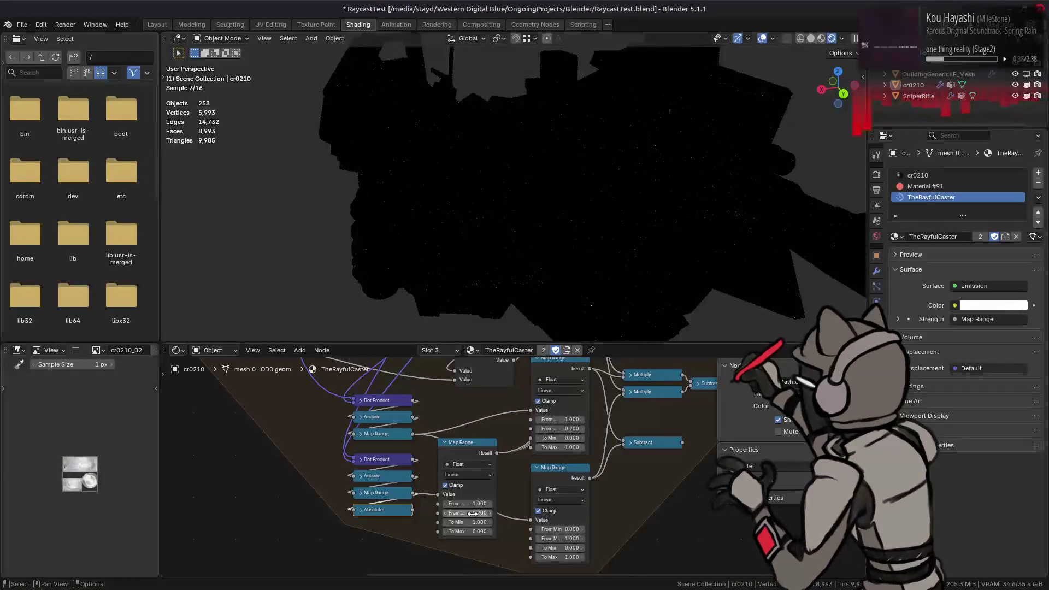
{"action": "mouse_move", "coordinate": [492, 515]}
{"action": "left_mouse_down"}
{"action": "mouse_move", "coordinate": [542, 514]}
{"action": "mouse_move", "coordinate": [492, 517]}
{"action": "left_mouse_up"}
{"action": "key", "text": "BackSpace"}
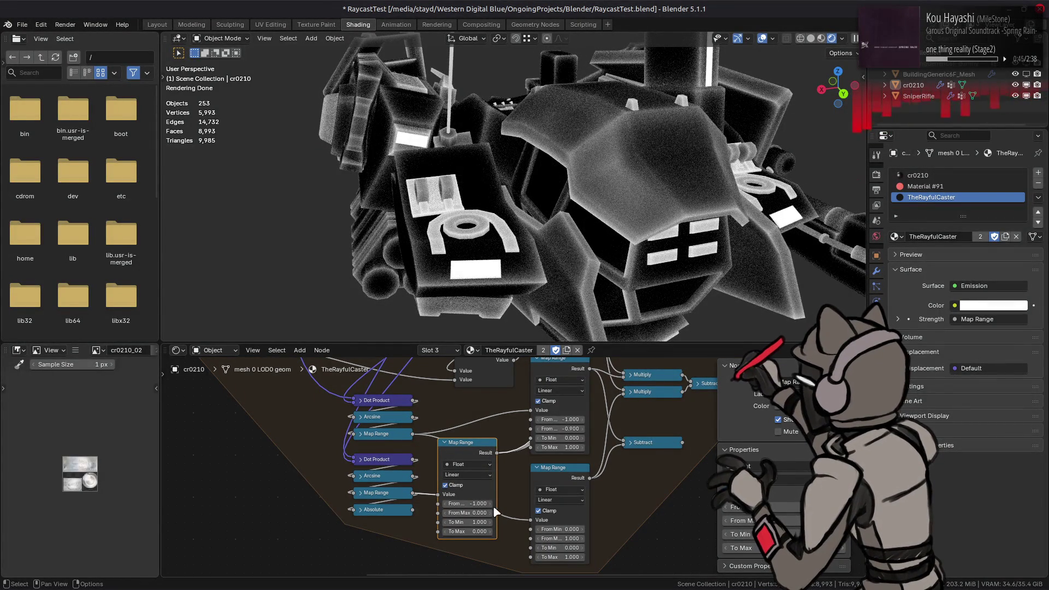
{"action": "mouse_move", "coordinate": [492, 506]}
{"action": "left_mouse_down"}
{"action": "mouse_move", "coordinate": [459, 507]}
{"action": "mouse_move", "coordinate": [492, 508]}
{"action": "left_mouse_up"}
{"action": "mouse_move", "coordinate": [578, 332]}
{"action": "middle_mouse_down"}
{"action": "mouse_move", "coordinate": [438, 253]}
{"action": "mouse_move", "coordinate": [437, 232]}
{"action": "middle_mouse_up"}
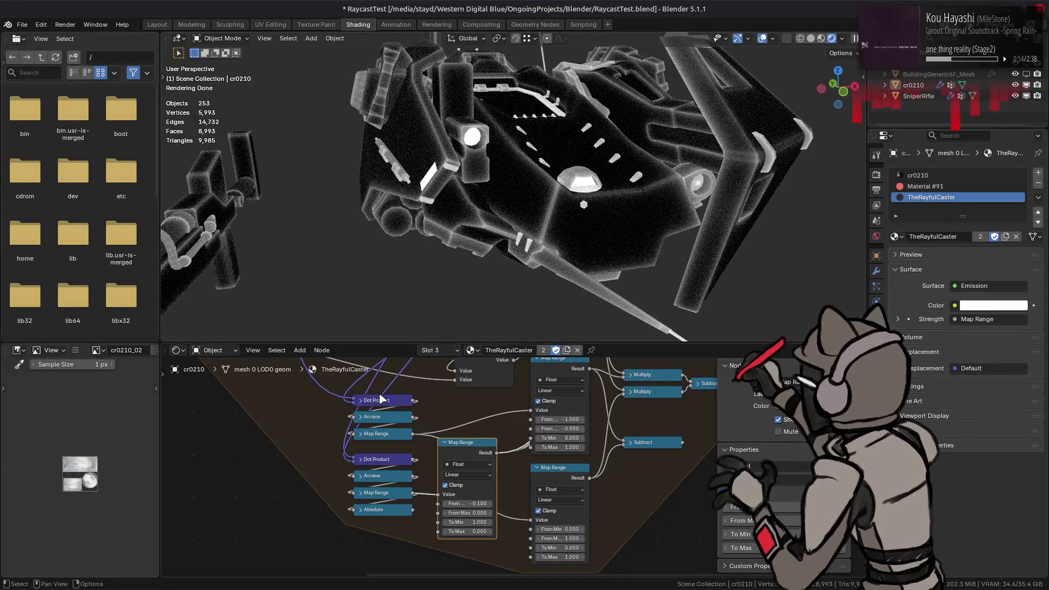
- Raise the Raycast Distance Scale to 128, retune the Map Range From Min, and save
{"action": "middle_click_drag", "start_coordinate": [213, 393], "coordinate": [405, 468]}
{"action": "left_click", "coordinate": [366, 408]}
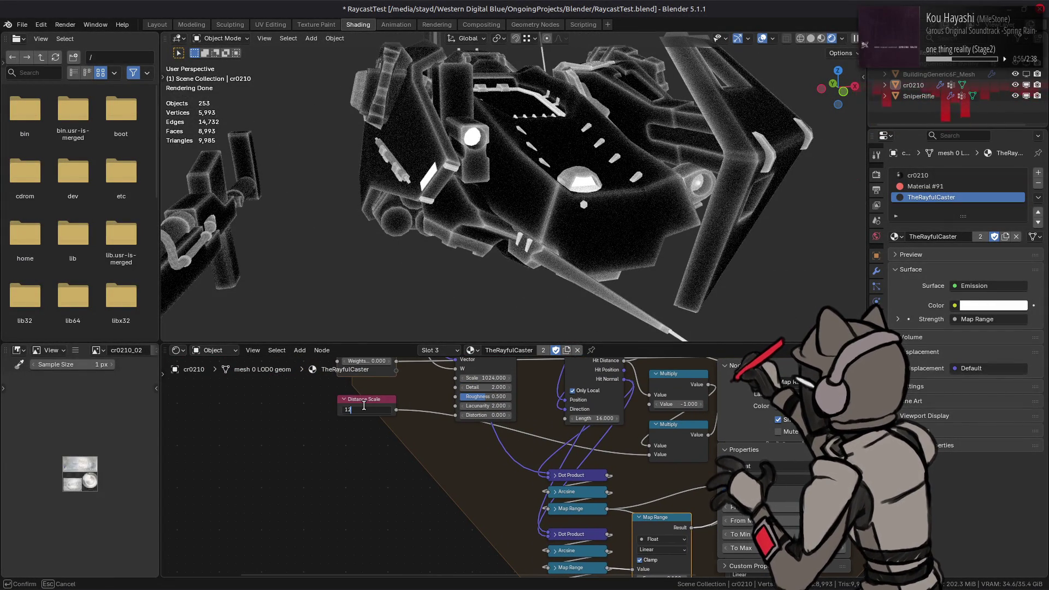
{"action": "type", "text": "8"}
{"action": "key", "text": "Return"}
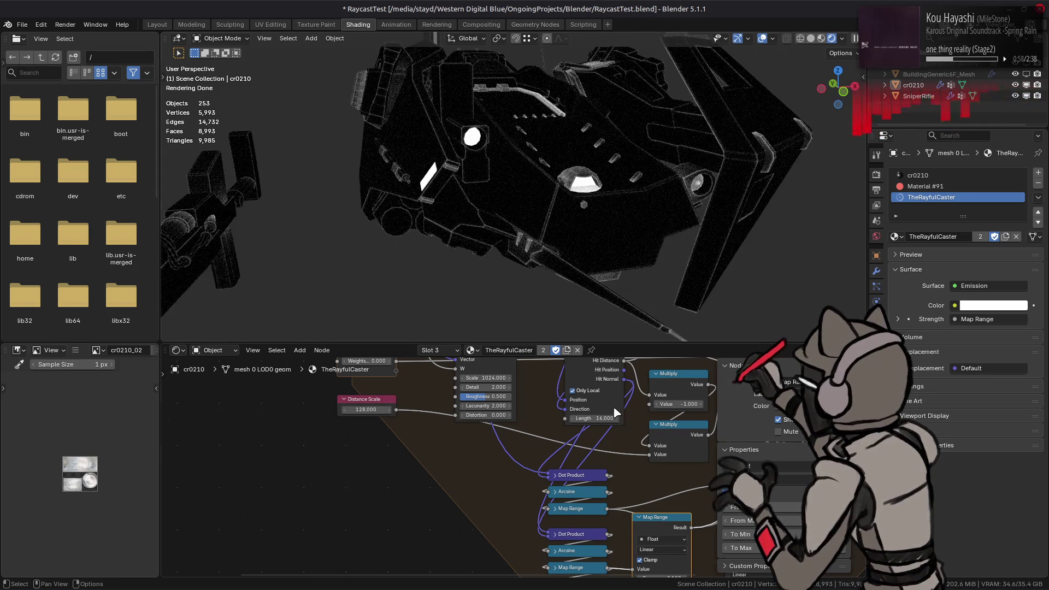
{"action": "middle_click_drag", "start_coordinate": [602, 381], "coordinate": [486, 429]}
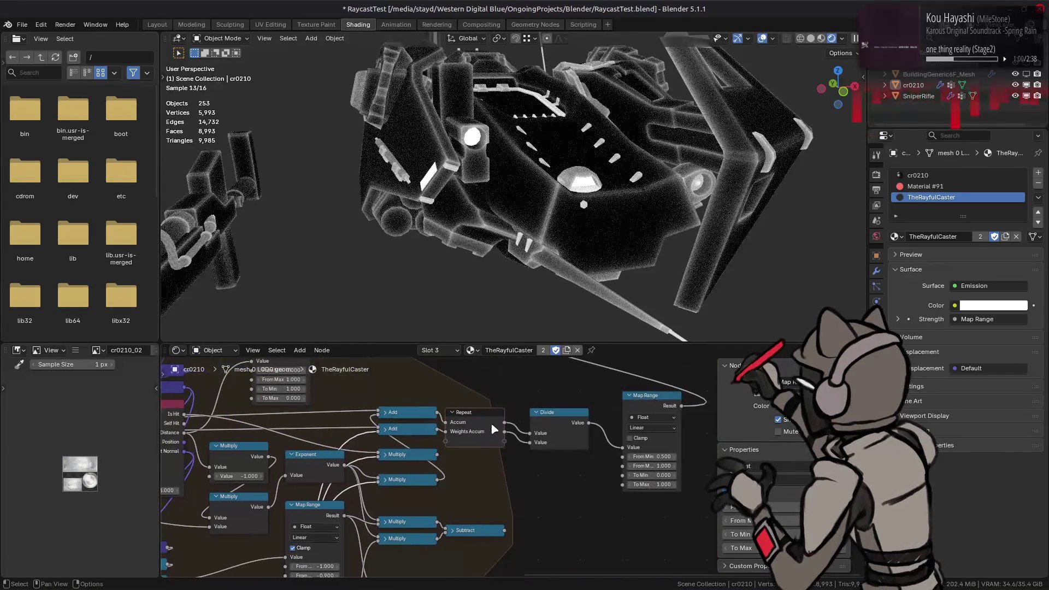
{"action": "left_click_drag", "start_coordinate": [655, 457], "coordinate": [655, 462]}
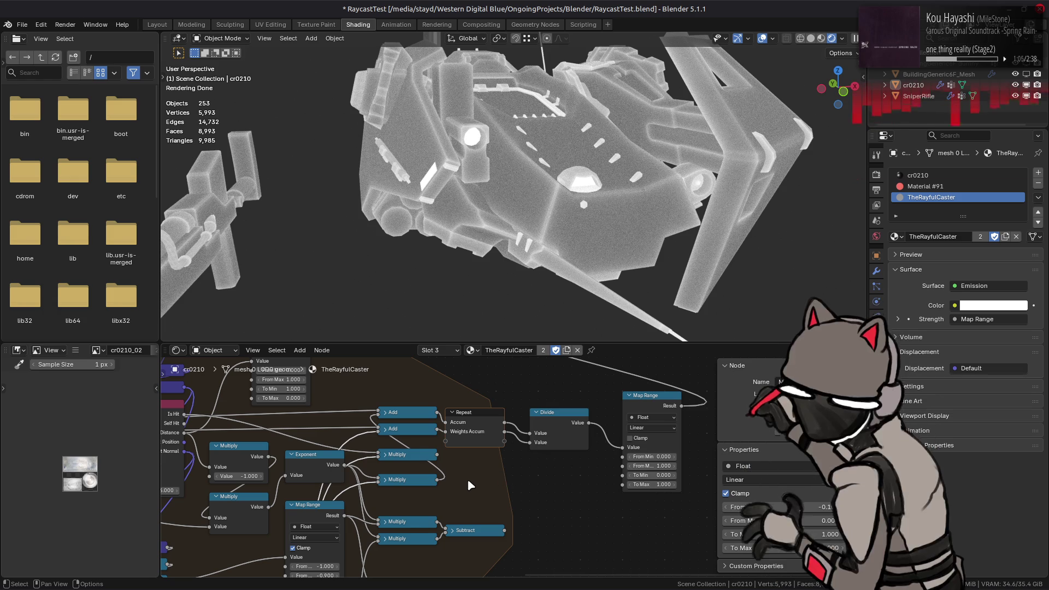
{"action": "middle_click_drag", "start_coordinate": [466, 478], "coordinate": [503, 464]}
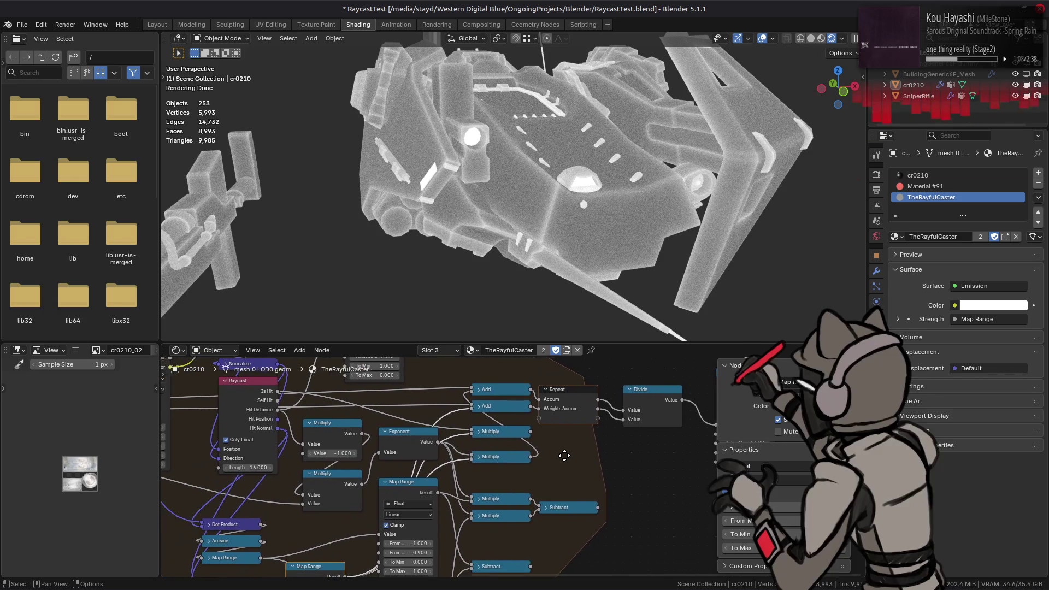
{"action": "key", "text": "ctrl+s"}
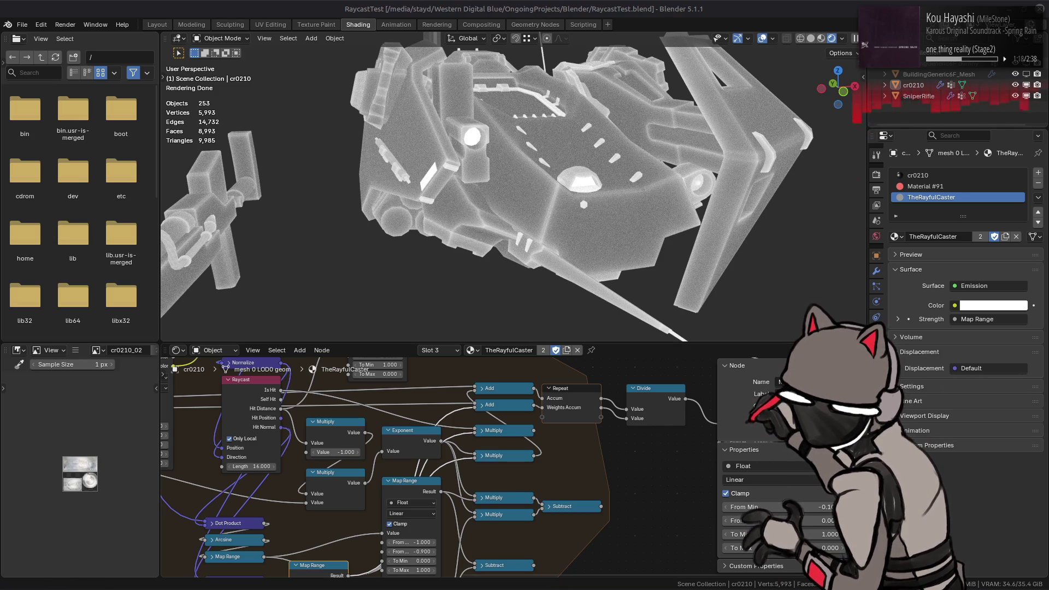
- Refocus Blender and inspect the Exponent and second Multiply nodes while orbiting the mech
{"action": "left_click", "coordinate": [637, 7]}
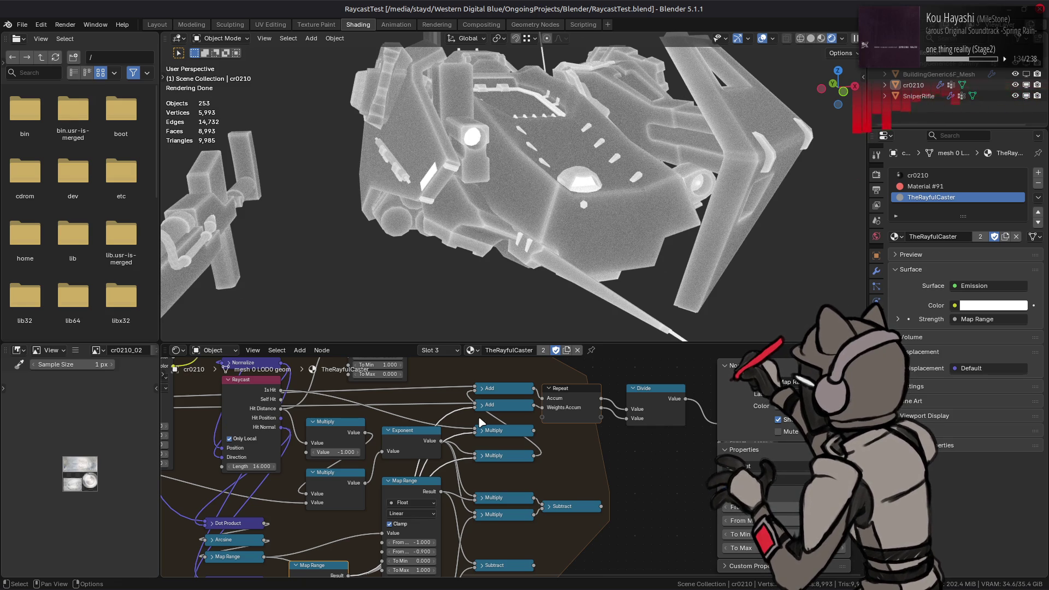
{"action": "middle_click_drag", "start_coordinate": [352, 491], "coordinate": [401, 463]}
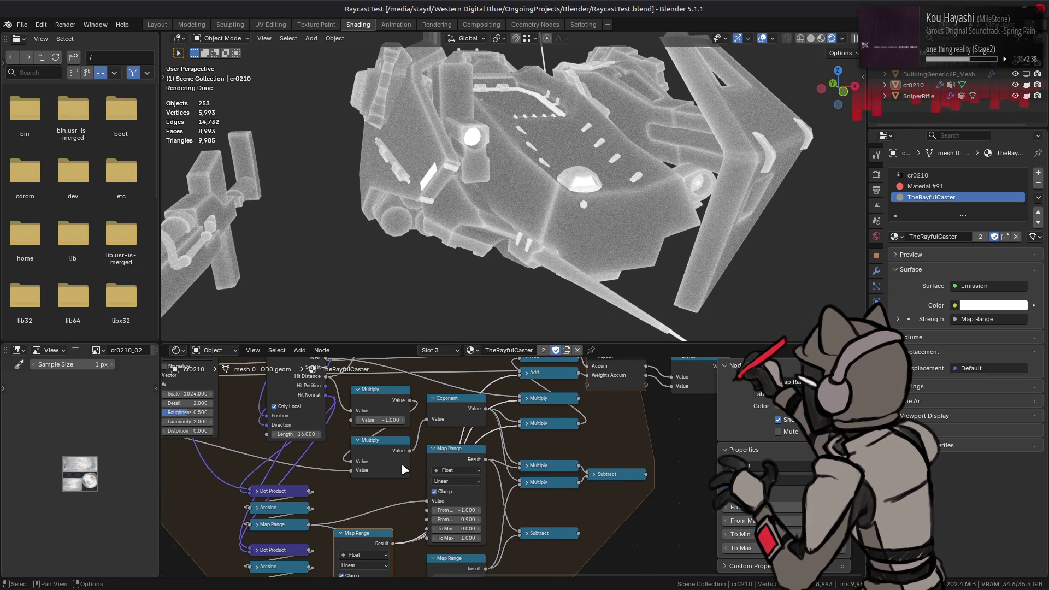
{"action": "left_click", "coordinate": [458, 408]}
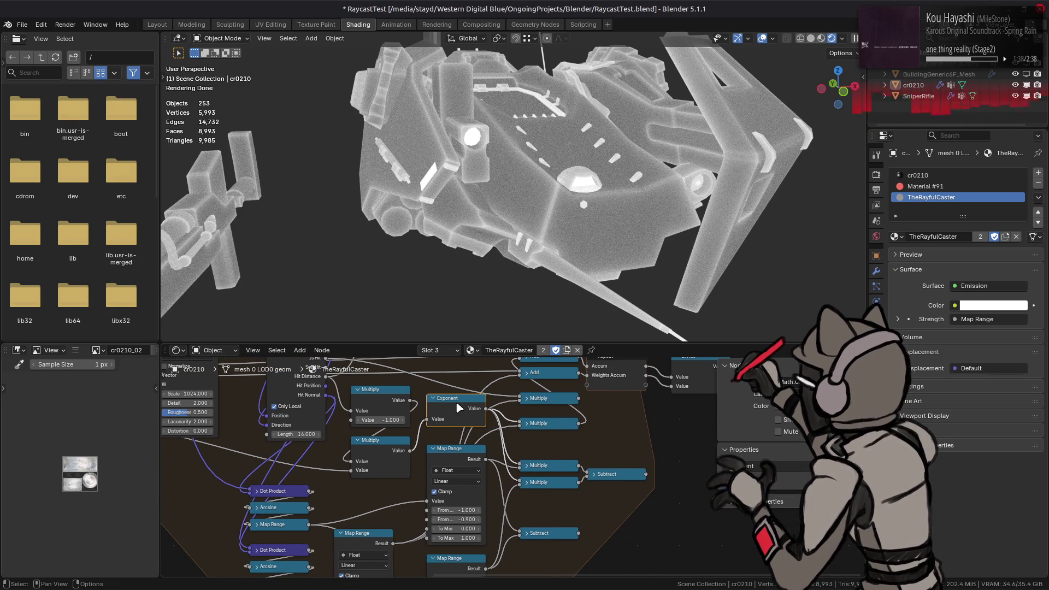
{"action": "left_click", "coordinate": [558, 424]}
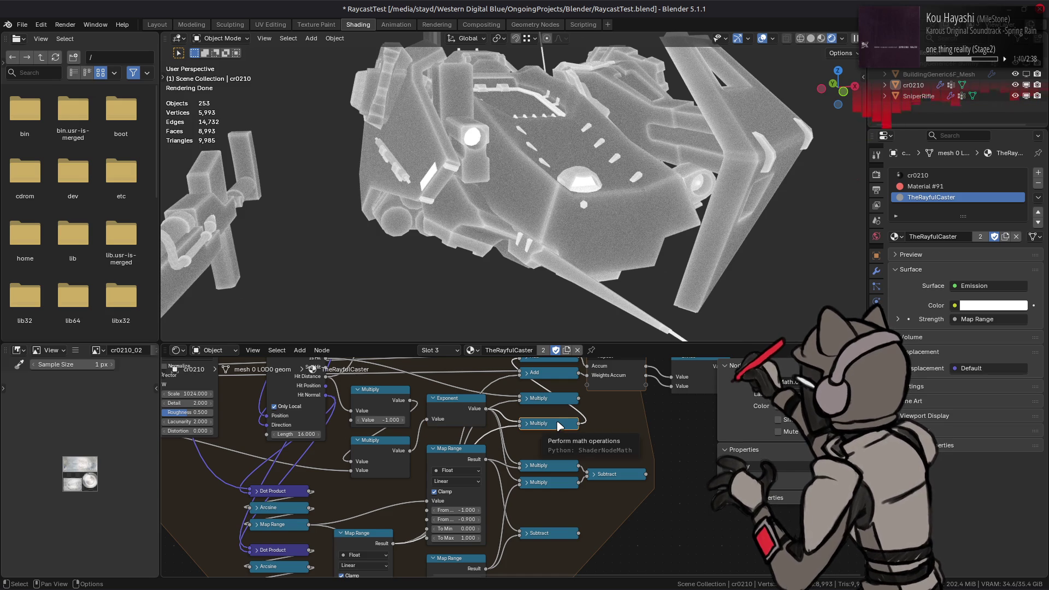
{"action": "scroll", "coordinate": [557, 425], "scroll_direction": "up", "scroll_amount": 2}
{"action": "key", "text": "ctrl+z"}
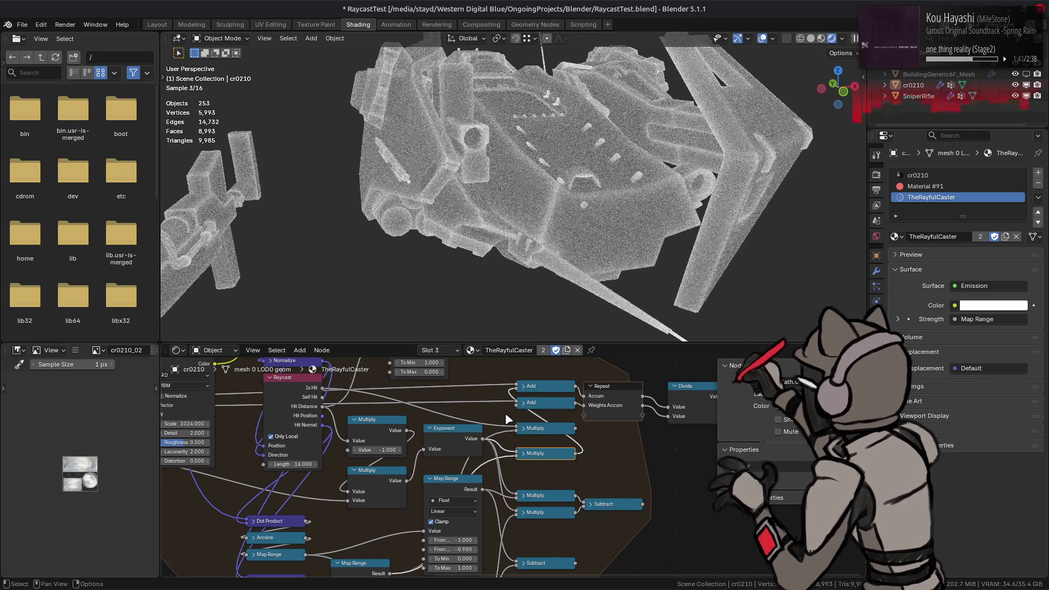
{"action": "mouse_move", "coordinate": [442, 227]}
{"action": "middle_mouse_down"}
{"action": "mouse_move", "coordinate": [560, 223]}
{"action": "mouse_move", "coordinate": [528, 222]}
{"action": "middle_mouse_up"}
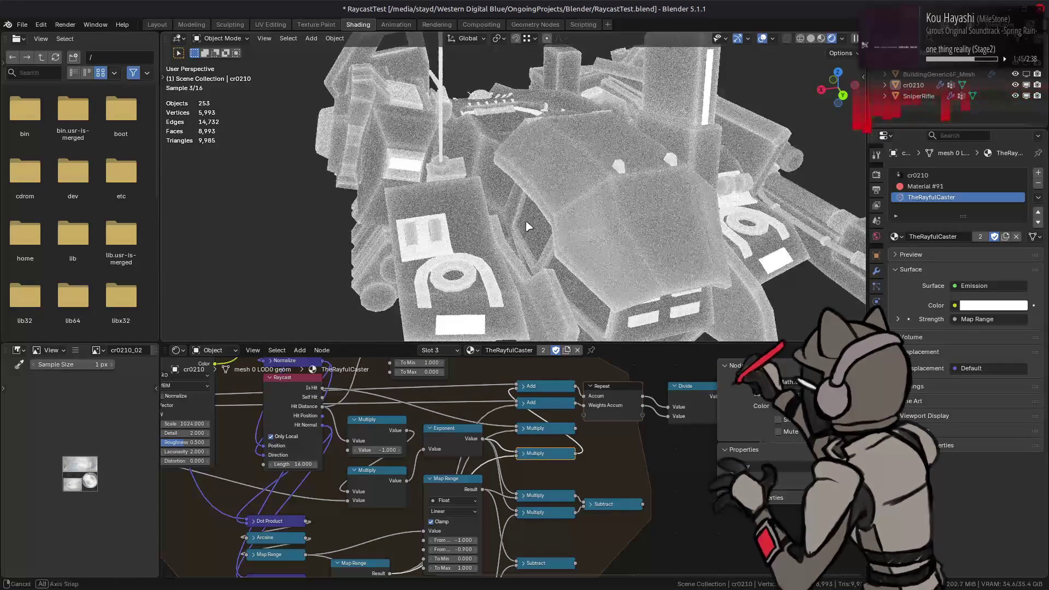
- Set the Map Range From Min to -1 and try From Max values 0.7, 0.9 and 0.5
{"action": "middle_click_drag", "start_coordinate": [434, 480], "coordinate": [443, 479]}
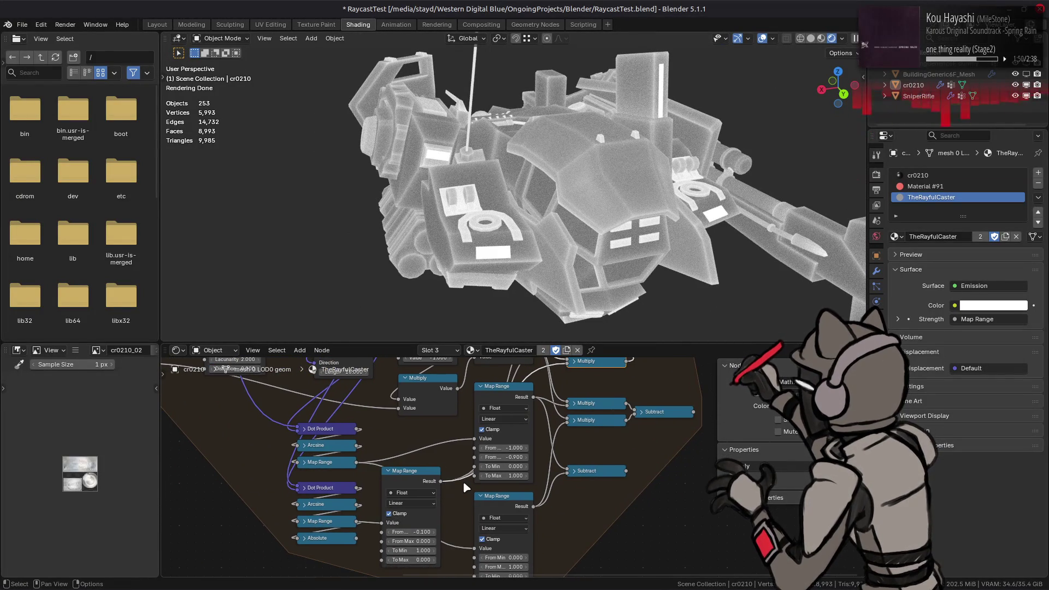
{"action": "middle_click_drag", "start_coordinate": [439, 521], "coordinate": [453, 535]}
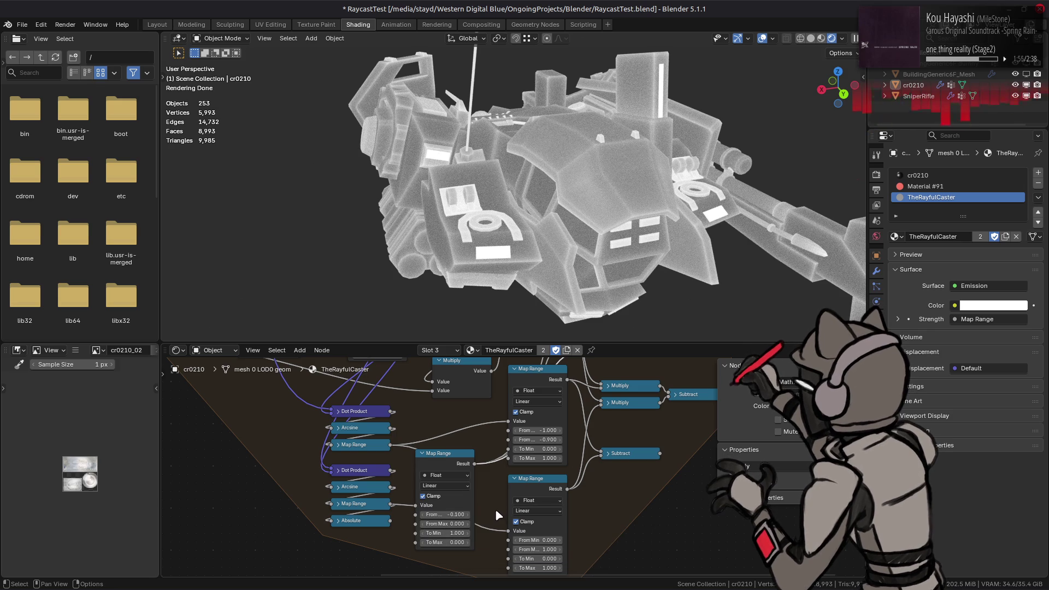
{"action": "left_click", "coordinate": [442, 515]}
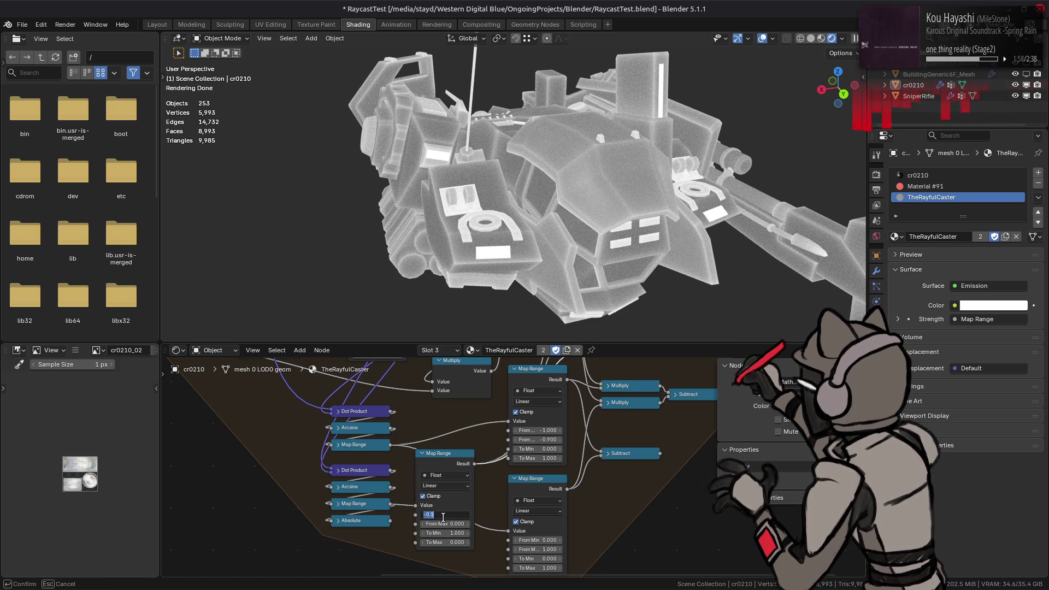
{"action": "type", "text": "1"}
{"action": "key", "text": "Return"}
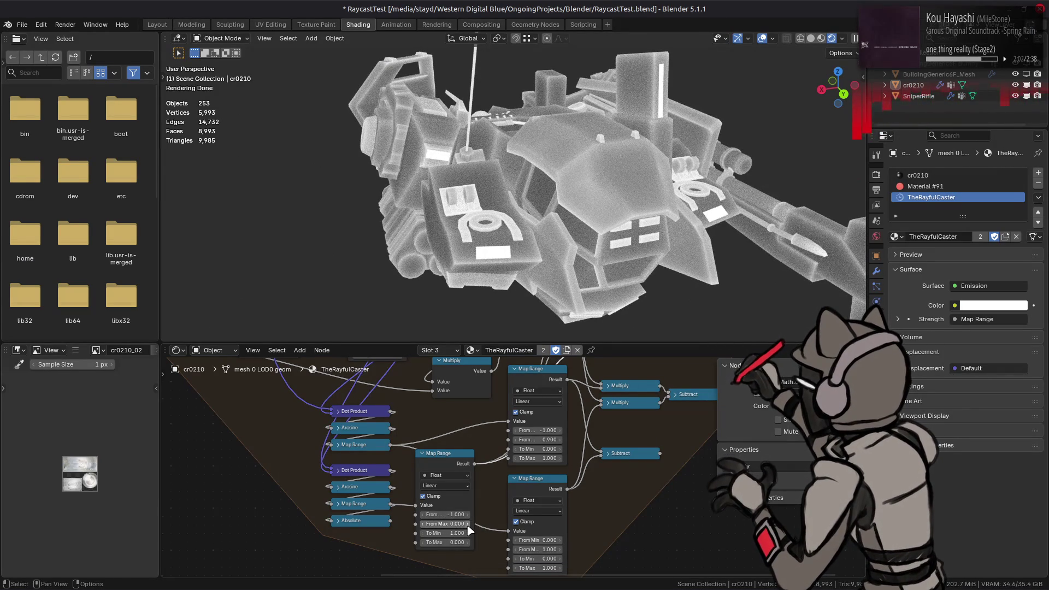
{"action": "left_click", "coordinate": [468, 529]}
{"action": "type", "text": "0.7"}
{"action": "key", "text": "Return"}
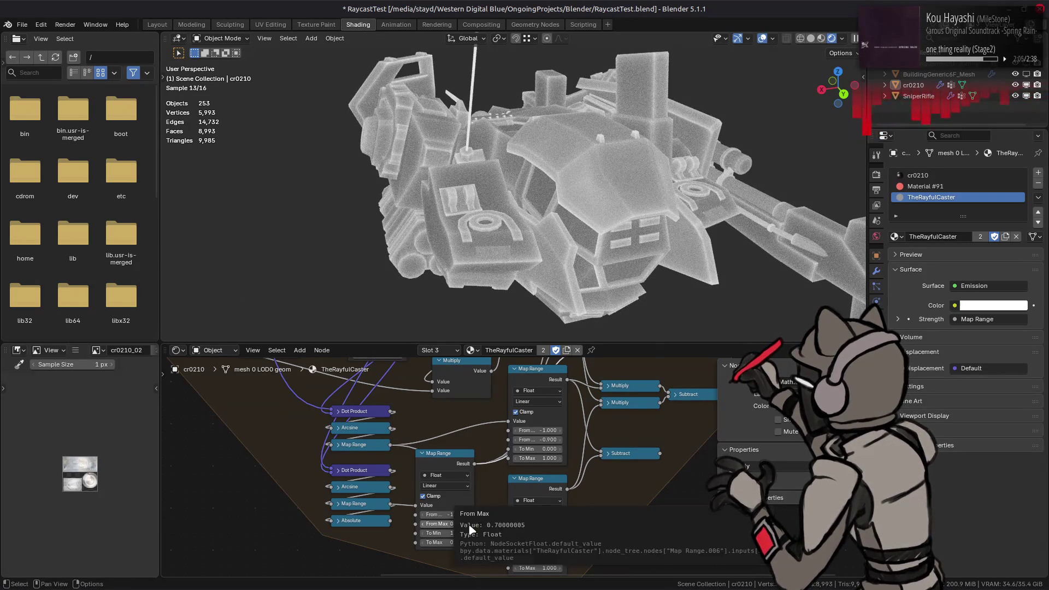
{"action": "left_click", "coordinate": [467, 528]}
{"action": "type", "text": "0.9"}
{"action": "key", "text": "Return"}
{"action": "left_click", "coordinate": [453, 524]}
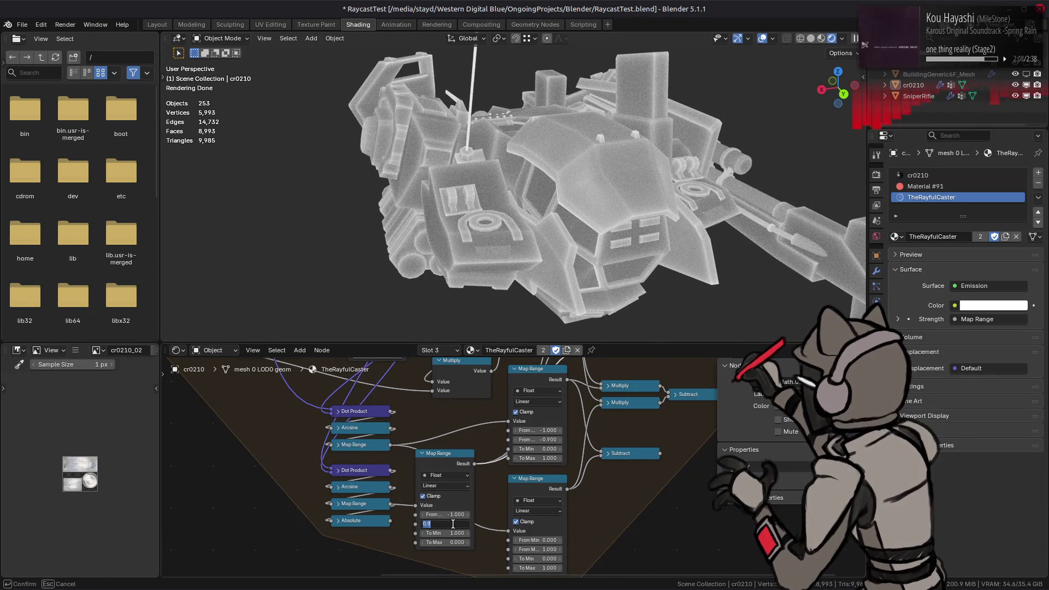
{"action": "type", "text": ".5"}
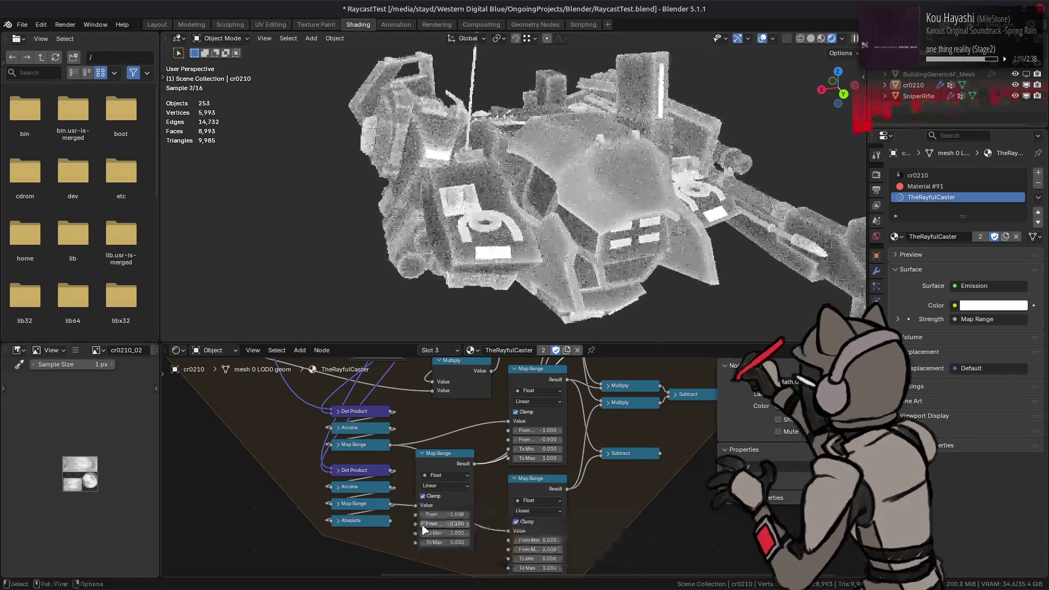
{"action": "key", "text": "Return"}
{"action": "left_click", "coordinate": [424, 530]}
{"action": "type", "text": ".9"}
{"action": "key", "text": "Return"}
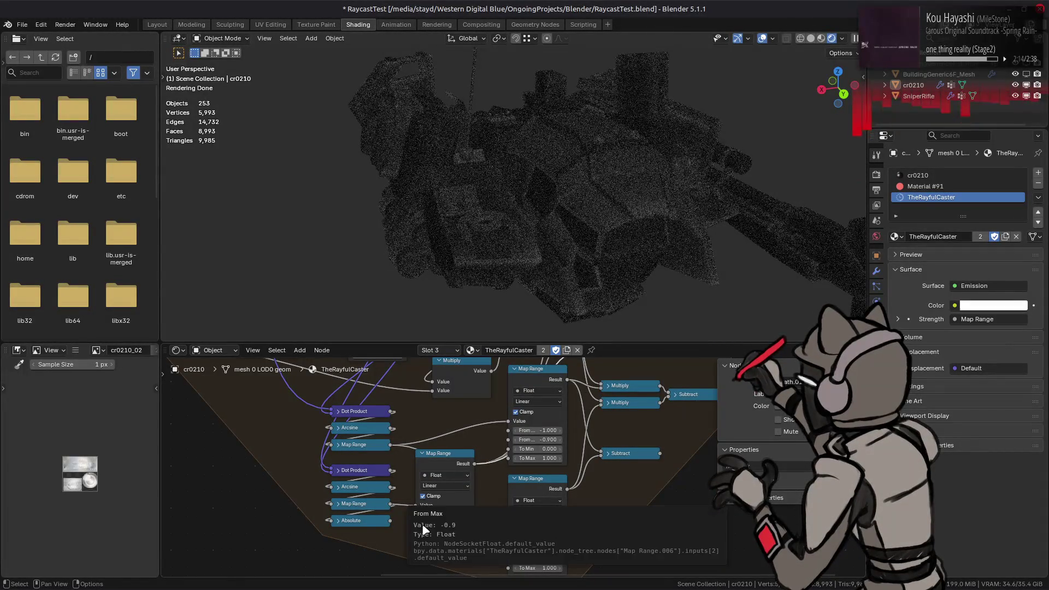
{"action": "scroll", "coordinate": [491, 234], "scroll_direction": "up", "scroll_amount": 3}
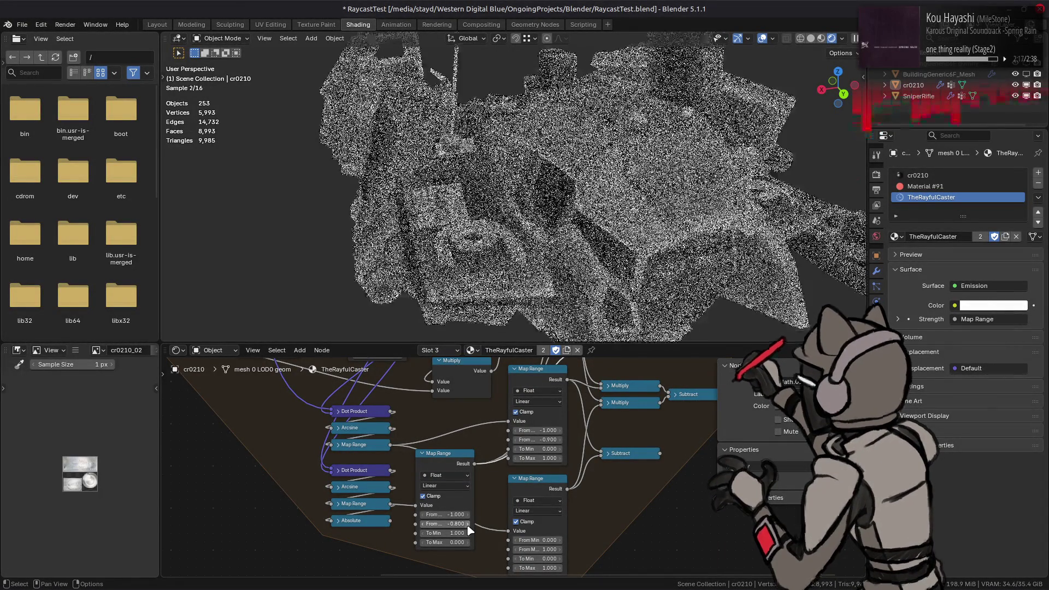
{"action": "left_click_drag", "start_coordinate": [468, 525], "coordinate": [469, 515]}
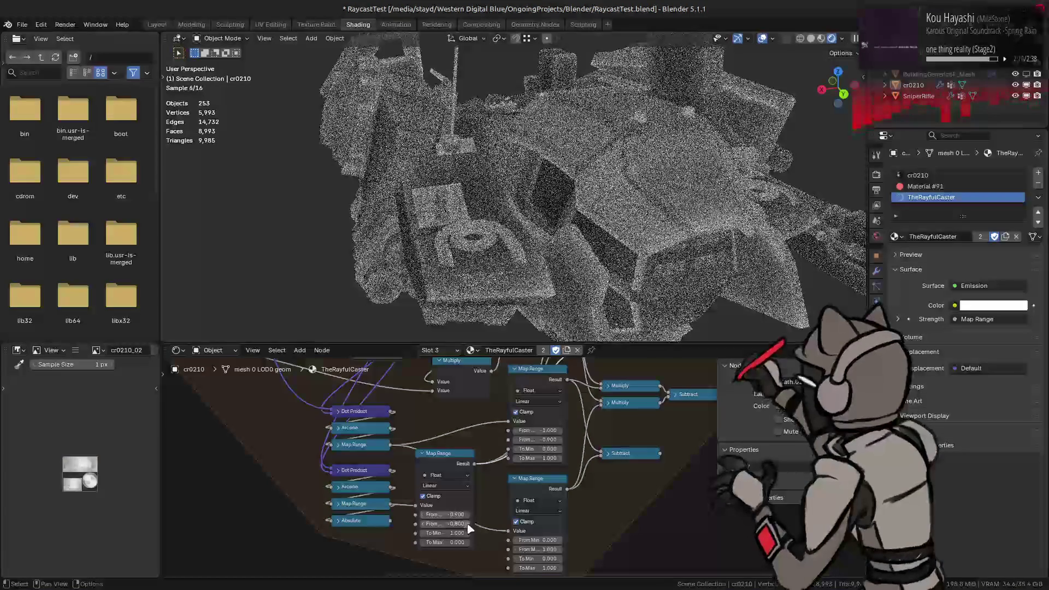
- Try Smooth Step interpolation, then return the Map Range to Linear and nudge From Min
{"action": "left_click", "coordinate": [460, 487]}
{"action": "left_click", "coordinate": [466, 514]}
{"action": "left_click", "coordinate": [447, 486]}
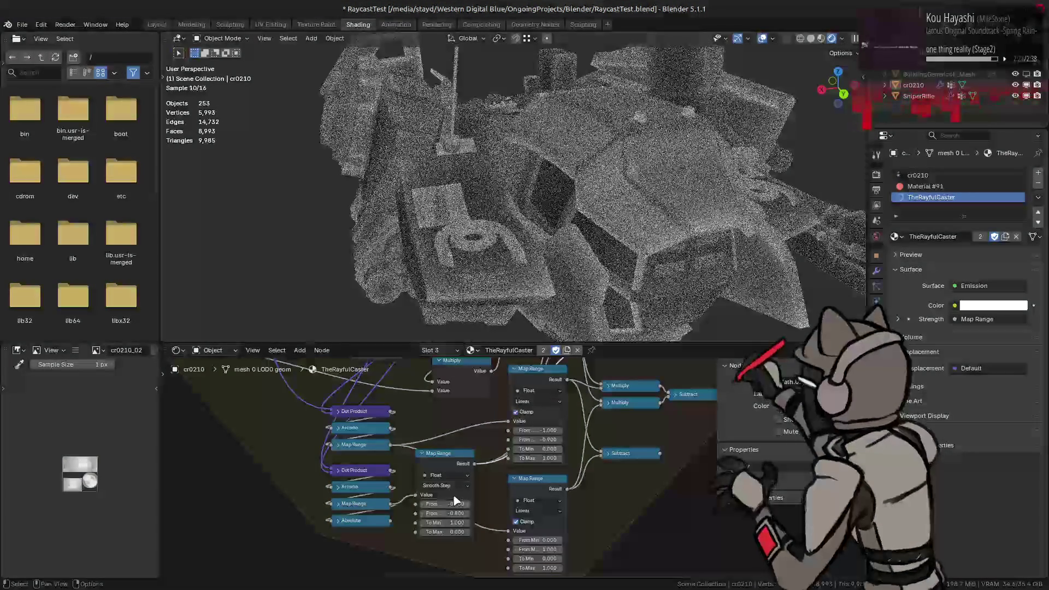
{"action": "left_click", "coordinate": [453, 507]}
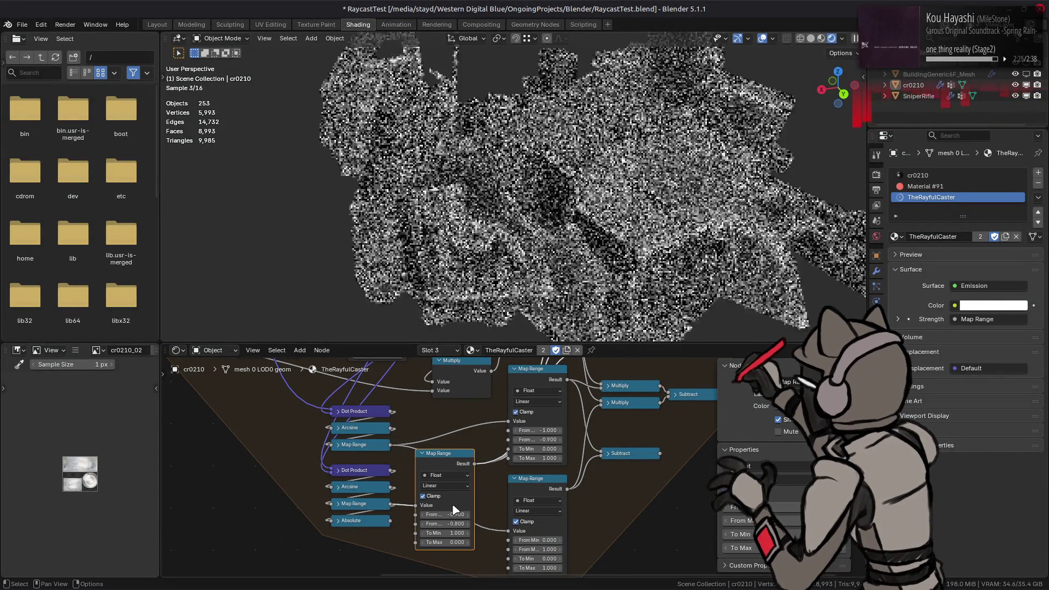
{"action": "left_click_drag", "start_coordinate": [446, 513], "coordinate": [466, 524]}
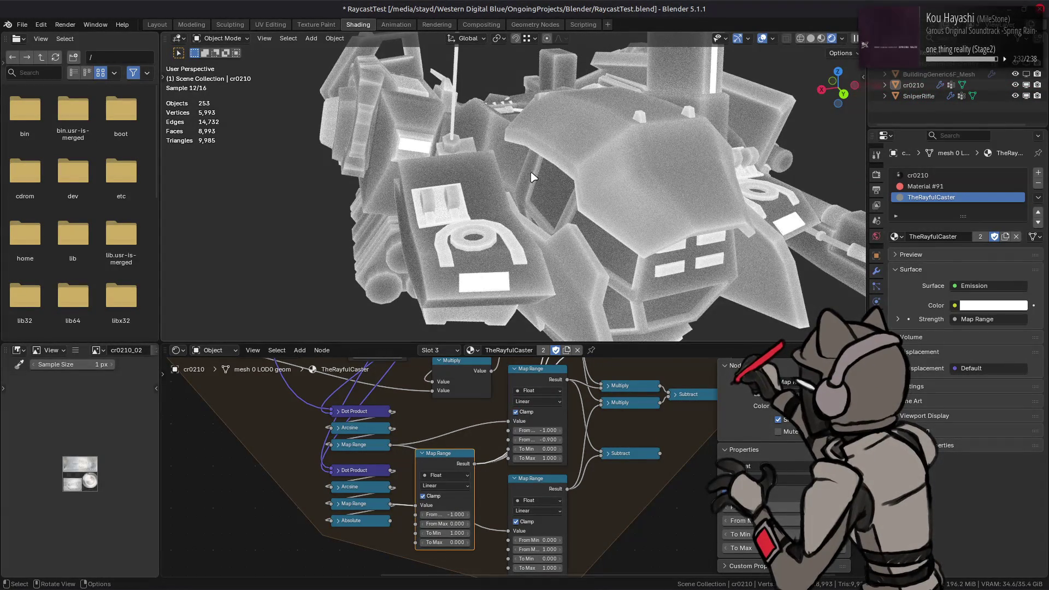
{"action": "middle_click_drag", "start_coordinate": [531, 177], "coordinate": [653, 145]}
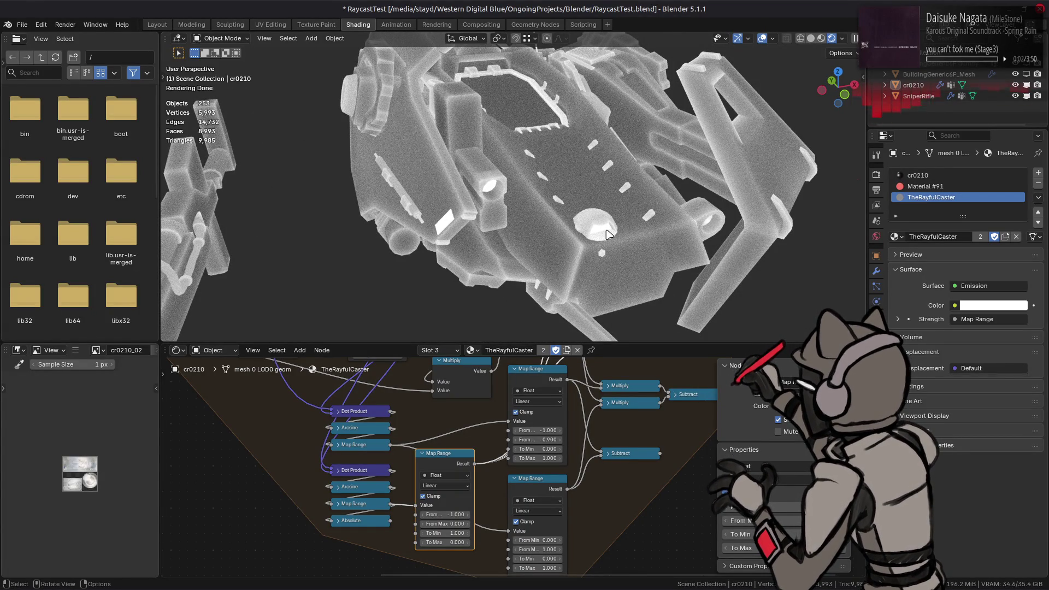
- Save the raycast test blend file with Ctrl+S
{"action": "key", "text": "ctrl+s"}
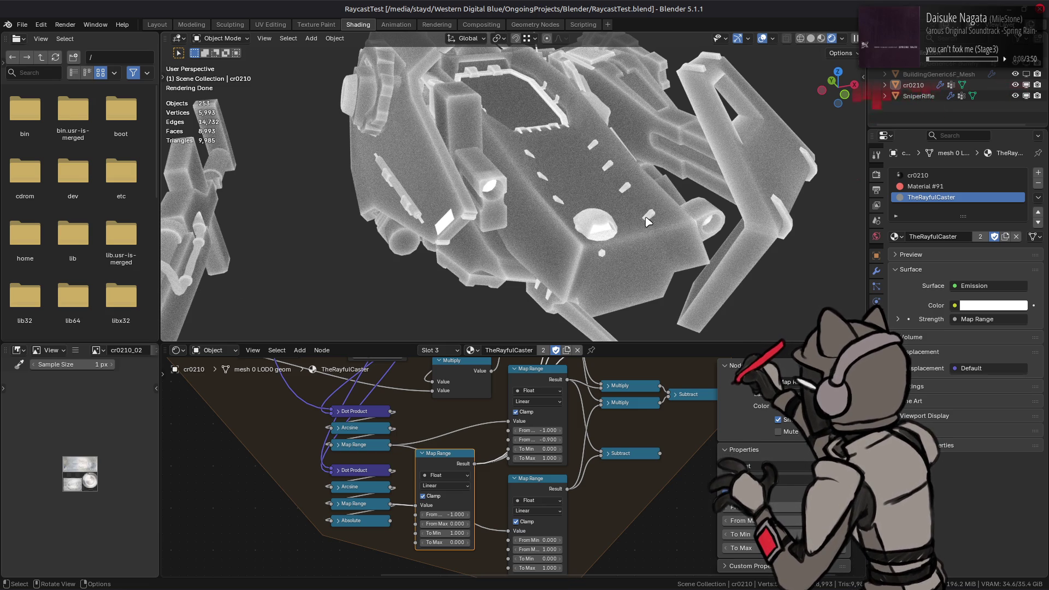
- Switch the mech through TheRayfulCasterThricely to TheRayfulCasterQuartuple and inspect its Raycast node
{"action": "left_click", "coordinate": [895, 236]}
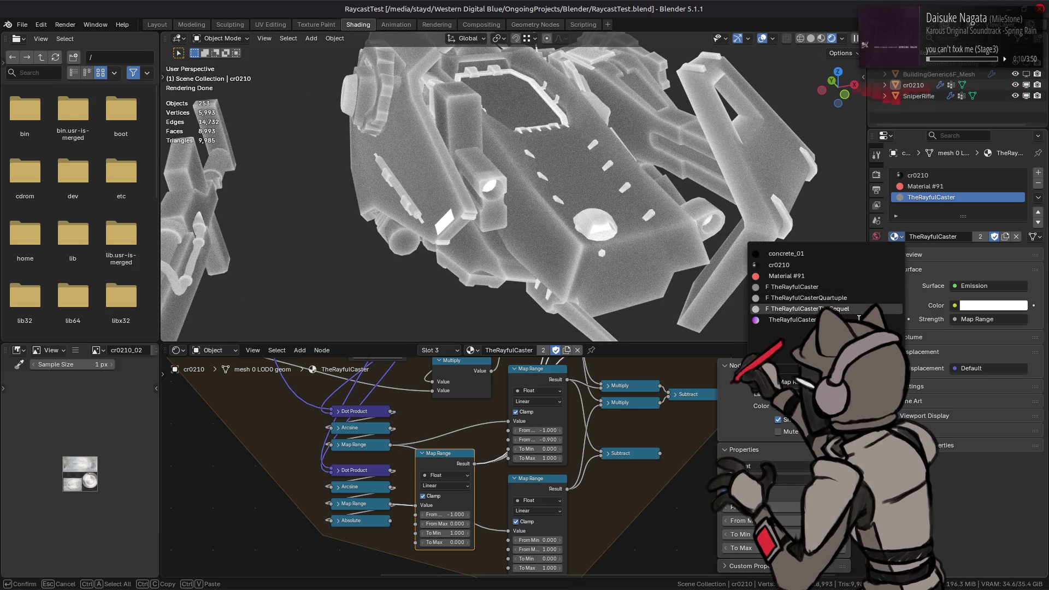
{"action": "left_click", "coordinate": [778, 314]}
{"action": "left_click", "coordinate": [897, 236]}
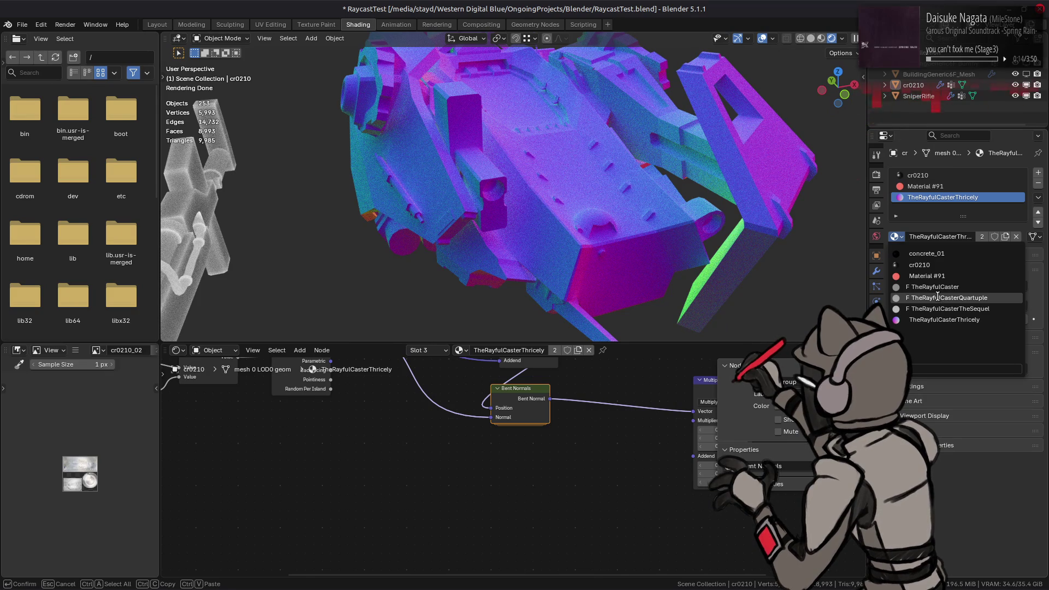
{"action": "left_click", "coordinate": [936, 297]}
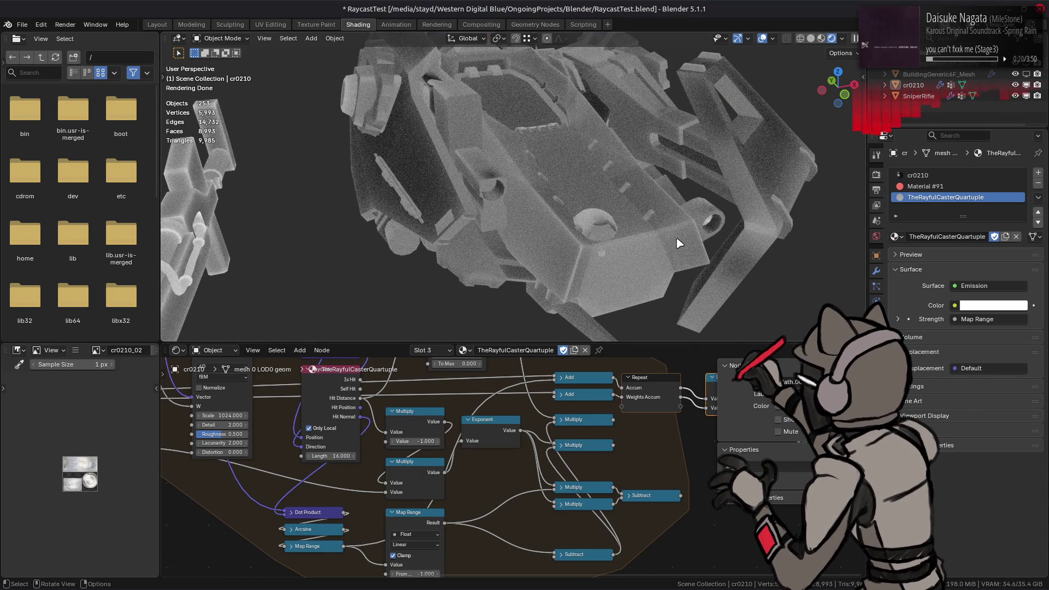
{"action": "middle_click_drag", "start_coordinate": [485, 454], "coordinate": [609, 469]}
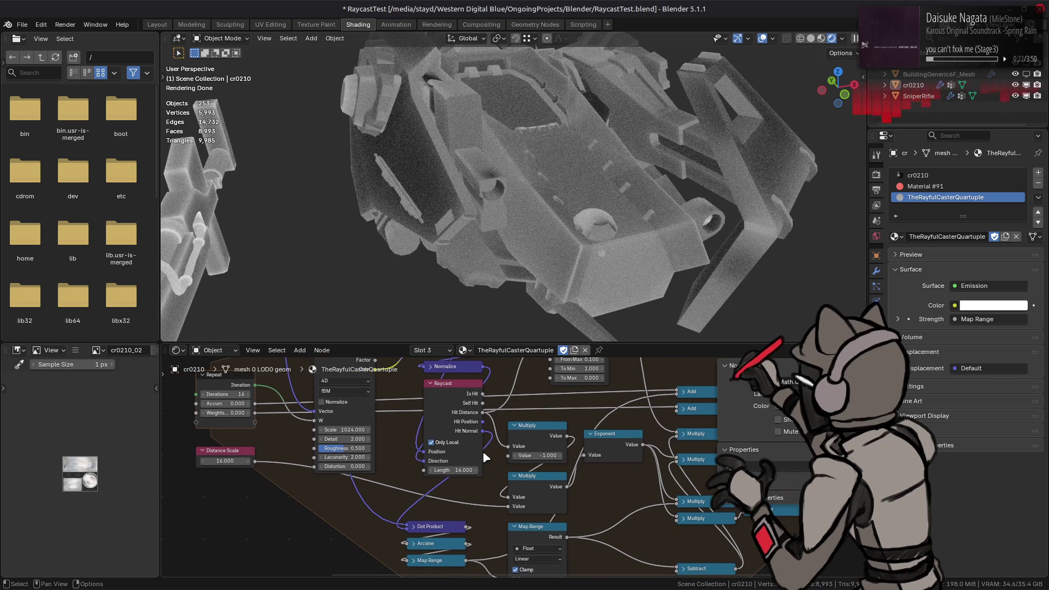
{"action": "left_click", "coordinate": [450, 413]}
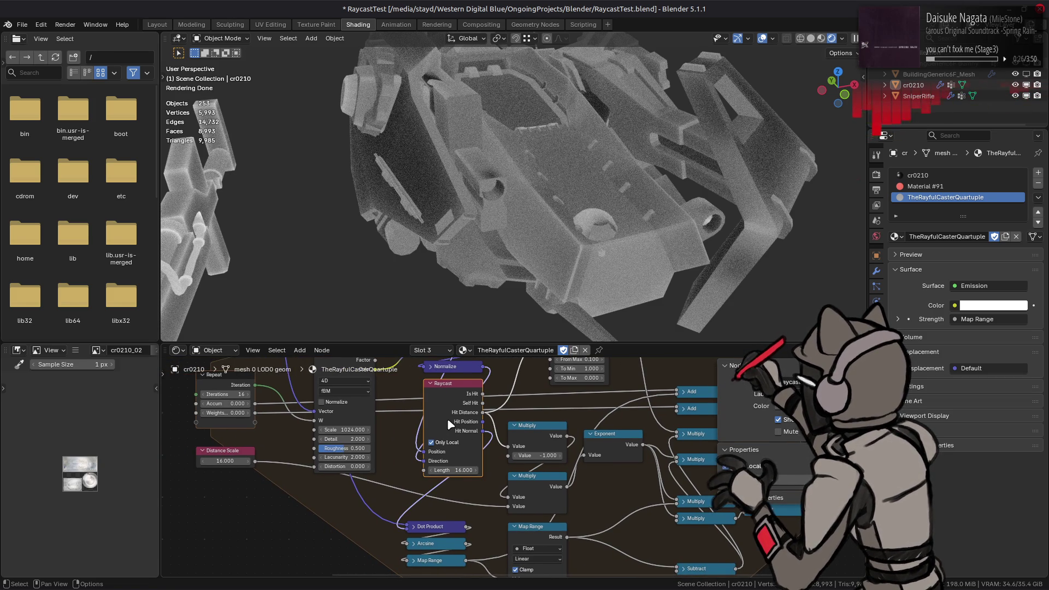
{"action": "scroll", "coordinate": [459, 410], "scroll_direction": "up", "scroll_amount": 1}
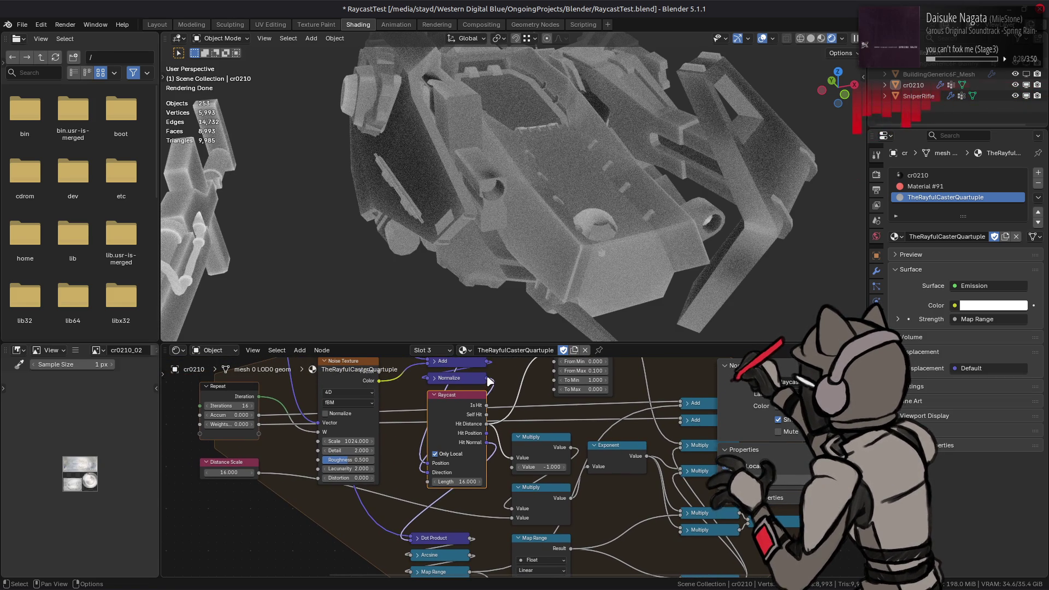
- Connect the Normalize output into the Dot Product and save the file
{"action": "left_click_drag", "start_coordinate": [487, 379], "coordinate": [407, 537]}
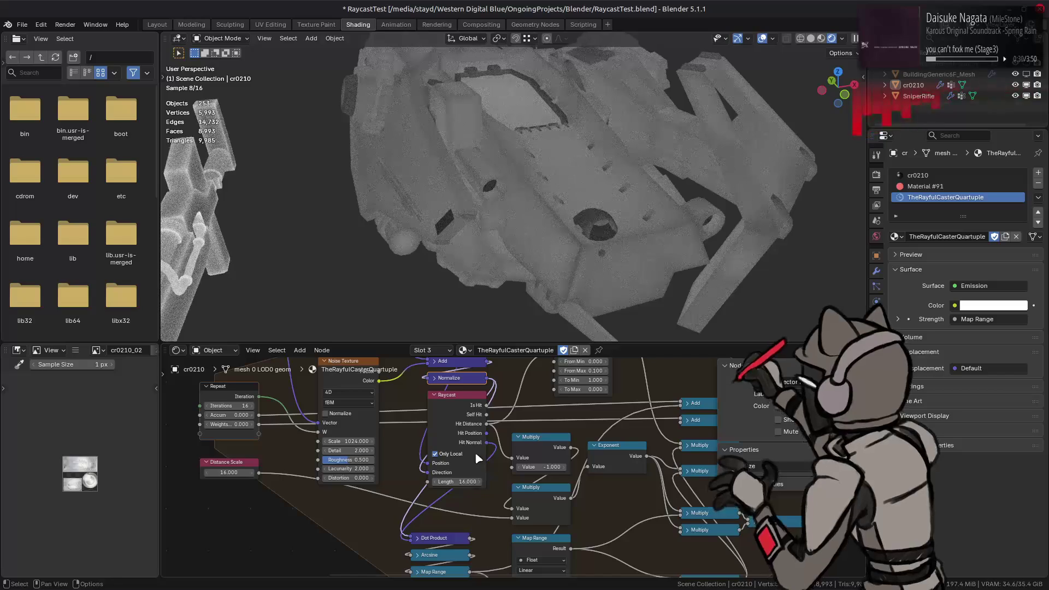
{"action": "left_click", "coordinate": [478, 460]}
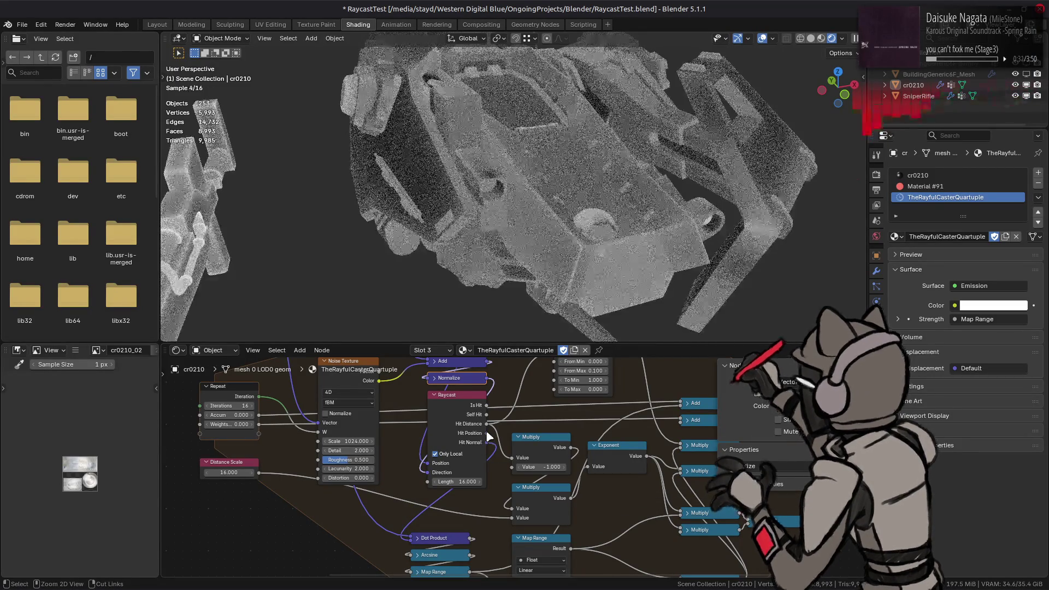
{"action": "mouse_move", "coordinate": [442, 245]}
{"action": "middle_mouse_down"}
{"action": "mouse_move", "coordinate": [419, 181]}
{"action": "mouse_move", "coordinate": [539, 196]}
{"action": "mouse_move", "coordinate": [502, 208]}
{"action": "middle_mouse_up"}
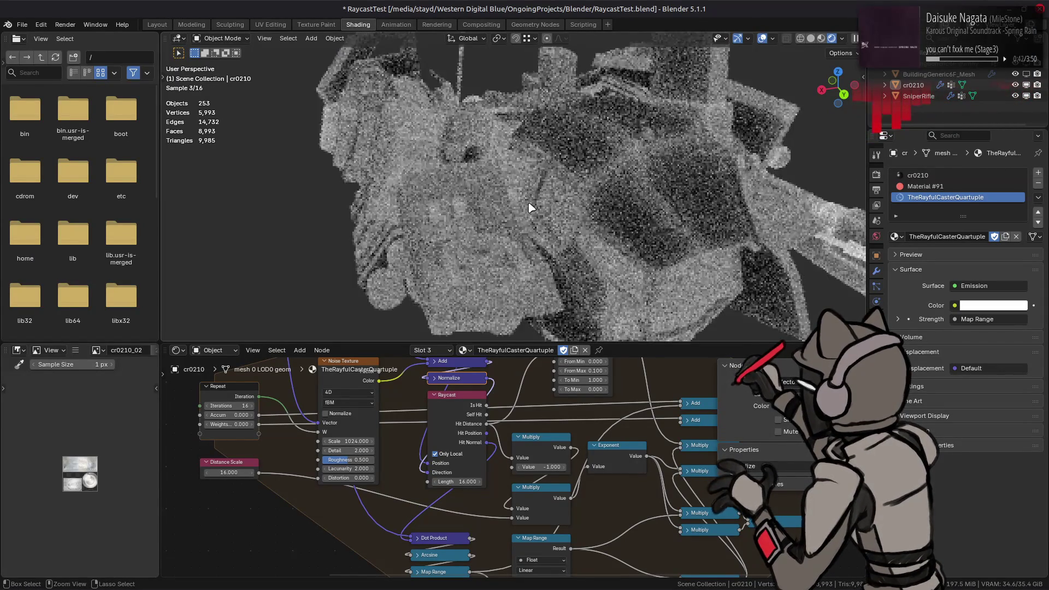
{"action": "key", "text": "ctrl+s"}
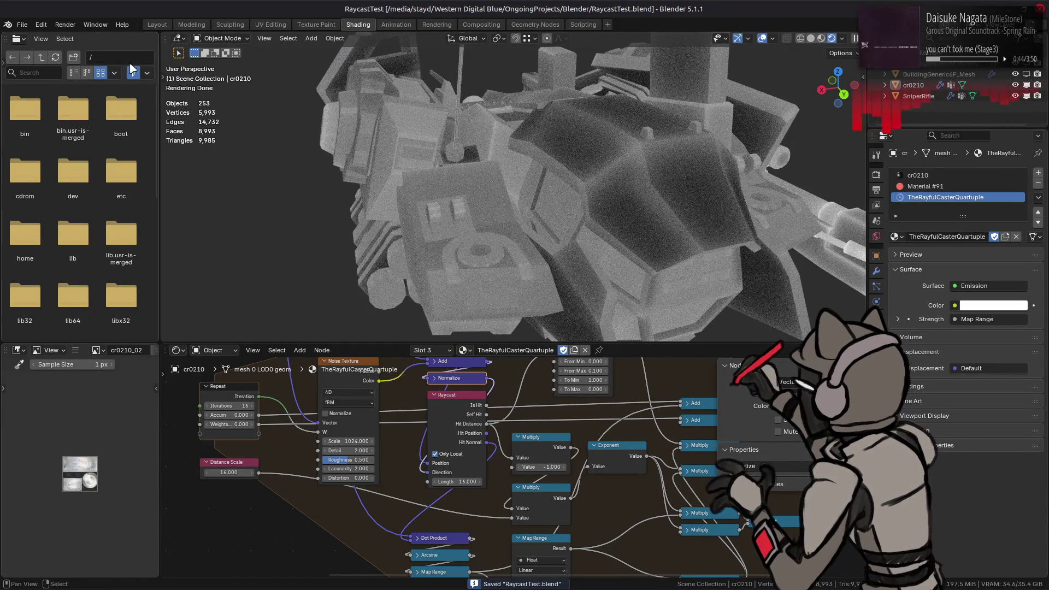
- Switch to TheRayfulCaster material and wire the top Map Range Result into a Multiply input
{"action": "left_click", "coordinate": [896, 236]}
{"action": "left_click", "coordinate": [861, 287]}
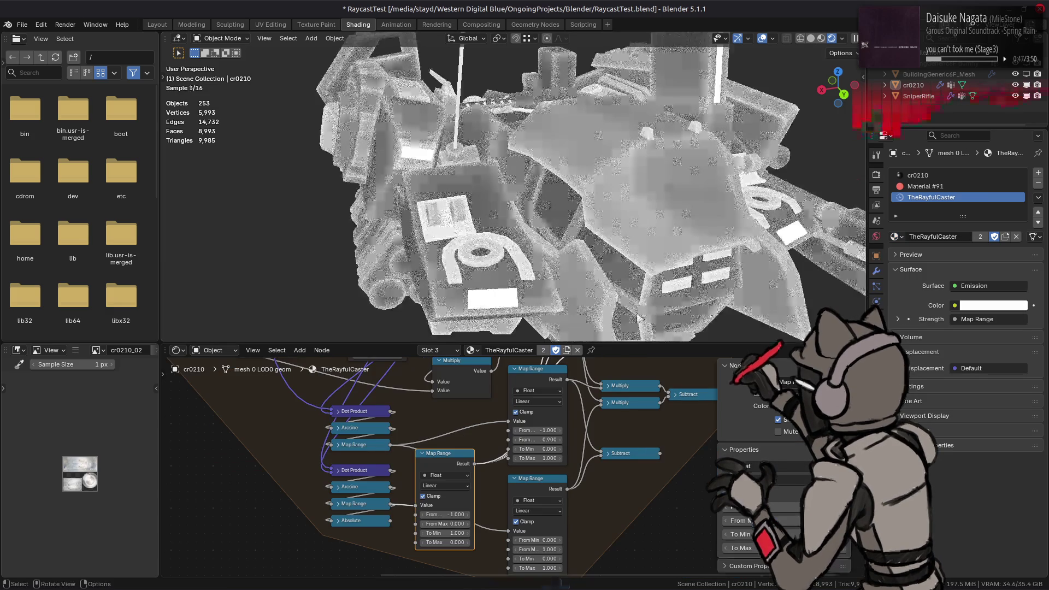
{"action": "middle_click_drag", "start_coordinate": [604, 447], "coordinate": [594, 457]}
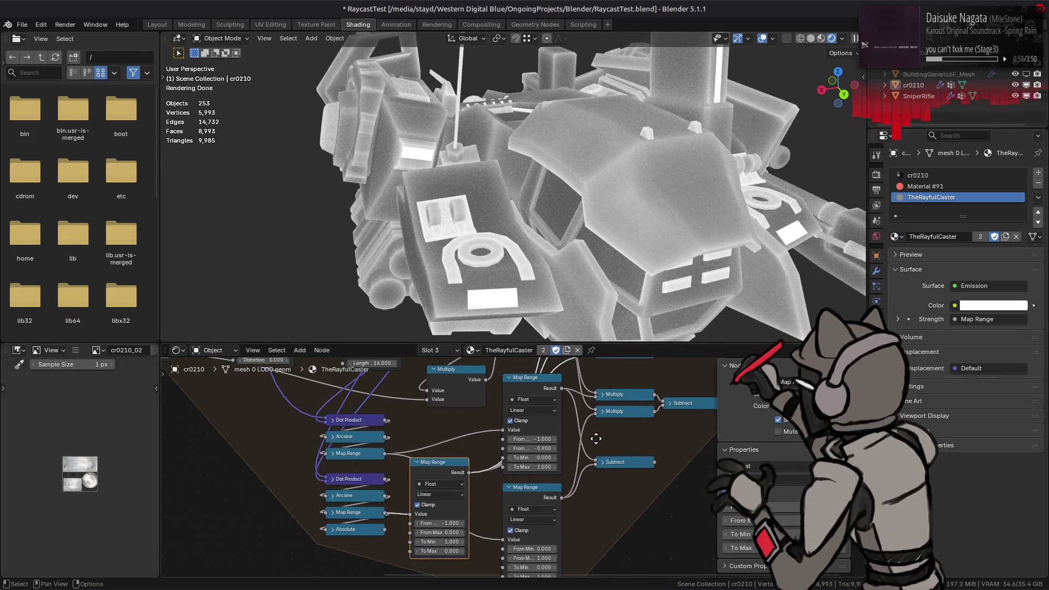
{"action": "left_click", "coordinate": [536, 394]}
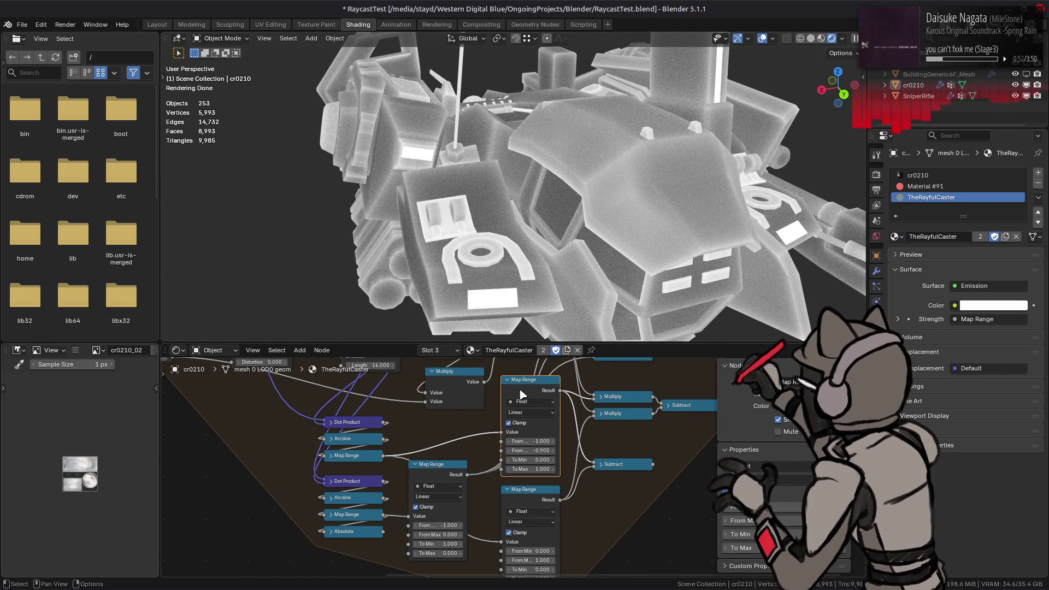
{"action": "mouse_move", "coordinate": [554, 401]}
{"action": "middle_mouse_down"}
{"action": "mouse_move", "coordinate": [543, 497]}
{"action": "mouse_move", "coordinate": [547, 480]}
{"action": "mouse_move", "coordinate": [516, 469]}
{"action": "mouse_move", "coordinate": [497, 492]}
{"action": "middle_mouse_up"}
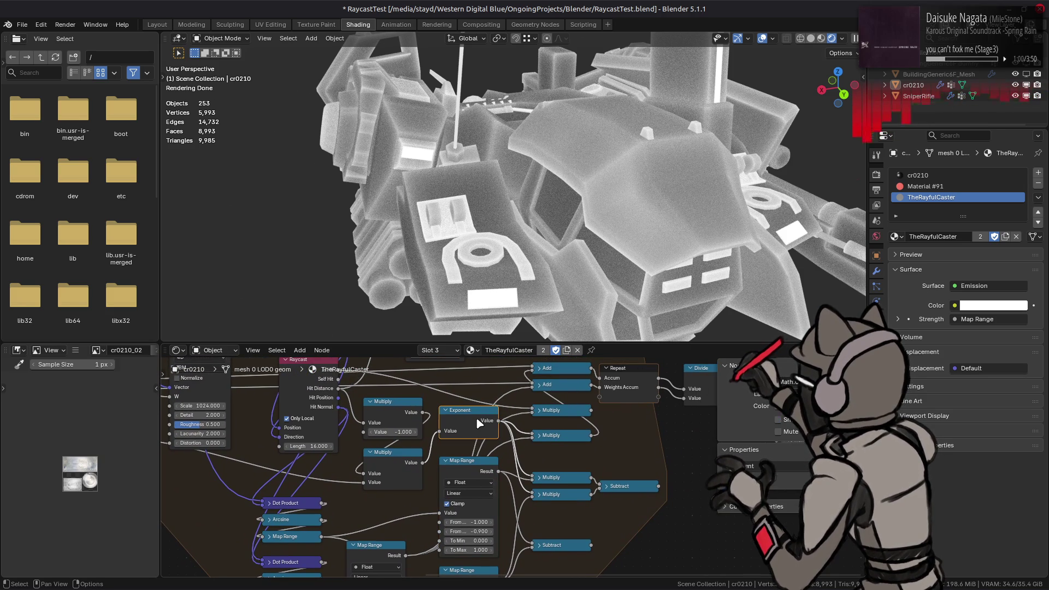
{"action": "left_click_drag", "start_coordinate": [497, 472], "coordinate": [535, 437]}
{"action": "mouse_move", "coordinate": [506, 473]}
{"action": "left_mouse_down"}
{"action": "mouse_move", "coordinate": [518, 395]}
{"action": "mouse_move", "coordinate": [534, 403]}
{"action": "left_mouse_up"}
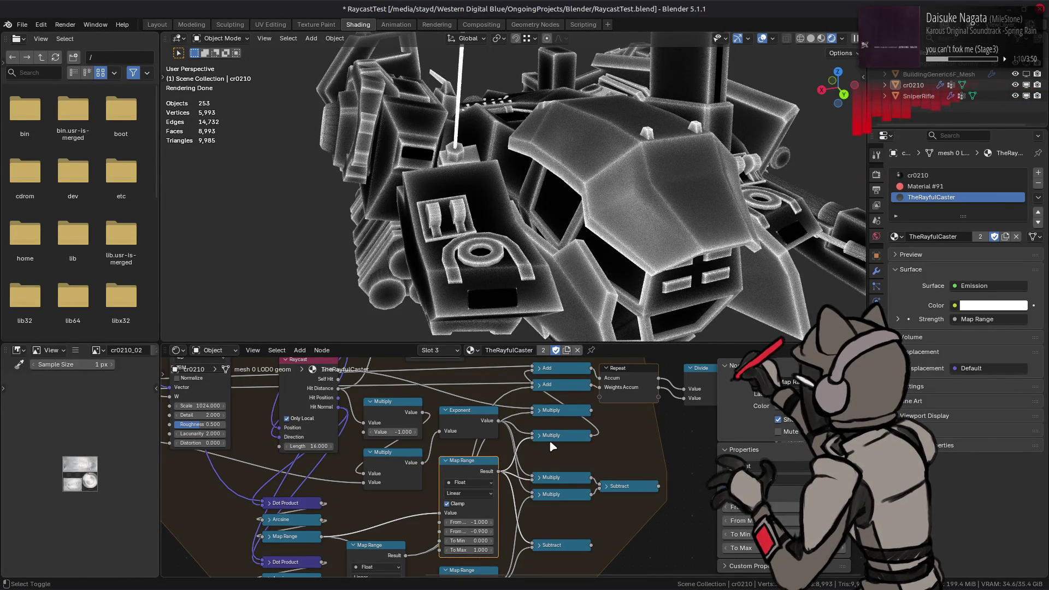
- Undo, then rewire a Map Range link into a Multiply node and check the render
{"action": "key", "text": "ctrl+z"}
{"action": "middle_click_drag", "start_coordinate": [629, 179], "coordinate": [618, 188]}
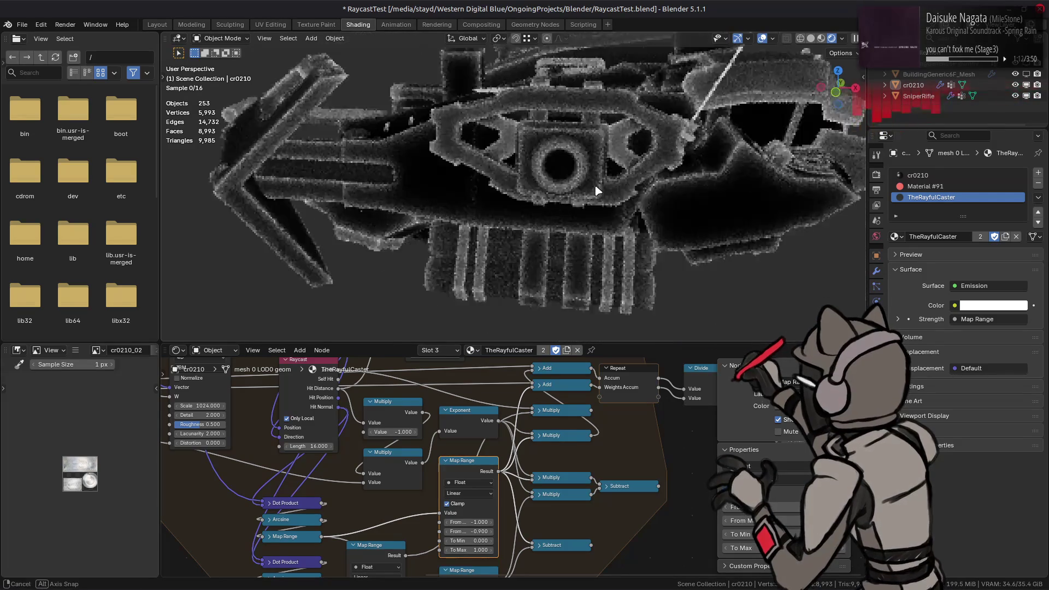
{"action": "mouse_move", "coordinate": [443, 557]}
{"action": "left_mouse_down"}
{"action": "mouse_move", "coordinate": [520, 396]}
{"action": "mouse_move", "coordinate": [513, 390]}
{"action": "left_mouse_up"}
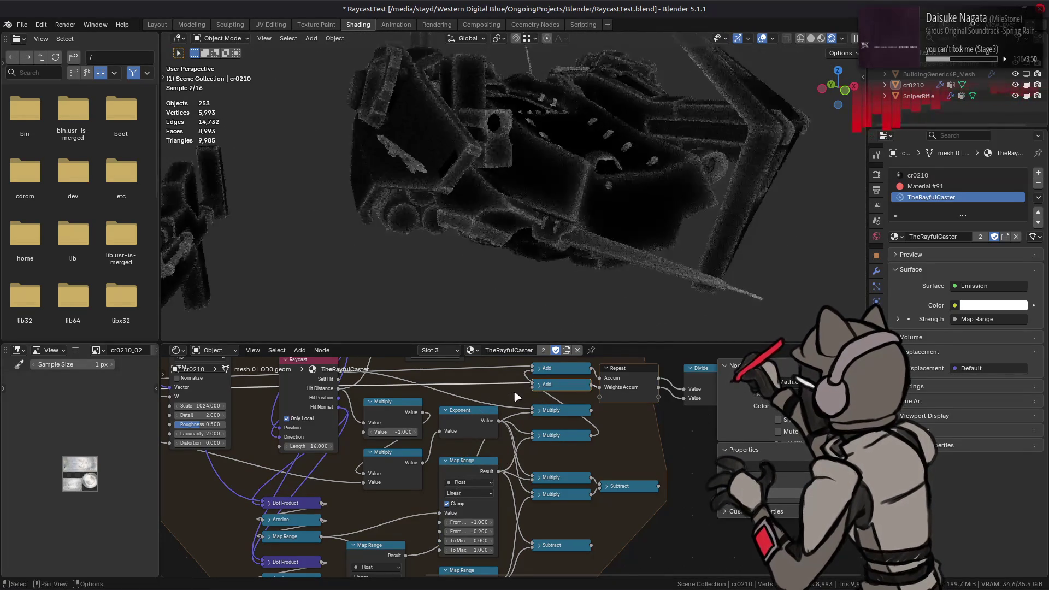
{"action": "middle_click_drag", "start_coordinate": [518, 333], "coordinate": [503, 252]}
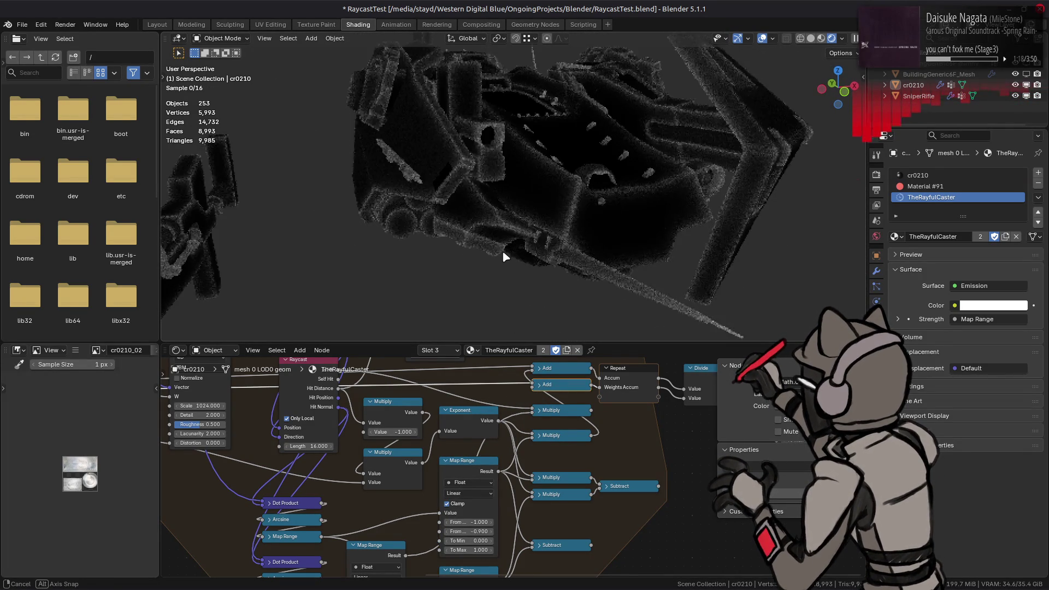
- Relink the Map Range result into another Multiply input, leaving faint glowing edges
{"action": "left_click", "coordinate": [489, 472]}
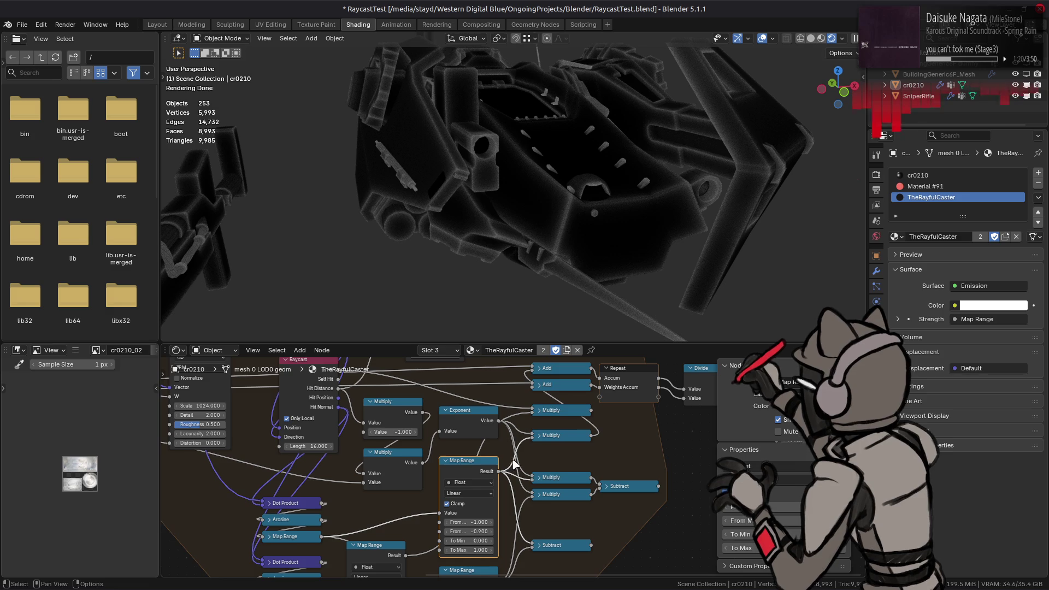
{"action": "middle_click_drag", "start_coordinate": [512, 464], "coordinate": [503, 485]}
{"action": "left_click_drag", "start_coordinate": [487, 490], "coordinate": [521, 410]}
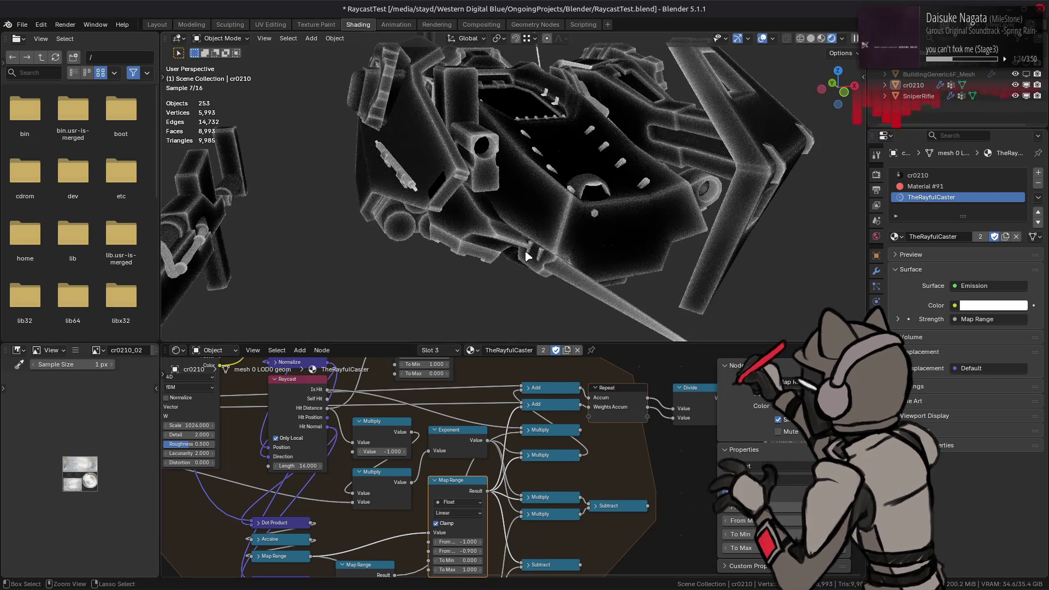
{"action": "mouse_move", "coordinate": [525, 214]}
{"action": "middle_mouse_down"}
{"action": "mouse_move", "coordinate": [627, 236]}
{"action": "mouse_move", "coordinate": [607, 236]}
{"action": "middle_mouse_up"}
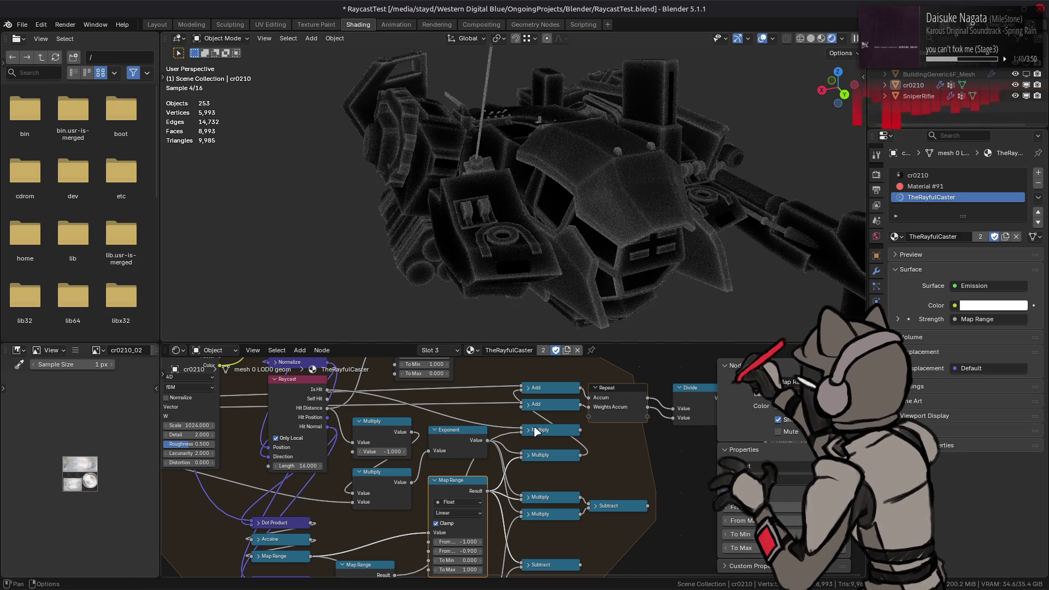
{"action": "middle_click_drag", "start_coordinate": [525, 496], "coordinate": [499, 456]}
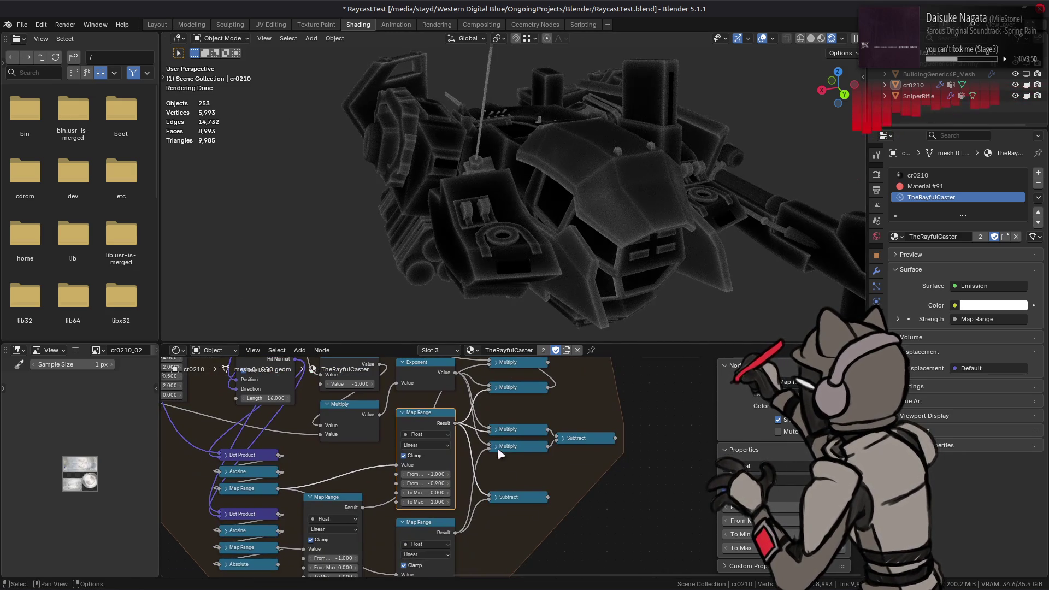
- Make the Subtract node subtract from 1.000 and duplicate a Multiply node, moving nodes to make room
{"action": "left_click", "coordinate": [497, 497]}
{"action": "left_click_drag", "start_coordinate": [490, 518], "coordinate": [529, 506]}
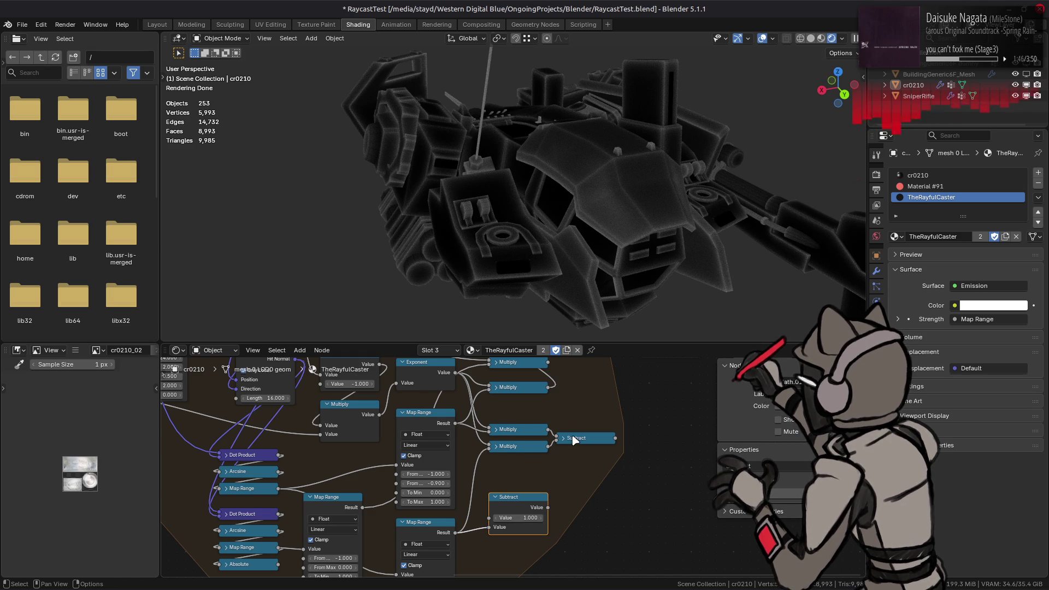
{"action": "left_click", "coordinate": [515, 431]}
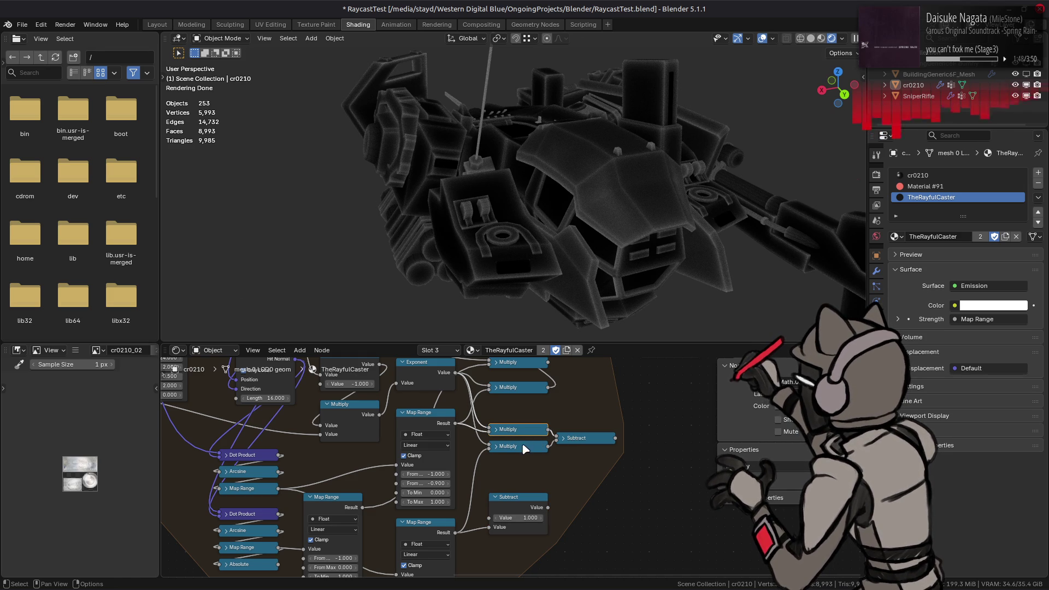
{"action": "middle_click_drag", "start_coordinate": [531, 434], "coordinate": [542, 452]}
{"action": "key", "text": "shift+d"}
{"action": "left_click", "coordinate": [542, 427]}
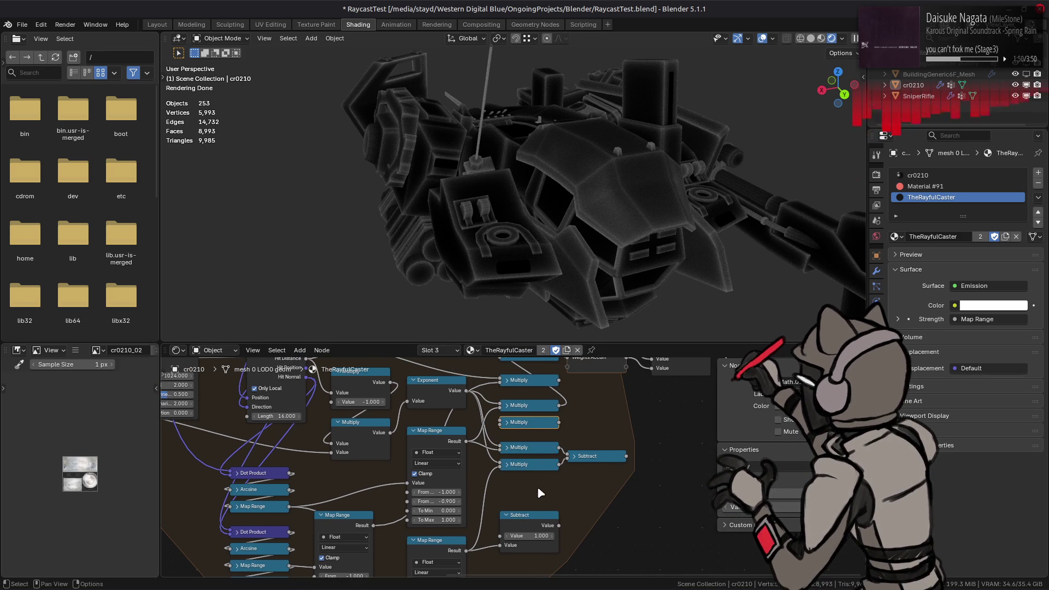
{"action": "left_click_drag", "start_coordinate": [574, 489], "coordinate": [534, 456]}
{"action": "key", "text": "g"}
{"action": "left_click", "coordinate": [536, 461]}
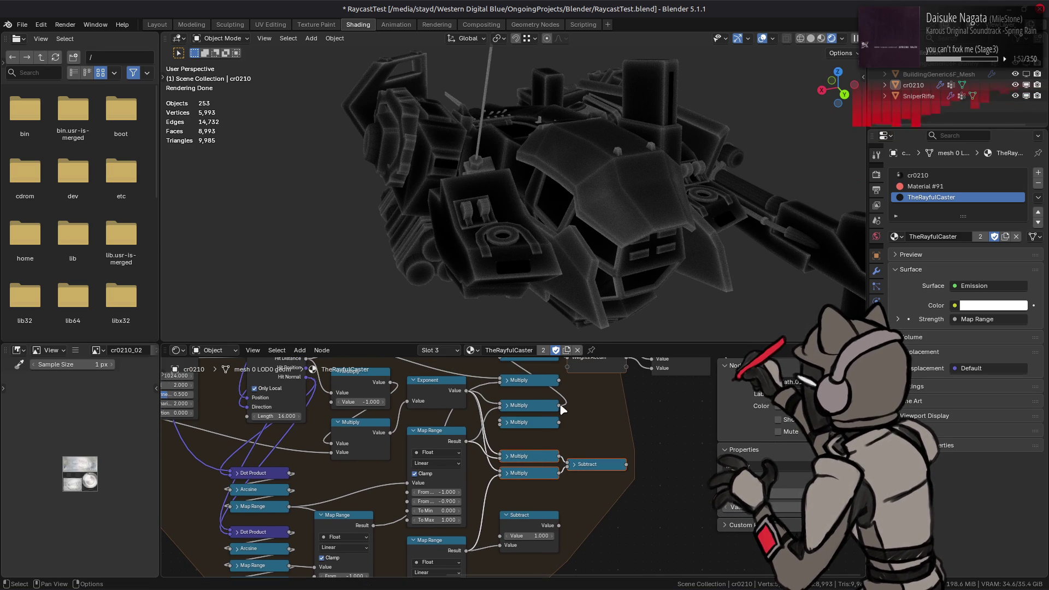
- Chain the new Multiply in and wire the Subtract result into the top Multiply
{"action": "left_click", "coordinate": [542, 409]}
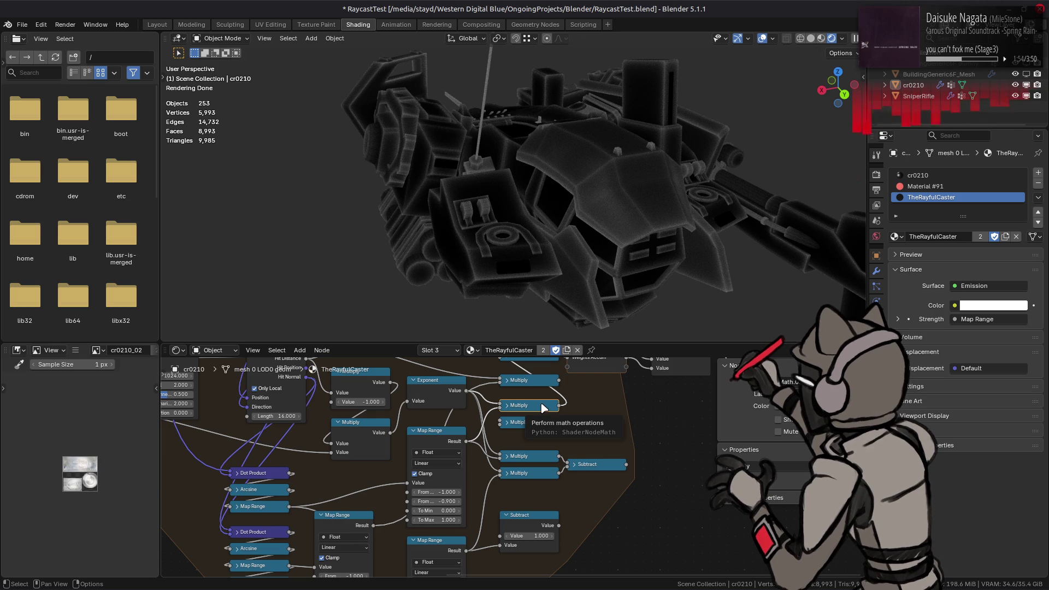
{"action": "left_click_drag", "start_coordinate": [560, 405], "coordinate": [500, 421]}
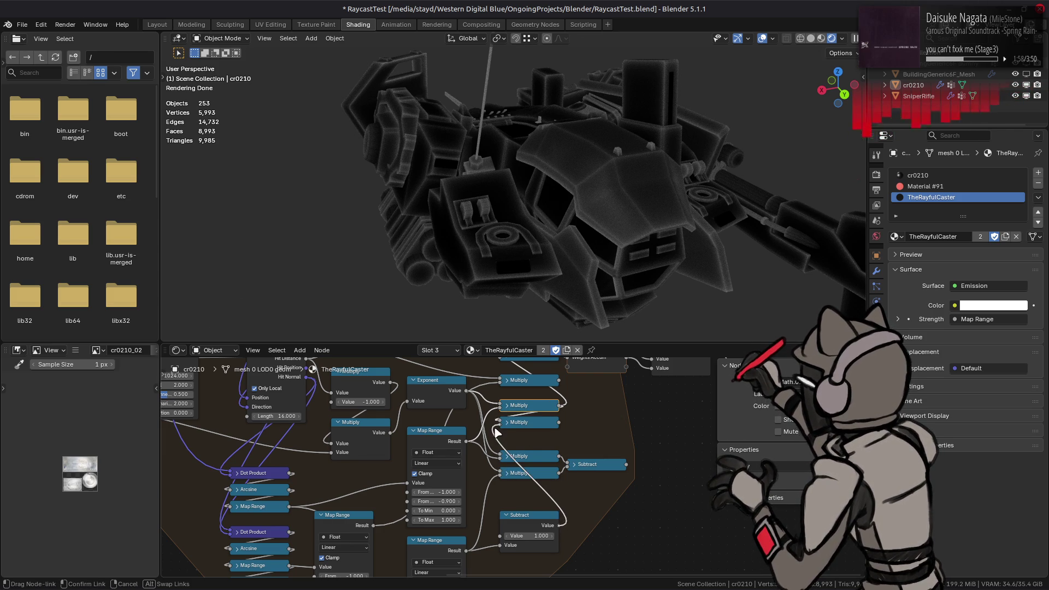
{"action": "middle_click_drag", "start_coordinate": [557, 435], "coordinate": [577, 493]}
{"action": "left_click_drag", "start_coordinate": [578, 481], "coordinate": [520, 414]}
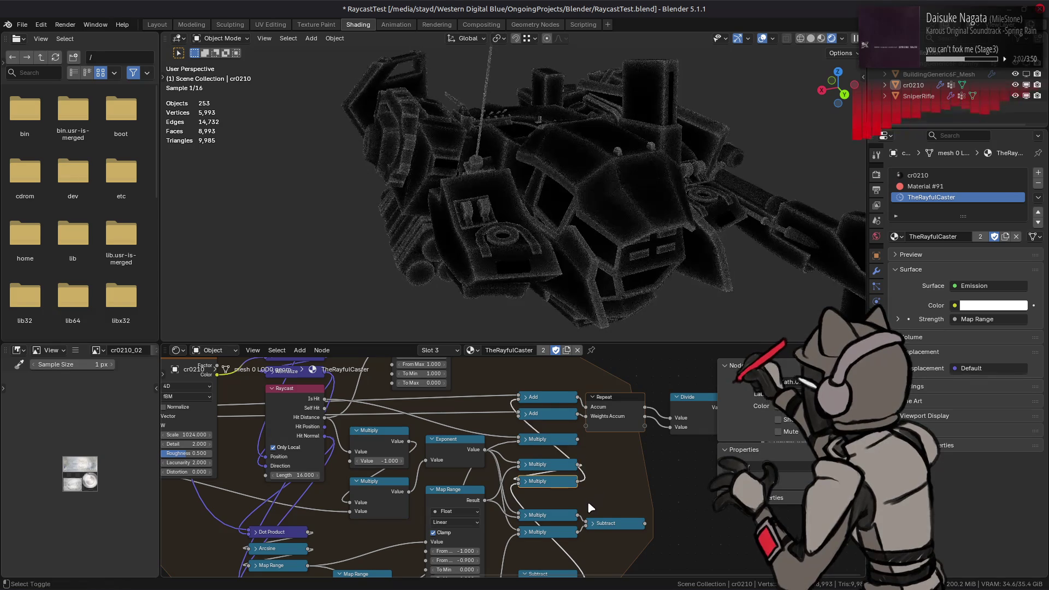
{"action": "scroll", "coordinate": [585, 493], "scroll_direction": "down", "scroll_amount": 2, "text": "shift"}
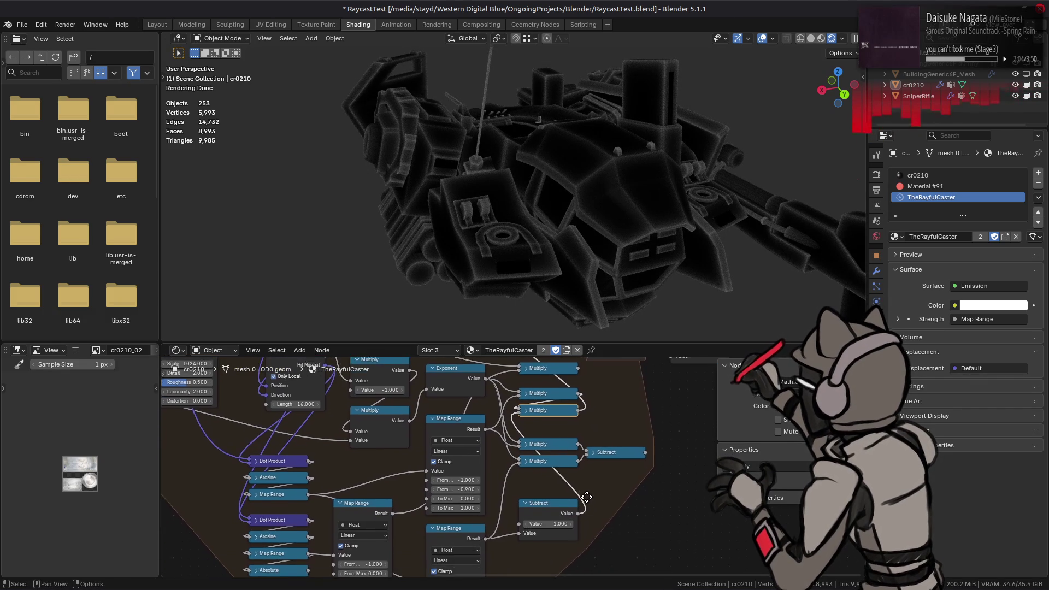
{"action": "middle_click_drag", "start_coordinate": [586, 557], "coordinate": [582, 545]}
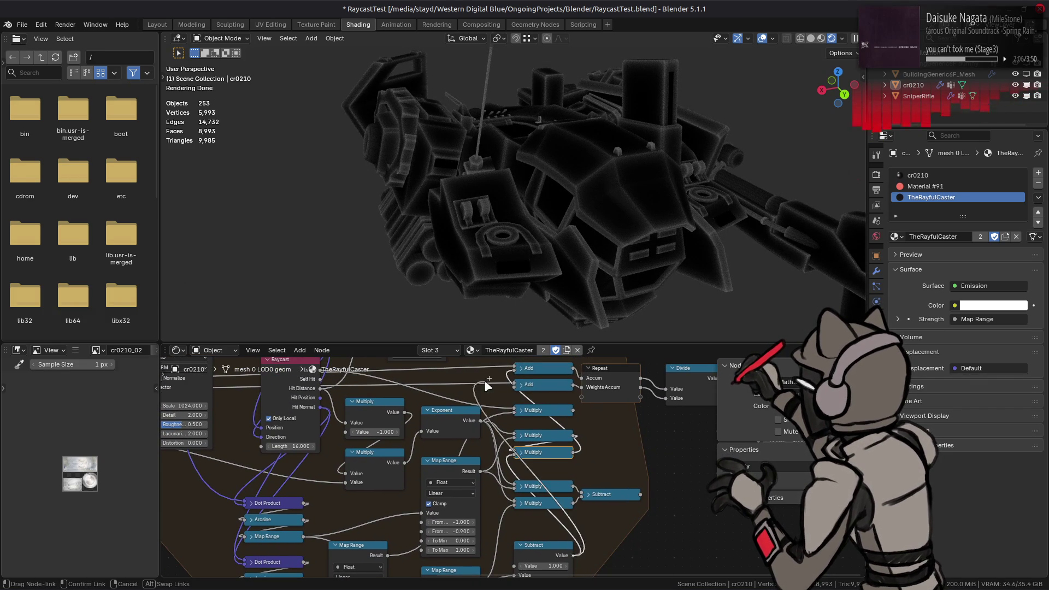
{"action": "left_click_drag", "start_coordinate": [578, 555], "coordinate": [522, 402]}
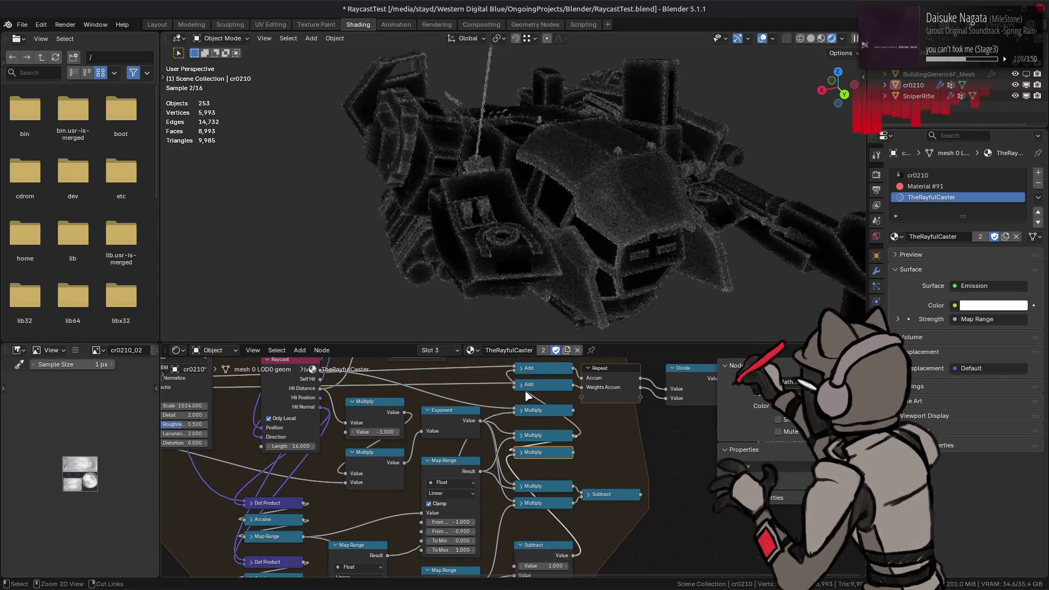
{"action": "mouse_move", "coordinate": [401, 253]}
{"action": "middle_mouse_down"}
{"action": "mouse_move", "coordinate": [467, 199]}
{"action": "mouse_move", "coordinate": [588, 183]}
{"action": "mouse_move", "coordinate": [494, 213]}
{"action": "mouse_move", "coordinate": [527, 199]}
{"action": "mouse_move", "coordinate": [569, 204]}
{"action": "mouse_move", "coordinate": [554, 212]}
{"action": "mouse_move", "coordinate": [486, 216]}
{"action": "mouse_move", "coordinate": [573, 178]}
{"action": "mouse_move", "coordinate": [535, 185]}
{"action": "middle_mouse_up"}
{"action": "scroll", "coordinate": [525, 199], "scroll_direction": "up", "scroll_amount": 2}
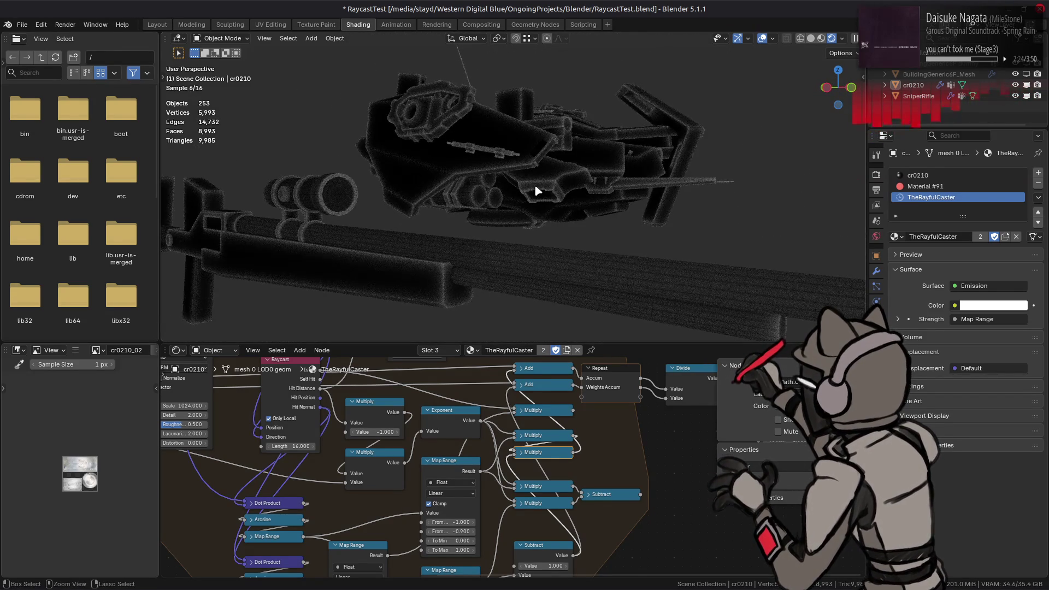
{"action": "scroll", "coordinate": [534, 185], "scroll_direction": "down", "scroll_amount": 2}
{"action": "scroll", "coordinate": [535, 192], "scroll_direction": "down", "scroll_amount": 1}
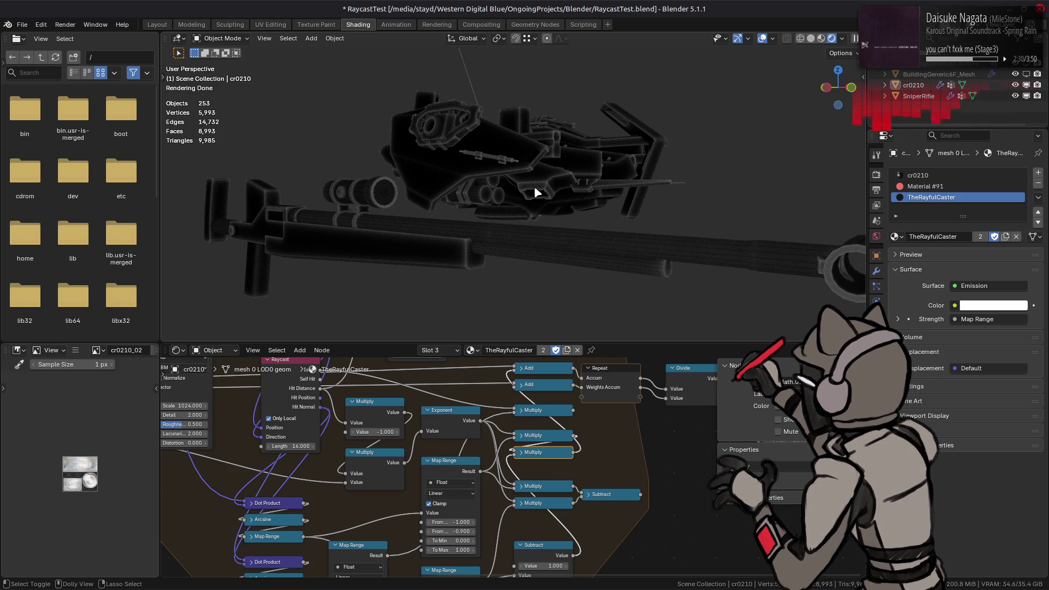
{"action": "key", "text": "ctrl+z"}
{"action": "key", "text": "ctrl+z"}
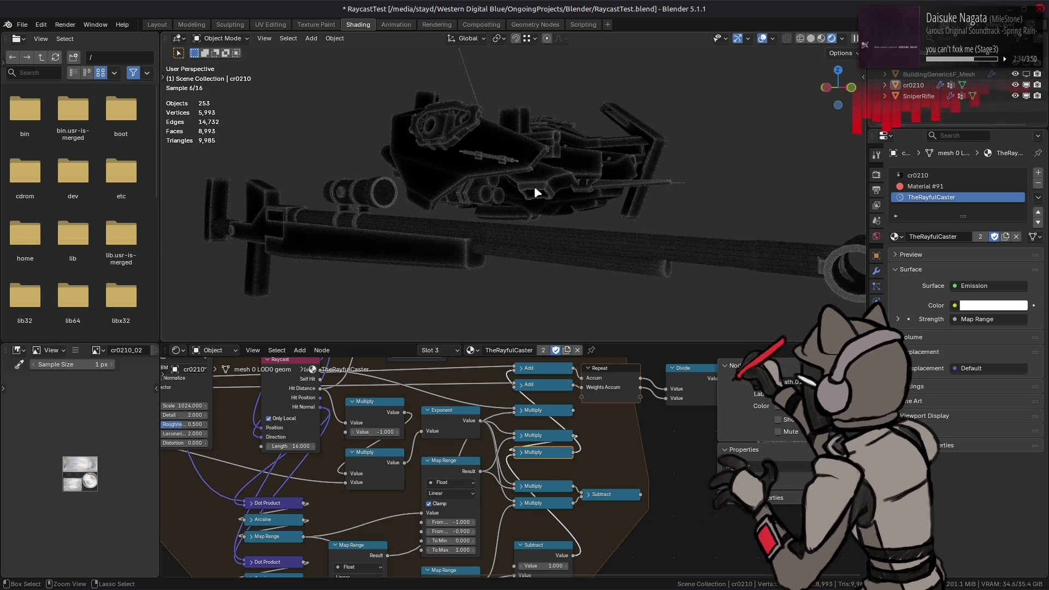
{"action": "left_click", "coordinate": [542, 440]}
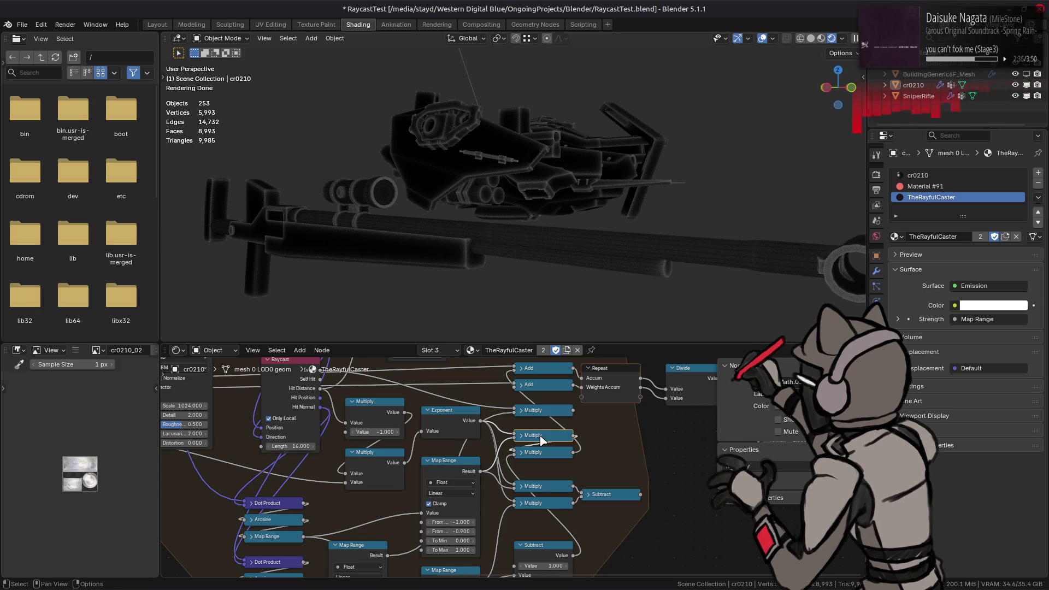
- Link the Subtract output and the Map Range Result into the Multiply nodes
{"action": "mouse_move", "coordinate": [574, 558]}
{"action": "left_mouse_down"}
{"action": "mouse_move", "coordinate": [540, 520]}
{"action": "mouse_move", "coordinate": [512, 443]}
{"action": "left_mouse_up"}
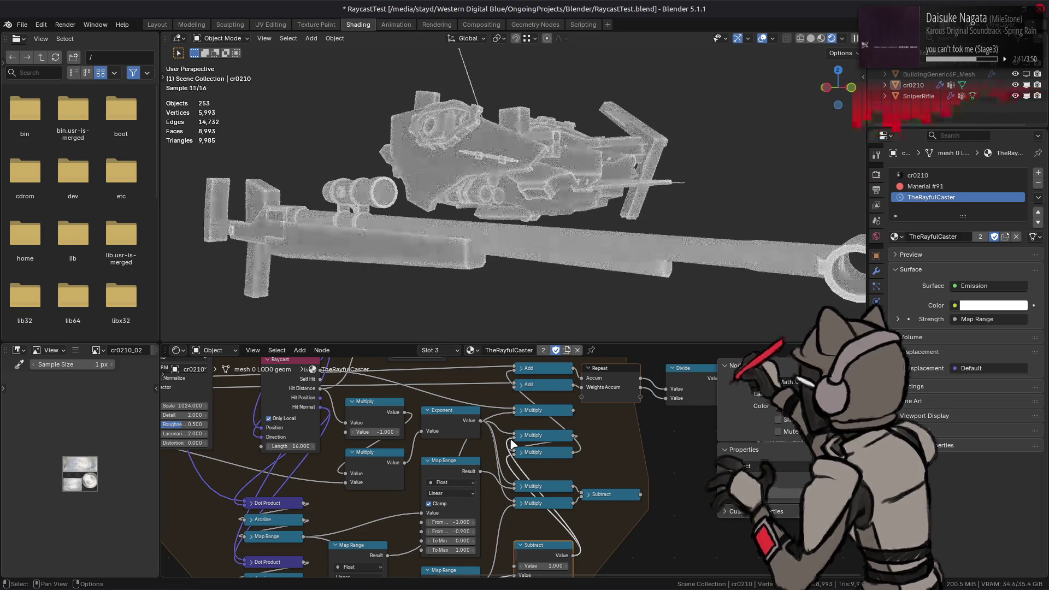
{"action": "left_click", "coordinate": [469, 472]}
{"action": "mouse_move", "coordinate": [479, 472]}
{"action": "left_mouse_down"}
{"action": "mouse_move", "coordinate": [516, 465]}
{"action": "mouse_move", "coordinate": [511, 393]}
{"action": "left_mouse_up"}
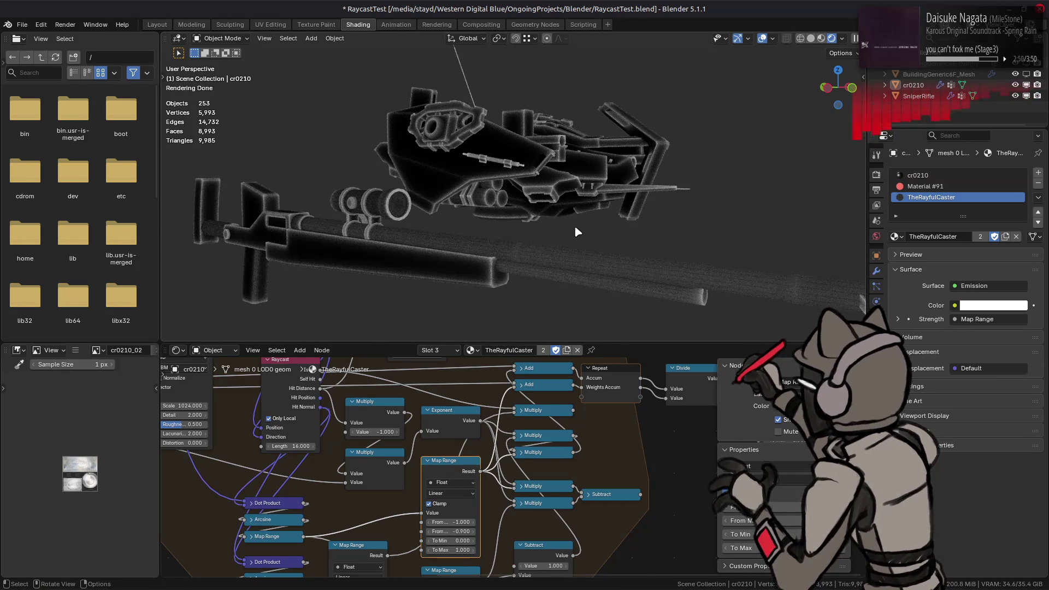
- Orbit and zoom around the mech and rifle to check the white-outline render
{"action": "key", "text": "KP_4"}
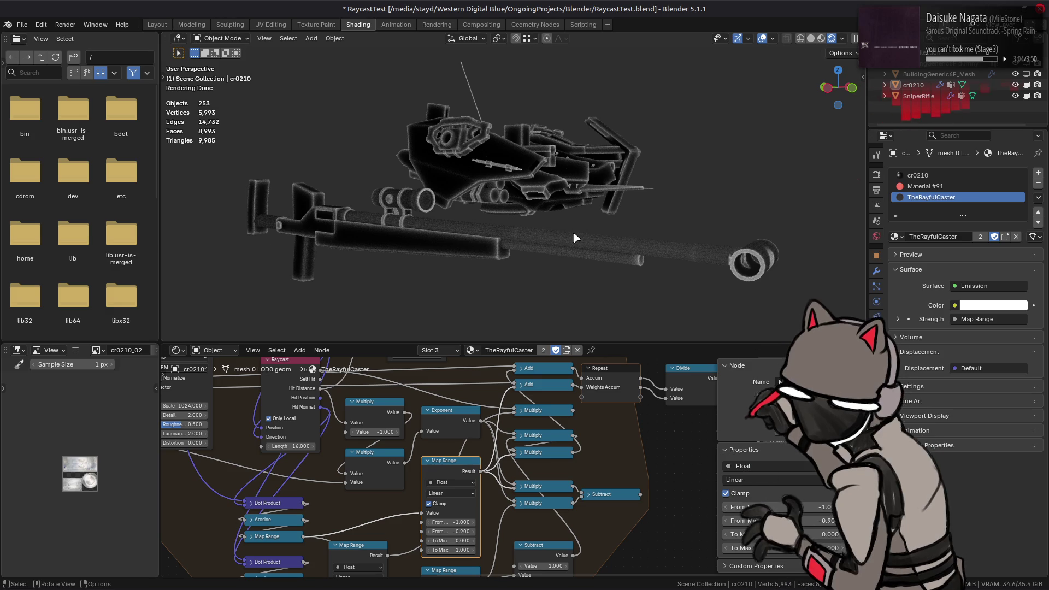
{"action": "scroll", "coordinate": [572, 232], "scroll_direction": "up", "scroll_amount": 2}
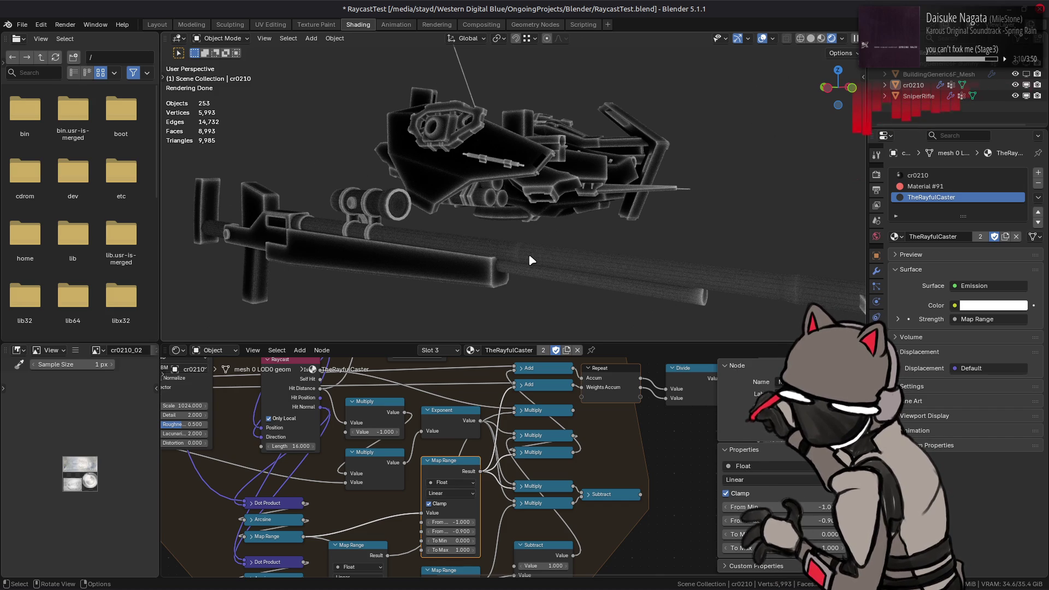
{"action": "mouse_move", "coordinate": [526, 255]}
{"action": "middle_mouse_down"}
{"action": "mouse_move", "coordinate": [514, 246]}
{"action": "mouse_move", "coordinate": [469, 388]}
{"action": "middle_mouse_up"}
{"action": "middle_click_drag", "start_coordinate": [496, 440], "coordinate": [489, 454]}
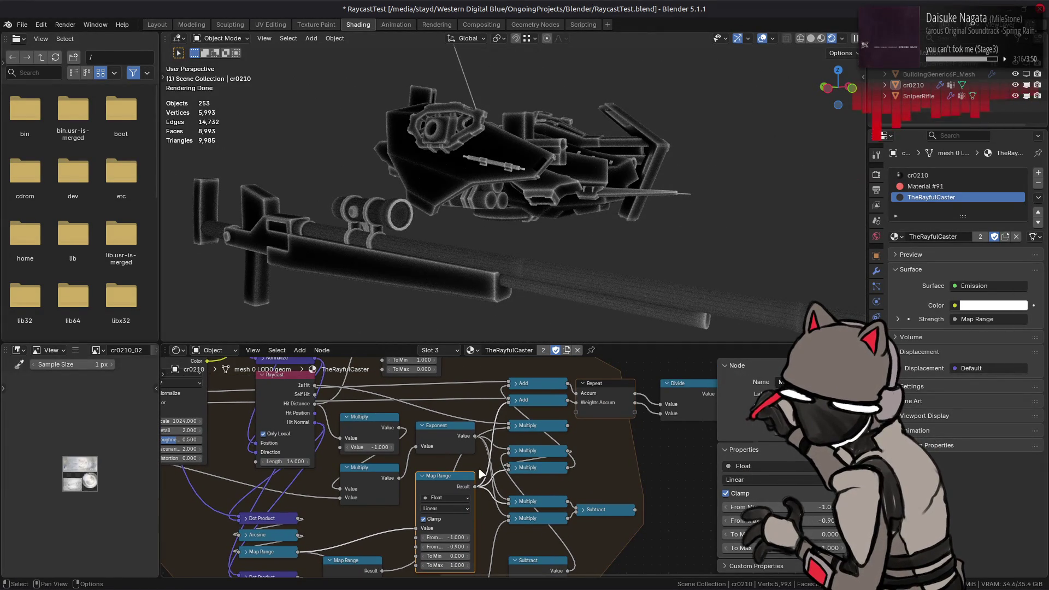
{"action": "left_click", "coordinate": [472, 440]}
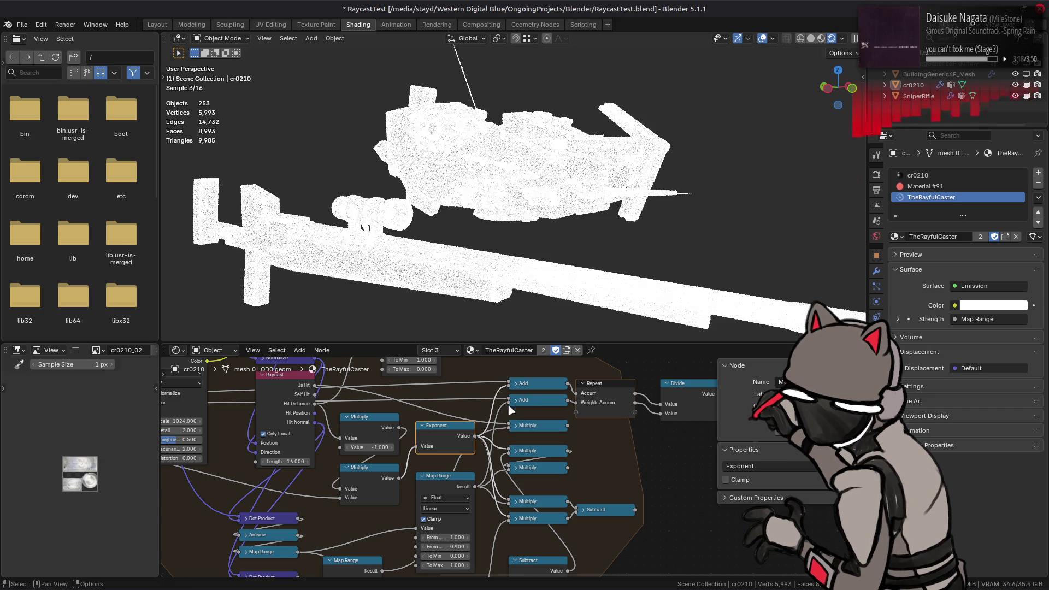
{"action": "middle_click_drag", "start_coordinate": [499, 247], "coordinate": [530, 217]}
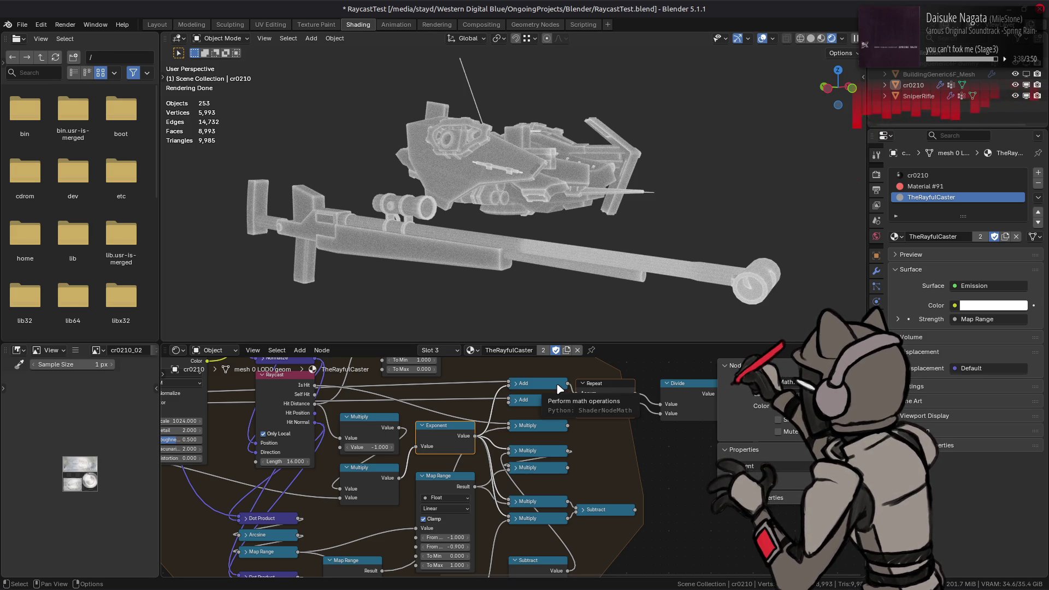
{"action": "left_click_drag", "start_coordinate": [569, 451], "coordinate": [527, 468]}
{"action": "key", "text": "BackSpace"}
{"action": "key", "text": "ctrl+z"}
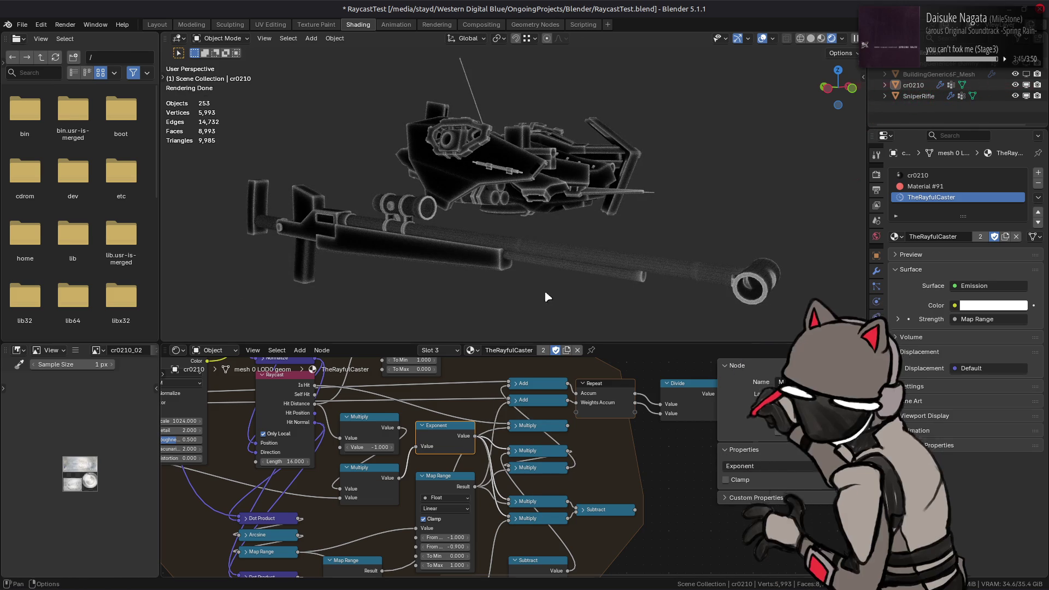
{"action": "middle_click_drag", "start_coordinate": [581, 254], "coordinate": [579, 269]}
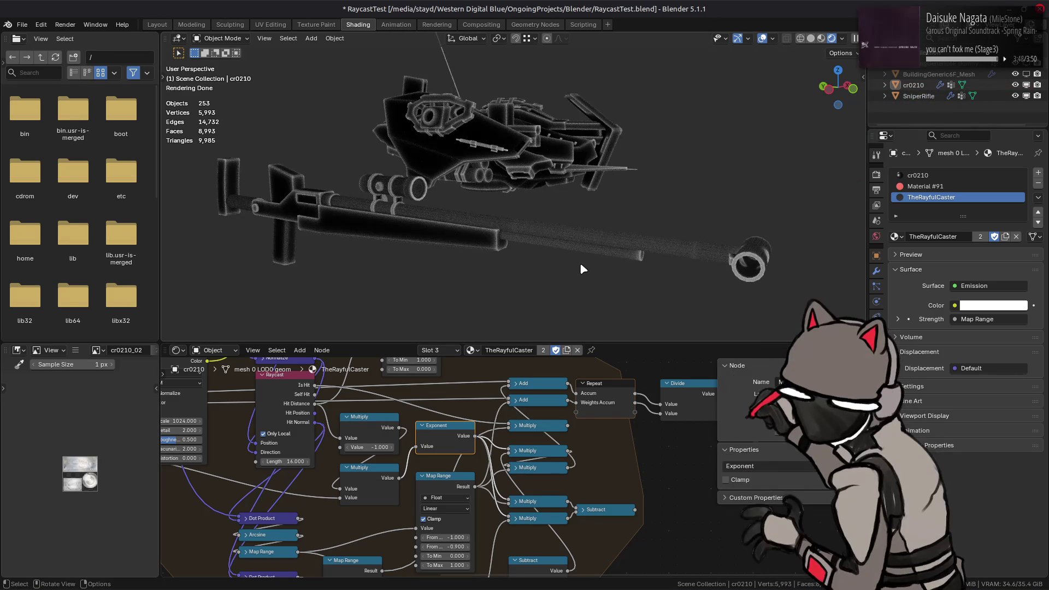
{"action": "scroll", "coordinate": [579, 263], "scroll_direction": "up", "scroll_amount": 2}
{"action": "middle_click_drag", "start_coordinate": [589, 270], "coordinate": [562, 248], "text": "shift"}
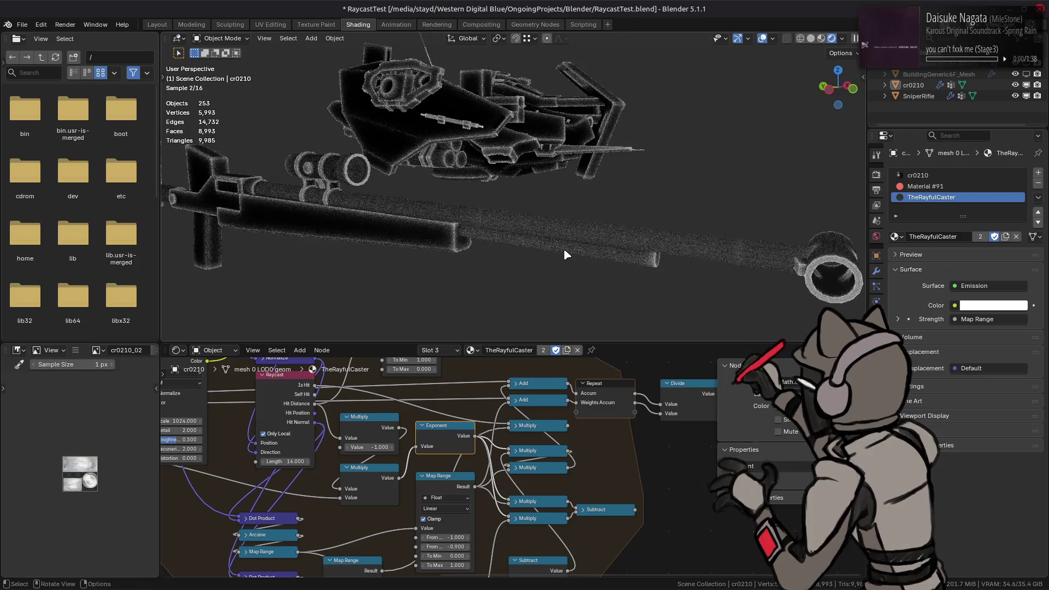
- Duplicate the upper Multiply node with Shift+D and place the copy beside it
{"action": "middle_click_drag", "start_coordinate": [361, 470], "coordinate": [488, 477]}
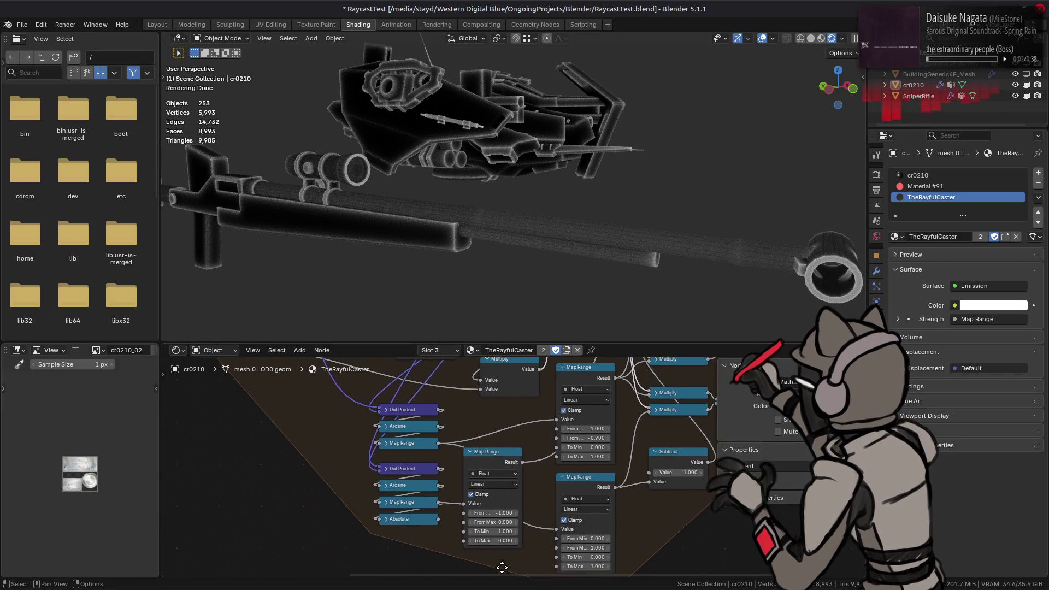
{"action": "middle_click_drag", "start_coordinate": [542, 391], "coordinate": [489, 470]}
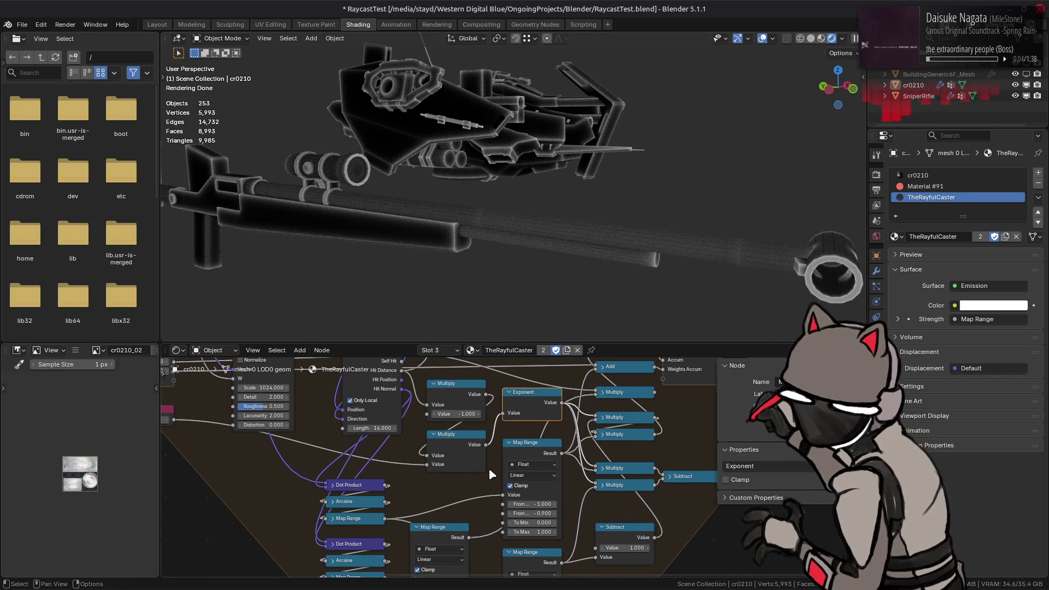
{"action": "middle_click_drag", "start_coordinate": [530, 403], "coordinate": [450, 454]}
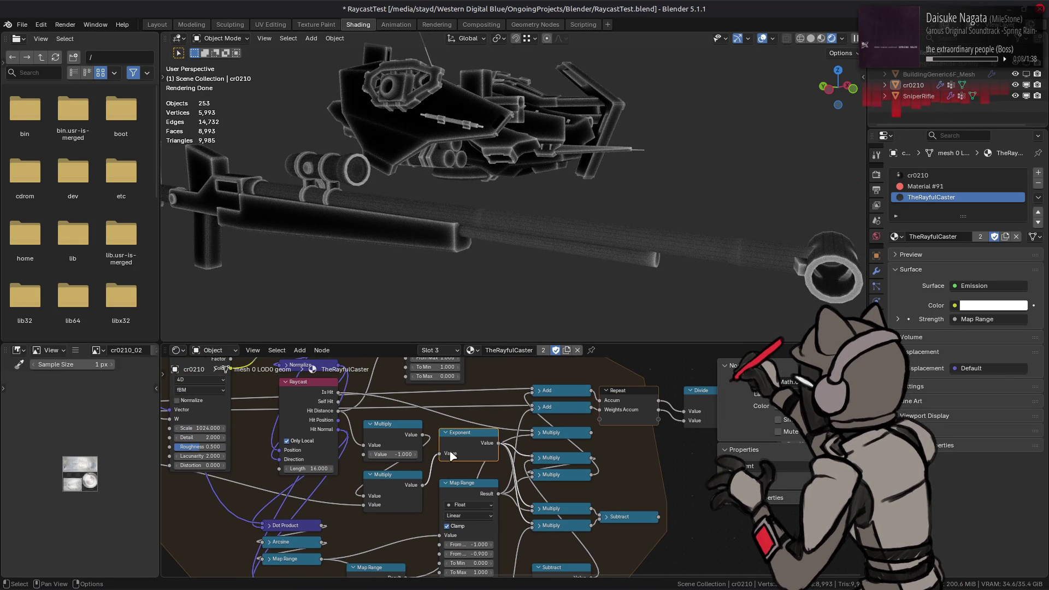
{"action": "left_click", "coordinate": [561, 458]}
{"action": "left_click", "coordinate": [561, 474]}
{"action": "left_click", "coordinate": [555, 434]}
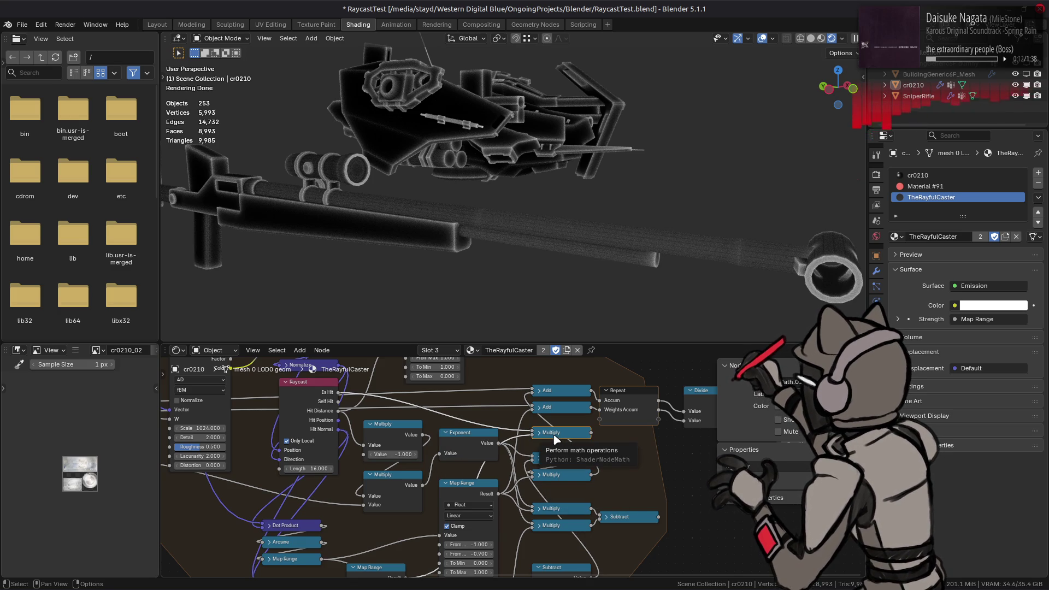
{"action": "key", "text": "shift+d"}
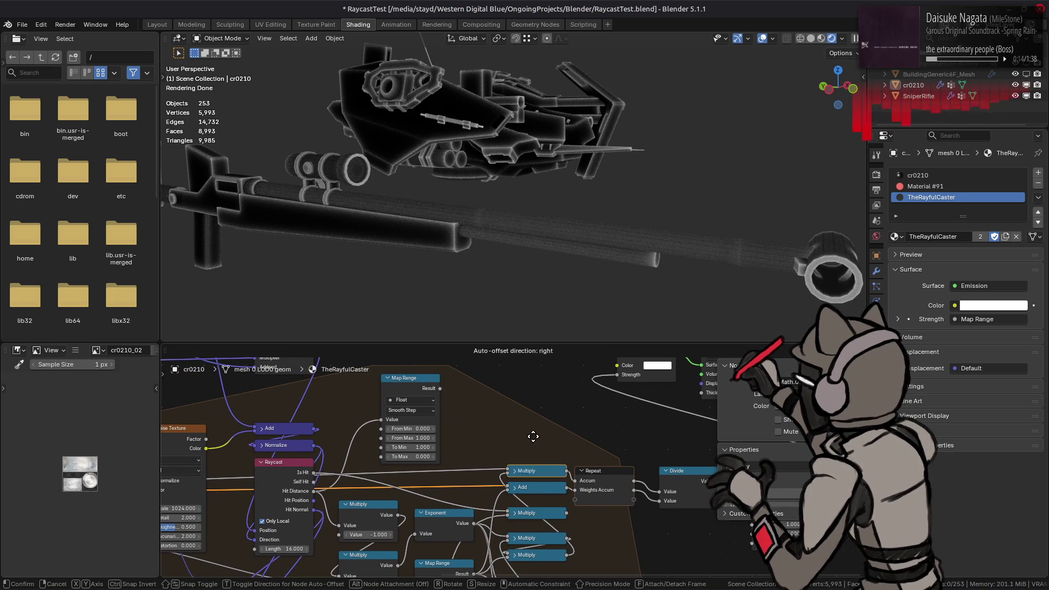
{"action": "left_click", "coordinate": [540, 437]}
- Feed the smooth-step Map Range Result into the new Multiply and its output into the Add node
{"action": "left_click_drag", "start_coordinate": [439, 389], "coordinate": [509, 439]}
{"action": "middle_click_drag", "start_coordinate": [454, 536], "coordinate": [460, 481]}
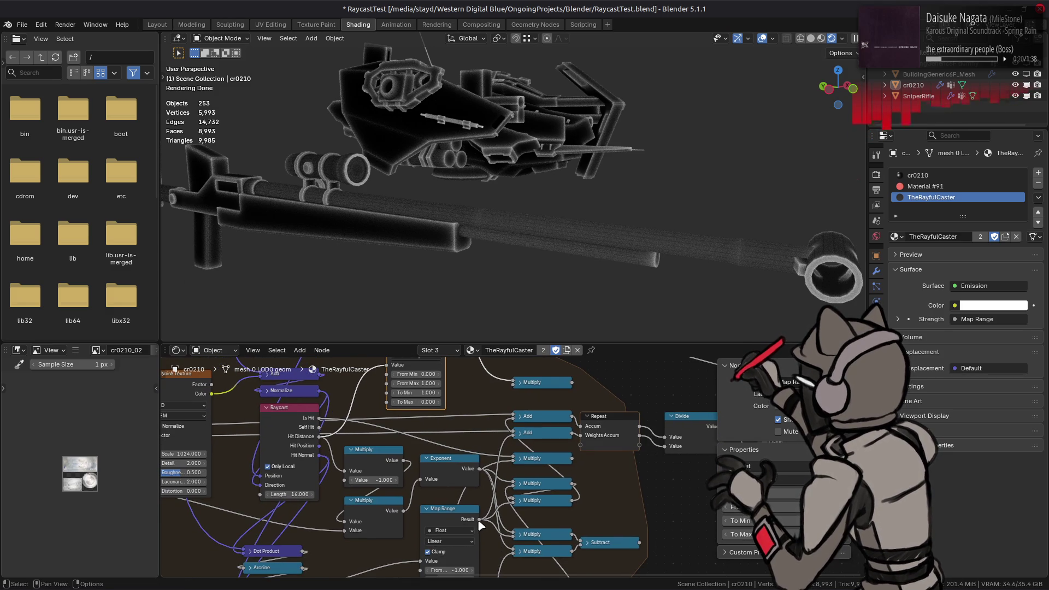
{"action": "left_click_drag", "start_coordinate": [514, 381], "coordinate": [515, 416]}
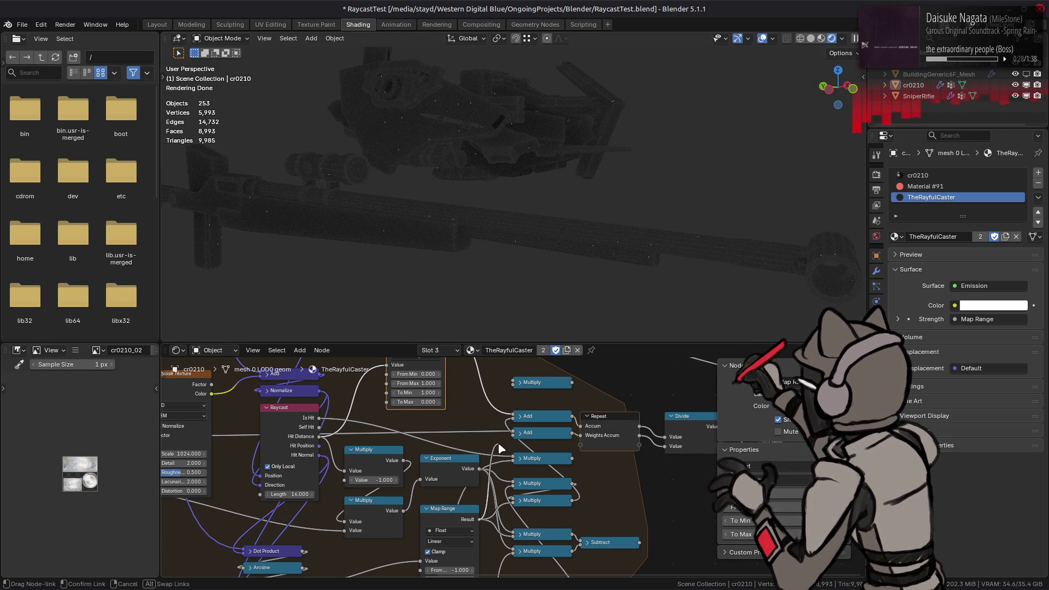
{"action": "left_click_drag", "start_coordinate": [515, 439], "coordinate": [515, 499]}
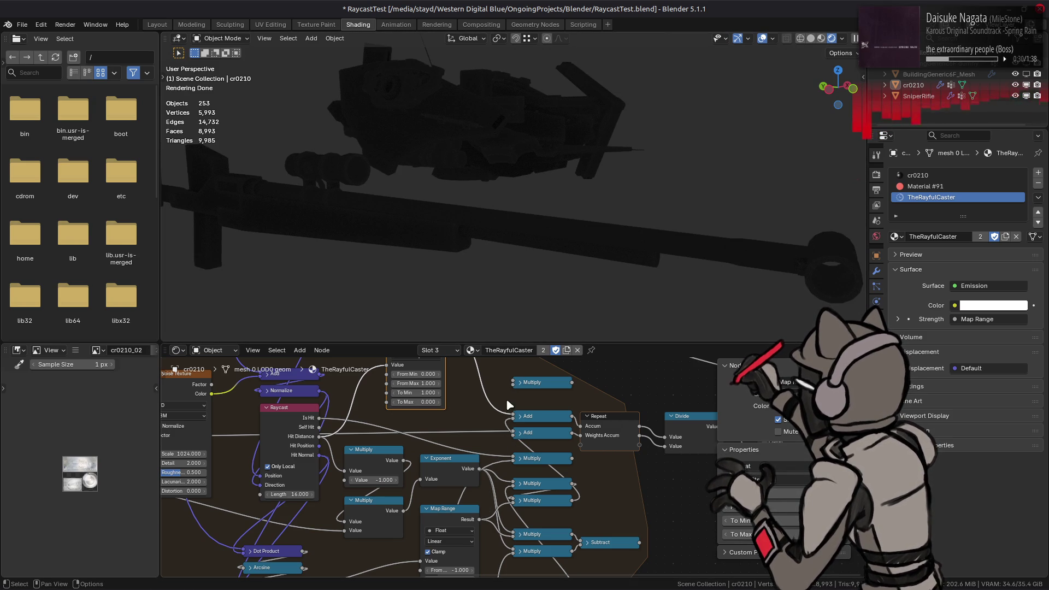
{"action": "mouse_move", "coordinate": [592, 405]}
{"action": "middle_mouse_down"}
{"action": "mouse_move", "coordinate": [451, 436]}
{"action": "mouse_move", "coordinate": [524, 451]}
{"action": "middle_mouse_up"}
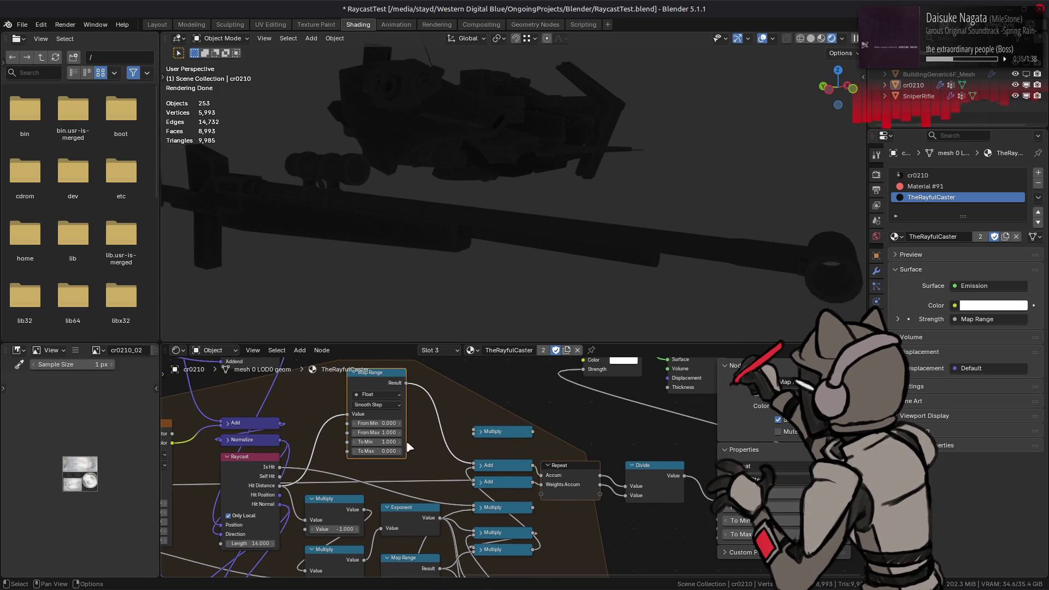
- Try From Max 0.1, undo it, and connect the Map Range link into the Add node
{"action": "left_click", "coordinate": [373, 432]}
{"action": "type", "text": "0.1"}
{"action": "key", "text": "Return"}
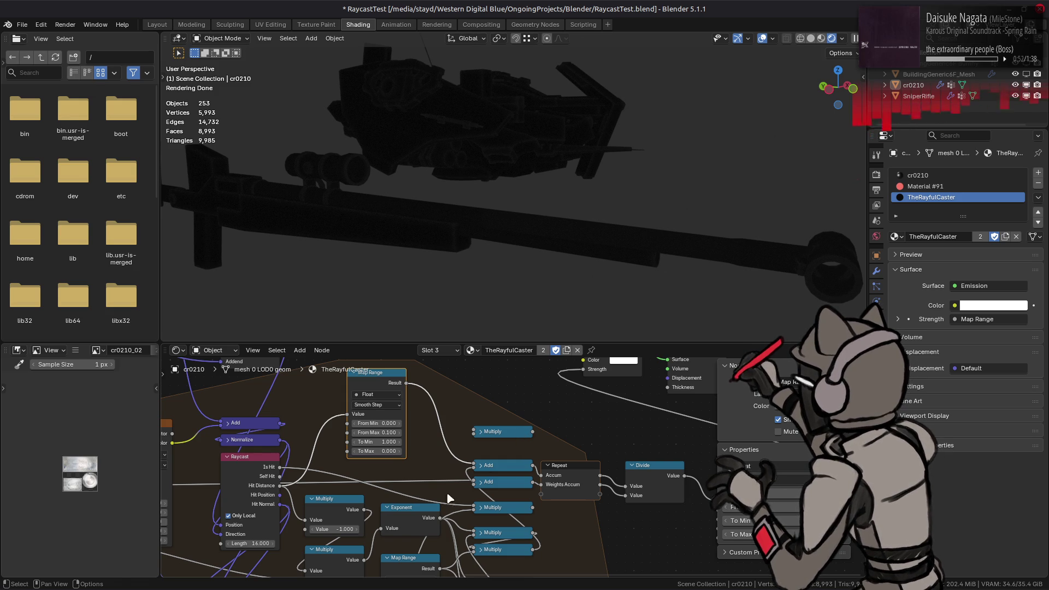
{"action": "key", "text": "ctrl+z"}
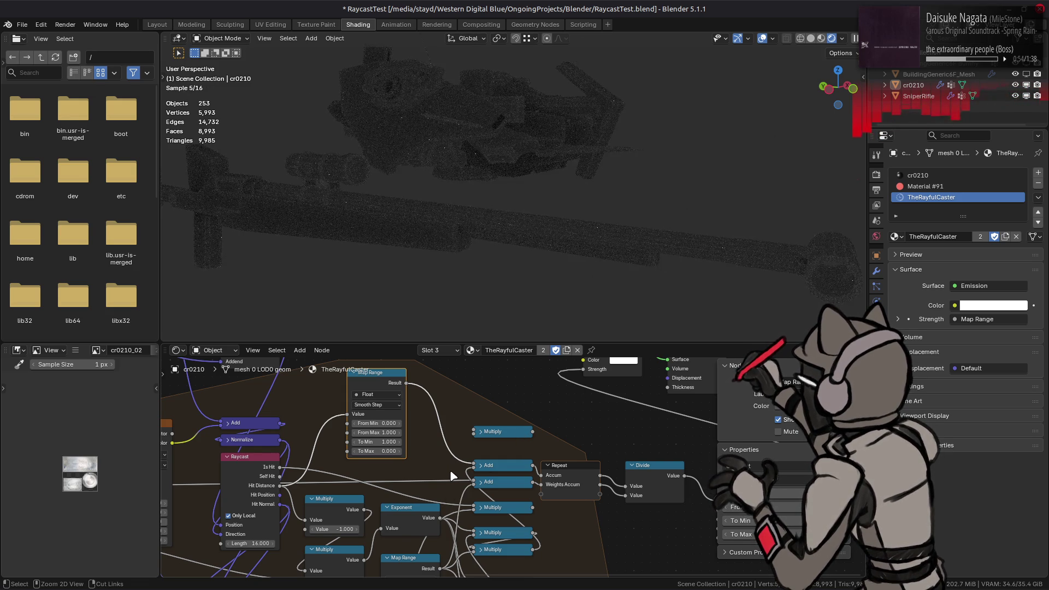
{"action": "left_click_drag", "start_coordinate": [407, 384], "coordinate": [474, 480]}
{"action": "mouse_move", "coordinate": [564, 486]}
{"action": "middle_mouse_down"}
{"action": "mouse_move", "coordinate": [483, 455]}
{"action": "mouse_move", "coordinate": [551, 468]}
{"action": "middle_mouse_up"}
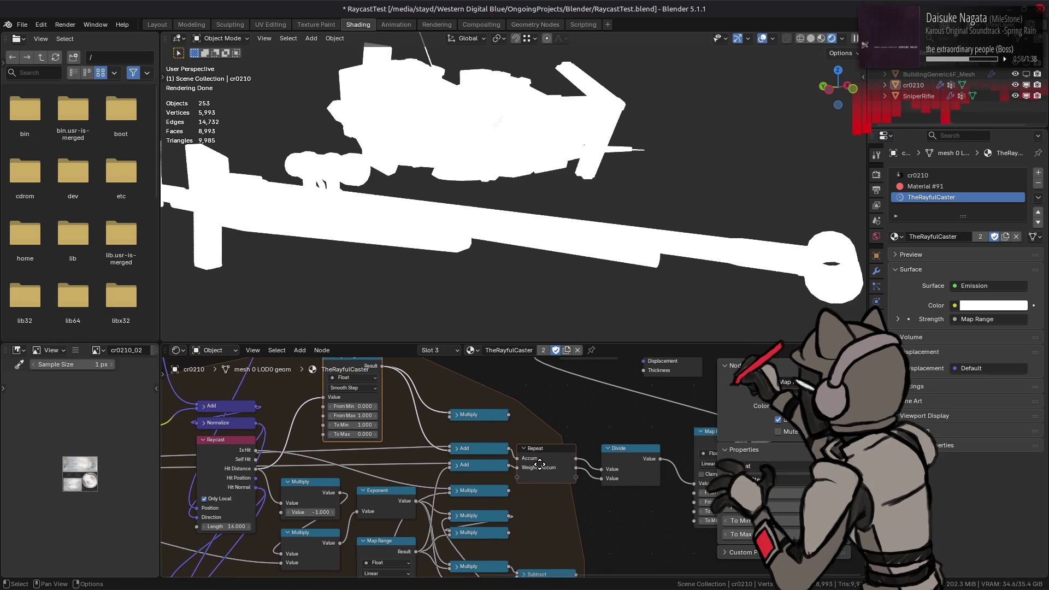
- Reset From Max to 1, check the mech, then set From Max to 0.1 for soft grey shading
{"action": "left_click", "coordinate": [374, 422]}
{"action": "type", "text": "1"}
{"action": "key", "text": "Return"}
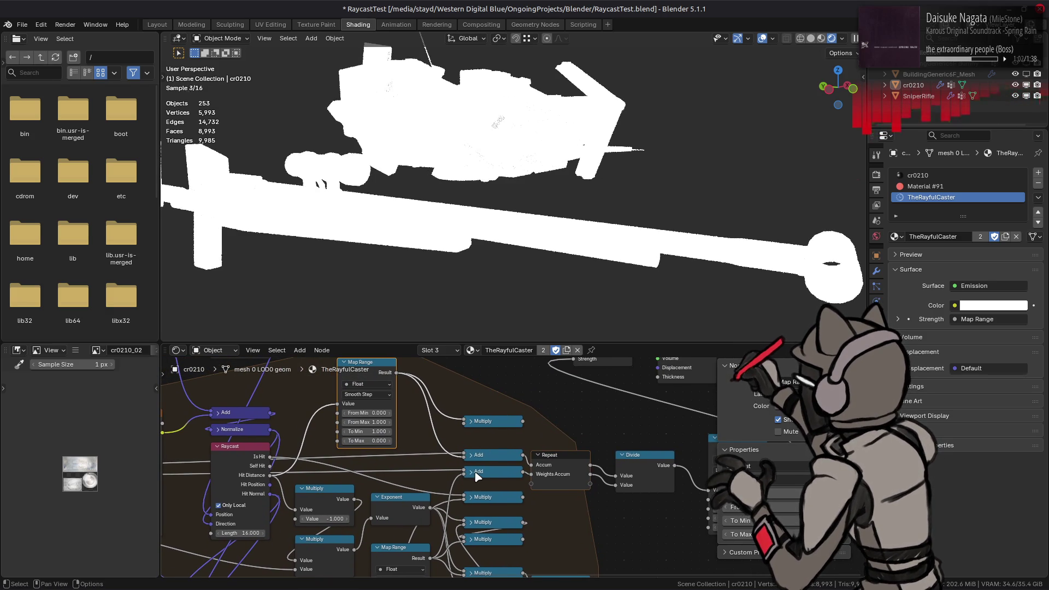
{"action": "mouse_move", "coordinate": [524, 238]}
{"action": "middle_mouse_down"}
{"action": "mouse_move", "coordinate": [568, 215]}
{"action": "mouse_move", "coordinate": [565, 226]}
{"action": "middle_mouse_up"}
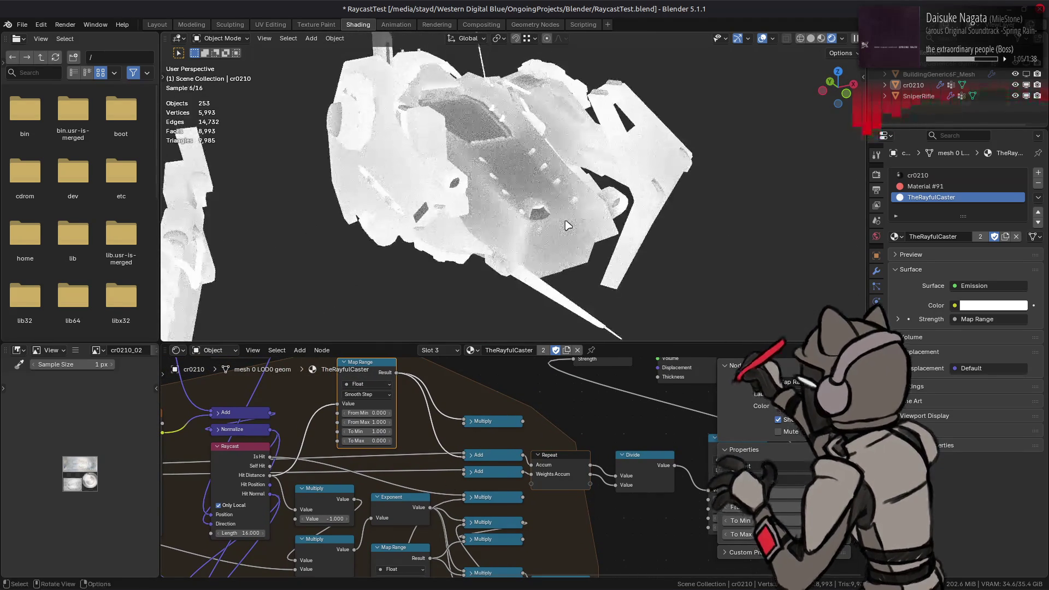
{"action": "scroll", "coordinate": [565, 226], "scroll_direction": "up", "scroll_amount": 2}
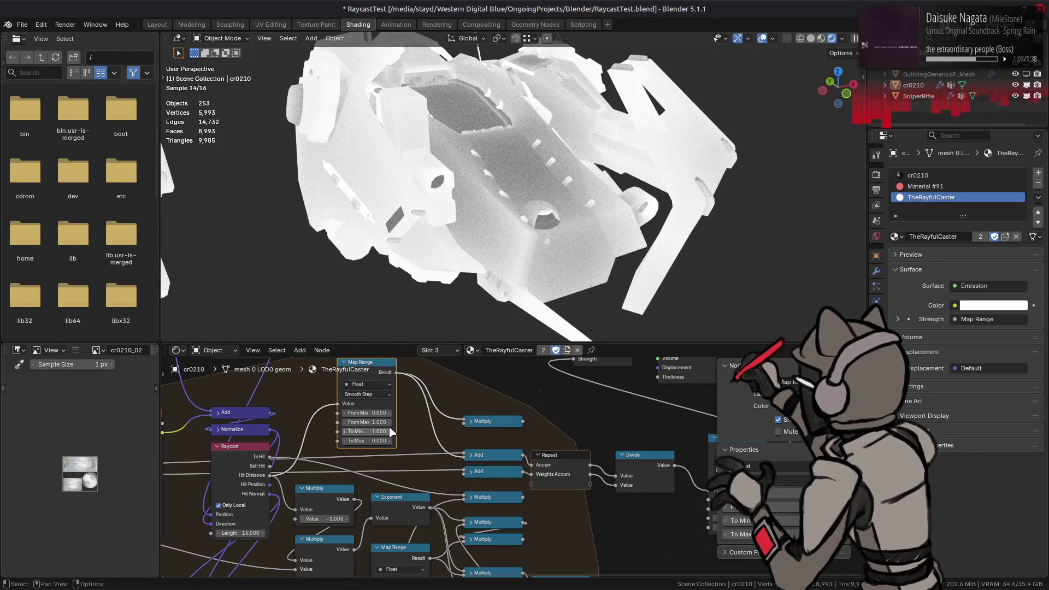
{"action": "left_click", "coordinate": [367, 422]}
{"action": "type", "text": "0.1"}
{"action": "key", "text": "Return"}
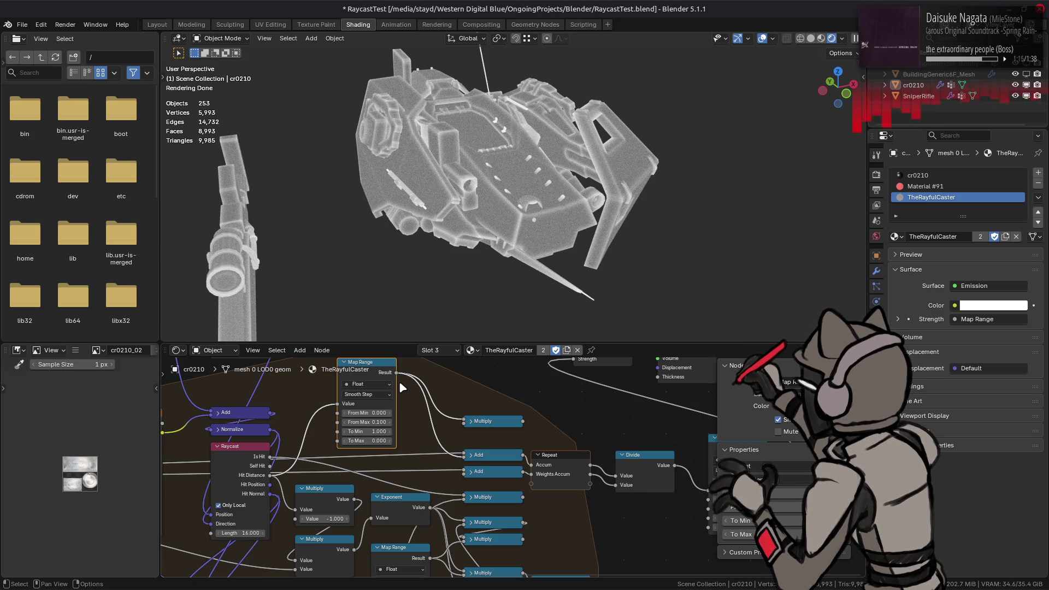
- Try Map Range From Min 0.05 and From Max 0.01, checking the mech's edge glow
{"action": "left_click", "coordinate": [364, 414]}
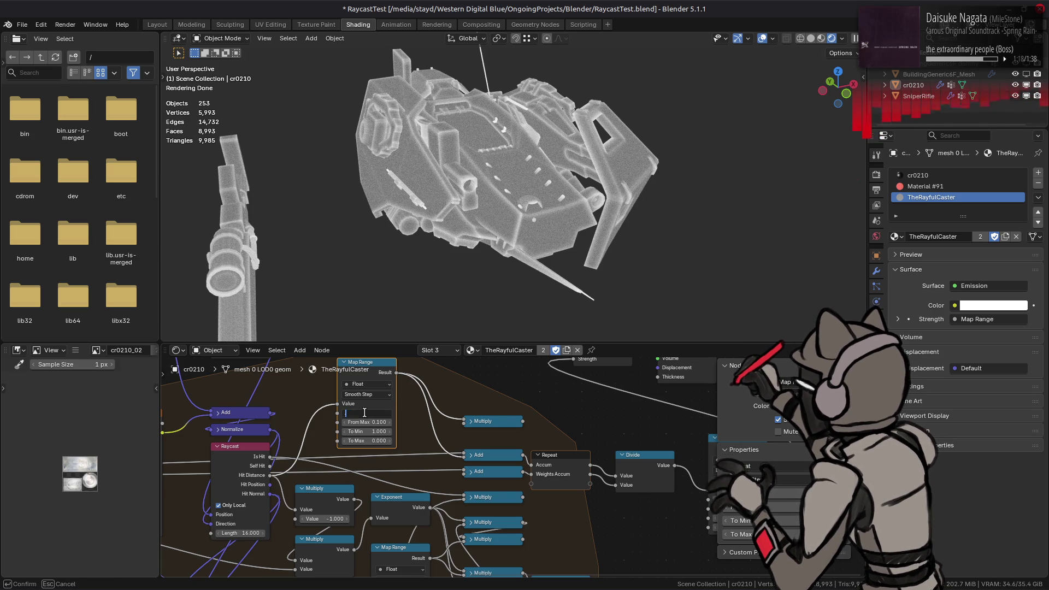
{"action": "type", "text": "0.050"}
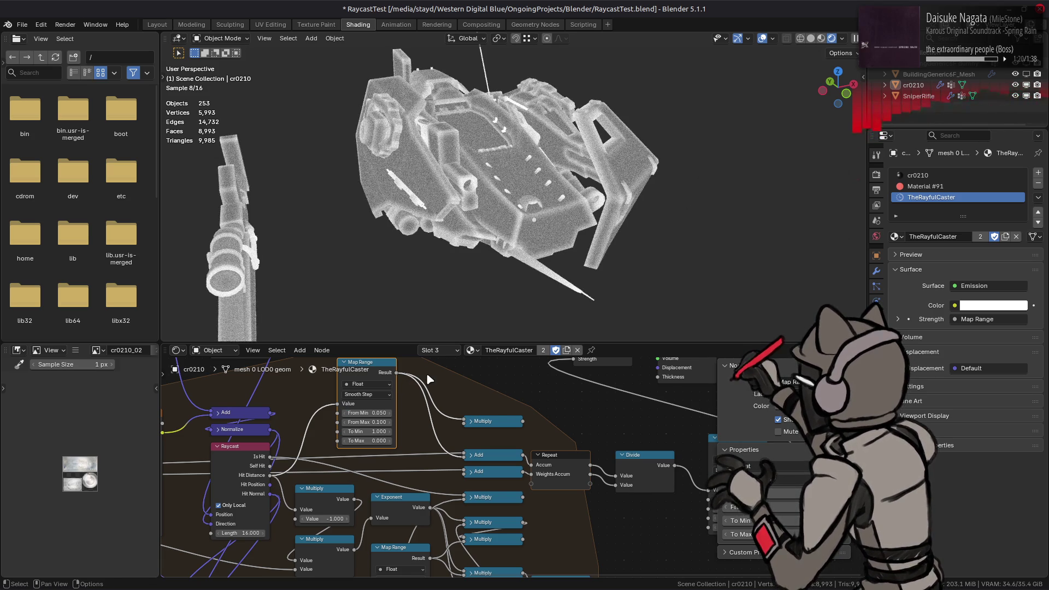
{"action": "key", "text": "Return"}
{"action": "mouse_move", "coordinate": [492, 245]}
{"action": "middle_mouse_down"}
{"action": "mouse_move", "coordinate": [635, 239]}
{"action": "mouse_move", "coordinate": [595, 237]}
{"action": "middle_mouse_up"}
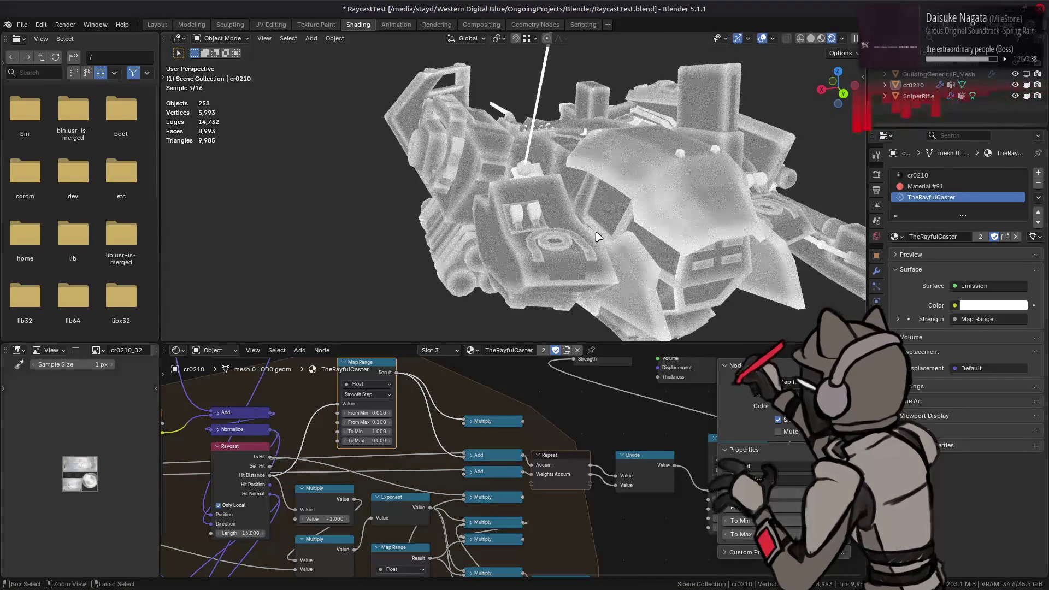
{"action": "left_click", "coordinate": [369, 421]}
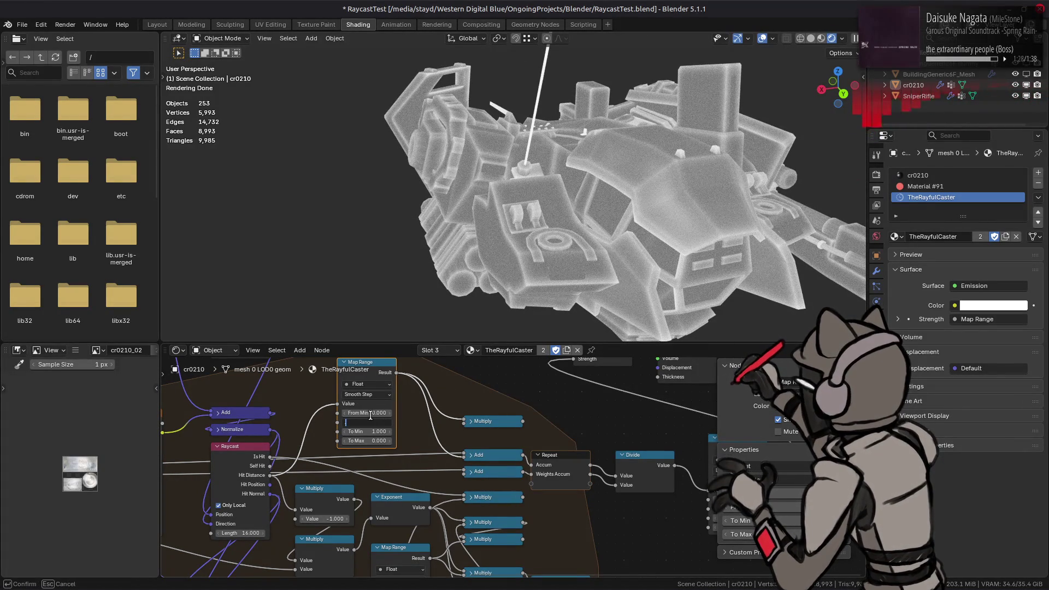
{"action": "type", "text": "4.01"}
{"action": "key", "text": "Return"}
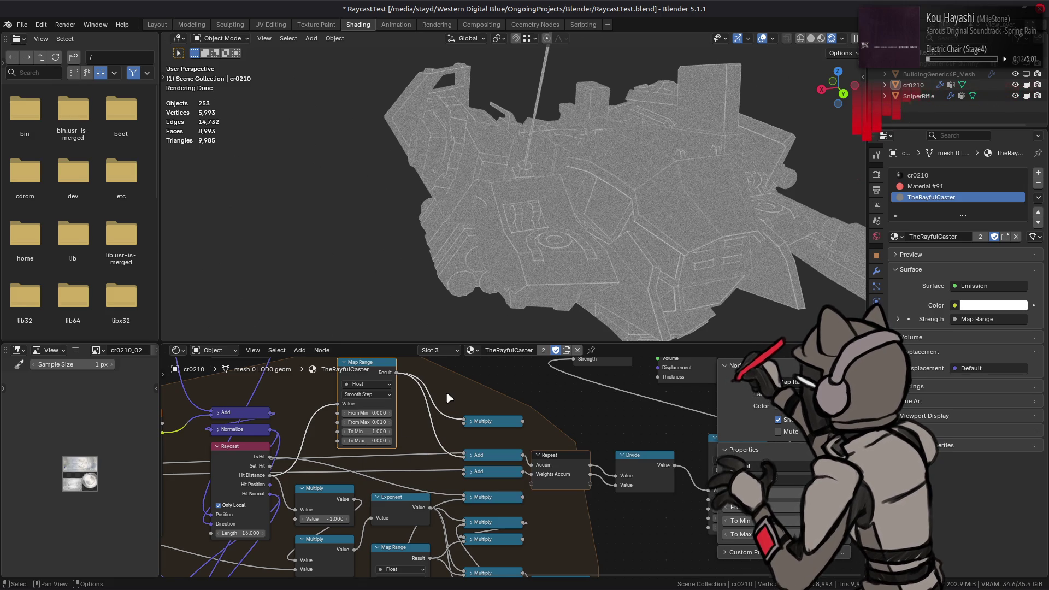
- Settle the Map Range From Max at 0.1
{"action": "left_click", "coordinate": [370, 421]}
{"action": "type", "text": "0.1"}
{"action": "key", "text": "Return"}
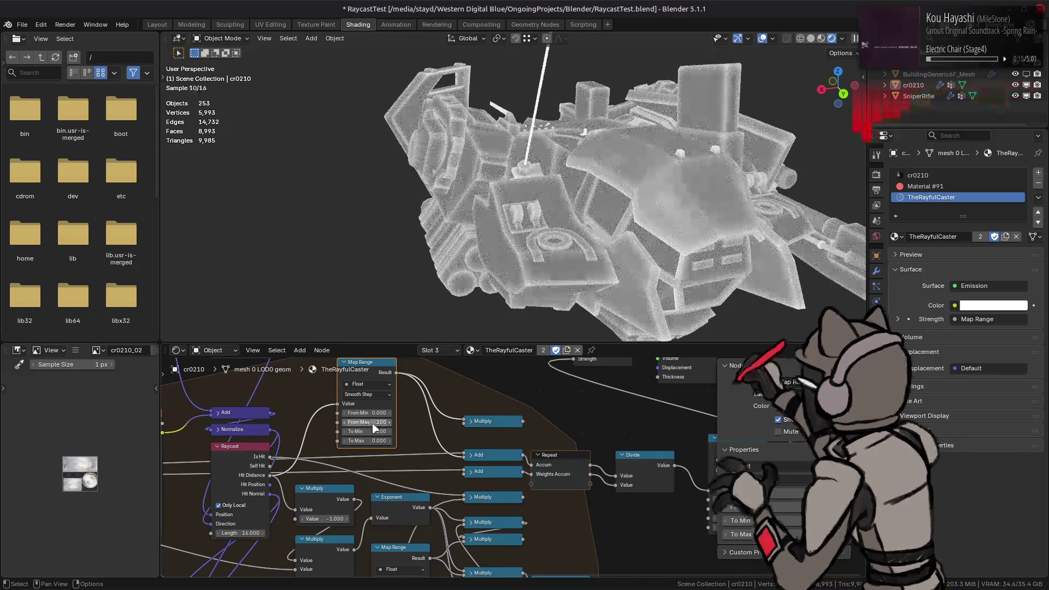
{"action": "left_click", "coordinate": [381, 395]}
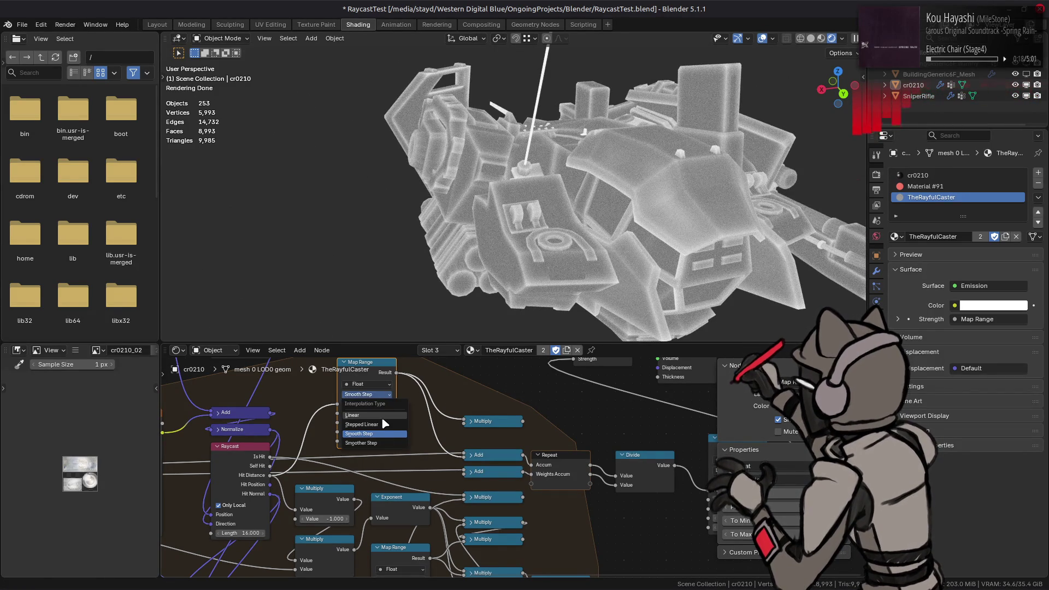
- Switch the Map Range interpolation from Smooth Step to Linear and save the file
{"action": "left_click", "coordinate": [383, 422]}
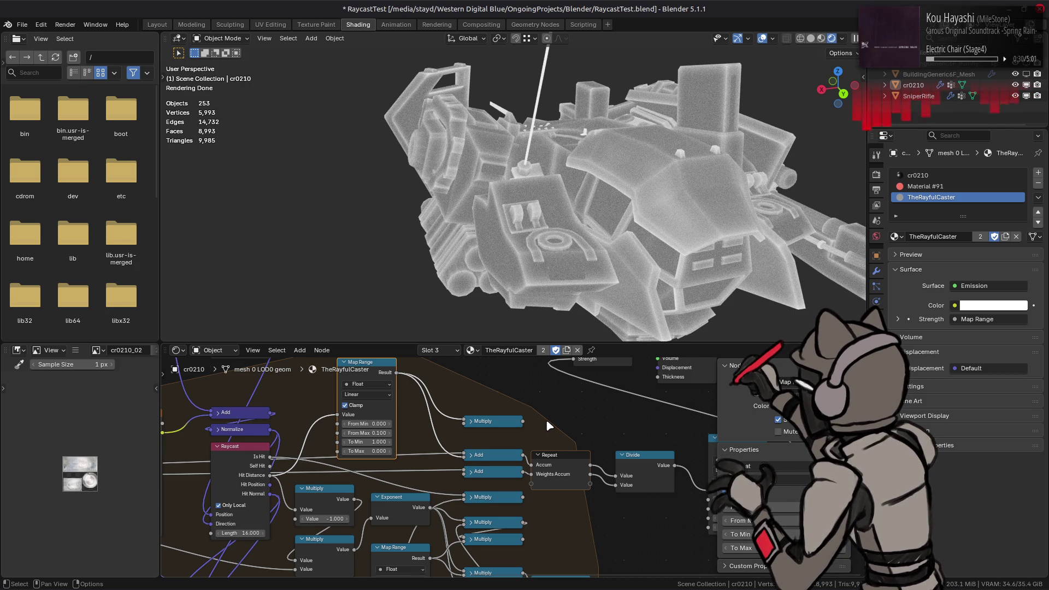
{"action": "middle_click_drag", "start_coordinate": [577, 462], "coordinate": [553, 406]}
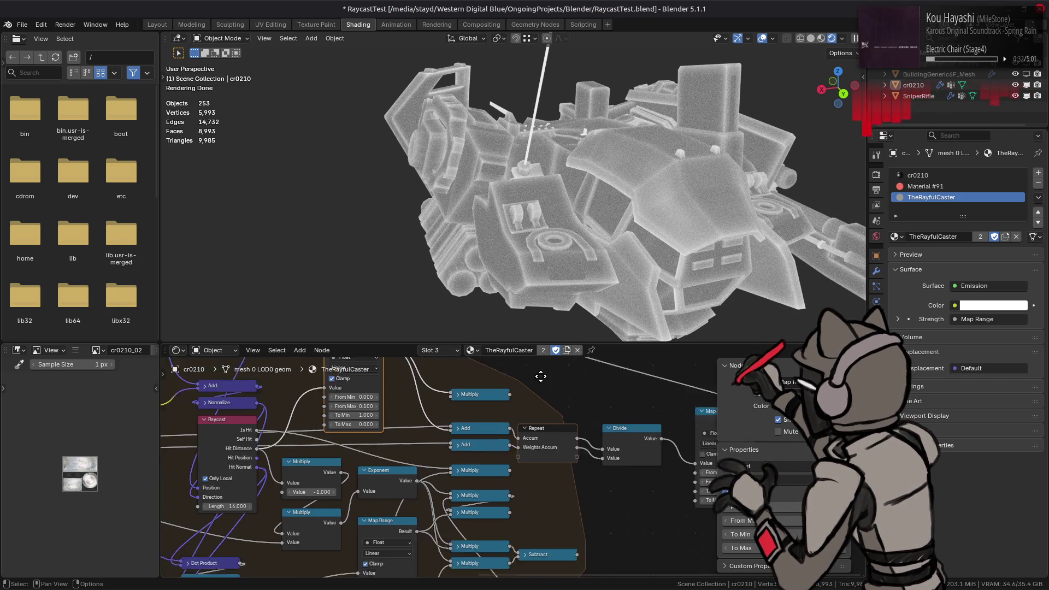
{"action": "key", "text": "ctrl+s"}
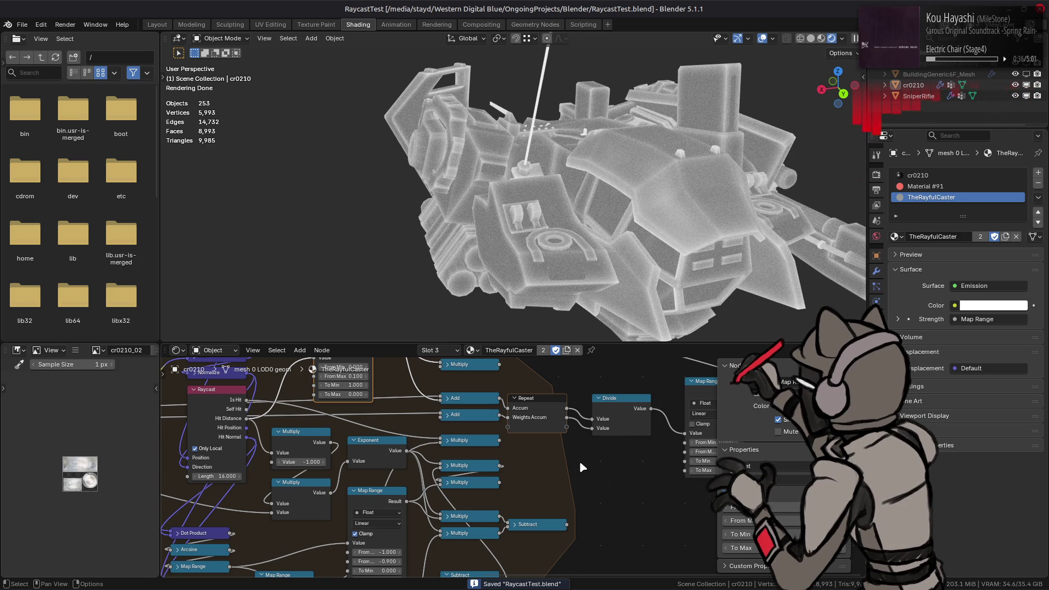
- Wire the Divide node's Value into Emission Strength and save RaycastTest
{"action": "mouse_move", "coordinate": [640, 412]}
{"action": "middle_mouse_down"}
{"action": "mouse_move", "coordinate": [532, 449]}
{"action": "mouse_move", "coordinate": [565, 492]}
{"action": "middle_mouse_up"}
{"action": "mouse_move", "coordinate": [591, 487]}
{"action": "left_mouse_down"}
{"action": "mouse_move", "coordinate": [491, 404]}
{"action": "mouse_move", "coordinate": [490, 382]}
{"action": "left_mouse_up"}
{"action": "middle_click_drag", "start_coordinate": [524, 471], "coordinate": [566, 397]}
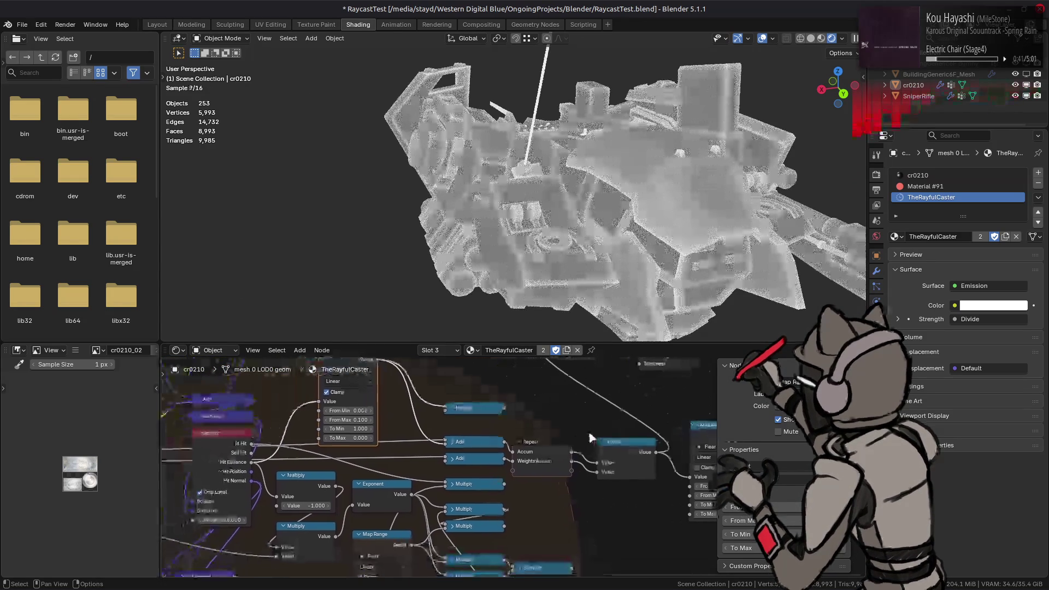
{"action": "key", "text": "ctrl+s"}
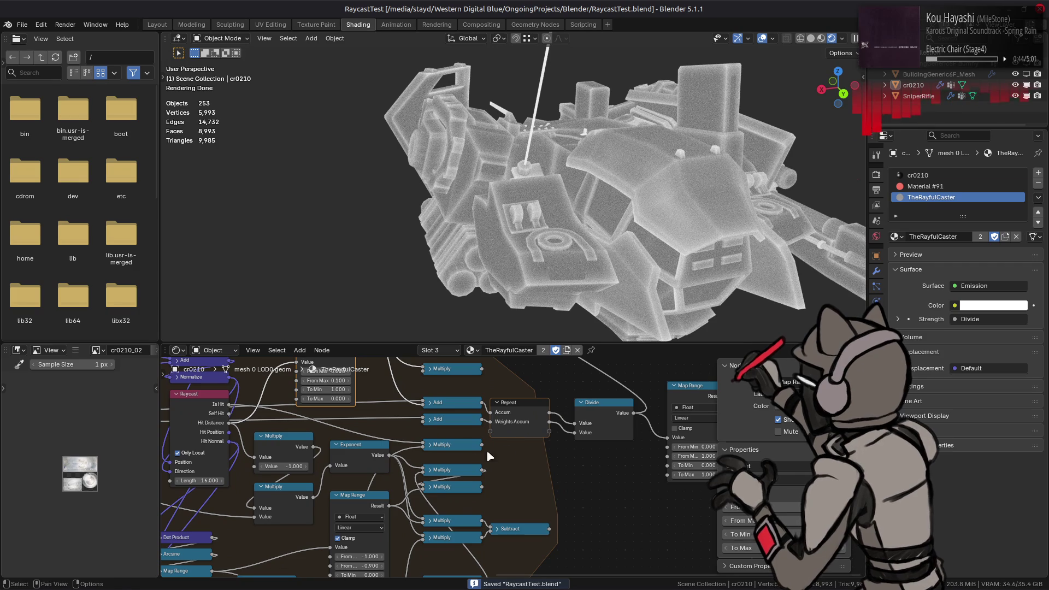
{"action": "mouse_move", "coordinate": [487, 439]}
{"action": "middle_mouse_down"}
{"action": "mouse_move", "coordinate": [518, 447]}
{"action": "mouse_move", "coordinate": [469, 426]}
{"action": "mouse_move", "coordinate": [494, 489]}
{"action": "mouse_move", "coordinate": [521, 472]}
{"action": "mouse_move", "coordinate": [483, 470]}
{"action": "middle_mouse_up"}
{"action": "left_click", "coordinate": [484, 490]}
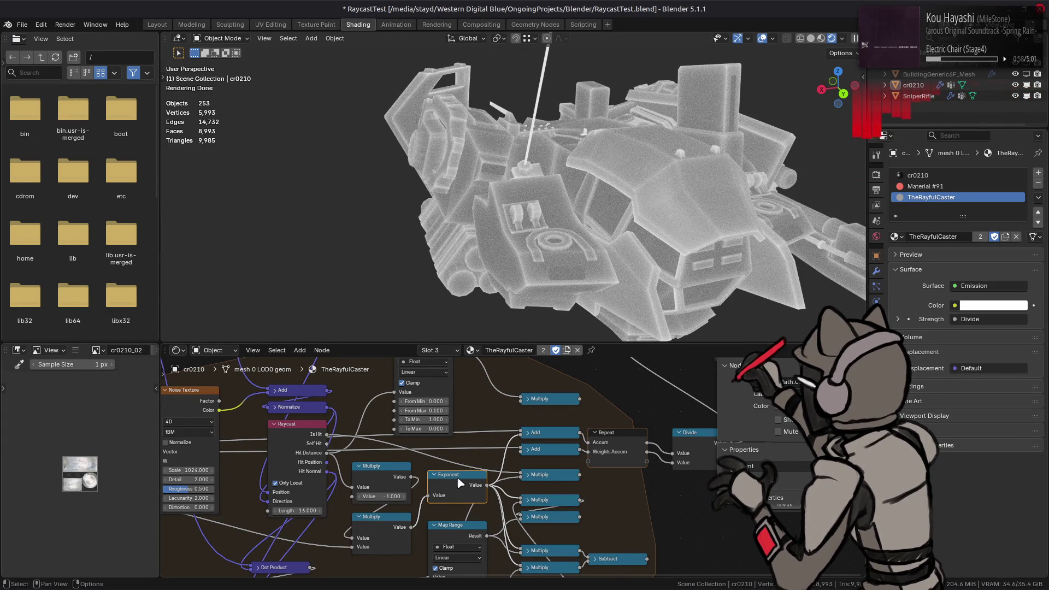
{"action": "left_click", "coordinate": [557, 478]}
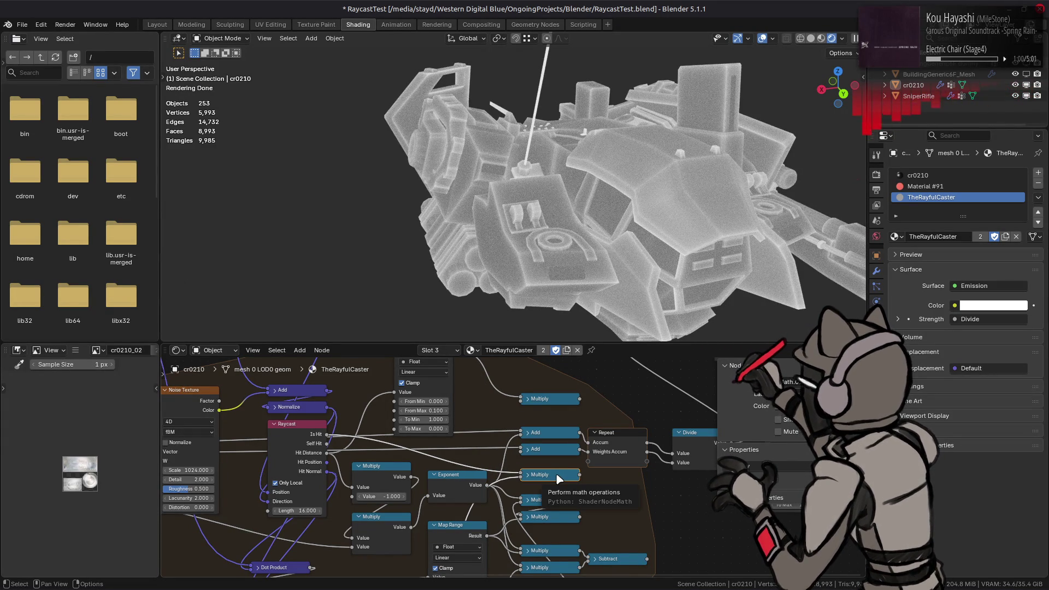
{"action": "left_click", "coordinate": [469, 488]}
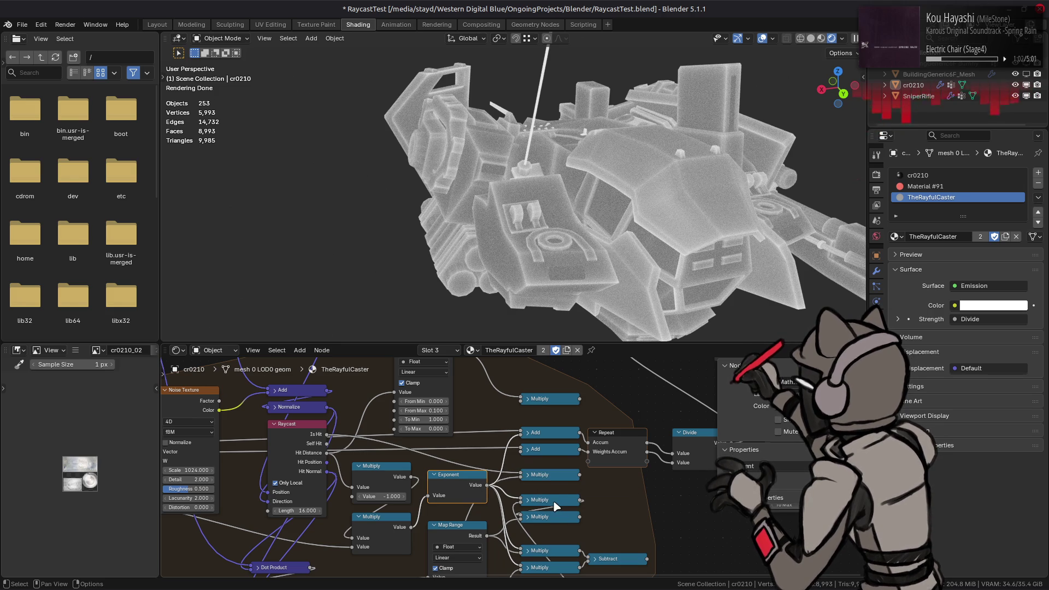
{"action": "left_click", "coordinate": [534, 475]}
{"action": "left_click_drag", "start_coordinate": [488, 484], "coordinate": [517, 492]}
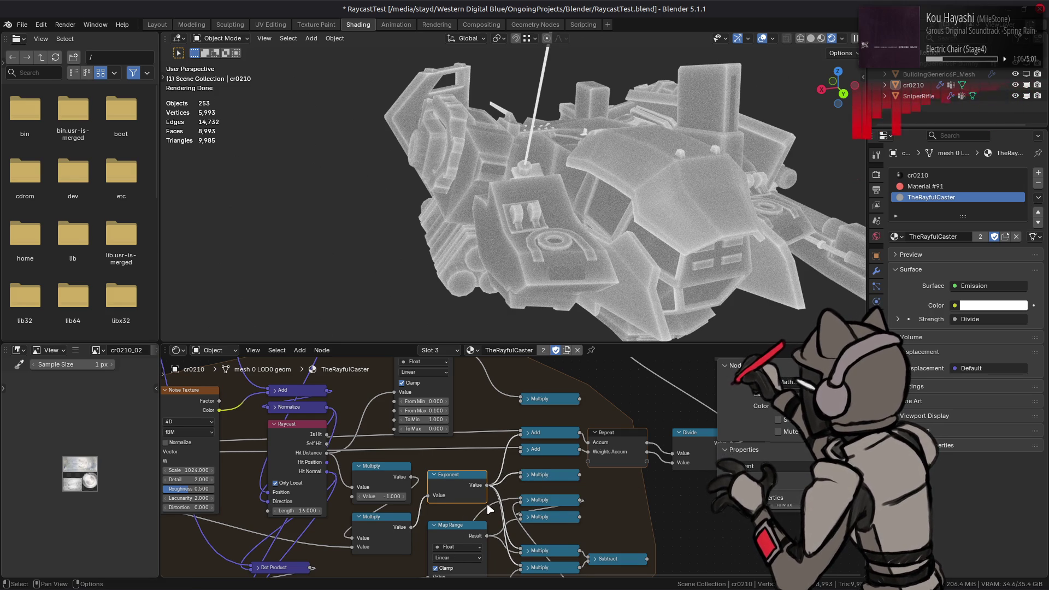
{"action": "scroll", "coordinate": [492, 475], "scroll_direction": "down", "scroll_amount": 2, "text": "shift"}
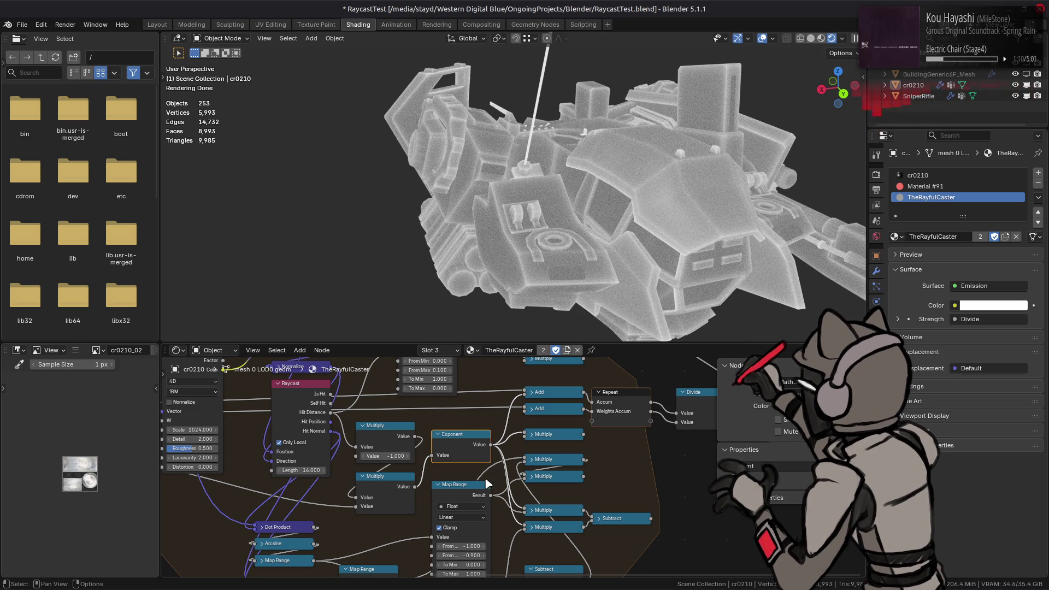
{"action": "scroll", "coordinate": [492, 468], "scroll_direction": "down", "scroll_amount": 2, "text": "shift"}
{"action": "left_click_drag", "start_coordinate": [488, 464], "coordinate": [495, 449]}
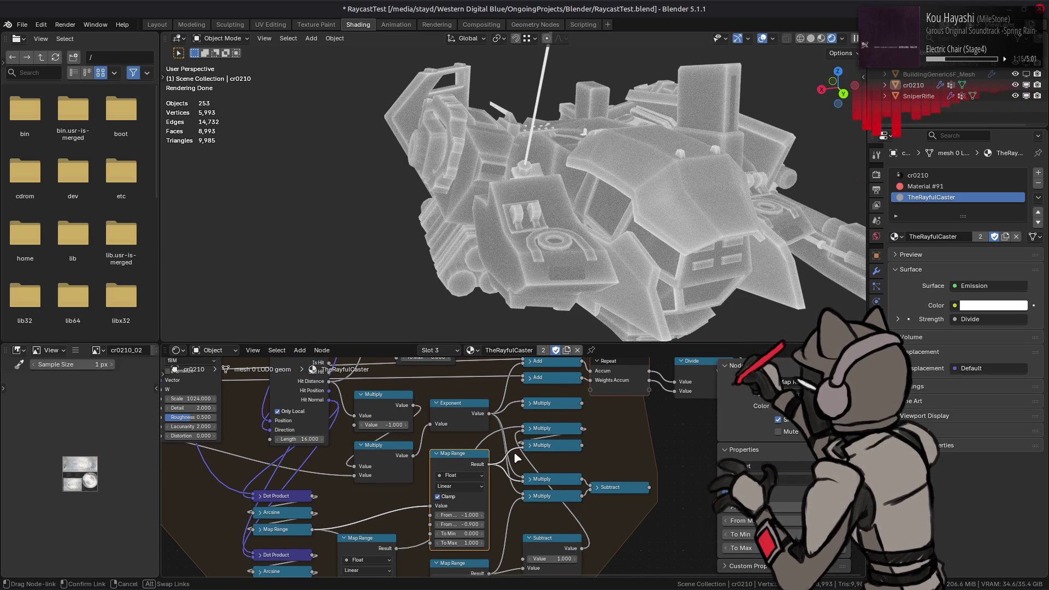
- Reroute the upper Map Range link and select the lower Map Range and Dot Product nodes
{"action": "left_click_drag", "start_coordinate": [511, 456], "coordinate": [492, 420]}
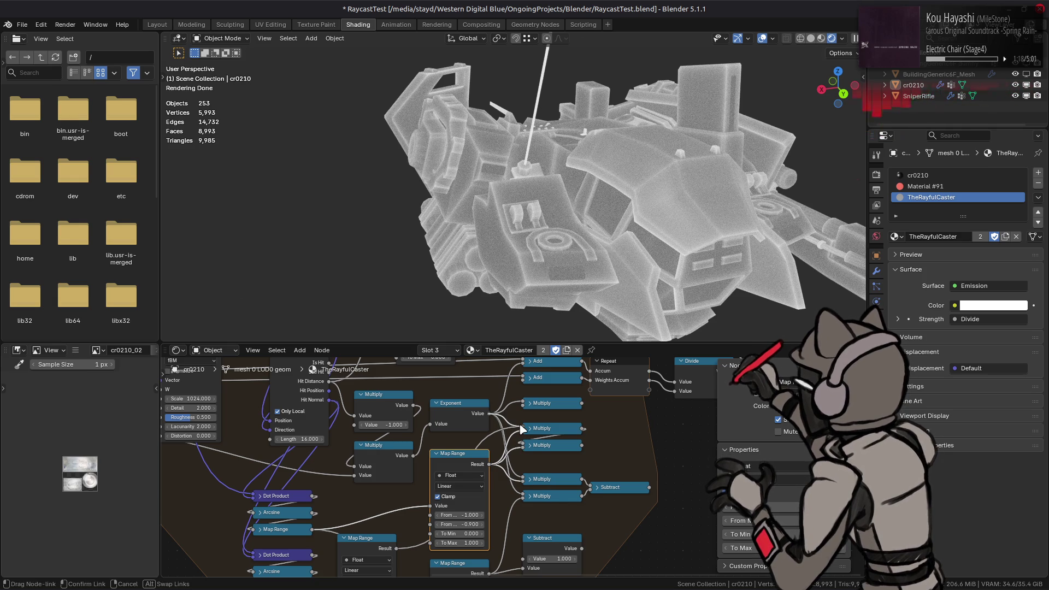
{"action": "left_click", "coordinate": [562, 428]}
{"action": "middle_click_drag", "start_coordinate": [540, 441], "coordinate": [569, 404]}
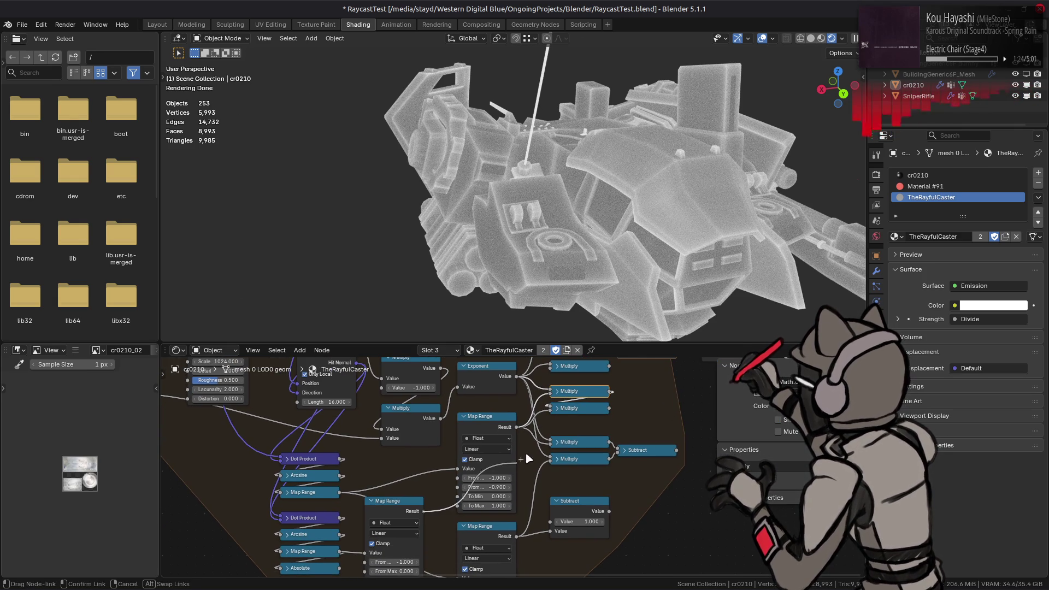
{"action": "left_click", "coordinate": [416, 508]}
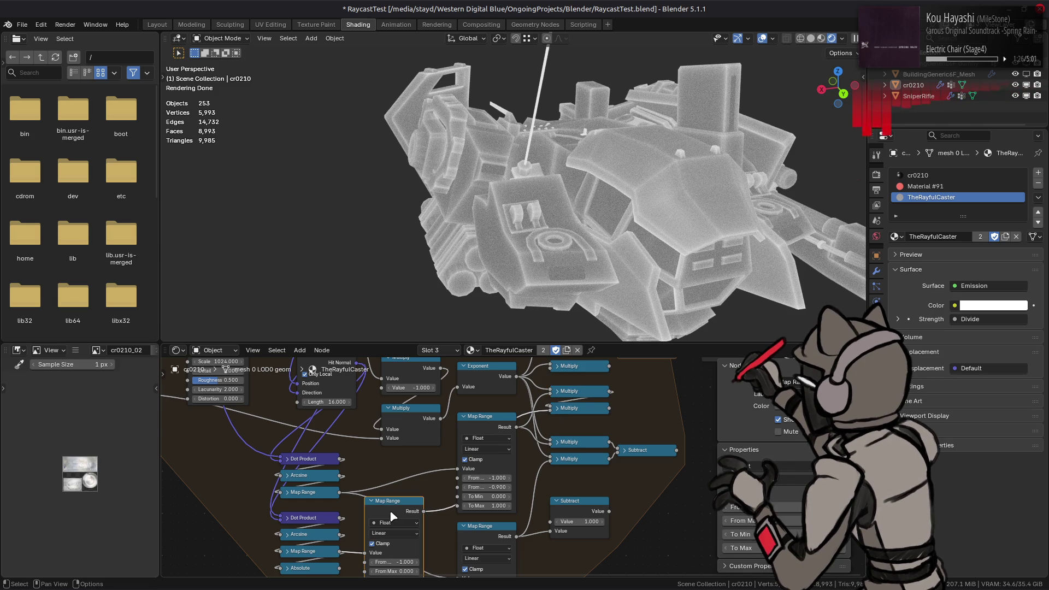
{"action": "middle_click_drag", "start_coordinate": [373, 490], "coordinate": [499, 497]}
{"action": "left_click", "coordinate": [432, 527]}
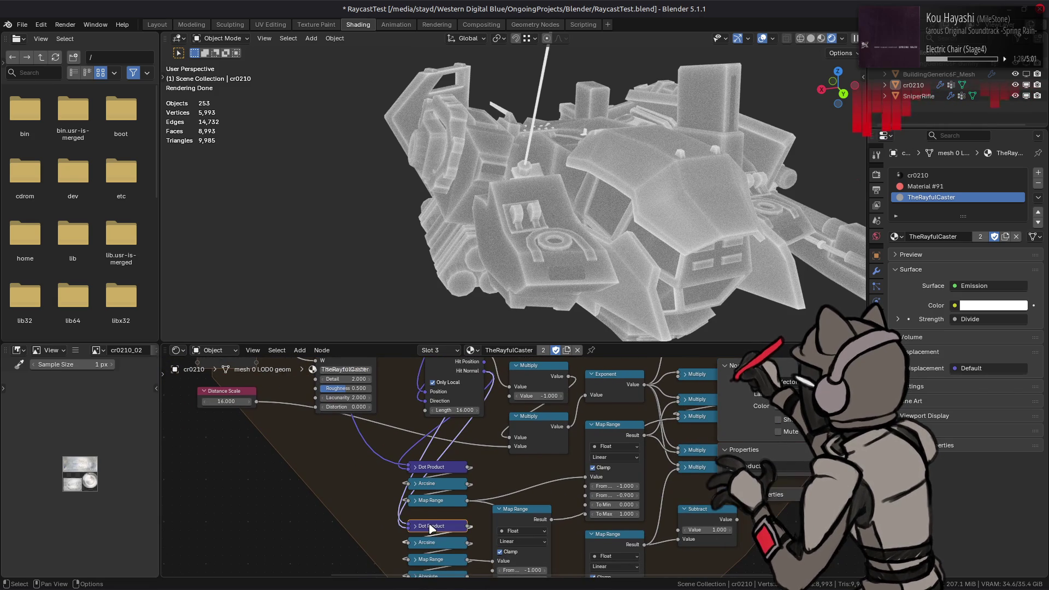
- Rewire the lower Map Range Result into a different Multiply input for dark faces with glowing edges
{"action": "mouse_move", "coordinate": [434, 471]}
{"action": "middle_mouse_down"}
{"action": "mouse_move", "coordinate": [436, 488]}
{"action": "mouse_move", "coordinate": [444, 417]}
{"action": "middle_mouse_up"}
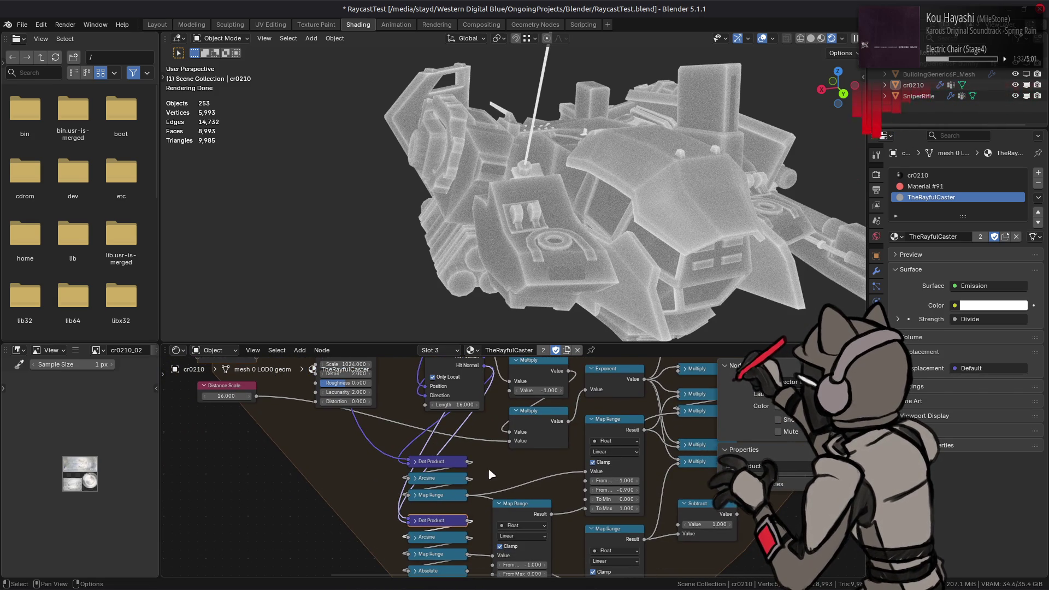
{"action": "middle_click_drag", "start_coordinate": [428, 466], "coordinate": [348, 444]}
{"action": "left_click", "coordinate": [435, 487]}
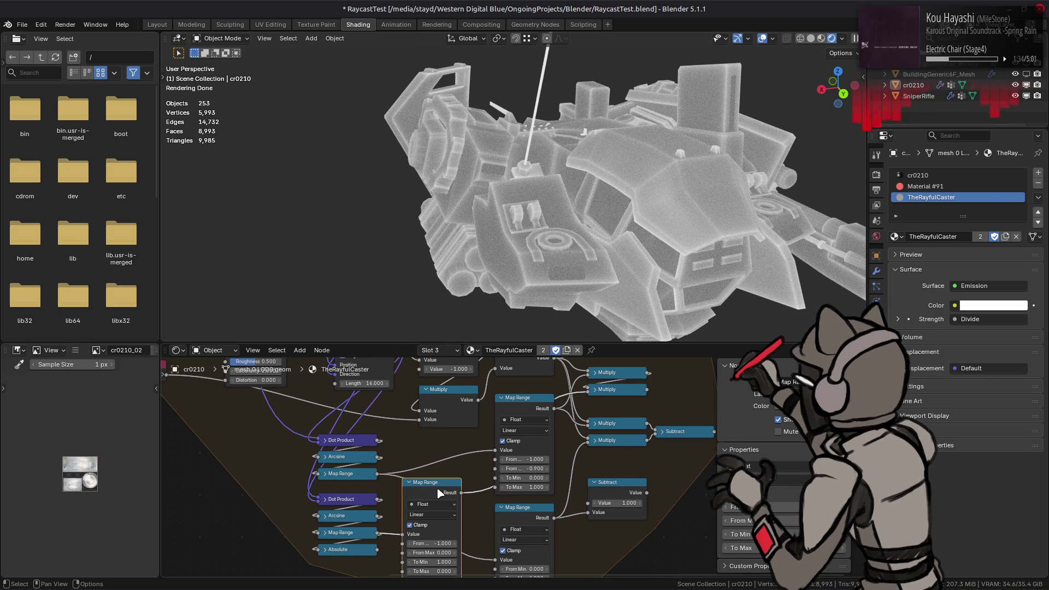
{"action": "scroll", "coordinate": [474, 467], "scroll_direction": "up", "scroll_amount": 3}
{"action": "scroll", "coordinate": [579, 488], "scroll_direction": "right", "scroll_amount": 3}
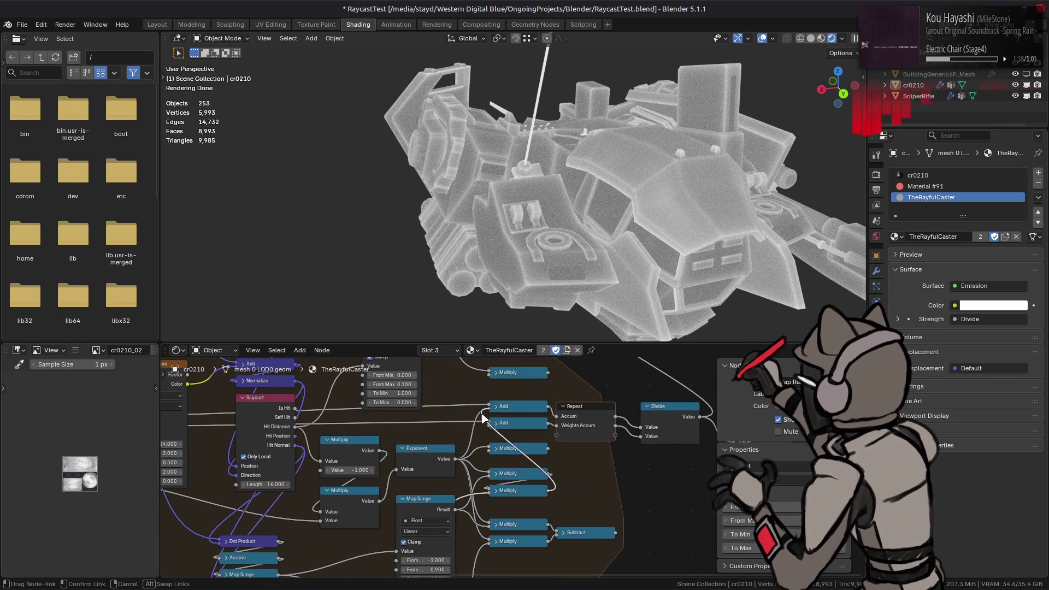
{"action": "left_click_drag", "start_coordinate": [549, 491], "coordinate": [472, 494]}
{"action": "scroll", "coordinate": [471, 495], "scroll_direction": "down", "scroll_amount": 3, "text": "shift"}
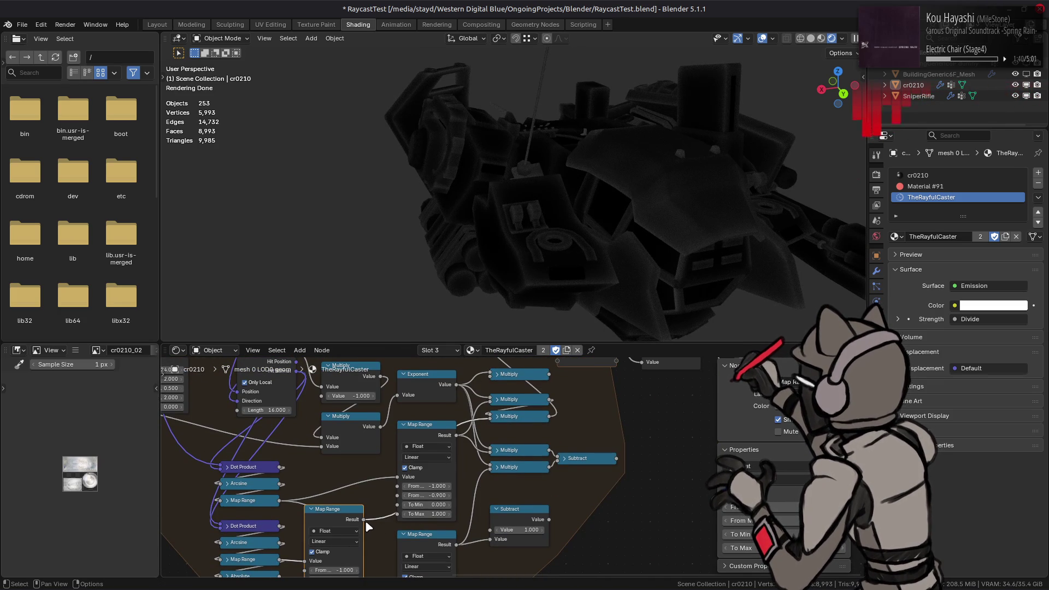
{"action": "mouse_move", "coordinate": [365, 521]}
{"action": "left_mouse_down"}
{"action": "mouse_move", "coordinate": [483, 428]}
{"action": "mouse_move", "coordinate": [492, 441]}
{"action": "left_mouse_up"}
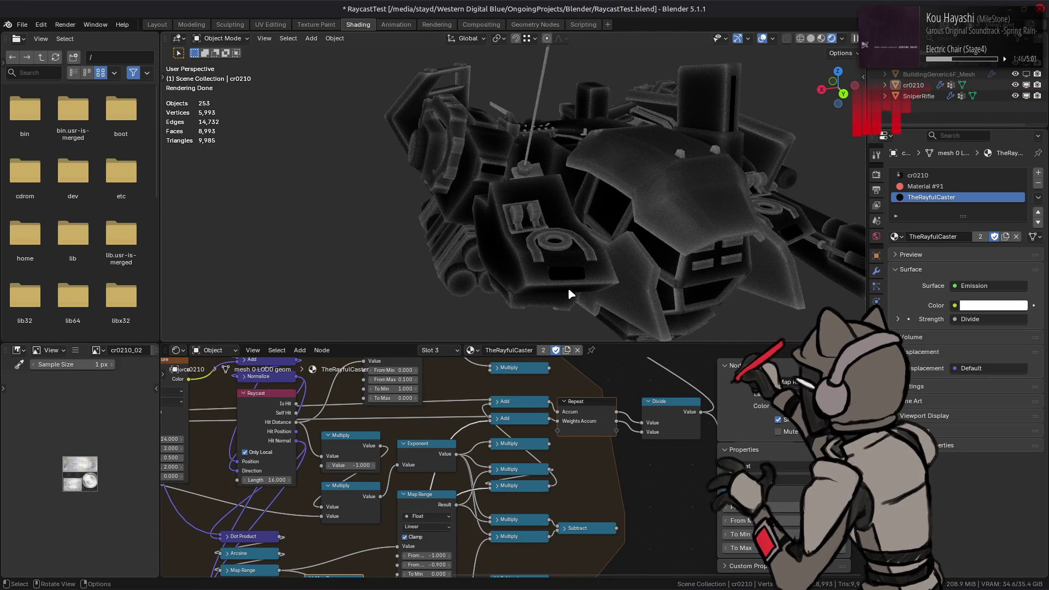
{"action": "scroll", "coordinate": [567, 288], "scroll_direction": "up", "scroll_amount": 2}
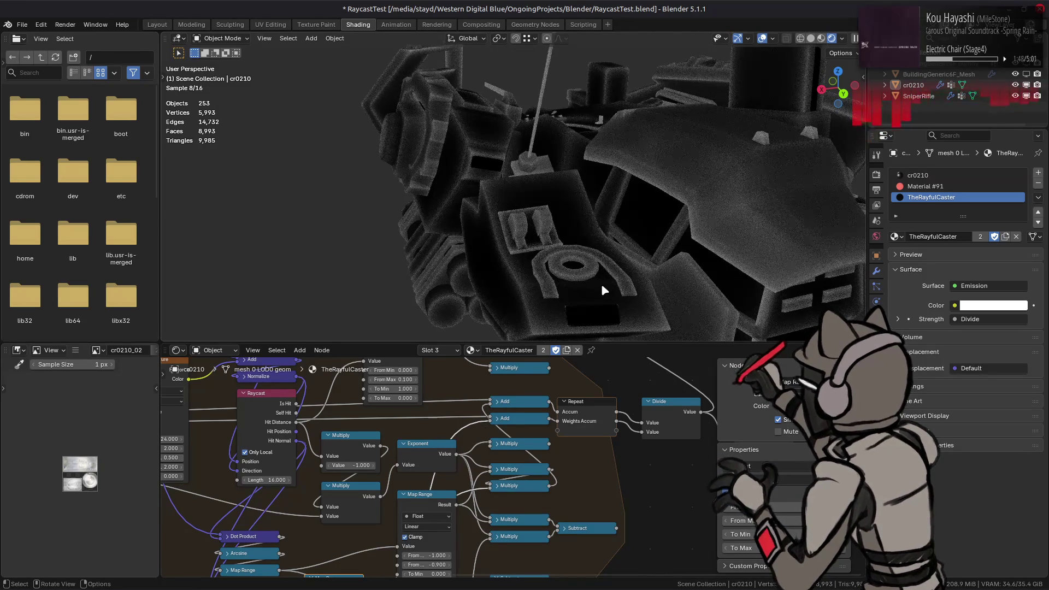
{"action": "mouse_move", "coordinate": [601, 284]}
{"action": "middle_mouse_down"}
{"action": "mouse_move", "coordinate": [590, 202]}
{"action": "mouse_move", "coordinate": [563, 218]}
{"action": "middle_mouse_up"}
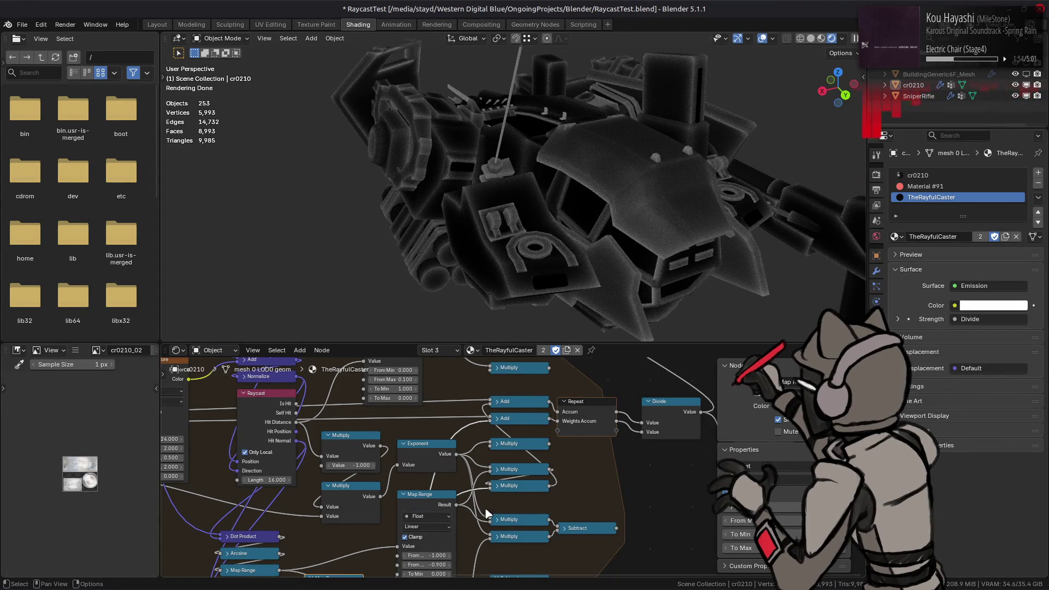
{"action": "scroll", "coordinate": [552, 578], "scroll_direction": "down", "scroll_amount": 5, "text": "shift"}
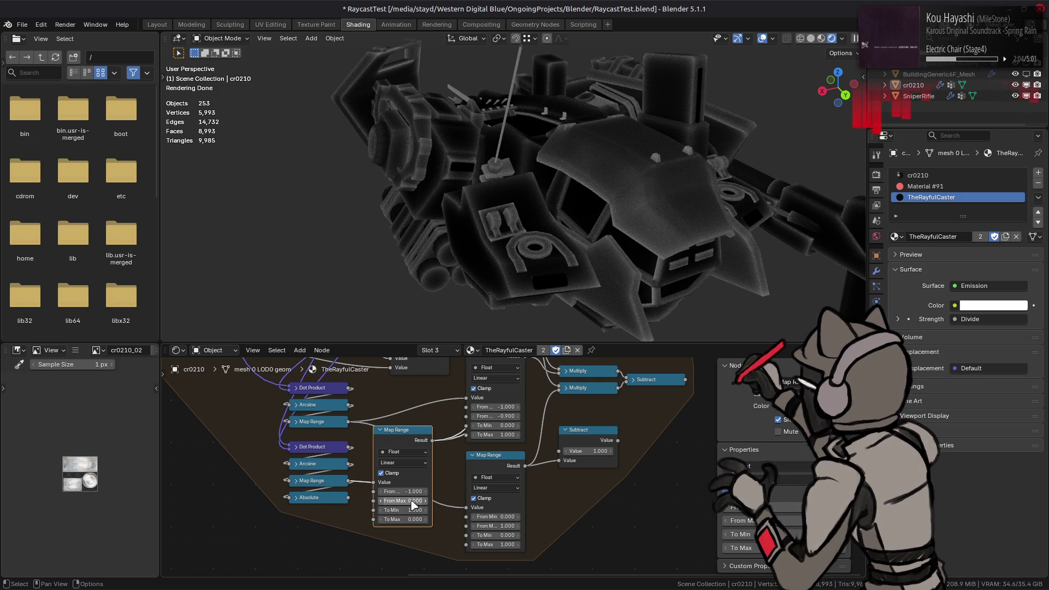
- Set the lower Map Range From Max to -0.9, undoing and redoing to compare the render
{"action": "left_click_drag", "start_coordinate": [390, 501], "coordinate": [415, 501]}
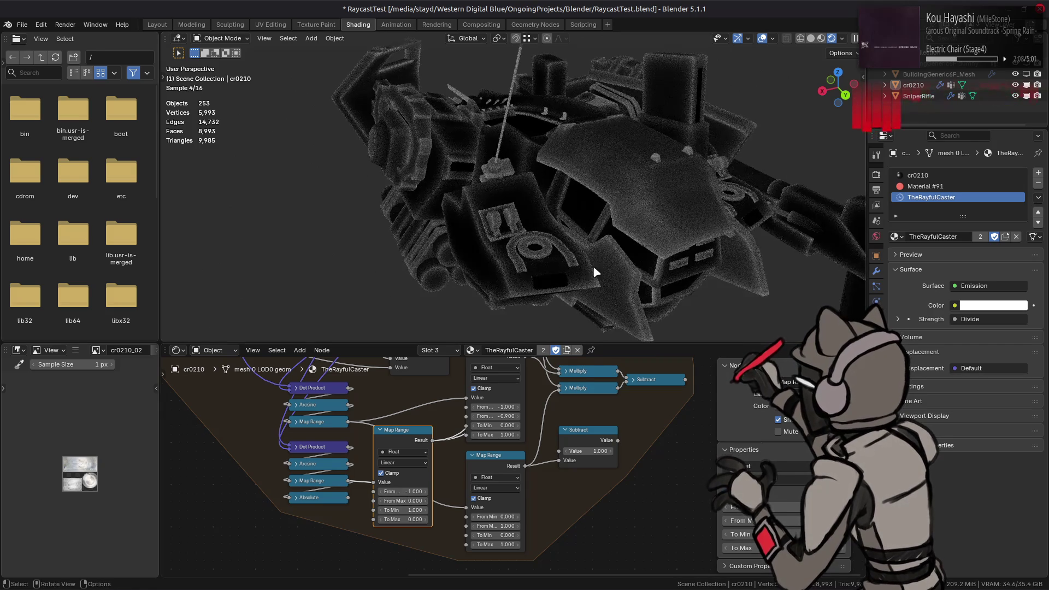
{"action": "left_click", "coordinate": [414, 501]}
{"action": "type", "text": "-0.9"}
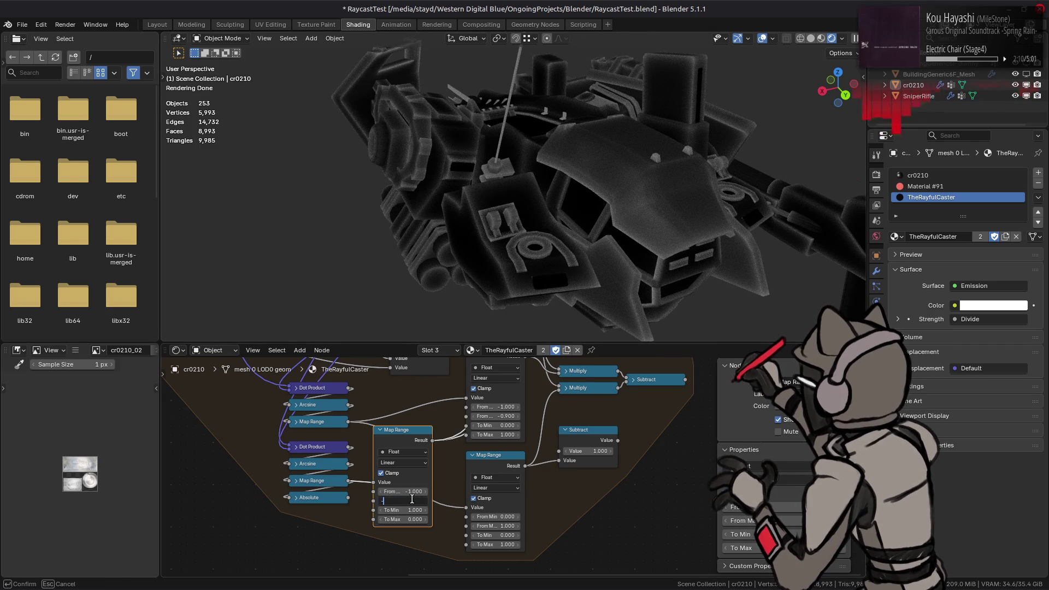
{"action": "key", "text": "Return"}
{"action": "key", "text": "ctrl+z"}
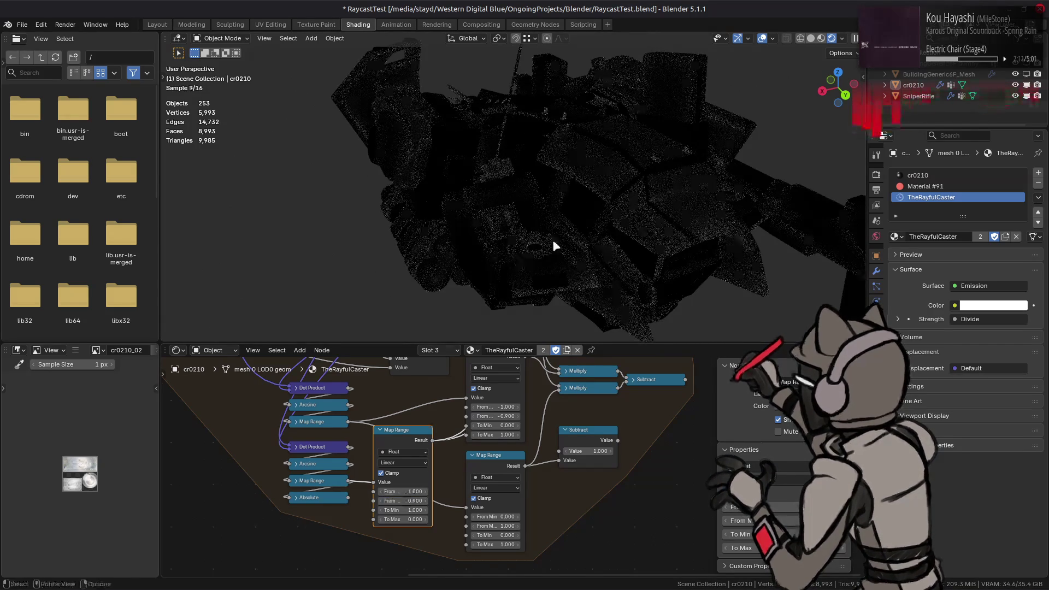
{"action": "middle_click_drag", "start_coordinate": [486, 433], "coordinate": [442, 499]}
{"action": "key", "text": "ctrl+shift+z"}
{"action": "scroll", "coordinate": [525, 259], "scroll_direction": "up", "scroll_amount": 5}
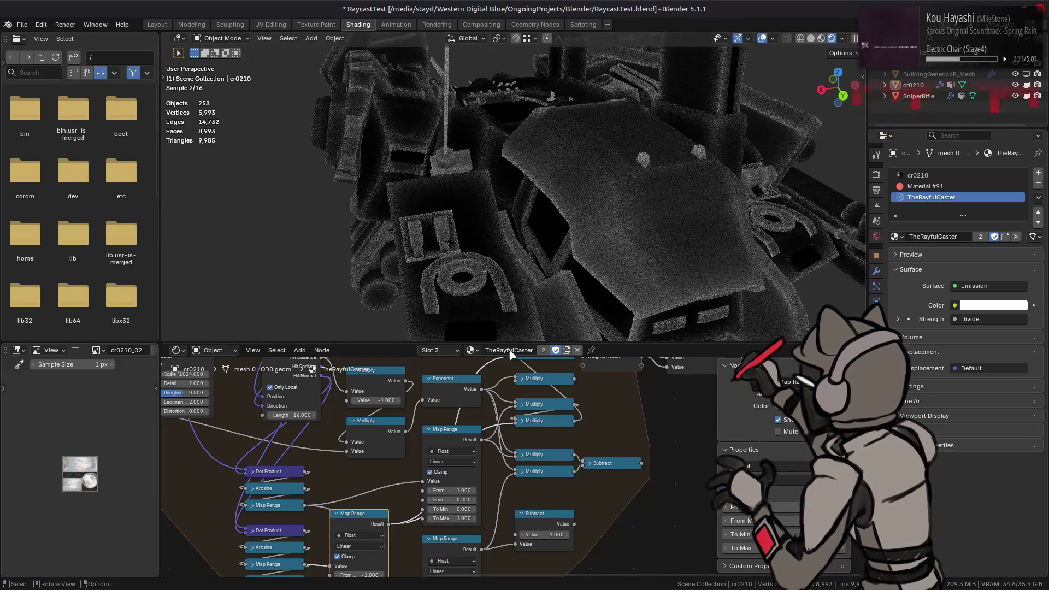
{"action": "middle_click_drag", "start_coordinate": [498, 410], "coordinate": [488, 459]}
{"action": "left_click", "coordinate": [449, 431]}
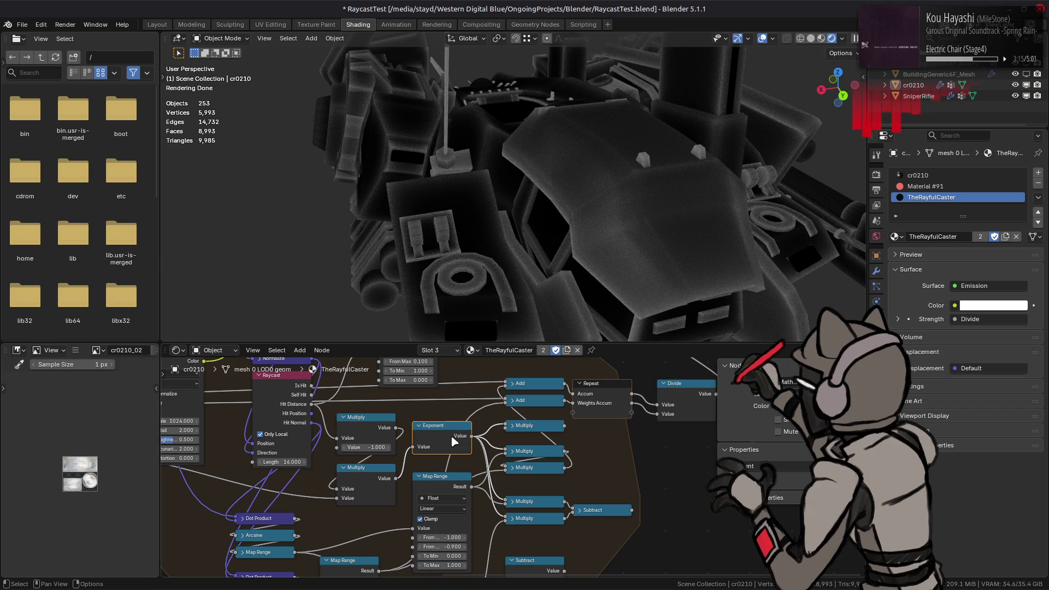
- Detach the Map Range link from the first Add node's input so the mech renders flat grey
{"action": "middle_click_drag", "start_coordinate": [451, 436], "coordinate": [448, 372]}
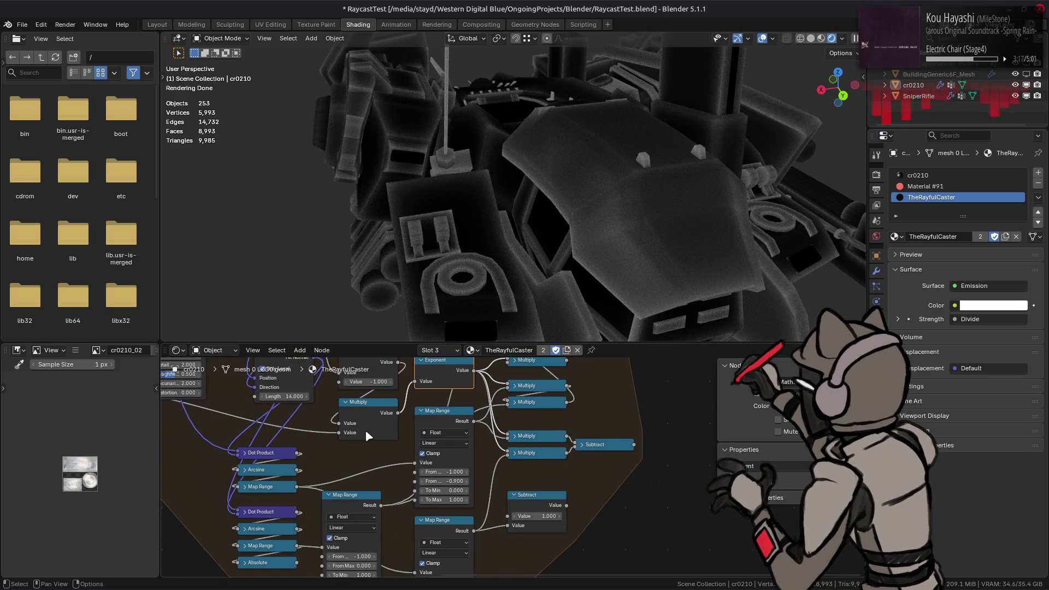
{"action": "left_click", "coordinate": [267, 490]}
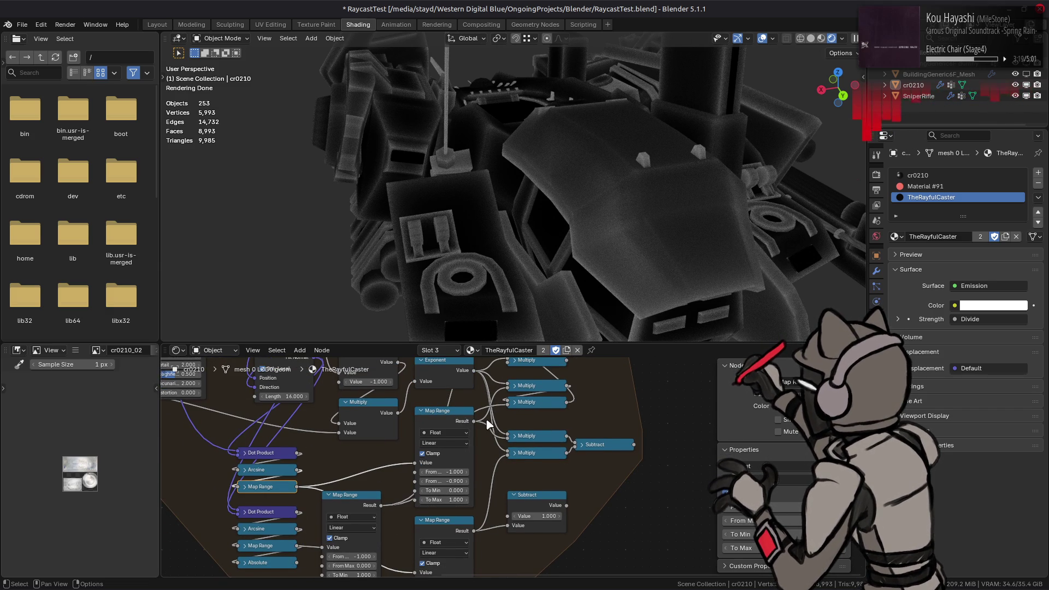
{"action": "middle_click_drag", "start_coordinate": [487, 423], "coordinate": [446, 510]}
{"action": "mouse_move", "coordinate": [475, 423]}
{"action": "left_mouse_down"}
{"action": "mouse_move", "coordinate": [467, 440]}
{"action": "mouse_move", "coordinate": [473, 412]}
{"action": "left_mouse_up"}
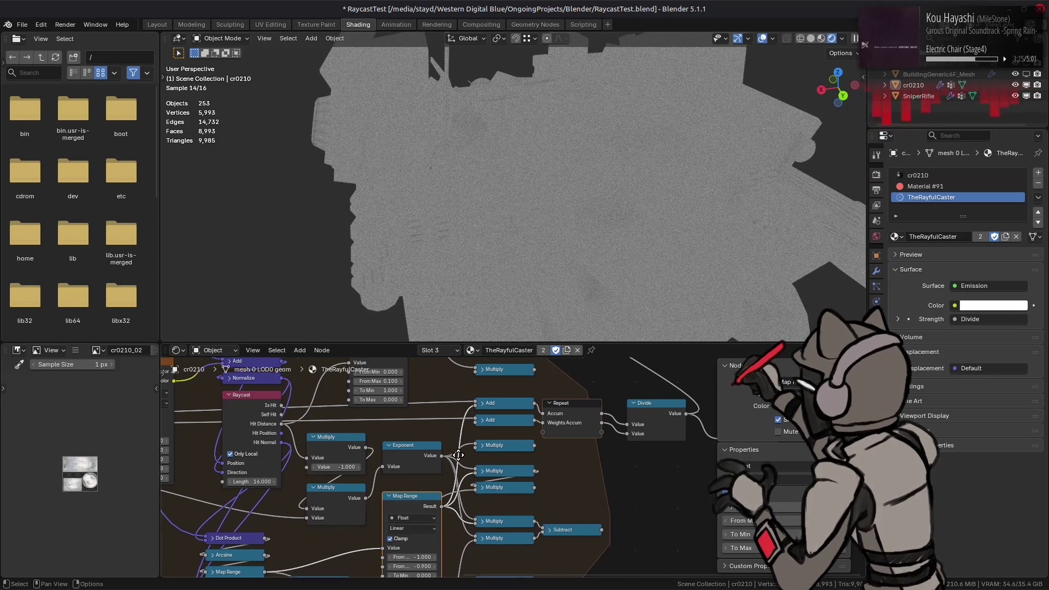
{"action": "middle_click_drag", "start_coordinate": [472, 423], "coordinate": [498, 370]}
{"action": "left_click_drag", "start_coordinate": [441, 504], "coordinate": [437, 505]}
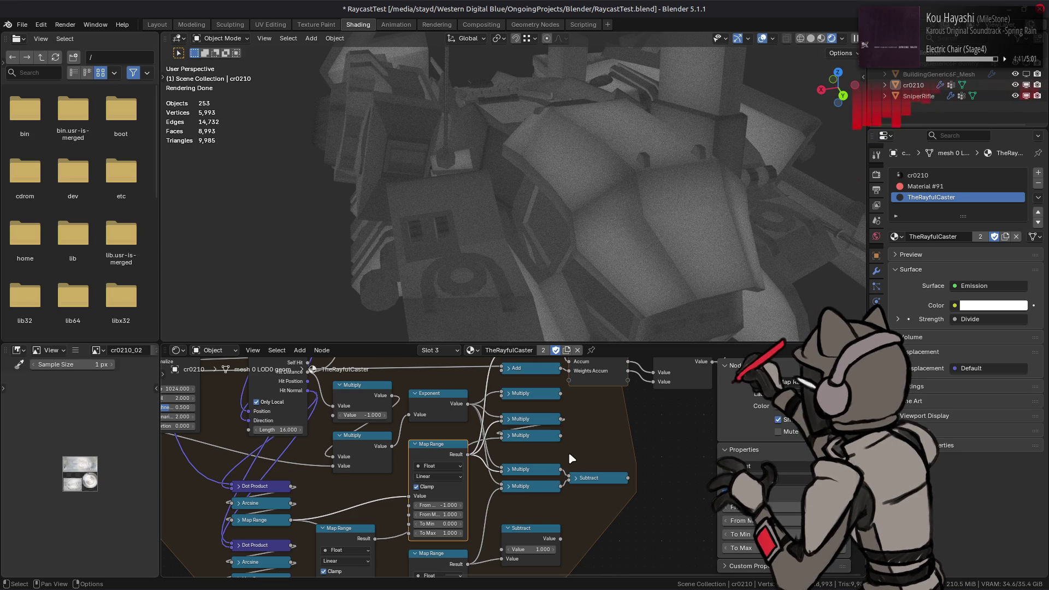
{"action": "scroll", "coordinate": [570, 454], "scroll_direction": "down", "scroll_amount": 2}
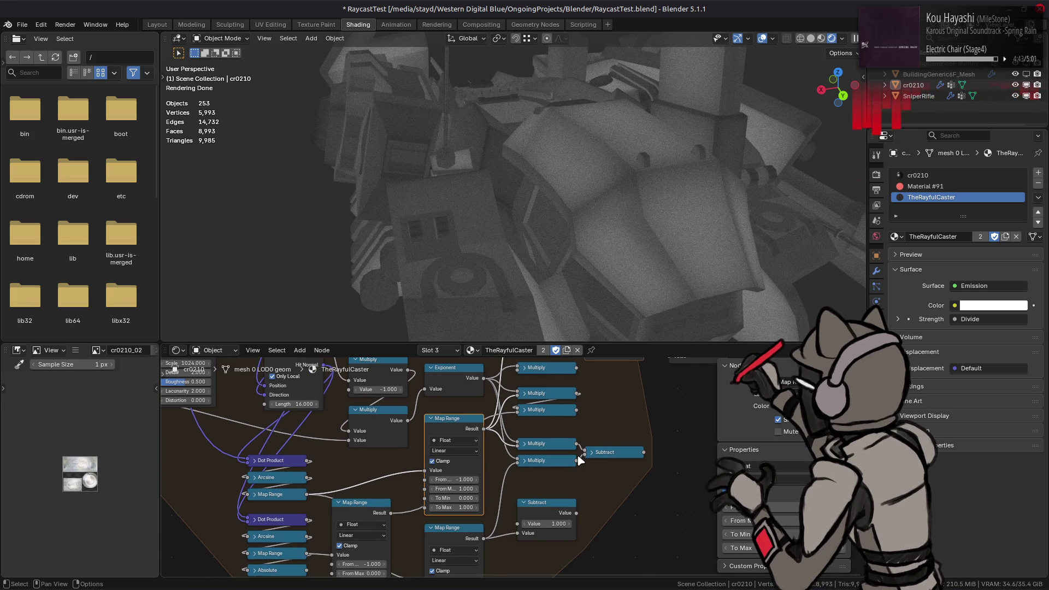
{"action": "scroll", "coordinate": [564, 471], "scroll_direction": "up", "scroll_amount": 2}
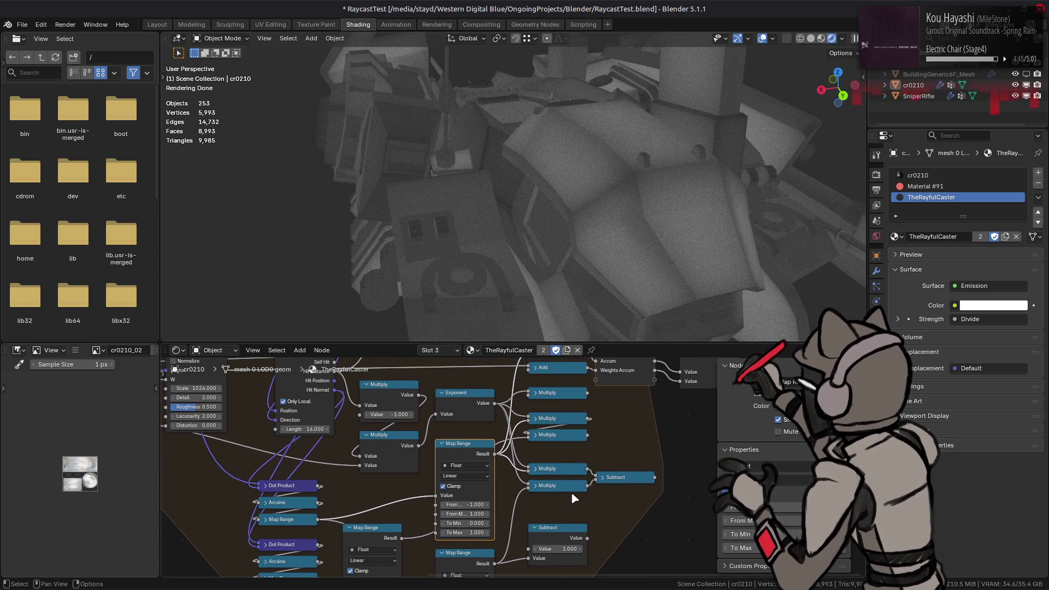
- Toggle the Map Range From Max between 1 and -1, end with From Min at 0, and inspect the mech
{"action": "left_click", "coordinate": [462, 503]}
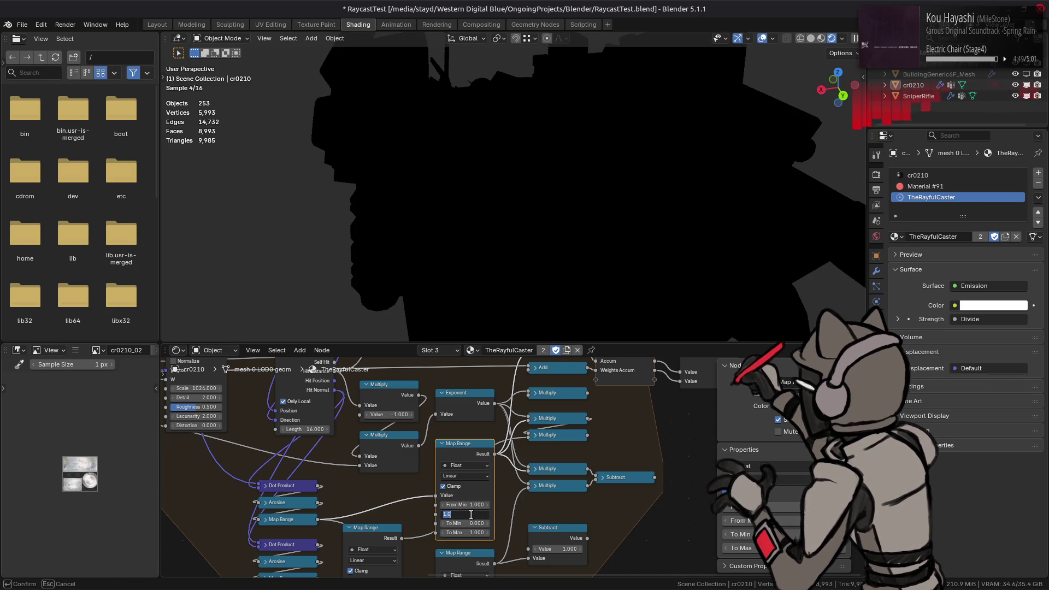
{"action": "type", "text": "1"}
{"action": "key", "text": "Return"}
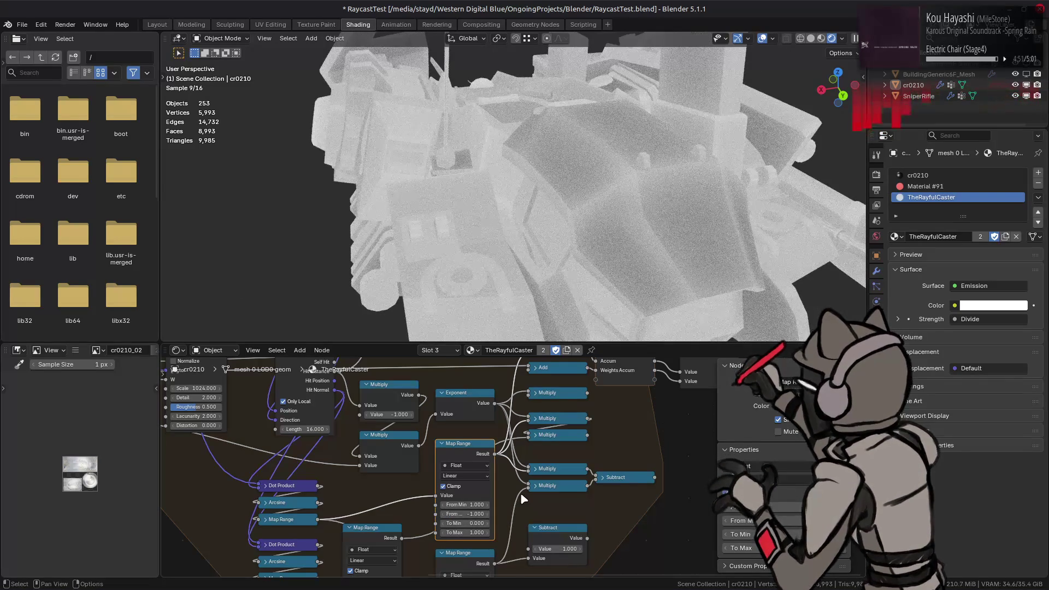
{"action": "key", "text": "ctrl+z"}
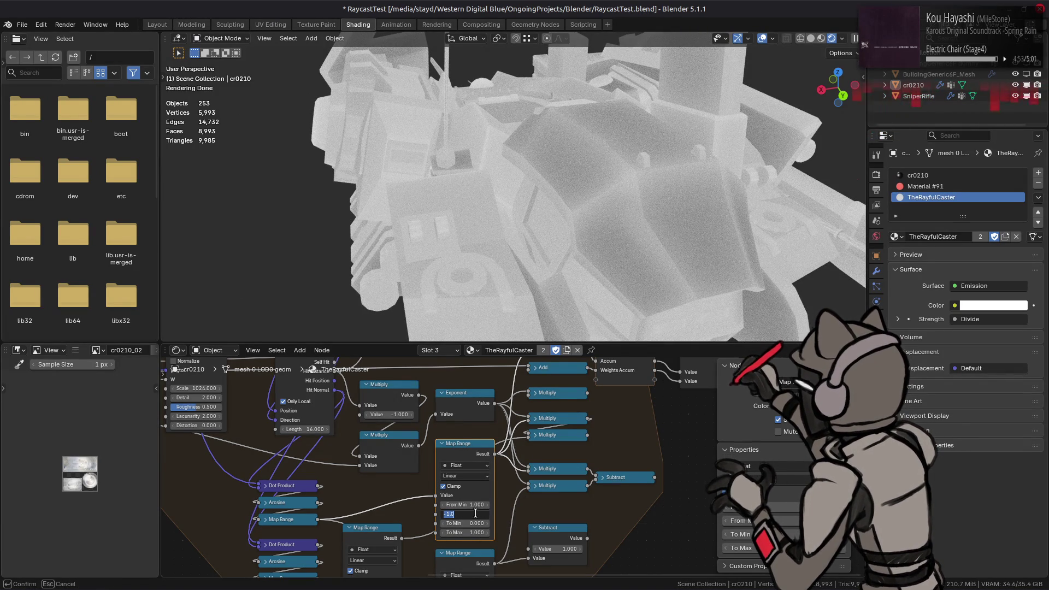
{"action": "key", "text": "ctrl+shift+z"}
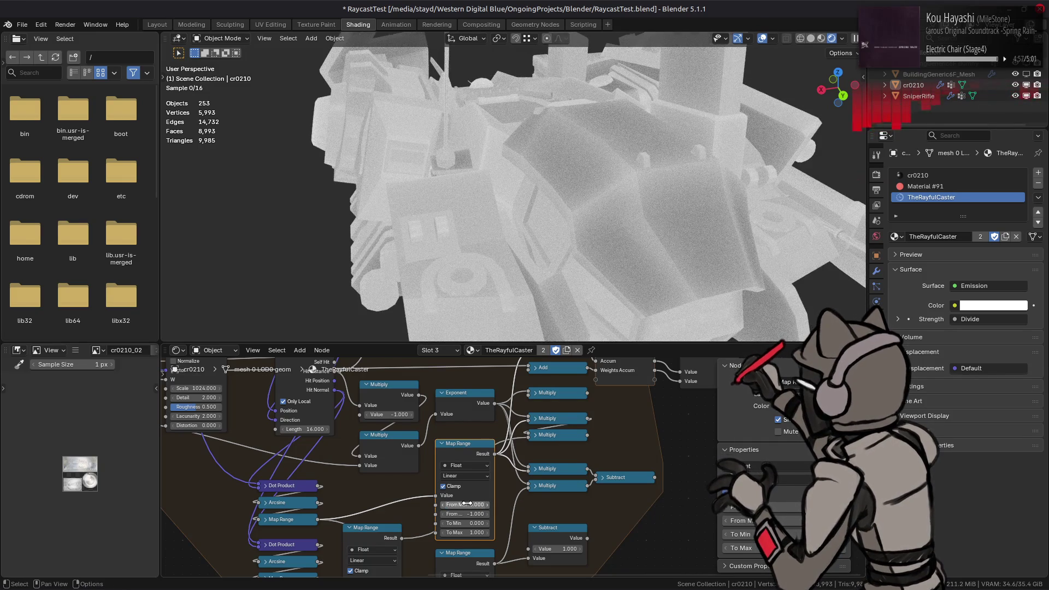
{"action": "key", "text": "ctrl+z"}
{"action": "key", "text": "ctrl+shift+z"}
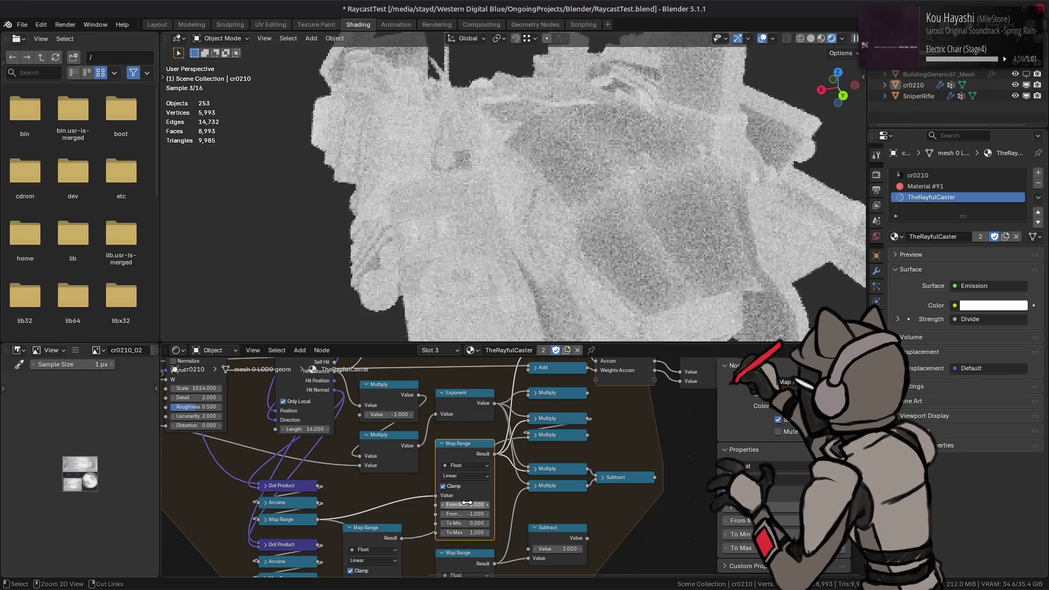
{"action": "key", "text": "ctrl+z"}
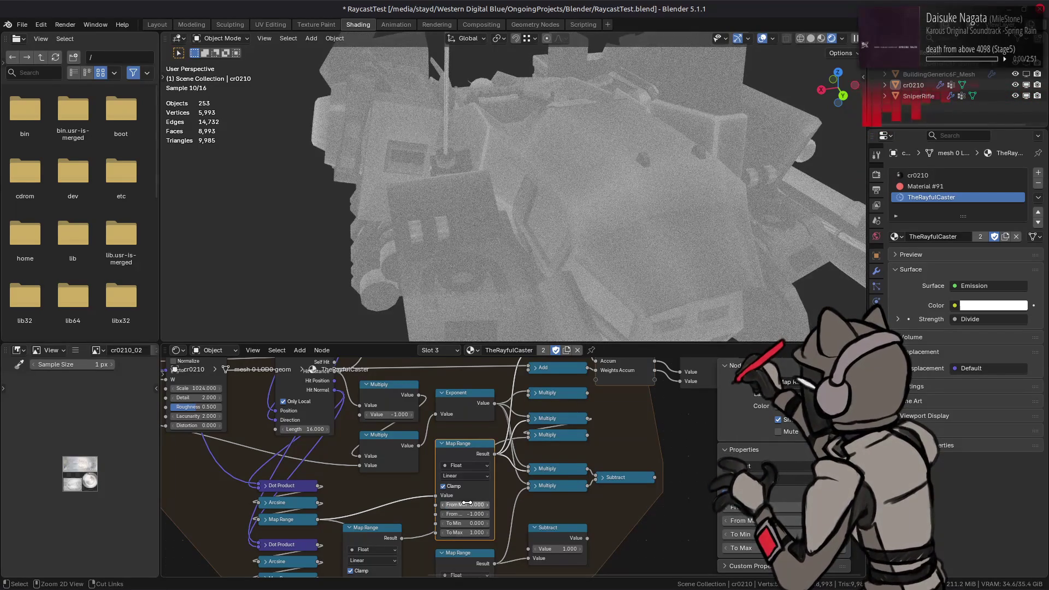
{"action": "mouse_move", "coordinate": [586, 308]}
{"action": "middle_mouse_down"}
{"action": "mouse_move", "coordinate": [635, 200]}
{"action": "mouse_move", "coordinate": [481, 227]}
{"action": "middle_mouse_up"}
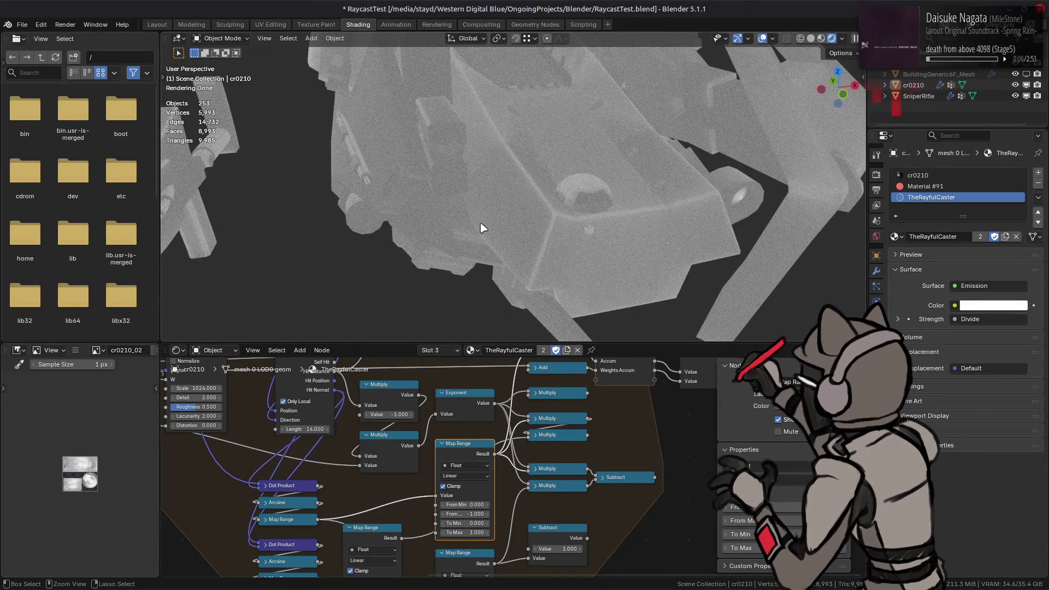
{"action": "middle_click_drag", "start_coordinate": [480, 228], "coordinate": [480, 227]}
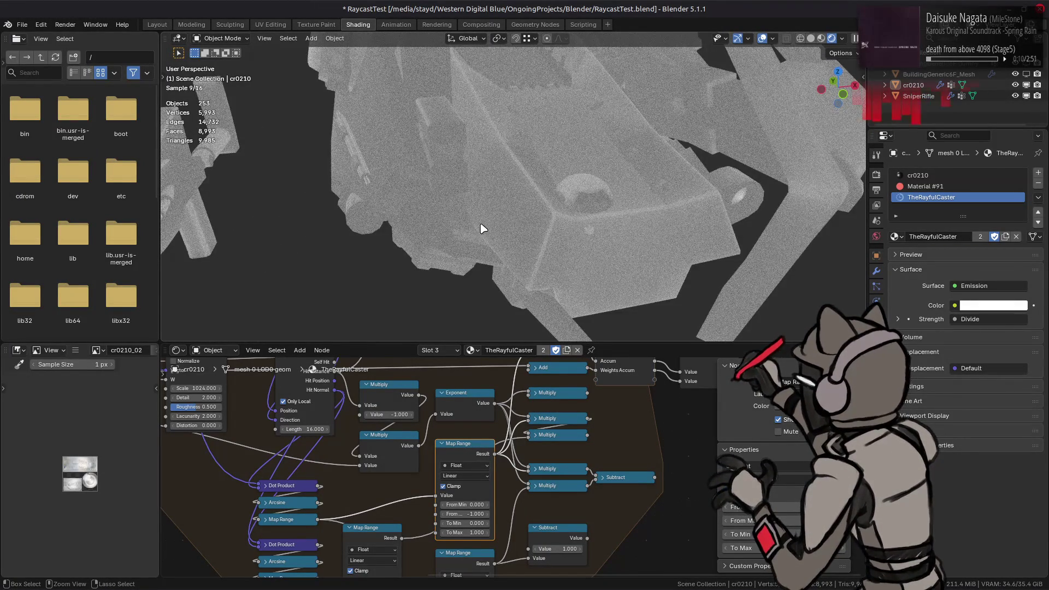
{"action": "scroll", "coordinate": [481, 228], "scroll_direction": "up", "scroll_amount": 3}
{"action": "mouse_move", "coordinate": [481, 229]}
{"action": "middle_mouse_down"}
{"action": "mouse_move", "coordinate": [505, 236]}
{"action": "mouse_move", "coordinate": [468, 223]}
{"action": "mouse_move", "coordinate": [482, 215]}
{"action": "middle_mouse_up"}
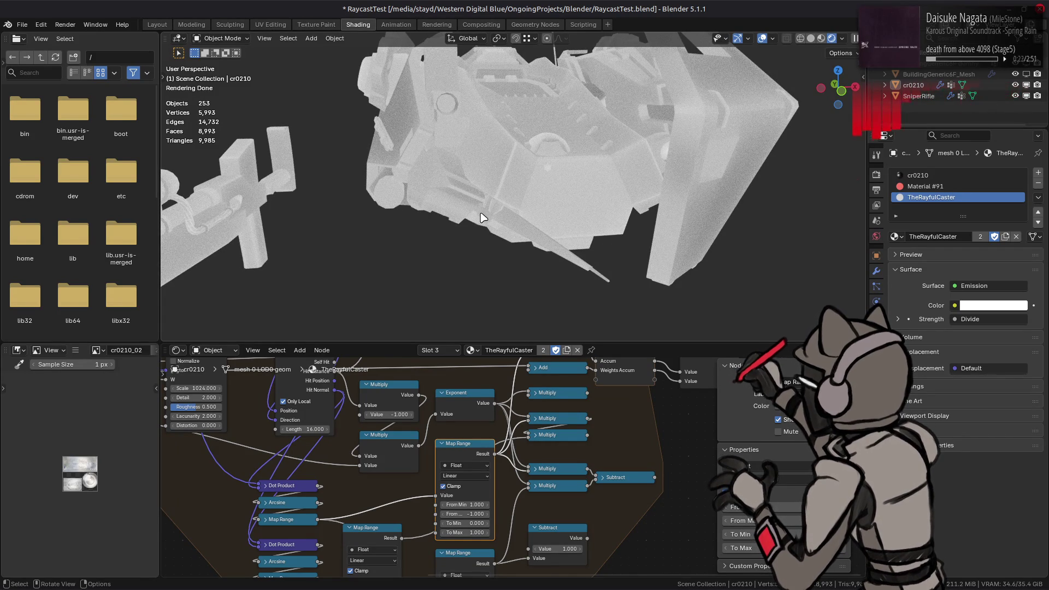
{"action": "mouse_move", "coordinate": [312, 457]}
{"action": "middle_mouse_down"}
{"action": "mouse_move", "coordinate": [478, 478]}
{"action": "mouse_move", "coordinate": [382, 494]}
{"action": "middle_mouse_up"}
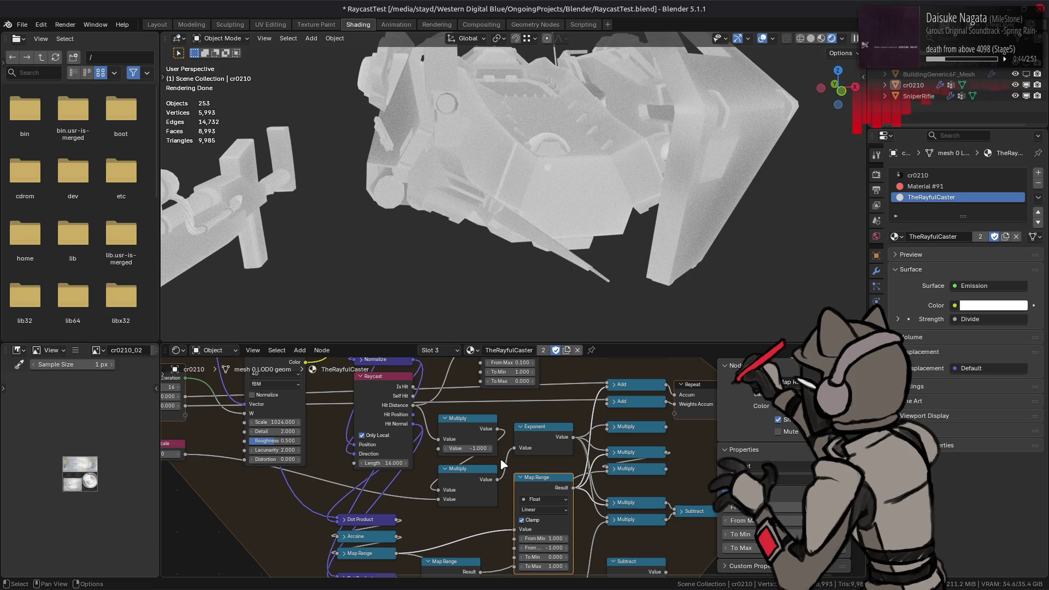
{"action": "left_click", "coordinate": [535, 437]}
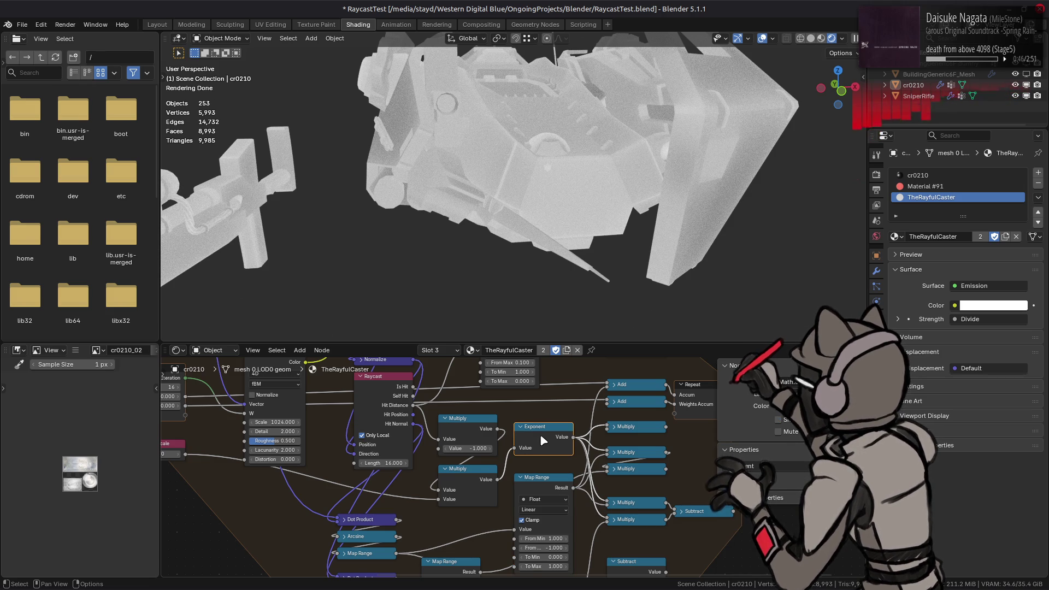
{"action": "middle_click_drag", "start_coordinate": [540, 434], "coordinate": [501, 412]}
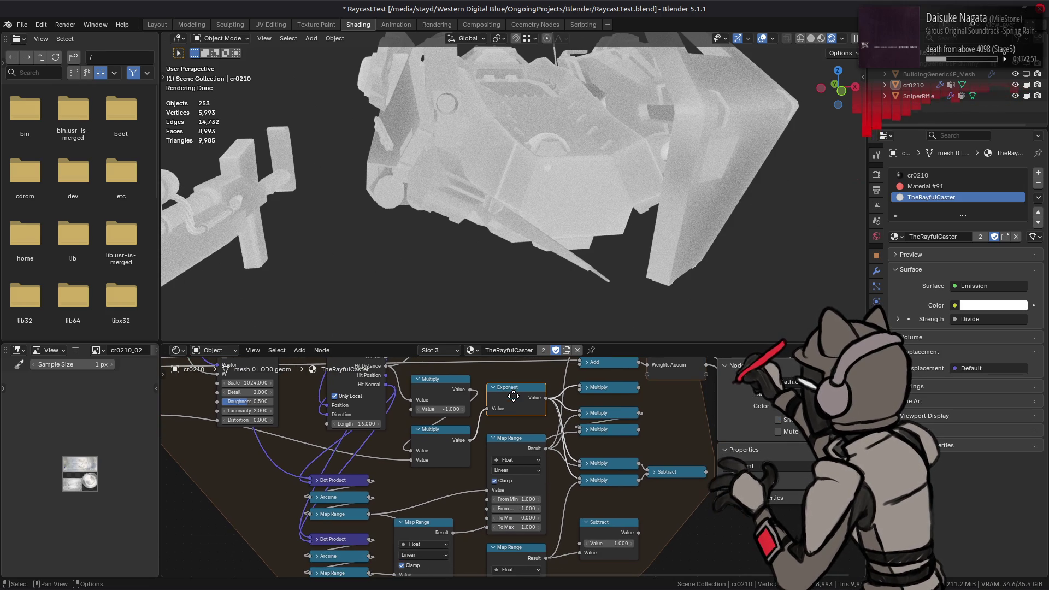
{"action": "left_click", "coordinate": [441, 521]}
{"action": "mouse_move", "coordinate": [445, 494]}
{"action": "middle_mouse_down"}
{"action": "mouse_move", "coordinate": [399, 383]}
{"action": "mouse_move", "coordinate": [433, 440]}
{"action": "middle_mouse_up"}
{"action": "left_click", "coordinate": [493, 396]}
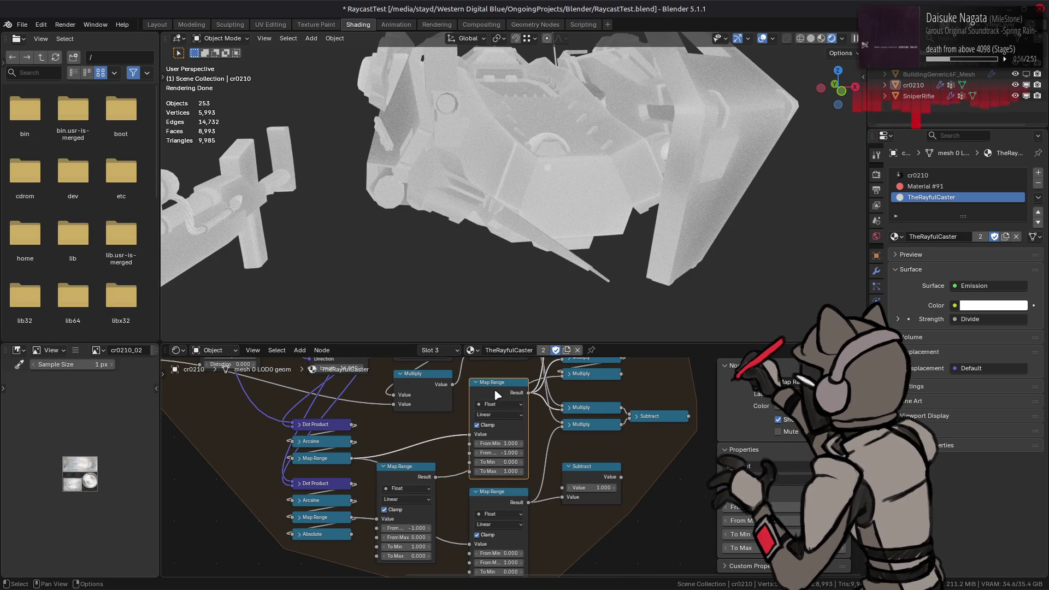
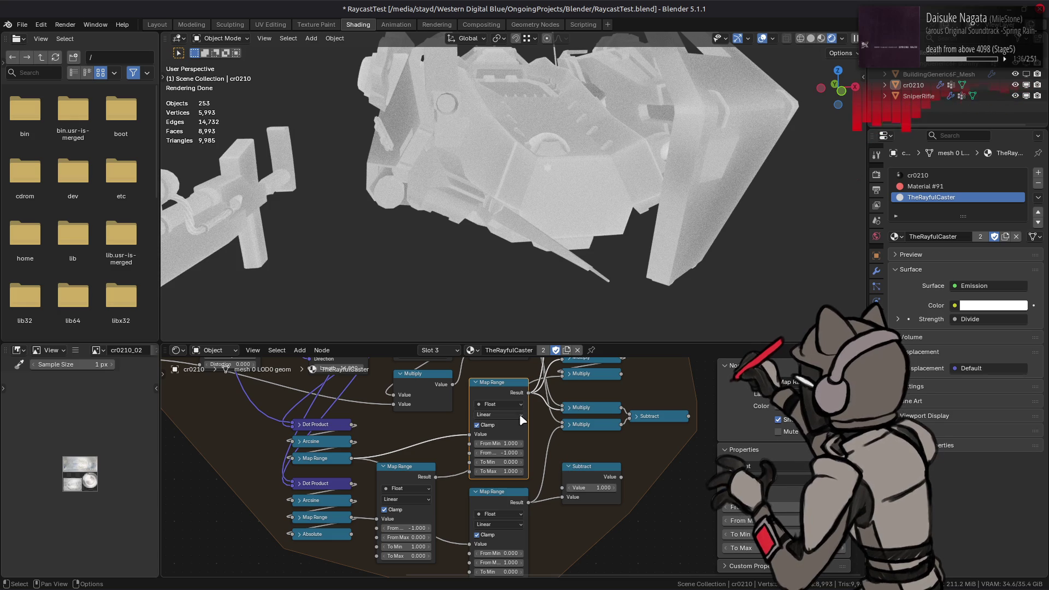
- Drag the lower-left Map Range node's To Min to 0 and To Max to 1 while checking the cockpit close-up
{"action": "left_click", "coordinate": [408, 475]}
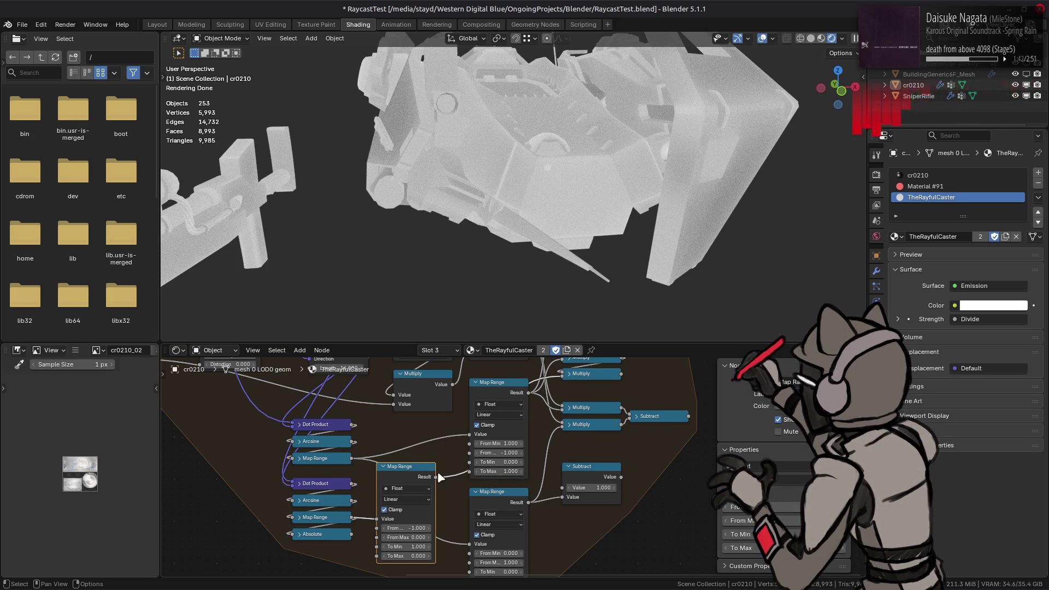
{"action": "scroll", "coordinate": [492, 443], "scroll_direction": "up", "scroll_amount": 5, "text": "shift"}
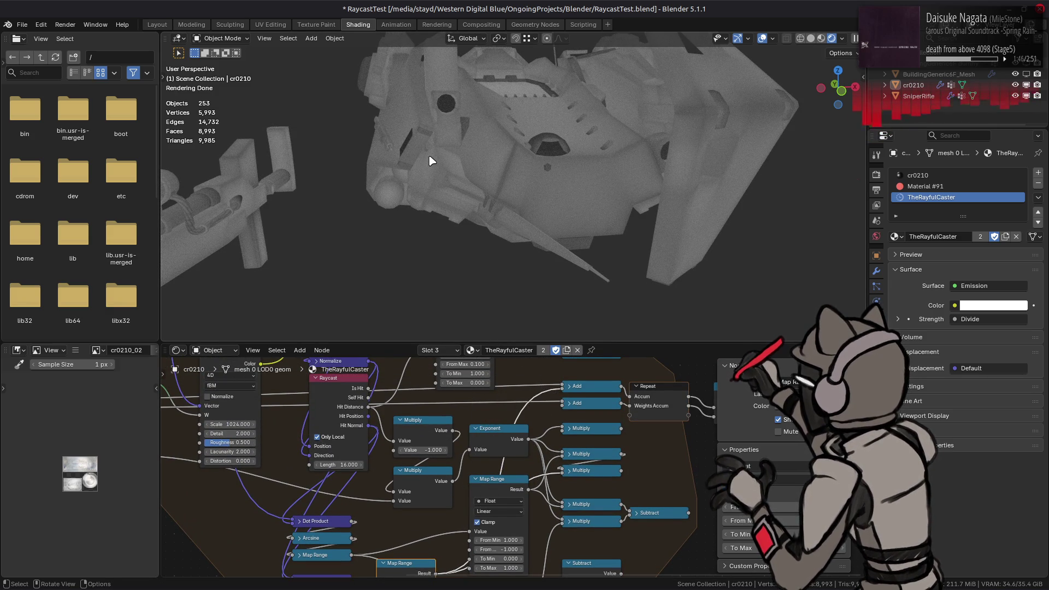
{"action": "scroll", "coordinate": [420, 157], "scroll_direction": "down", "scroll_amount": 2}
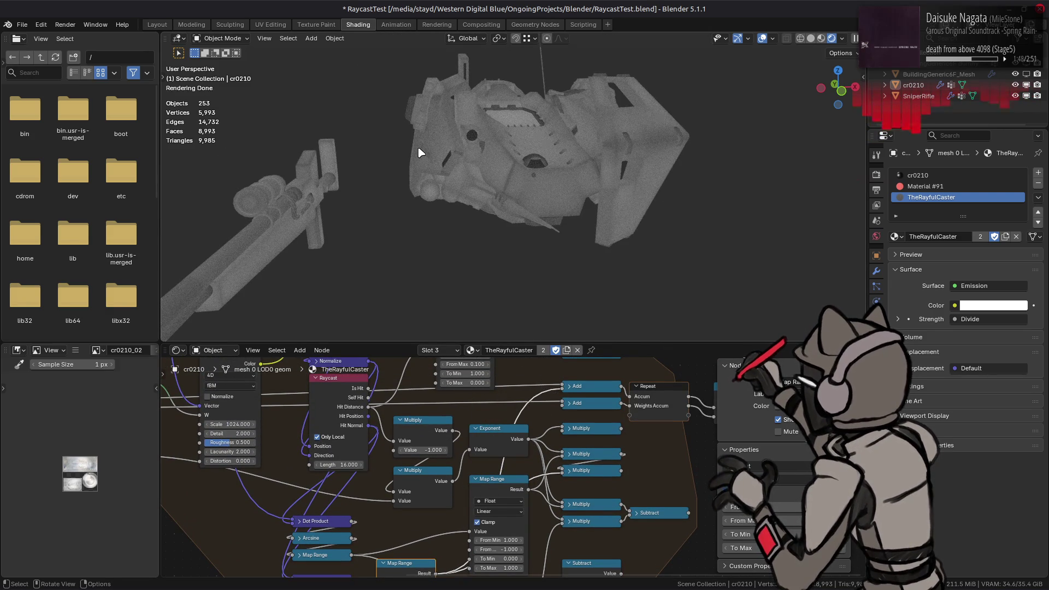
{"action": "scroll", "coordinate": [420, 156], "scroll_direction": "up", "scroll_amount": 2}
{"action": "scroll", "coordinate": [410, 141], "scroll_direction": "up", "scroll_amount": 2}
{"action": "mouse_move", "coordinate": [410, 140]}
{"action": "middle_mouse_down"}
{"action": "mouse_move", "coordinate": [642, 185]}
{"action": "mouse_move", "coordinate": [615, 195]}
{"action": "middle_mouse_up"}
{"action": "scroll", "coordinate": [646, 170], "scroll_direction": "down", "scroll_amount": 3}
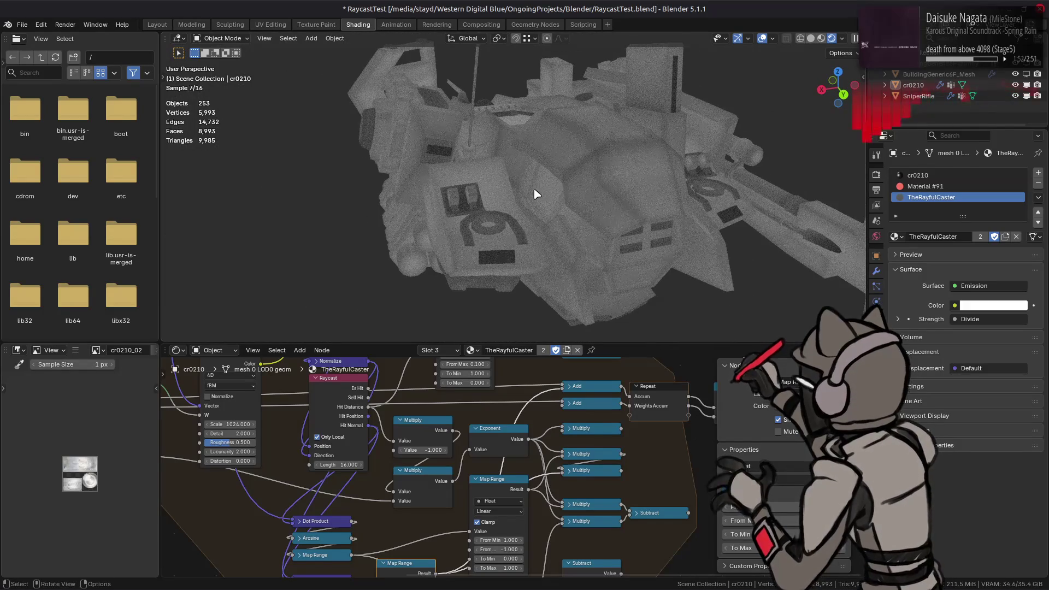
{"action": "scroll", "coordinate": [533, 195], "scroll_direction": "up", "scroll_amount": 2}
{"action": "middle_click_drag", "start_coordinate": [533, 194], "coordinate": [530, 191]}
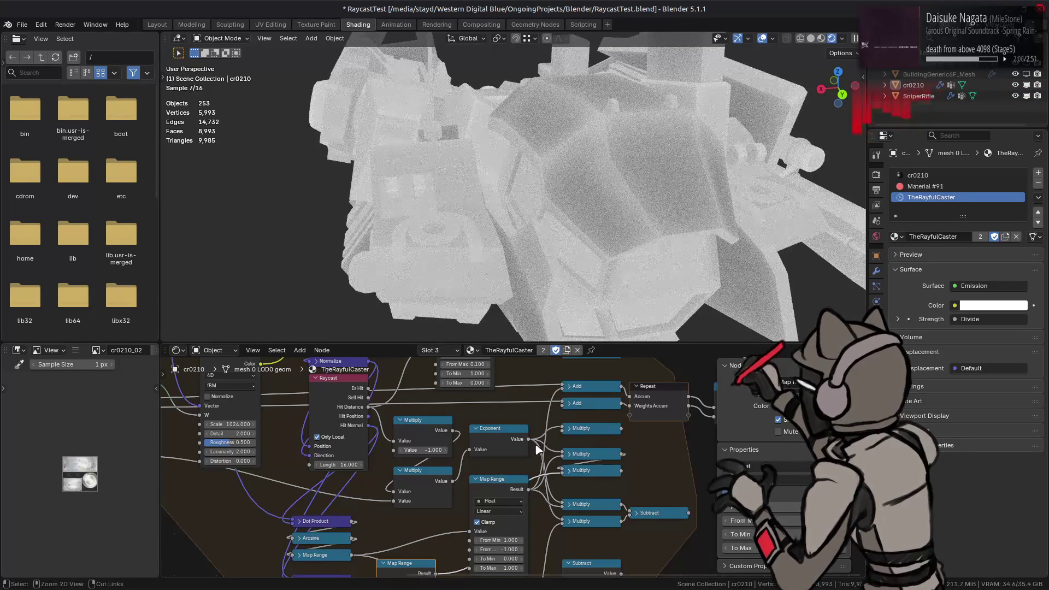
{"action": "key", "text": "ctrl+z"}
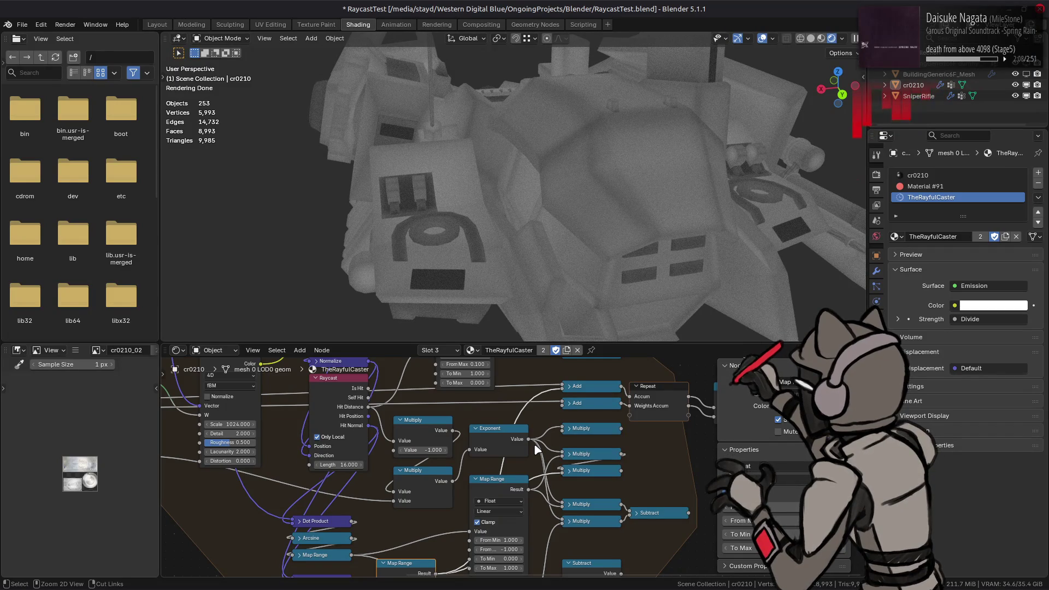
{"action": "middle_click_drag", "start_coordinate": [536, 448], "coordinate": [551, 332]}
{"action": "left_click_drag", "start_coordinate": [425, 527], "coordinate": [417, 534]}
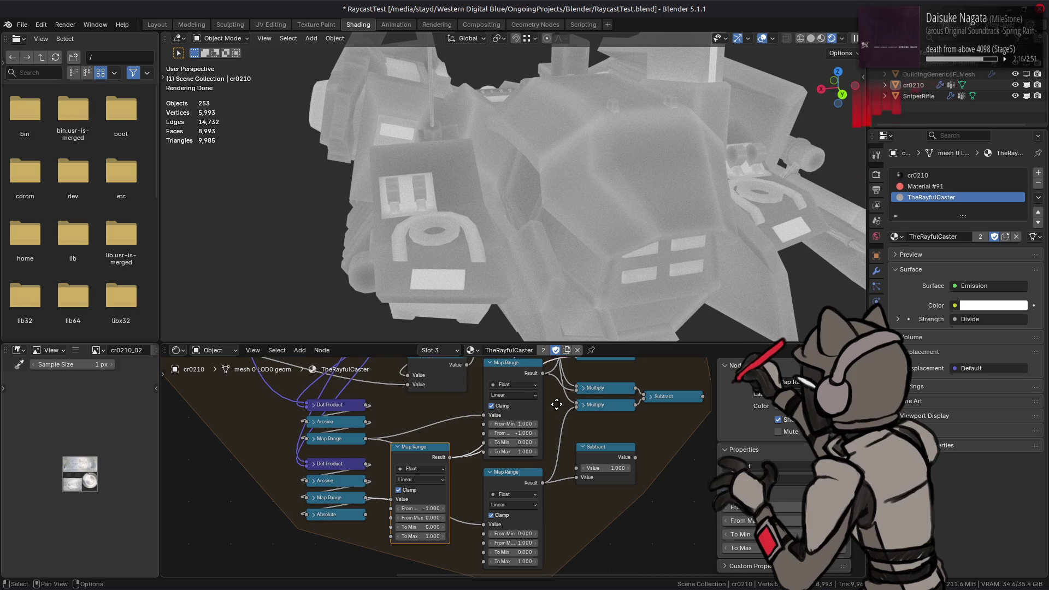
- Enter From Max 1, To Min 1 and To Max 0 on the upper Map Range node
{"action": "middle_click_drag", "start_coordinate": [555, 399], "coordinate": [547, 474]}
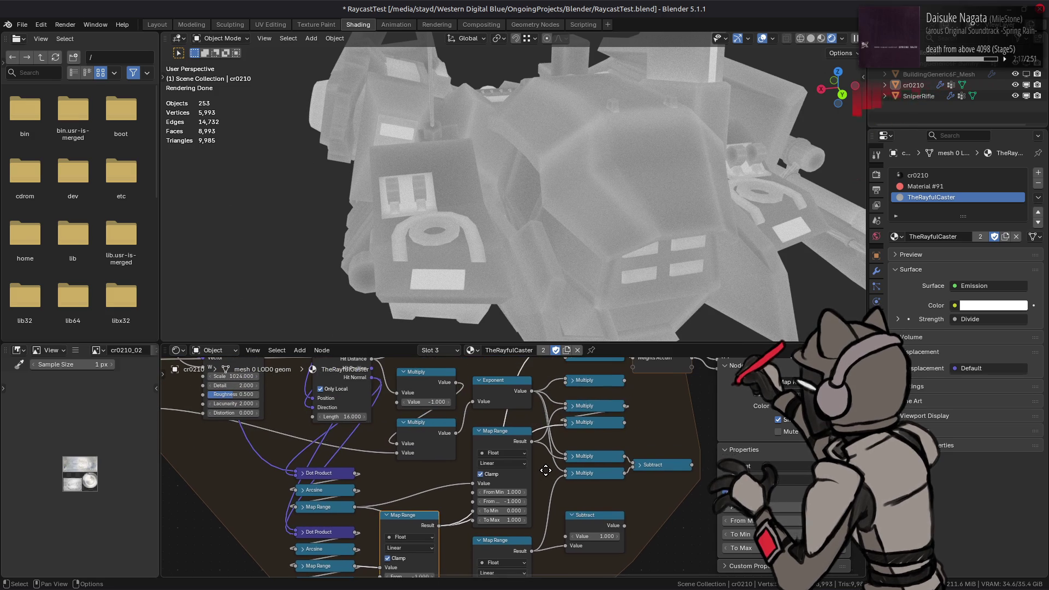
{"action": "left_click", "coordinate": [534, 432]}
{"action": "middle_click_drag", "start_coordinate": [534, 455], "coordinate": [547, 415]}
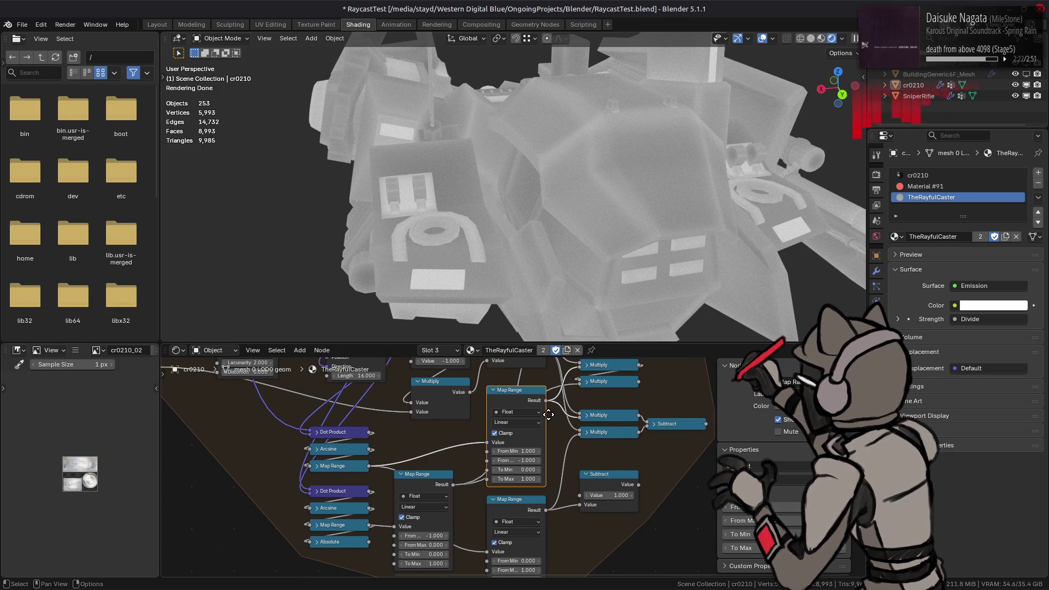
{"action": "left_click", "coordinate": [510, 461]}
{"action": "type", "text": "1"}
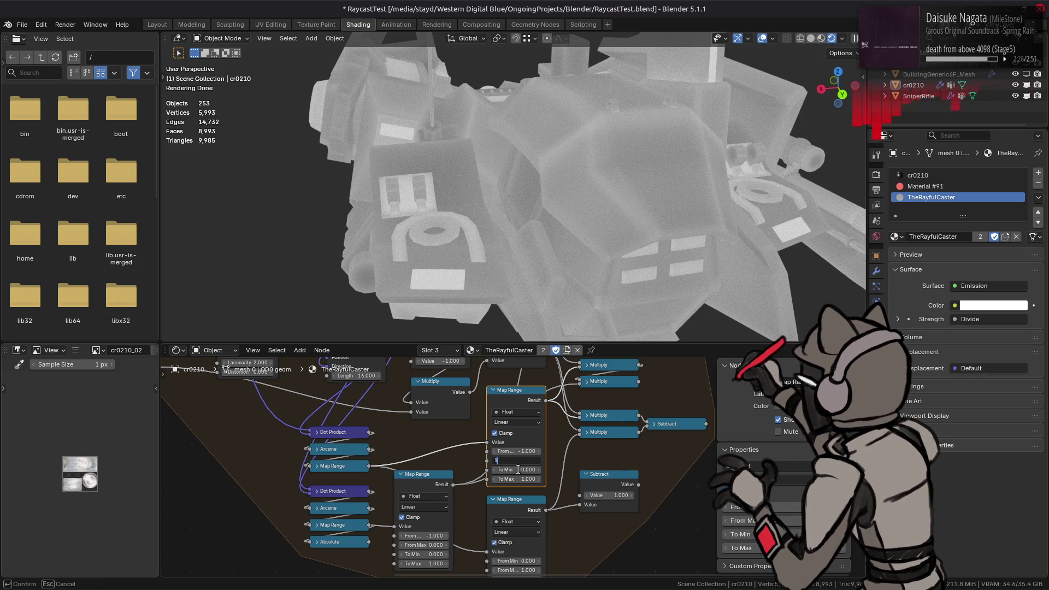
{"action": "key", "text": "Return"}
{"action": "type", "text": "1"}
{"action": "left_click", "coordinate": [516, 479]}
{"action": "type", "text": "0"}
{"action": "key", "text": "Return"}
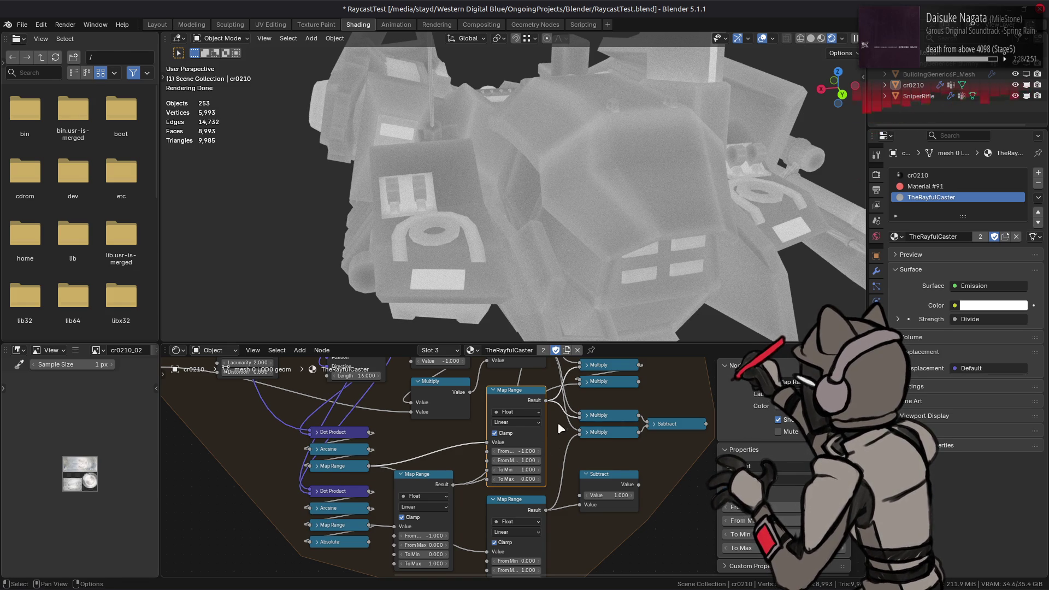
- Reconnect the Exponent output and toggle links near the Multiply nodes to compare the render
{"action": "middle_click_drag", "start_coordinate": [517, 478], "coordinate": [492, 557]}
{"action": "mouse_move", "coordinate": [522, 429]}
{"action": "left_mouse_down"}
{"action": "mouse_move", "coordinate": [533, 436]}
{"action": "mouse_move", "coordinate": [536, 475]}
{"action": "mouse_move", "coordinate": [541, 460]}
{"action": "left_mouse_up"}
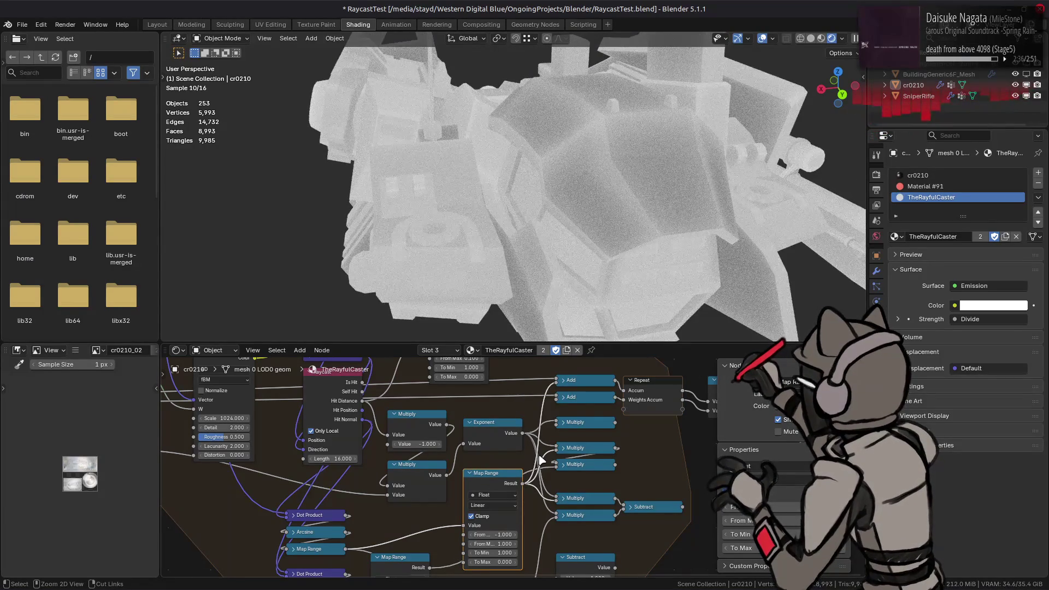
{"action": "key", "text": "ctrl+shift+z"}
{"action": "key", "text": "ctrl+shift+z"}
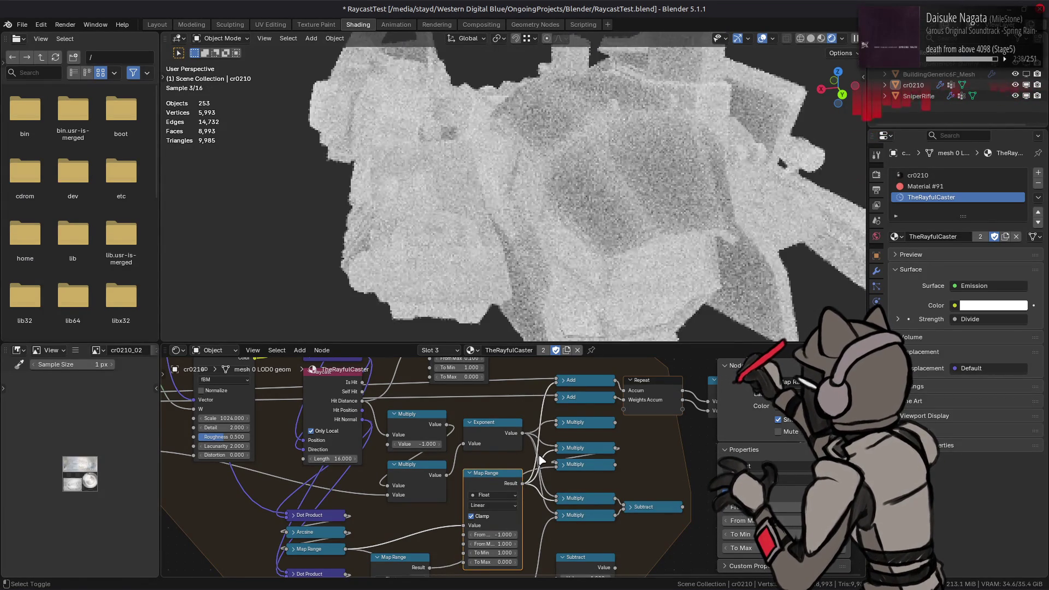
{"action": "key", "text": "ctrl+z"}
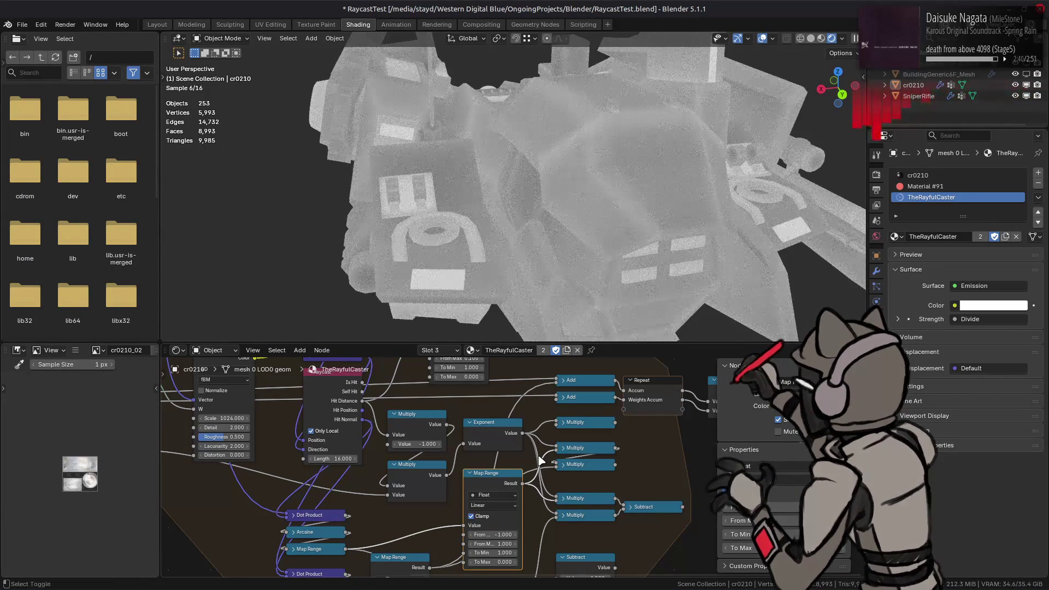
{"action": "middle_click_drag", "start_coordinate": [537, 467], "coordinate": [546, 403]}
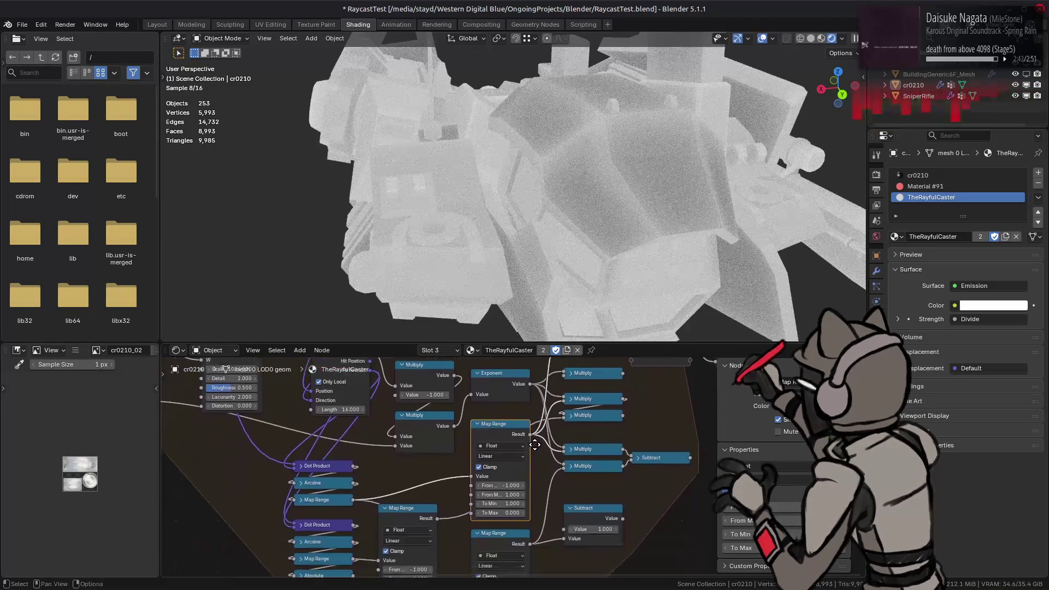
{"action": "key", "text": "ctrl+z"}
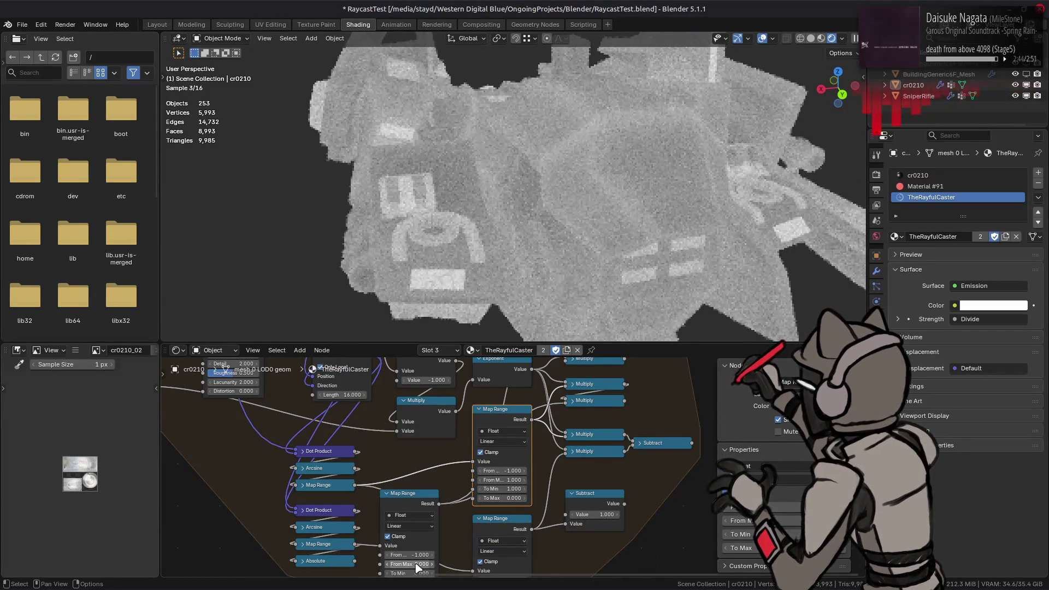
{"action": "key", "text": "ctrl+shift+z"}
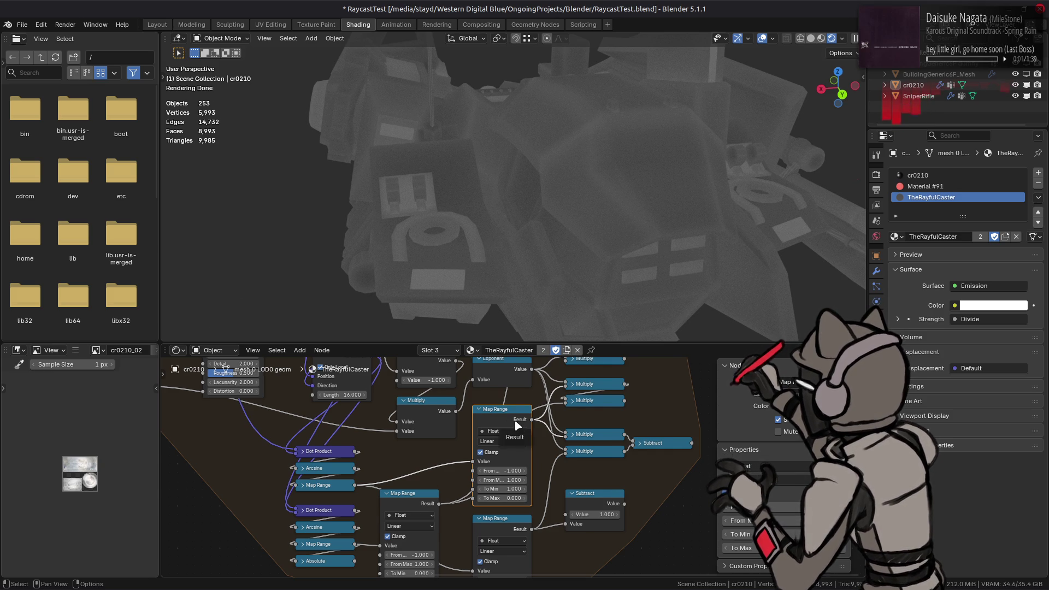
{"action": "middle_click_drag", "start_coordinate": [514, 420], "coordinate": [470, 425]}
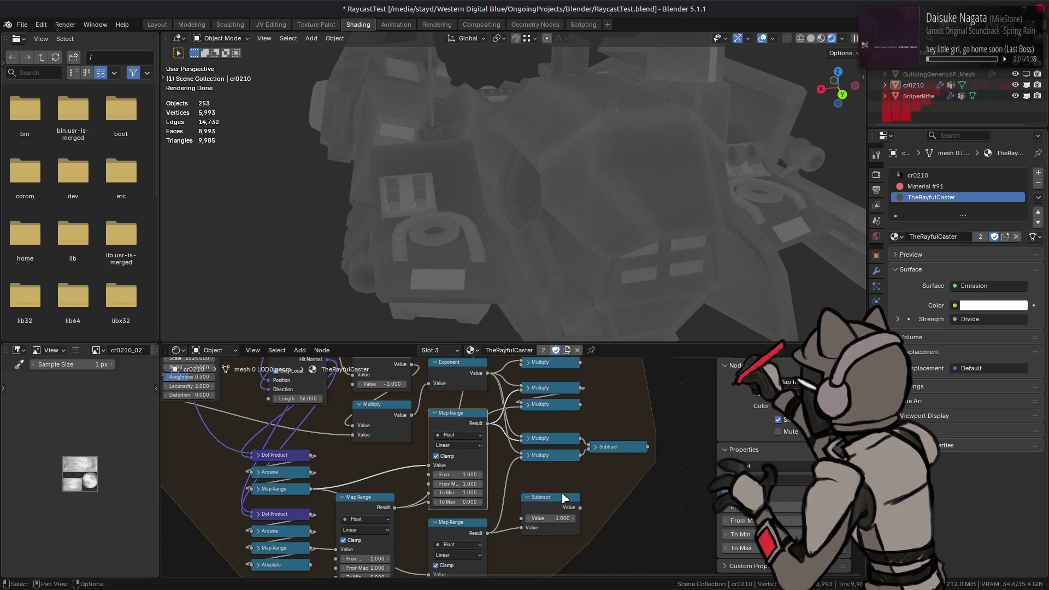
- Link the lower Map Range Result and the Subtract Value outputs into the upper nodes, then view the model from below
{"action": "middle_click_drag", "start_coordinate": [541, 494], "coordinate": [555, 460]}
{"action": "left_click", "coordinate": [395, 472]}
{"action": "left_click_drag", "start_coordinate": [410, 472], "coordinate": [534, 494]}
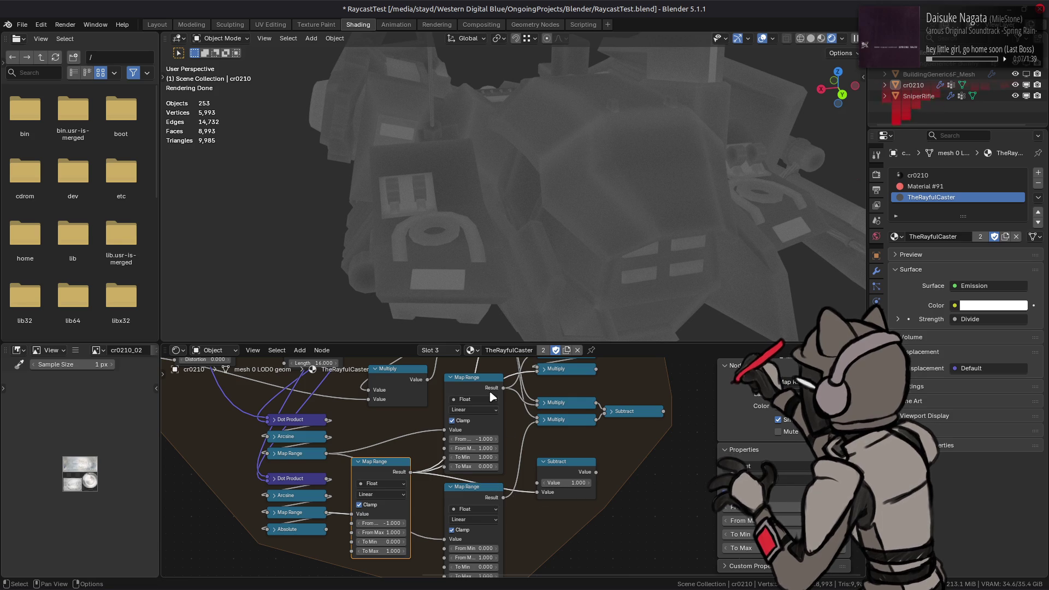
{"action": "mouse_move", "coordinate": [595, 472]}
{"action": "left_mouse_down"}
{"action": "mouse_move", "coordinate": [520, 286]}
{"action": "mouse_move", "coordinate": [528, 408]}
{"action": "left_mouse_up"}
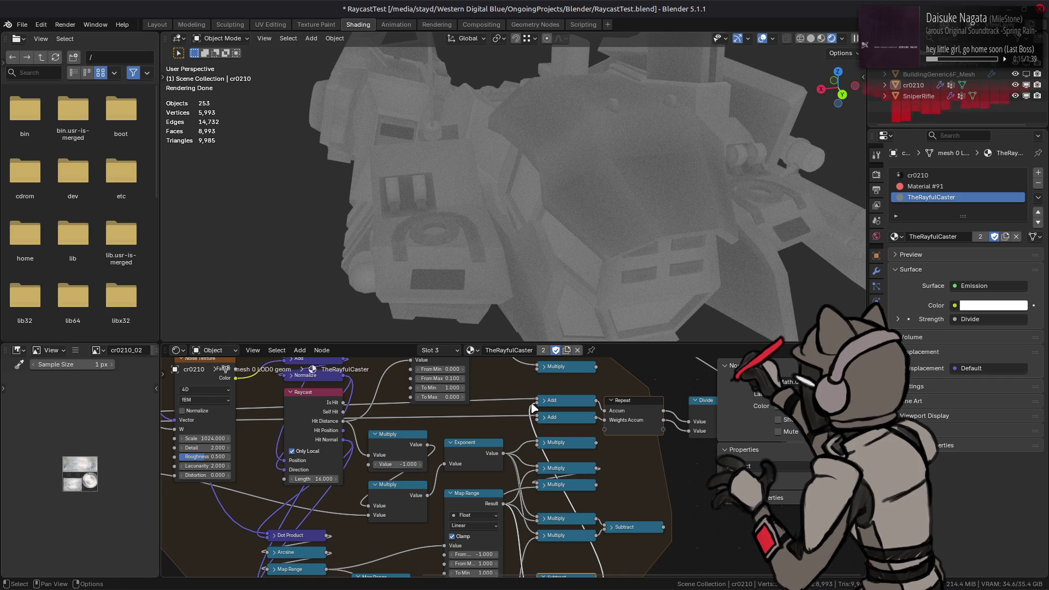
{"action": "mouse_move", "coordinate": [533, 404]}
{"action": "middle_mouse_down"}
{"action": "mouse_move", "coordinate": [587, 482]}
{"action": "mouse_move", "coordinate": [366, 488]}
{"action": "middle_mouse_up"}
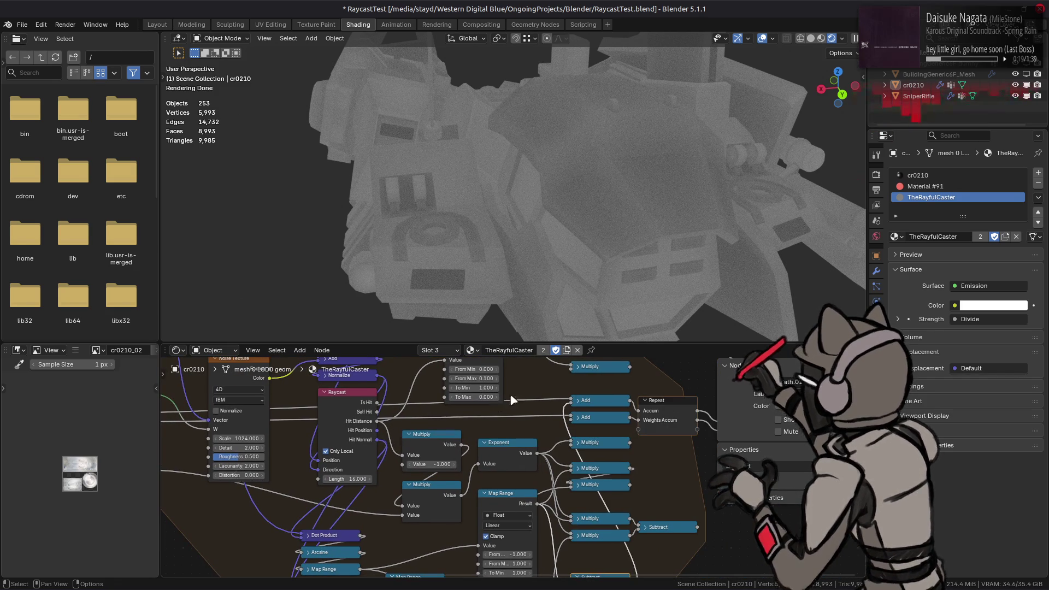
{"action": "mouse_move", "coordinate": [457, 192]}
{"action": "middle_mouse_down"}
{"action": "mouse_move", "coordinate": [695, 198]}
{"action": "mouse_move", "coordinate": [707, 188]}
{"action": "mouse_move", "coordinate": [581, 211]}
{"action": "middle_mouse_up"}
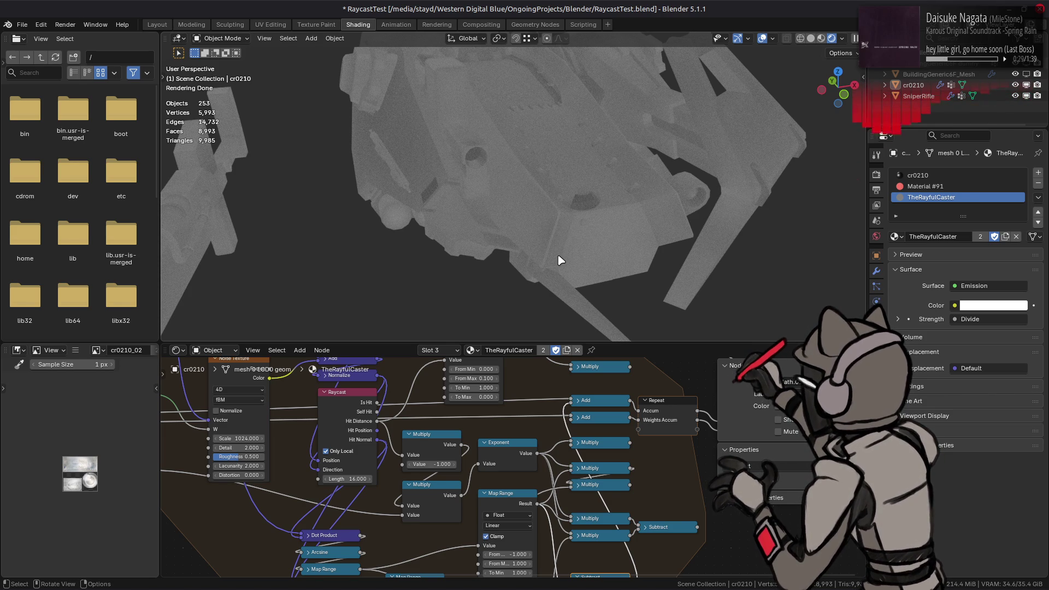
{"action": "middle_click_drag", "start_coordinate": [471, 417], "coordinate": [536, 399]}
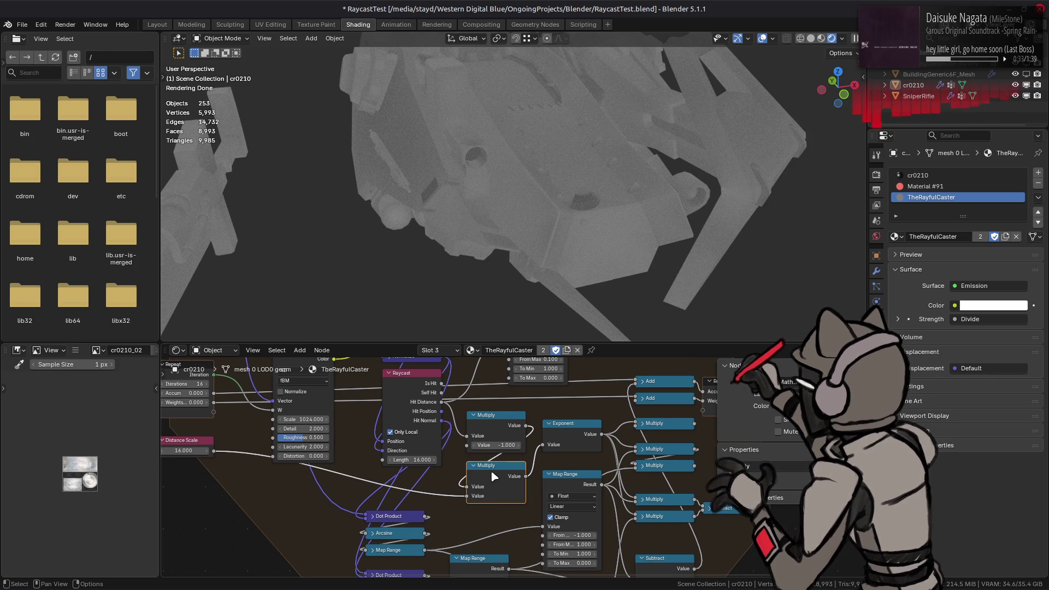
- Duplicate the Multiply node, place the copy above and change its operation to Divide
{"action": "middle_click_drag", "start_coordinate": [491, 469], "coordinate": [469, 568]}
{"action": "left_click_drag", "start_coordinate": [508, 413], "coordinate": [540, 398]}
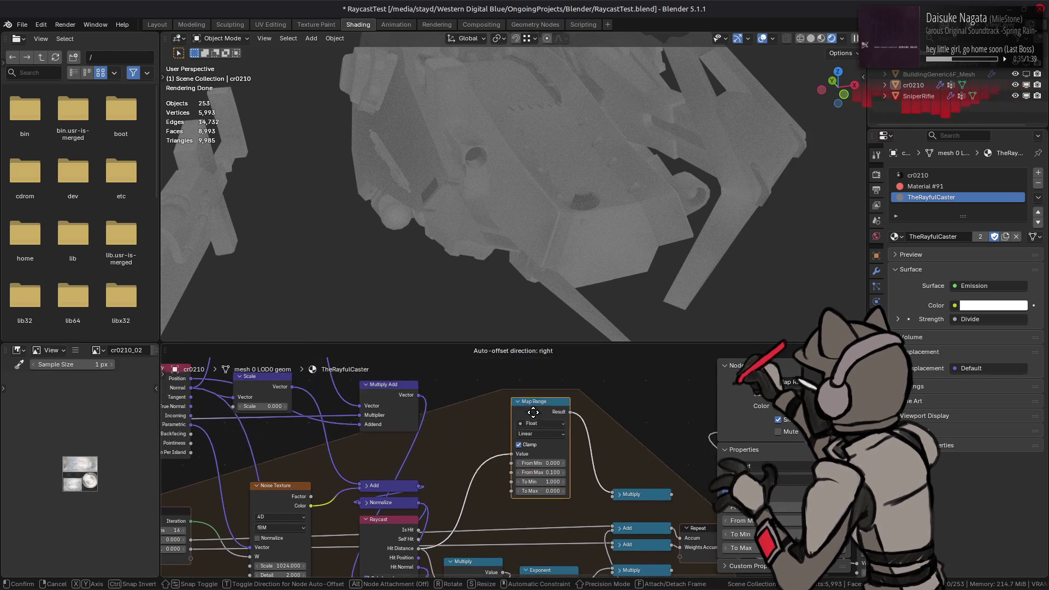
{"action": "mouse_move", "coordinate": [428, 437]}
{"action": "middle_mouse_down"}
{"action": "mouse_move", "coordinate": [459, 405]}
{"action": "mouse_move", "coordinate": [436, 376]}
{"action": "middle_mouse_up"}
{"action": "left_click", "coordinate": [472, 451]}
{"action": "key", "text": "shift+d"}
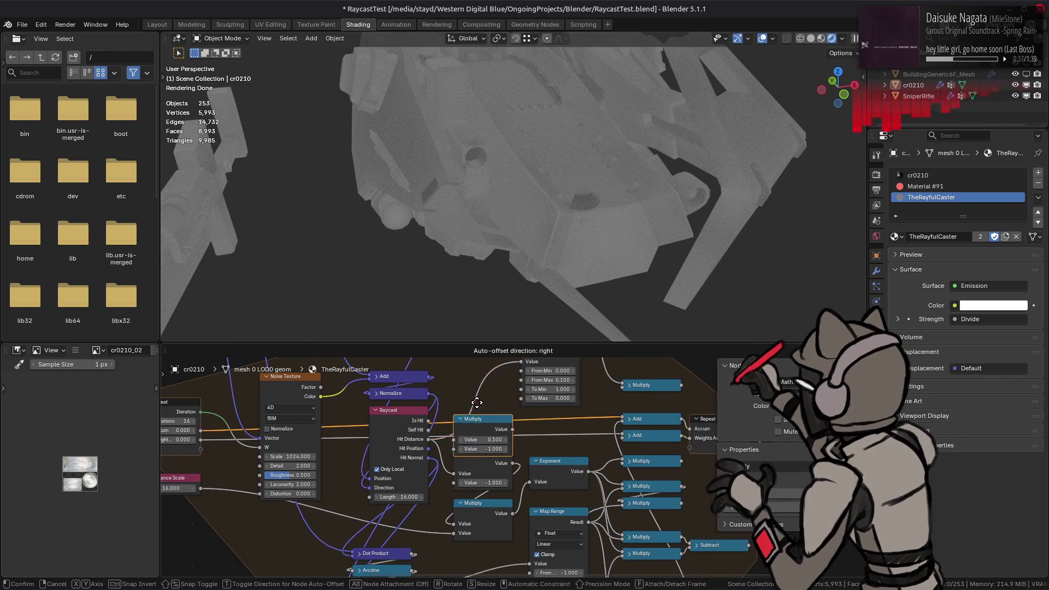
{"action": "left_click", "coordinate": [490, 413]}
{"action": "right_click", "coordinate": [489, 411]}
{"action": "mouse_move", "coordinate": [438, 407]}
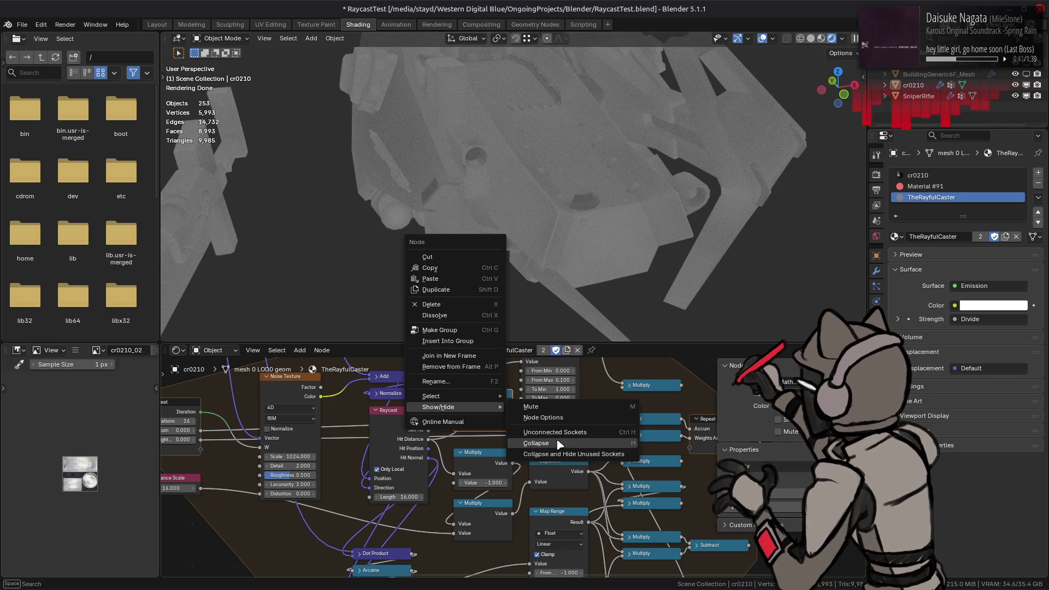
{"action": "key", "text": "Escape"}
{"action": "left_click", "coordinate": [487, 416]}
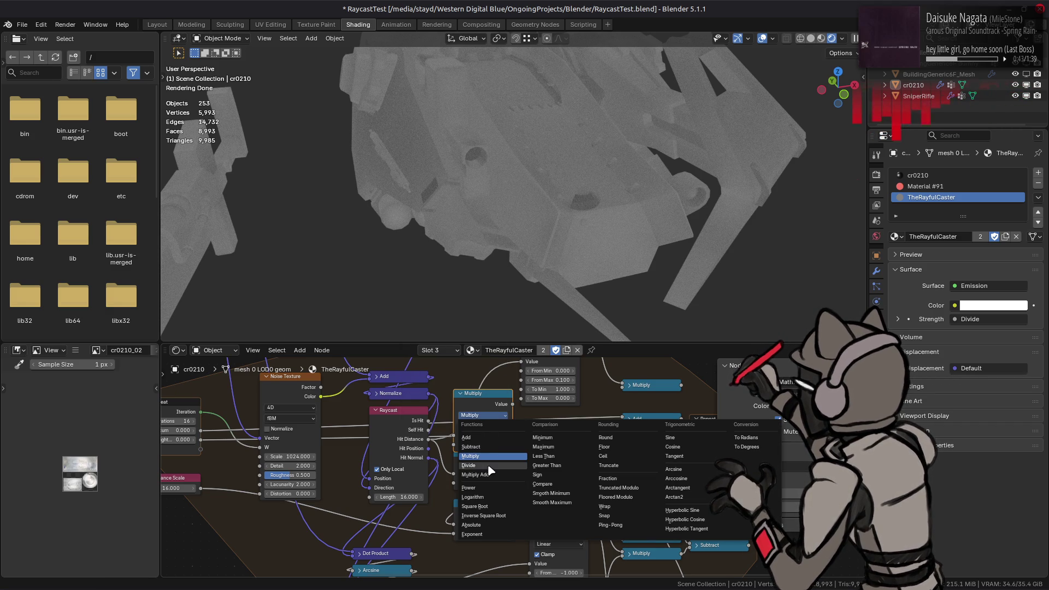
{"action": "left_click", "coordinate": [468, 465]}
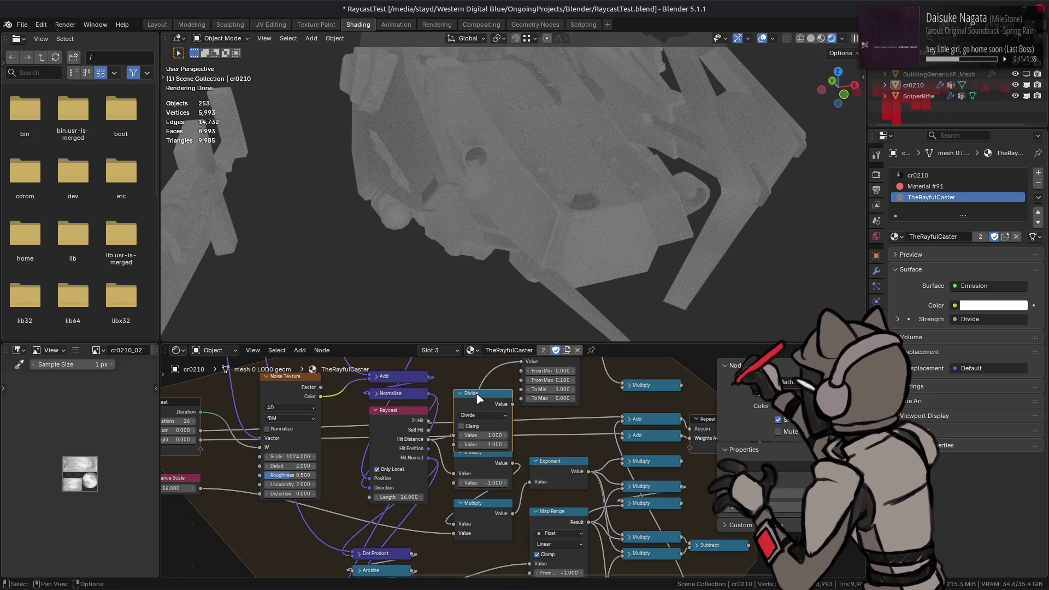
- Move the Divide node lower and position the Multiply node above it
{"action": "left_click_drag", "start_coordinate": [479, 397], "coordinate": [476, 411]}
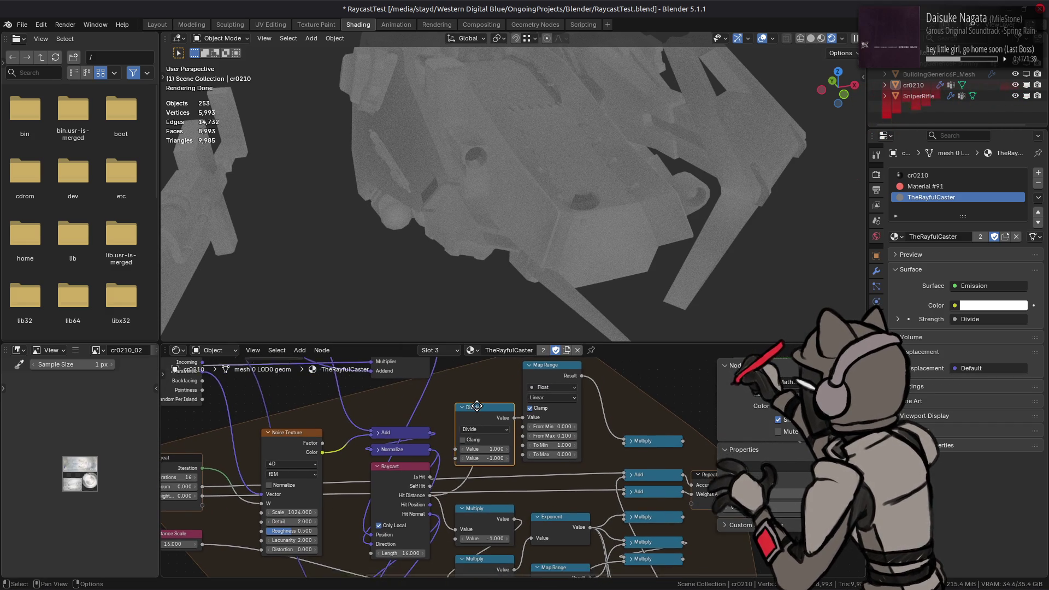
{"action": "middle_click_drag", "start_coordinate": [475, 412], "coordinate": [484, 404]}
{"action": "key", "text": "g"}
{"action": "left_click", "coordinate": [486, 433]}
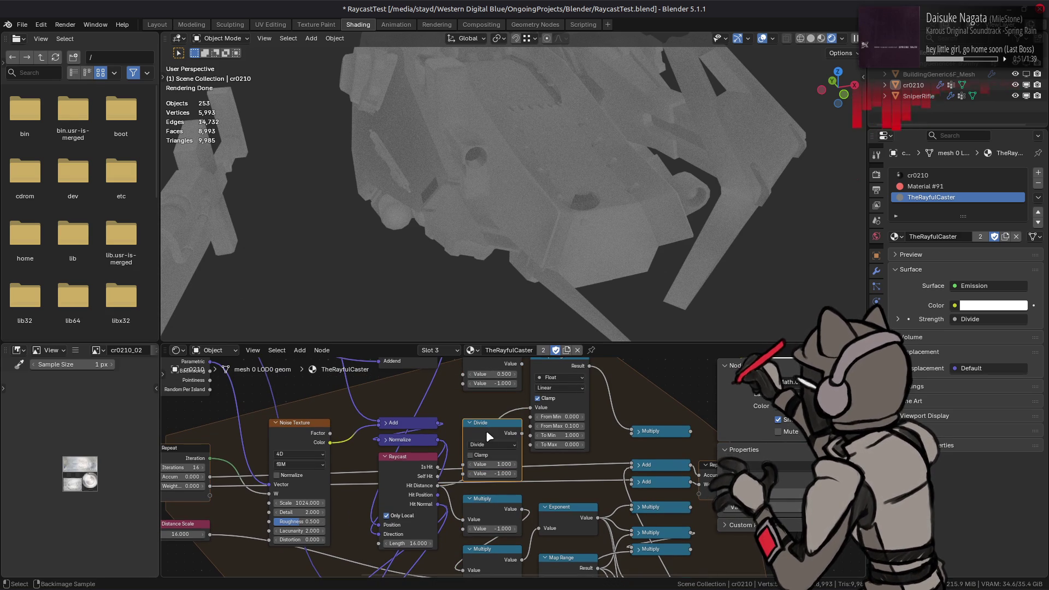
{"action": "middle_click_drag", "start_coordinate": [480, 384], "coordinate": [479, 399]}
{"action": "mouse_move", "coordinate": [492, 368]}
{"action": "left_mouse_down"}
{"action": "mouse_move", "coordinate": [481, 404]}
{"action": "mouse_move", "coordinate": [485, 378]}
{"action": "left_mouse_up"}
{"action": "right_click", "coordinate": [450, 407]}
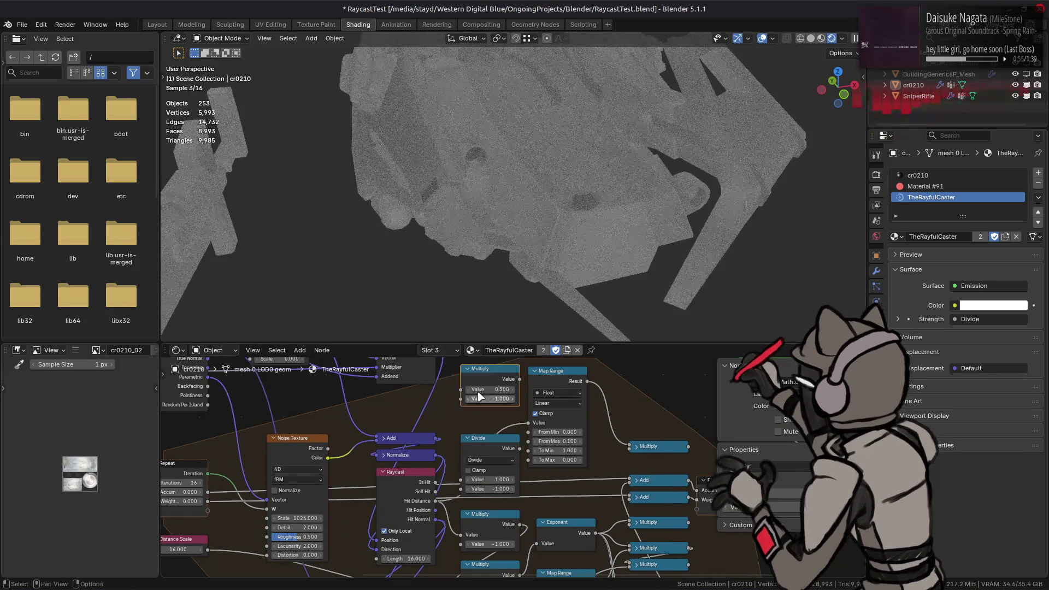
- Switch the top math node's operation to Add and set its value to 0
{"action": "right_click", "coordinate": [485, 378]}
{"action": "key", "text": "Escape"}
{"action": "left_click", "coordinate": [487, 391]}
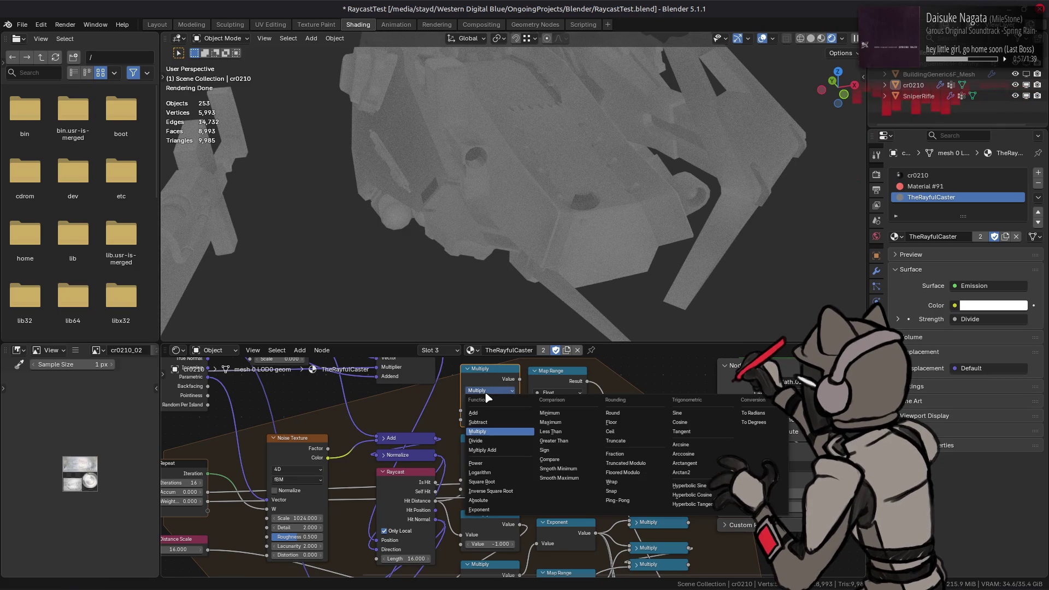
{"action": "left_click", "coordinate": [482, 413]}
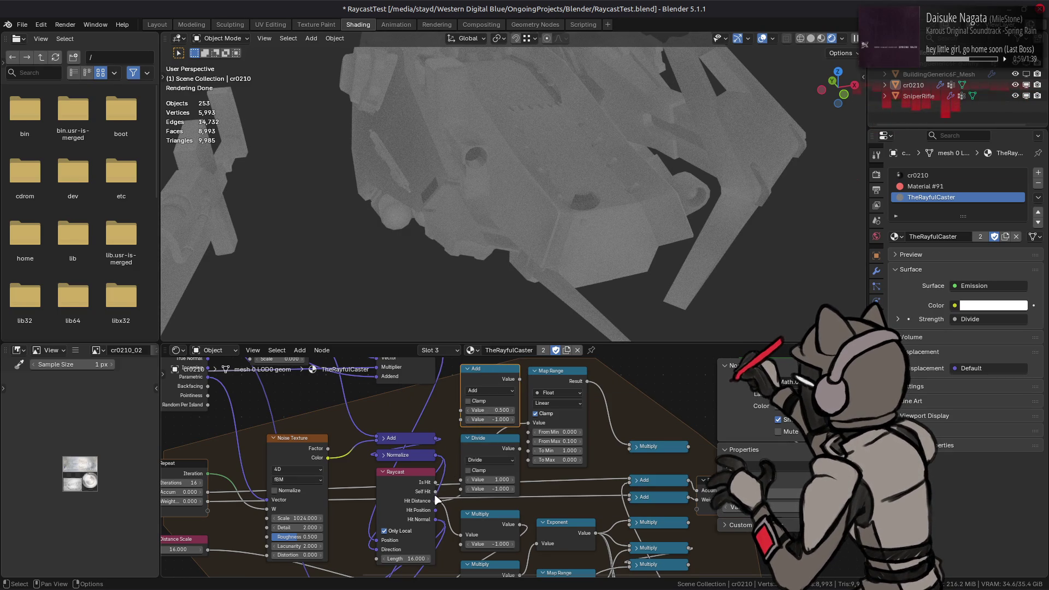
{"action": "left_click", "coordinate": [436, 508]}
{"action": "left_click", "coordinate": [488, 417]}
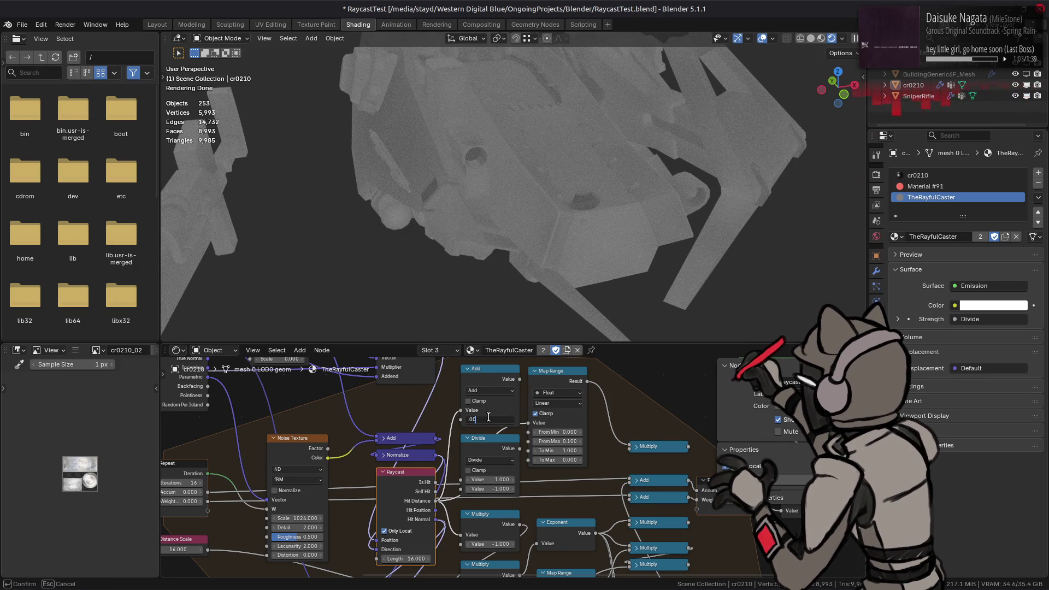
{"action": "type", "text": "0"}
{"action": "key", "text": "Return"}
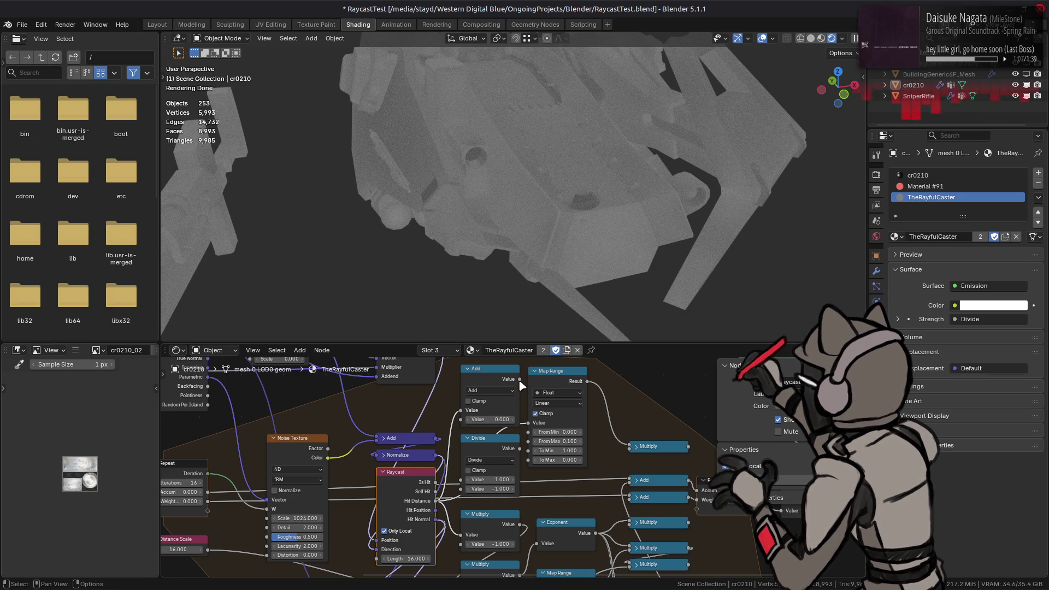
- Link the Add result to Divide's first input and Raycast Hit Distance into the Add node
{"action": "left_click_drag", "start_coordinate": [519, 381], "coordinate": [461, 482]}
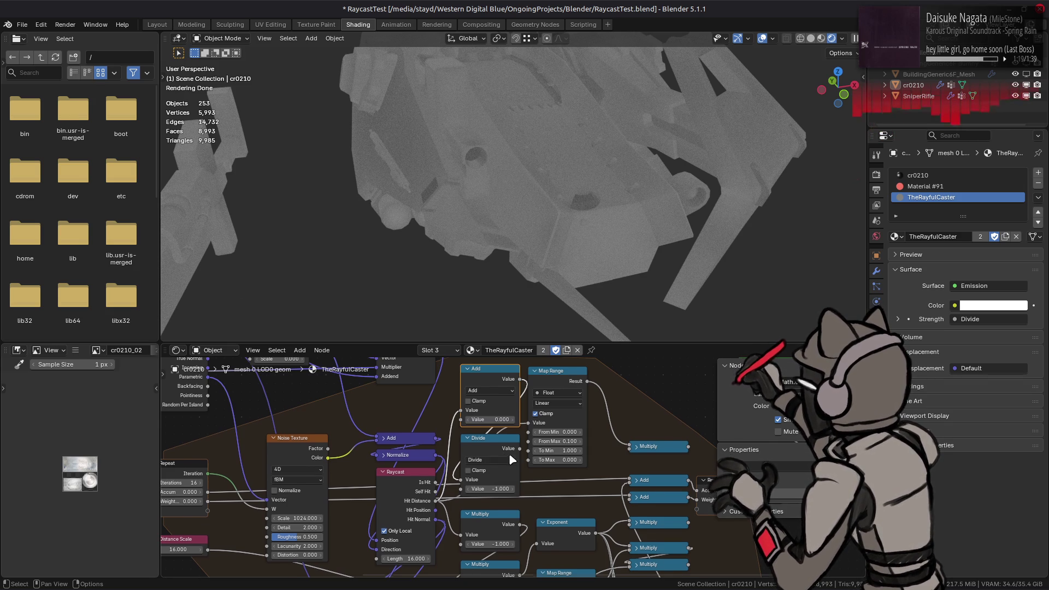
{"action": "middle_click_drag", "start_coordinate": [506, 454], "coordinate": [472, 415]}
{"action": "left_click", "coordinate": [461, 404]}
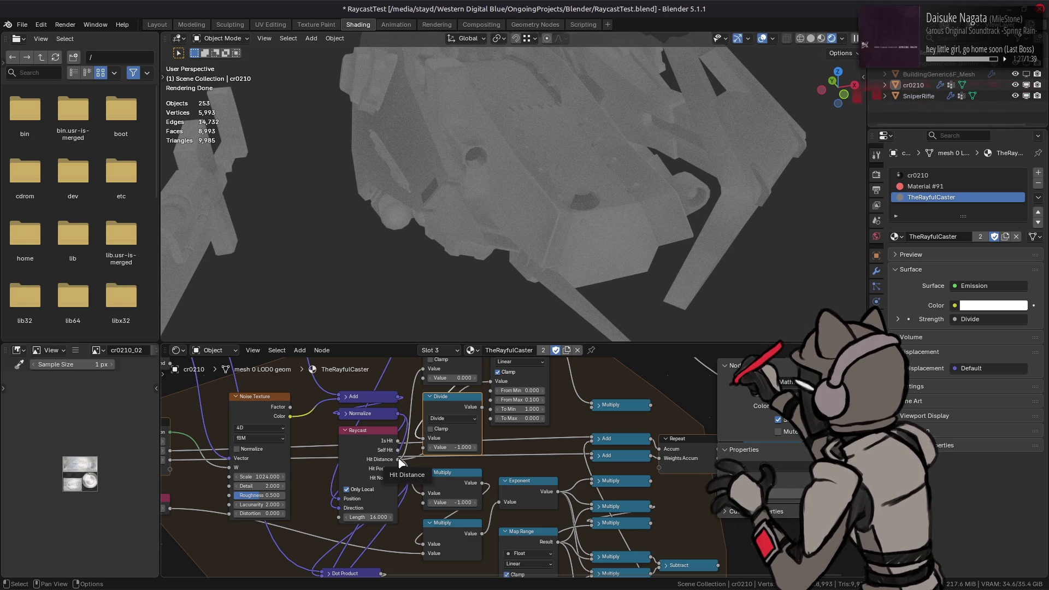
{"action": "left_click_drag", "start_coordinate": [399, 461], "coordinate": [592, 440]}
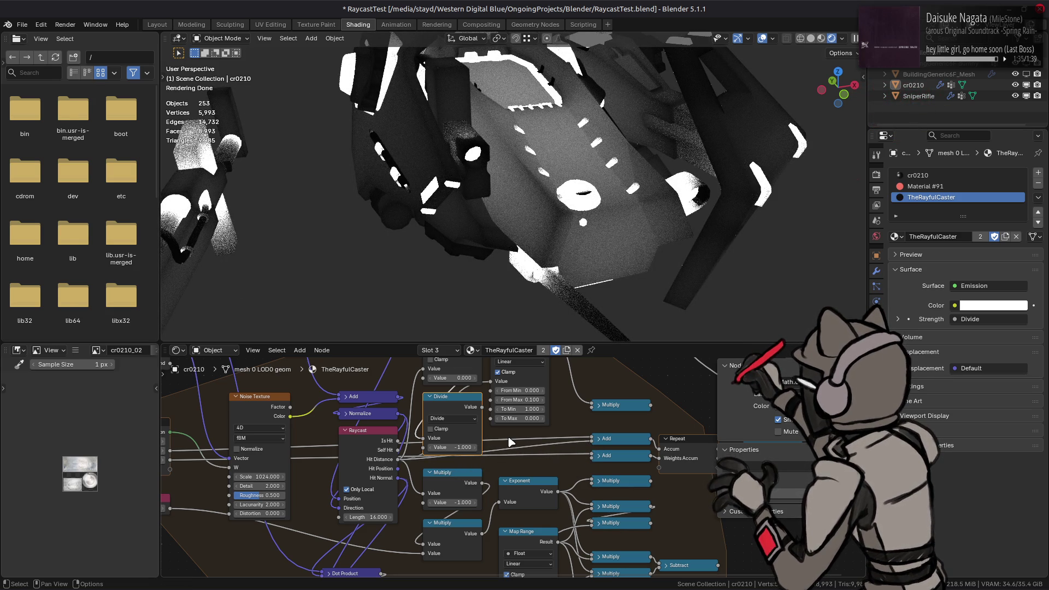
- Inspect the model and save the RaycastTest blend file
{"action": "middle_click_drag", "start_coordinate": [528, 283], "coordinate": [541, 270]}
{"action": "mouse_move", "coordinate": [543, 395]}
{"action": "middle_mouse_down"}
{"action": "mouse_move", "coordinate": [466, 432]}
{"action": "mouse_move", "coordinate": [513, 459]}
{"action": "middle_mouse_up"}
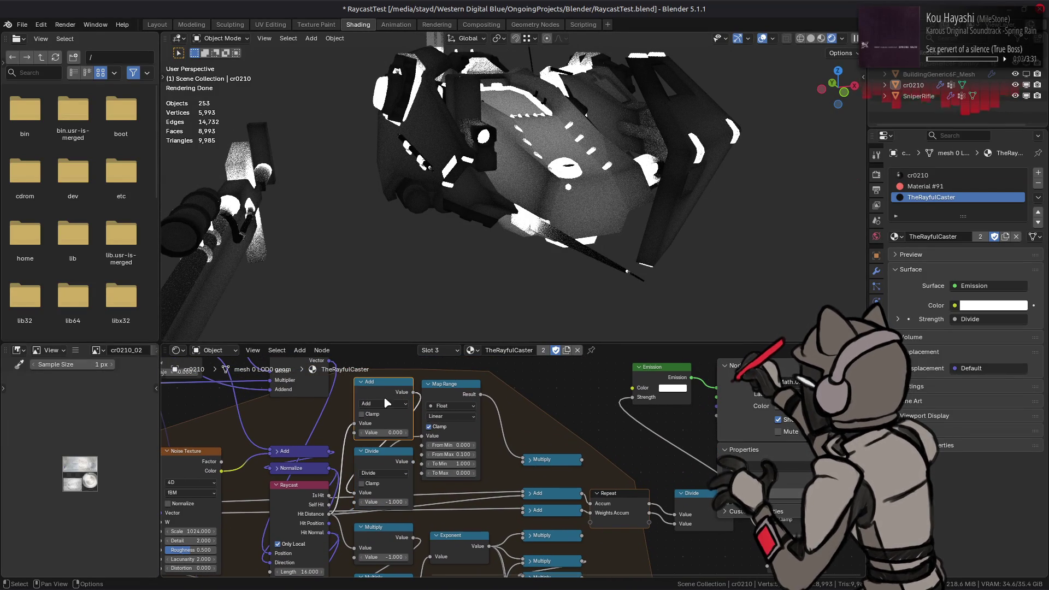
{"action": "key", "text": "x"}
{"action": "mouse_move", "coordinate": [472, 497]}
{"action": "middle_mouse_down"}
{"action": "mouse_move", "coordinate": [477, 448]}
{"action": "mouse_move", "coordinate": [501, 429]}
{"action": "middle_mouse_up"}
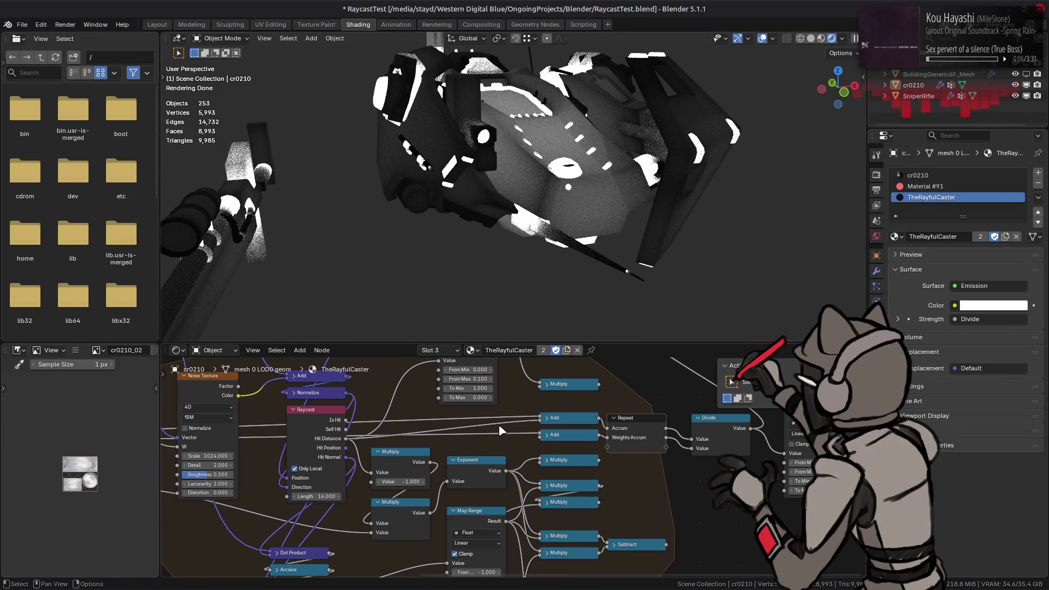
{"action": "key", "text": "ctrl+s"}
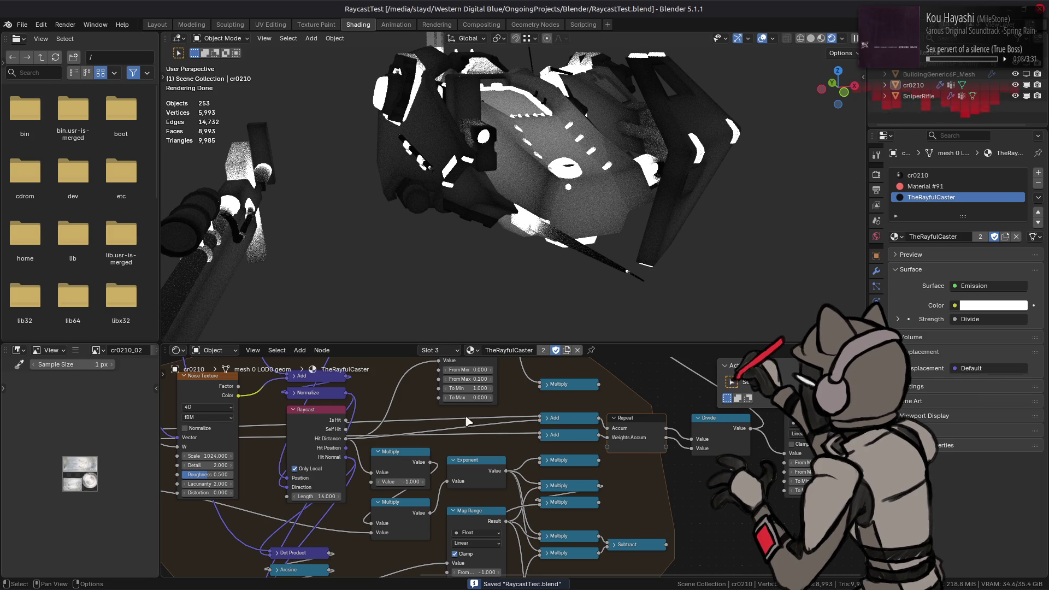
- Select the Raycast and lower Map Range nodes and start a link from the Map Range Result
{"action": "left_click", "coordinate": [298, 432]}
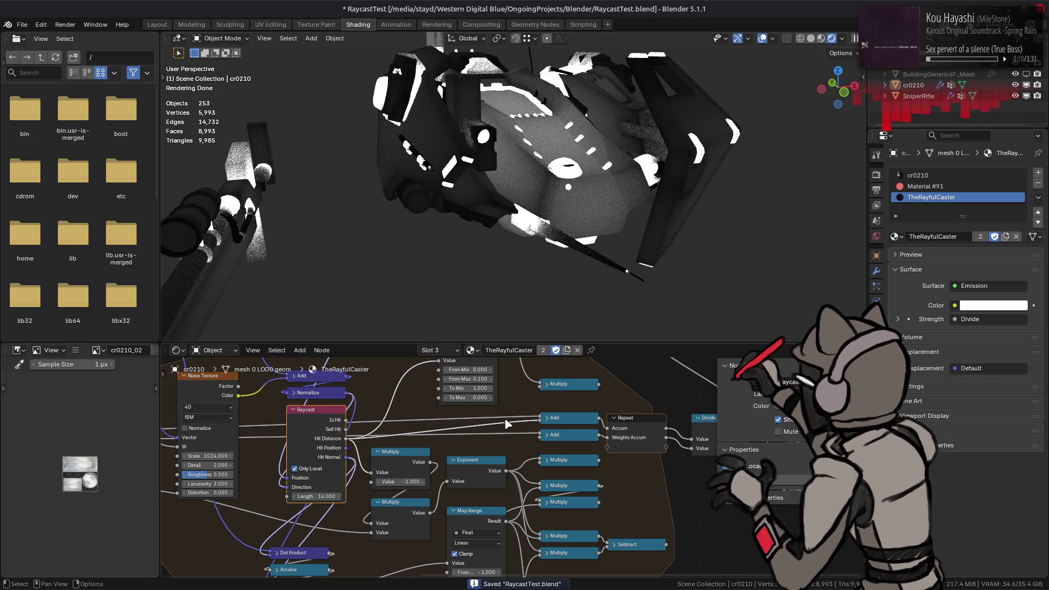
{"action": "scroll", "coordinate": [459, 475], "scroll_direction": "down", "scroll_amount": 3, "text": "shift"}
{"action": "left_click", "coordinate": [408, 525]}
{"action": "mouse_move", "coordinate": [410, 528]}
{"action": "left_mouse_down"}
{"action": "mouse_move", "coordinate": [531, 438]}
{"action": "mouse_move", "coordinate": [537, 446]}
{"action": "left_mouse_up"}
{"action": "scroll", "coordinate": [495, 479], "scroll_direction": "down", "scroll_amount": 4, "text": "shift"}
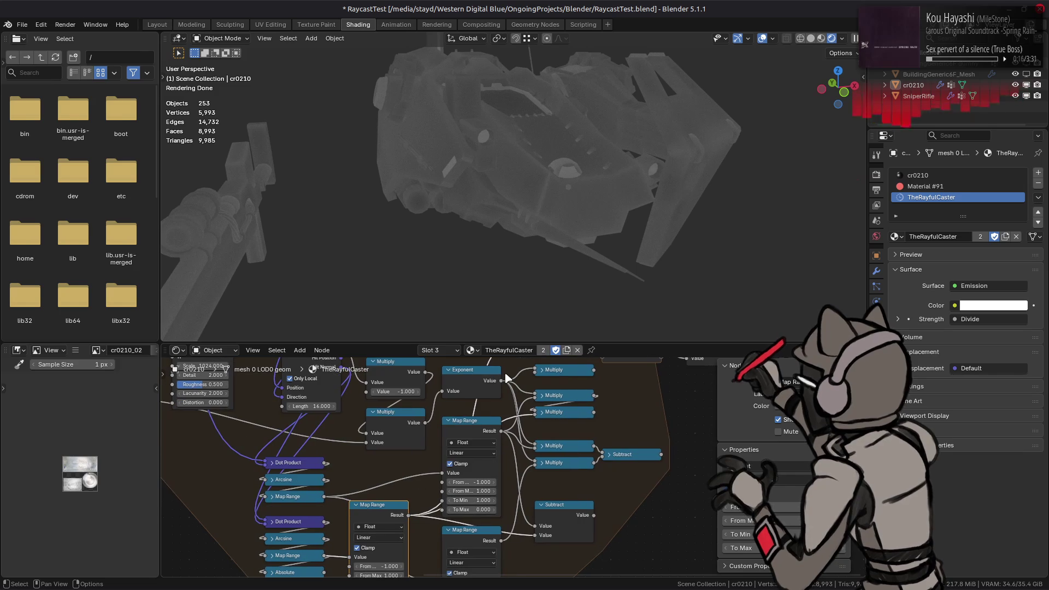
{"action": "scroll", "coordinate": [516, 434], "scroll_direction": "up", "scroll_amount": 3, "text": "shift"}
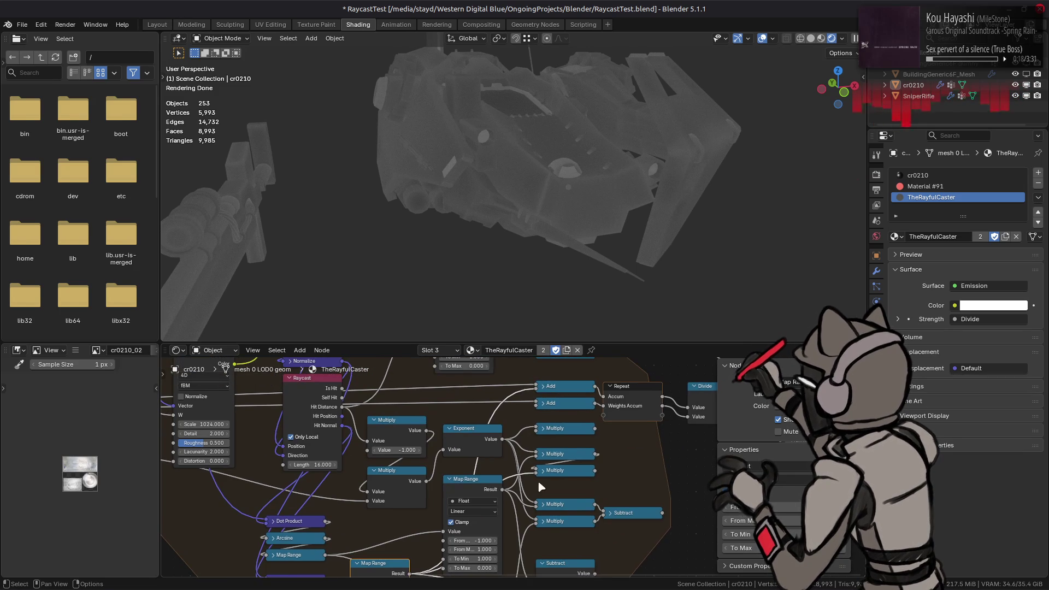
{"action": "scroll", "coordinate": [492, 492], "scroll_direction": "down", "scroll_amount": 2, "text": "shift"}
- Link Raycast Hit Distance into the Multiply input and the Multiply output to the lower Add node
{"action": "left_click_drag", "start_coordinate": [406, 534], "coordinate": [492, 404]}
{"action": "scroll", "coordinate": [477, 419], "scroll_direction": "up", "scroll_amount": 1, "text": "shift"}
{"action": "middle_click_drag", "start_coordinate": [492, 403], "coordinate": [474, 459]}
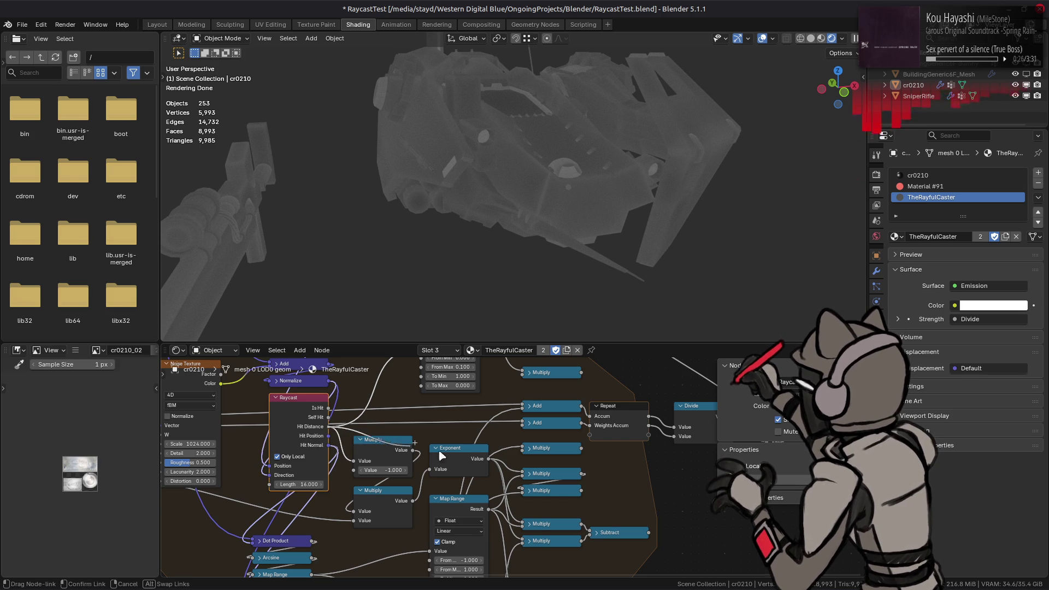
{"action": "left_click_drag", "start_coordinate": [328, 430], "coordinate": [524, 448]}
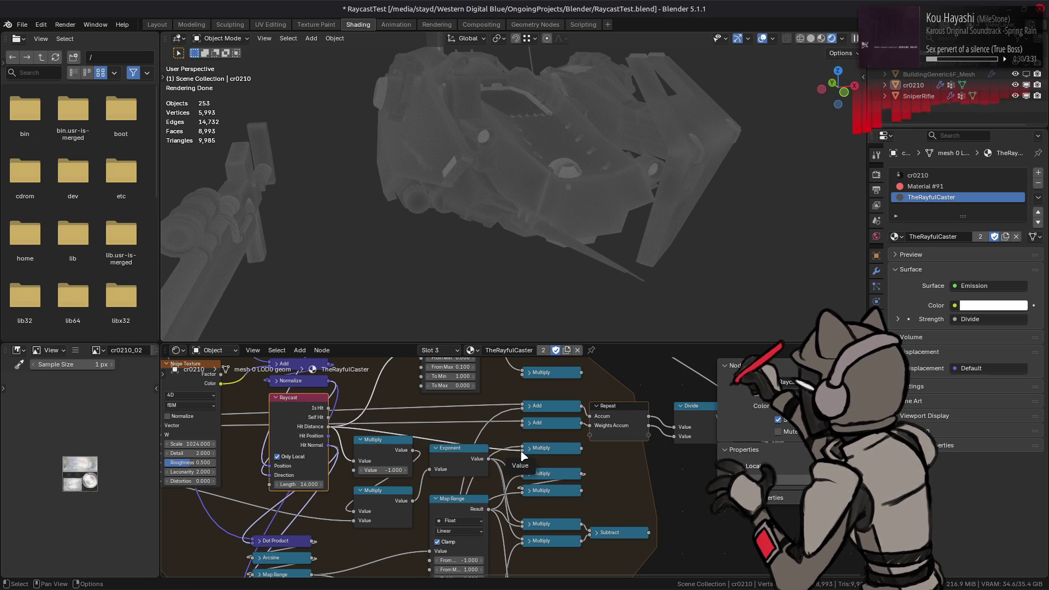
{"action": "left_click", "coordinate": [581, 451]}
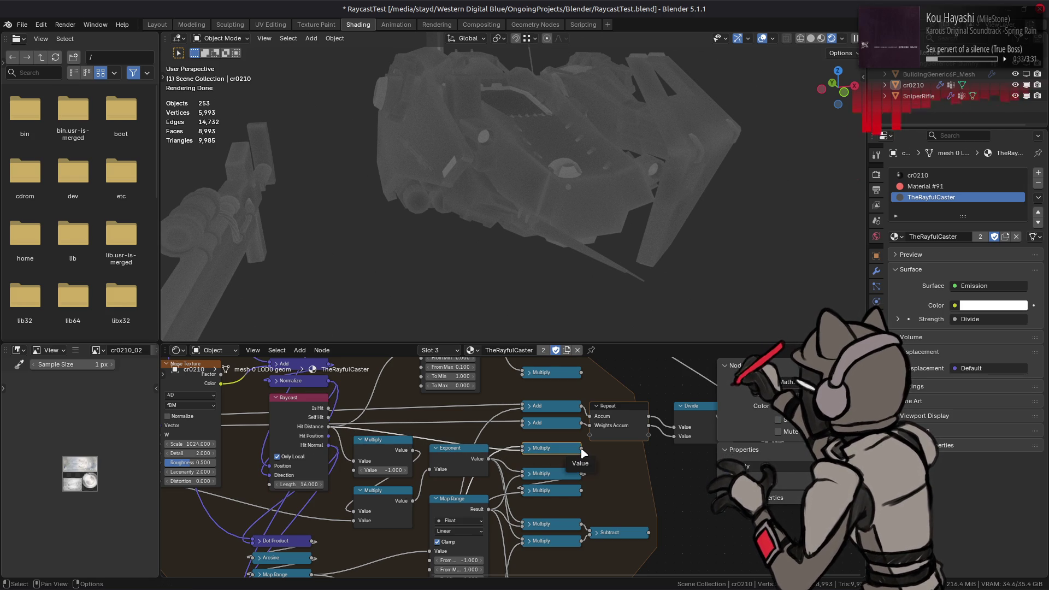
{"action": "left_click_drag", "start_coordinate": [581, 452], "coordinate": [516, 418]}
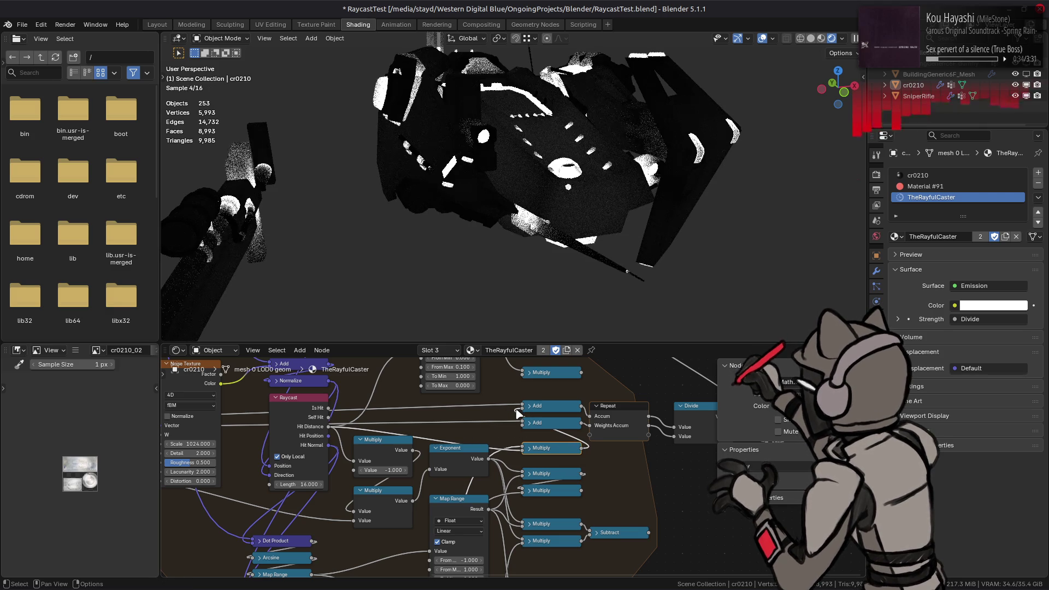
- Relink Raycast Hit Distance directly into the lower Add node
{"action": "middle_click_drag", "start_coordinate": [508, 490], "coordinate": [454, 526]}
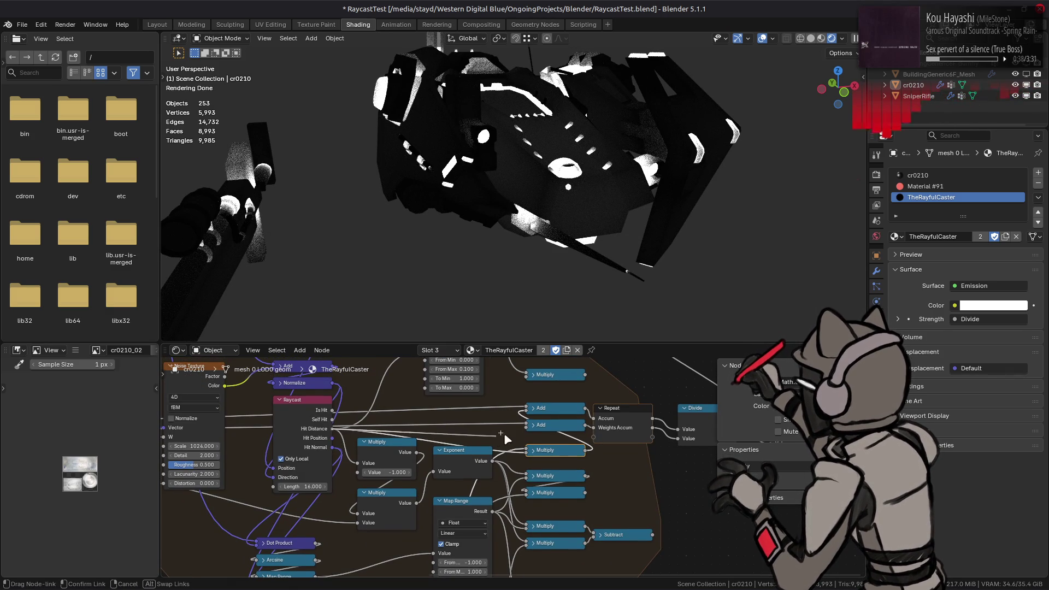
{"action": "left_click_drag", "start_coordinate": [333, 430], "coordinate": [524, 426]}
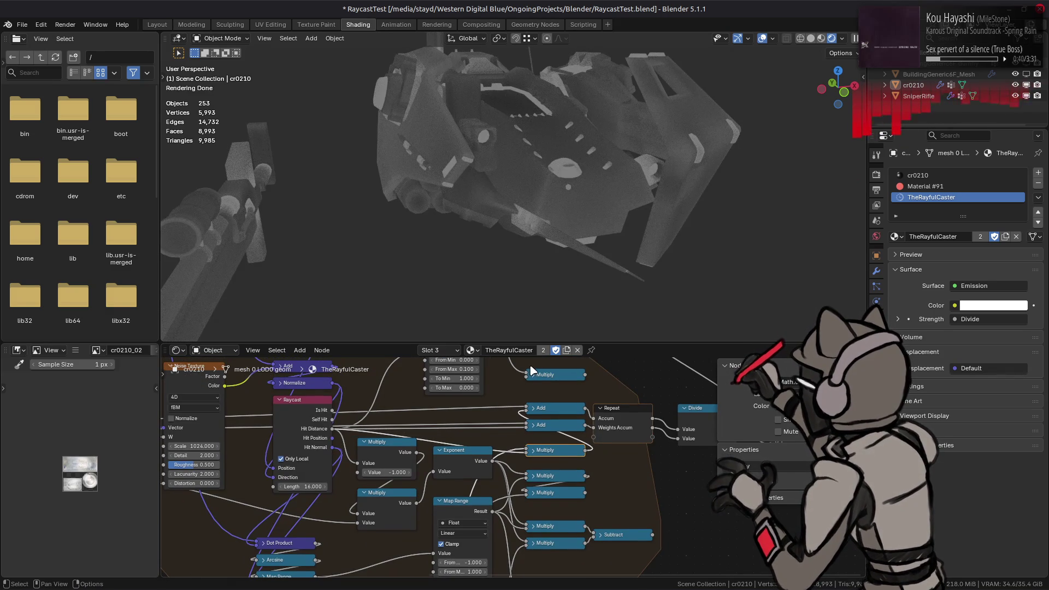
- Select the Exponent node and link the Multiply output into the Add node's input
{"action": "middle_click_drag", "start_coordinate": [438, 215], "coordinate": [672, 228]}
{"action": "scroll", "coordinate": [673, 228], "scroll_direction": "up", "scroll_amount": 3}
{"action": "middle_click_drag", "start_coordinate": [553, 234], "coordinate": [570, 234]}
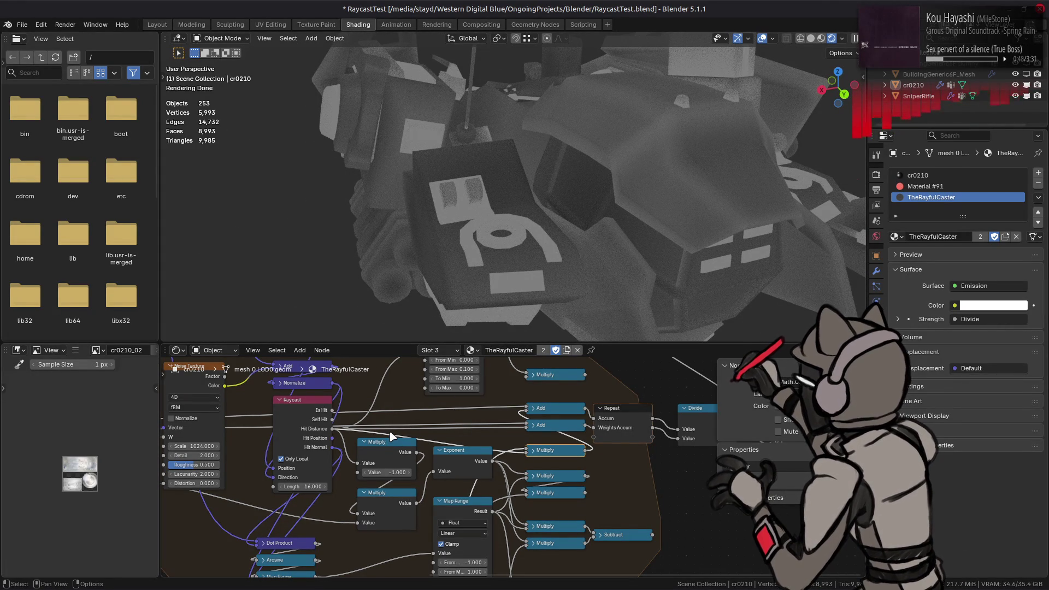
{"action": "left_click", "coordinate": [451, 460]}
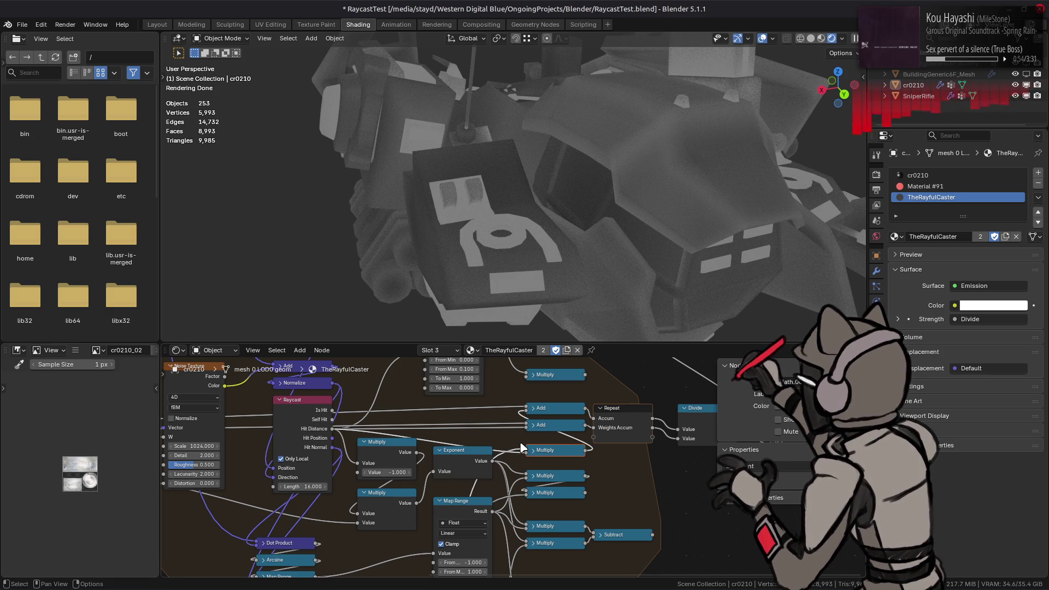
{"action": "left_click", "coordinate": [525, 456]}
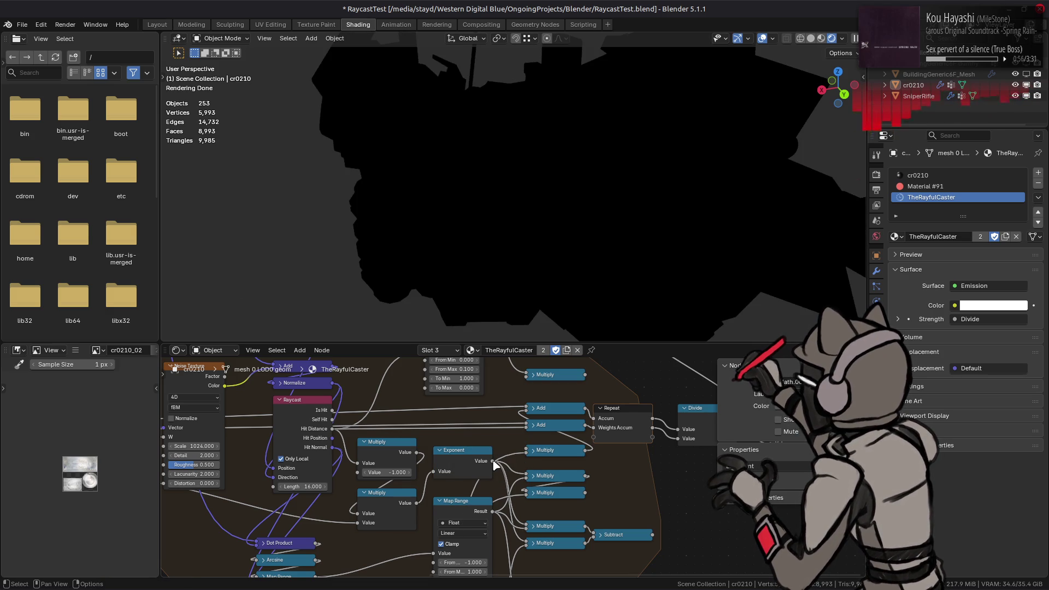
{"action": "left_click", "coordinate": [497, 462]}
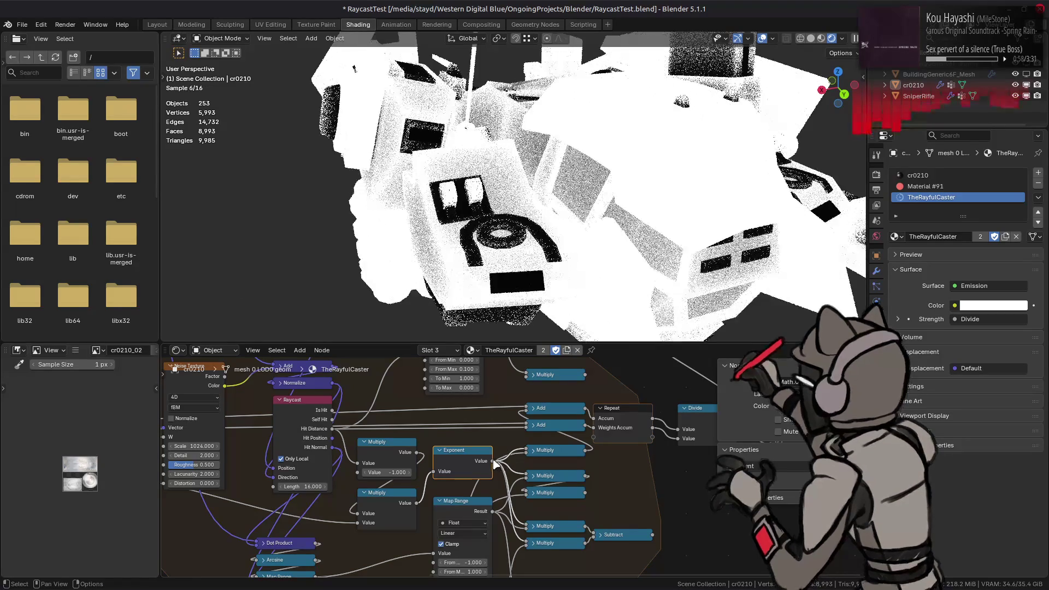
{"action": "left_click_drag", "start_coordinate": [587, 450], "coordinate": [525, 425]}
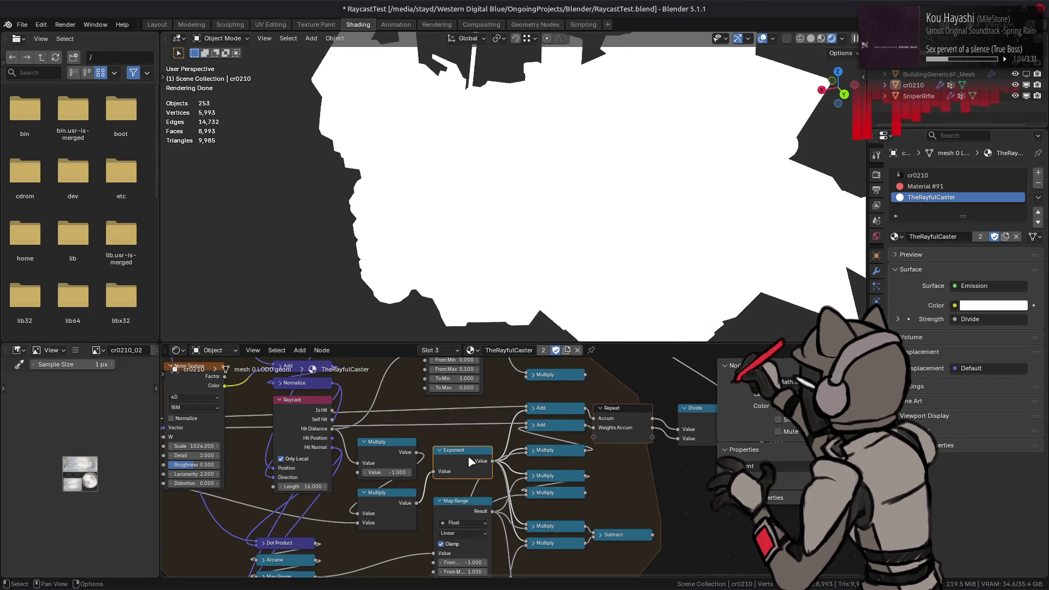
- Select the Multiply node and start a new link from its output
{"action": "left_click", "coordinate": [556, 450]}
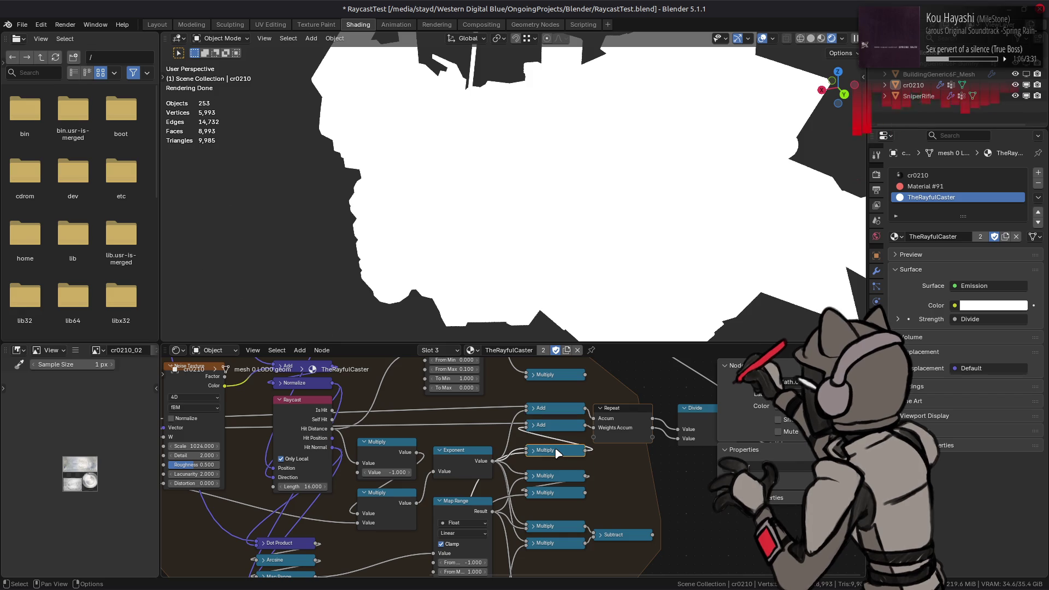
{"action": "mouse_move", "coordinate": [555, 450]}
{"action": "middle_mouse_down"}
{"action": "mouse_move", "coordinate": [541, 571]}
{"action": "mouse_move", "coordinate": [526, 477]}
{"action": "middle_mouse_up"}
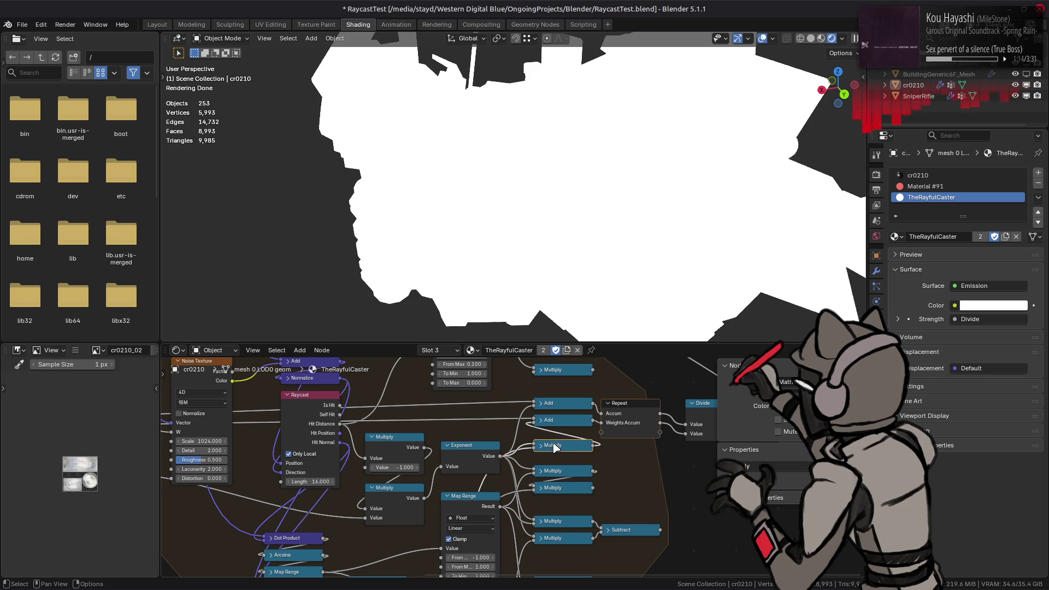
{"action": "left_click_drag", "start_coordinate": [594, 444], "coordinate": [505, 440]}
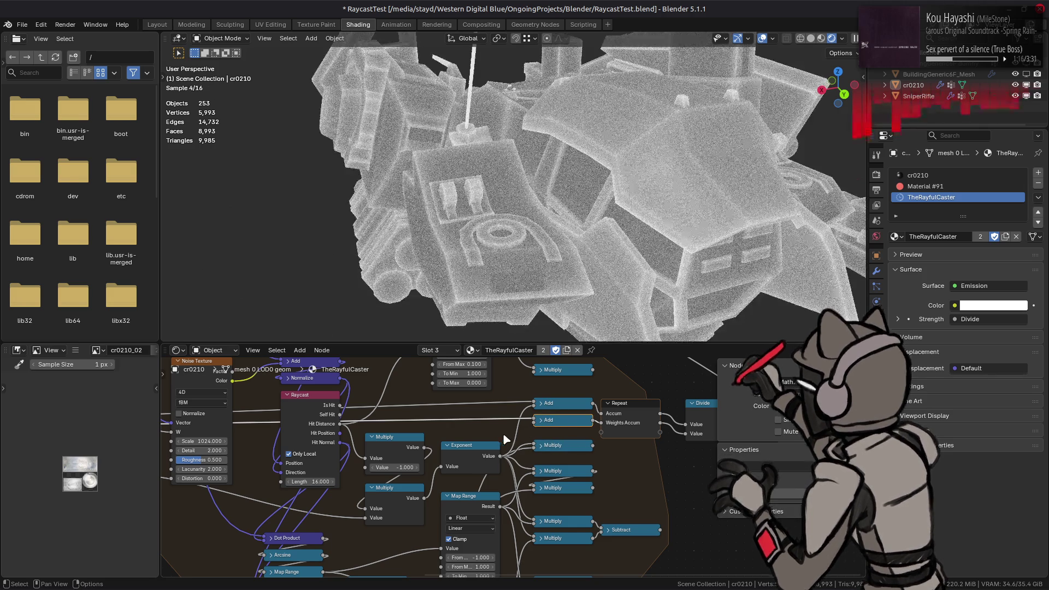
- Shorten the Raycast length to 14, reconnect the Map Range Value input and frame the Map Range node
{"action": "left_click", "coordinate": [577, 447]}
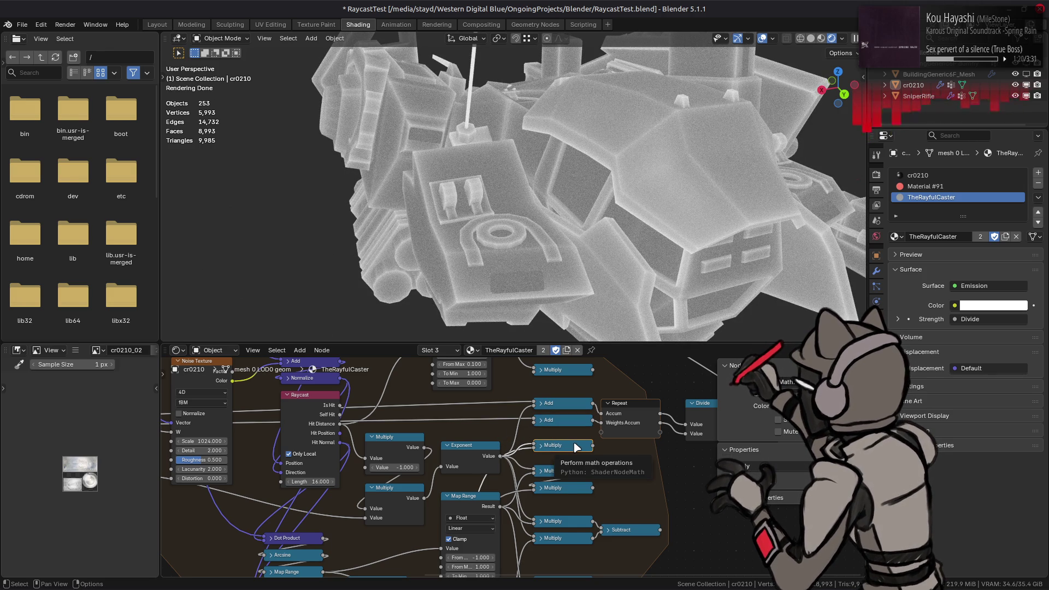
{"action": "left_click", "coordinate": [461, 451]}
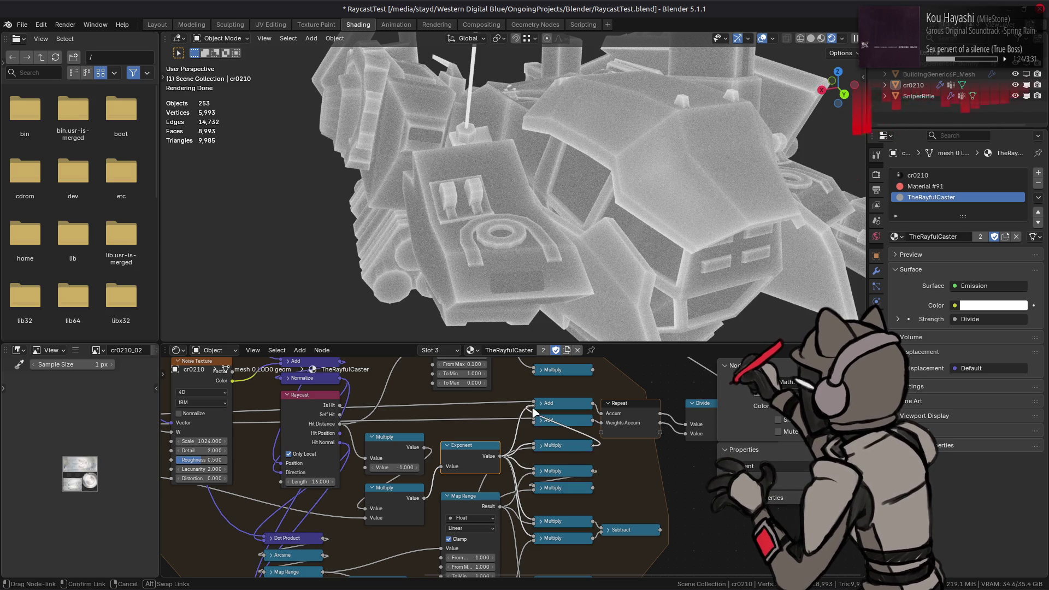
{"action": "key", "text": "ctrl+z"}
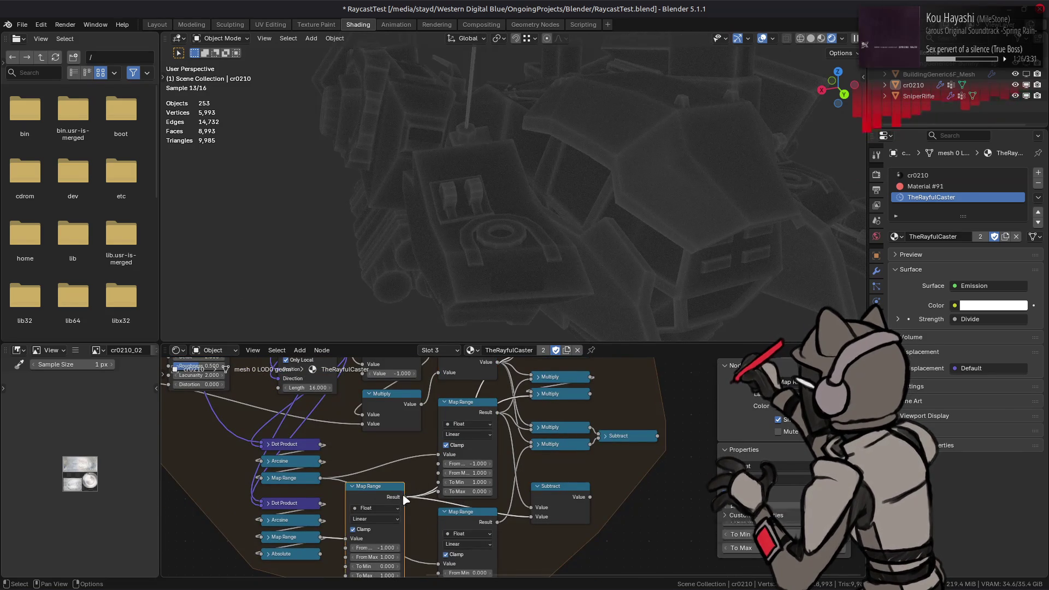
{"action": "mouse_move", "coordinate": [443, 543]}
{"action": "left_mouse_down"}
{"action": "mouse_move", "coordinate": [495, 416]}
{"action": "mouse_move", "coordinate": [496, 449]}
{"action": "left_mouse_up"}
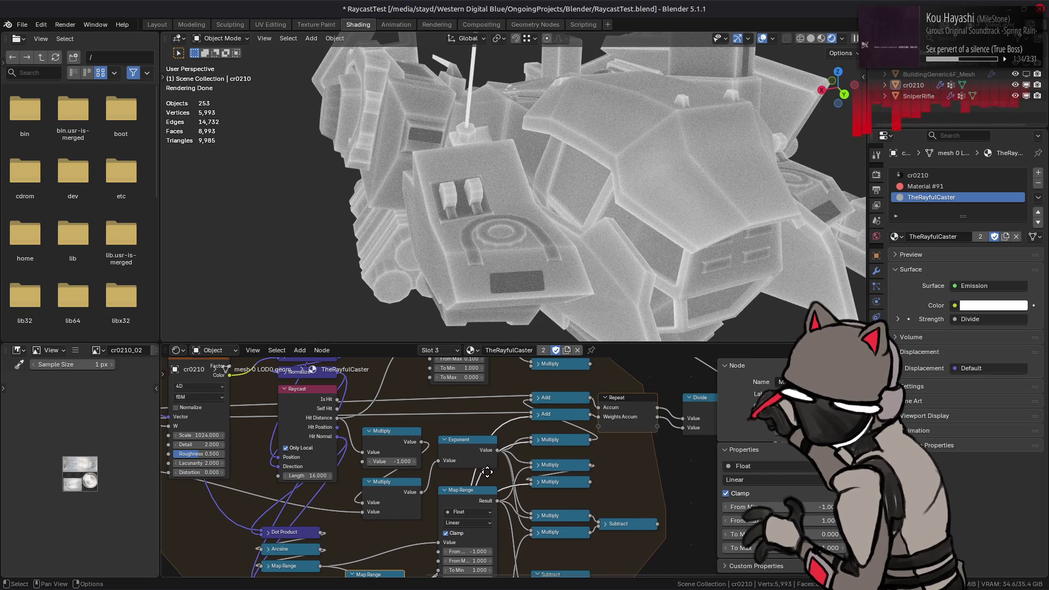
{"action": "key", "text": "KP_Decimal"}
- Set the lower Map Range From Max to 0 and To Min to 1, keeping From Min at -1
{"action": "left_click", "coordinate": [438, 500]}
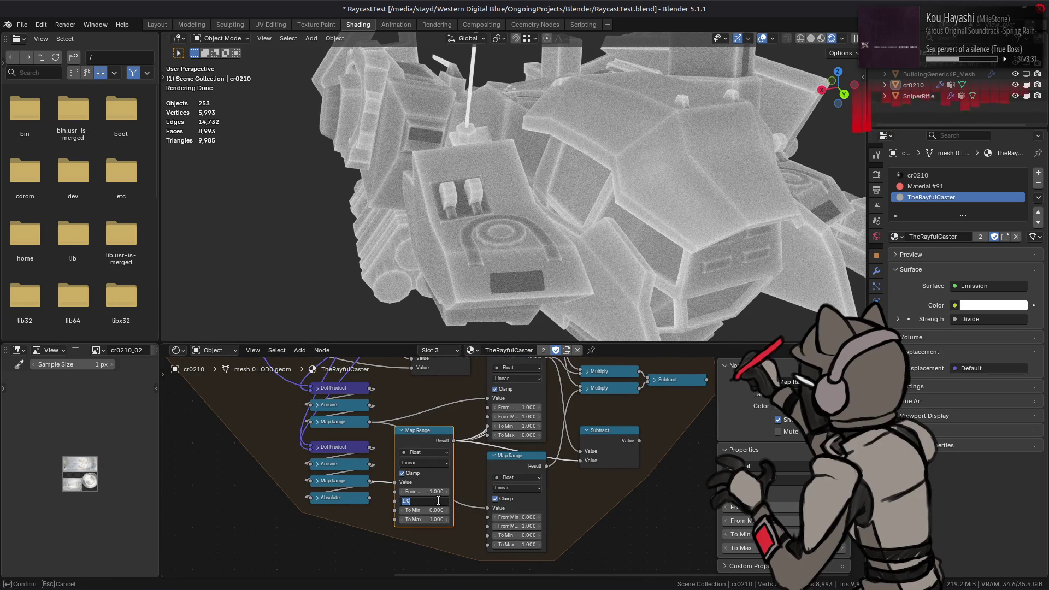
{"action": "type", "text": "-0.900"}
{"action": "key", "text": "Return"}
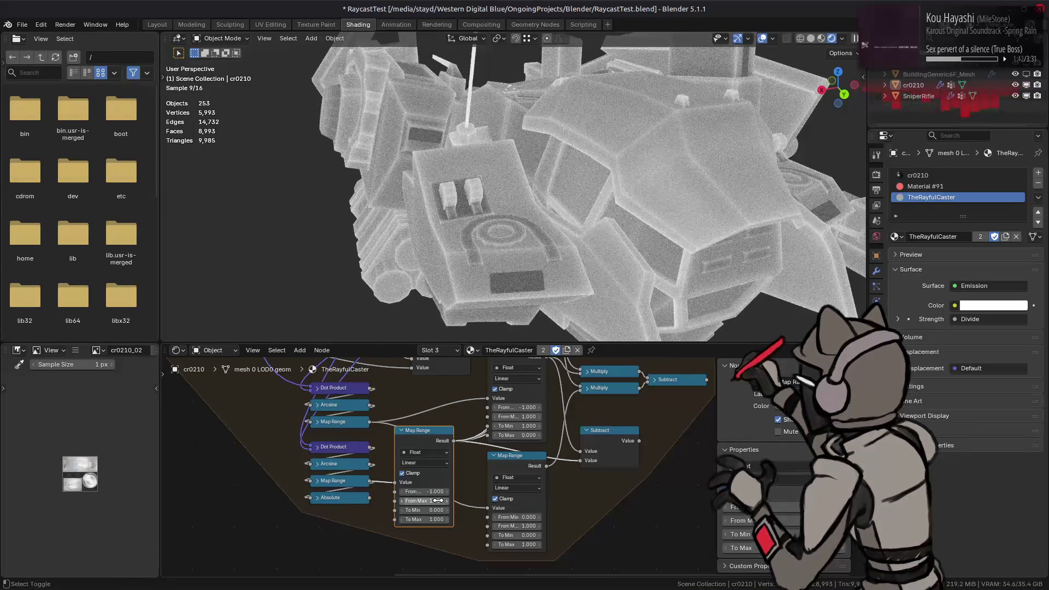
{"action": "left_click_drag", "start_coordinate": [426, 510], "coordinate": [443, 511]}
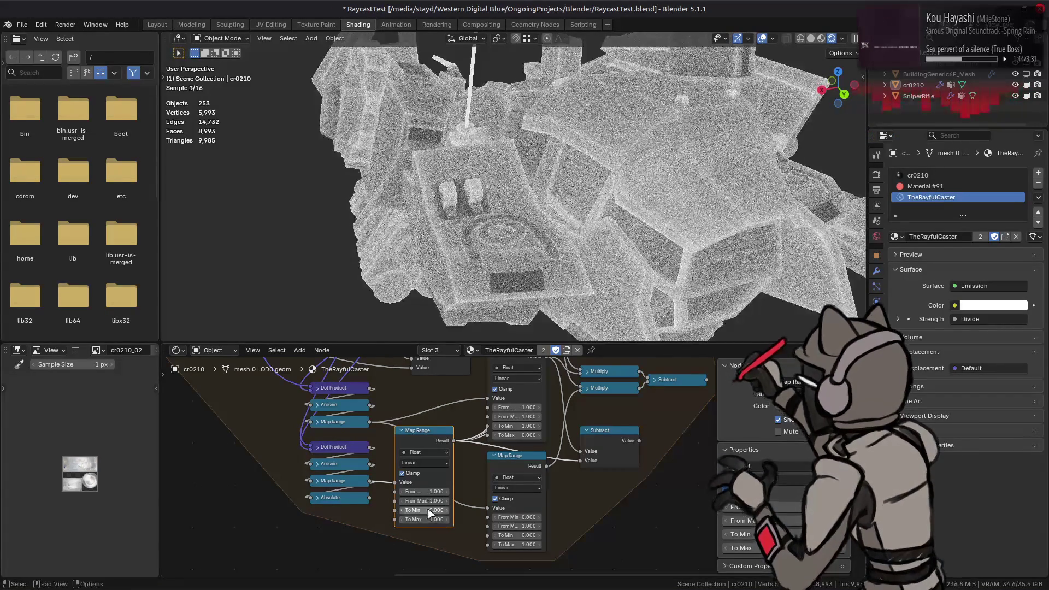
{"action": "scroll", "coordinate": [427, 510], "scroll_direction": "up", "scroll_amount": 1, "text": "ctrl"}
{"action": "scroll", "coordinate": [426, 509], "scroll_direction": "up", "scroll_amount": 1, "text": "ctrl"}
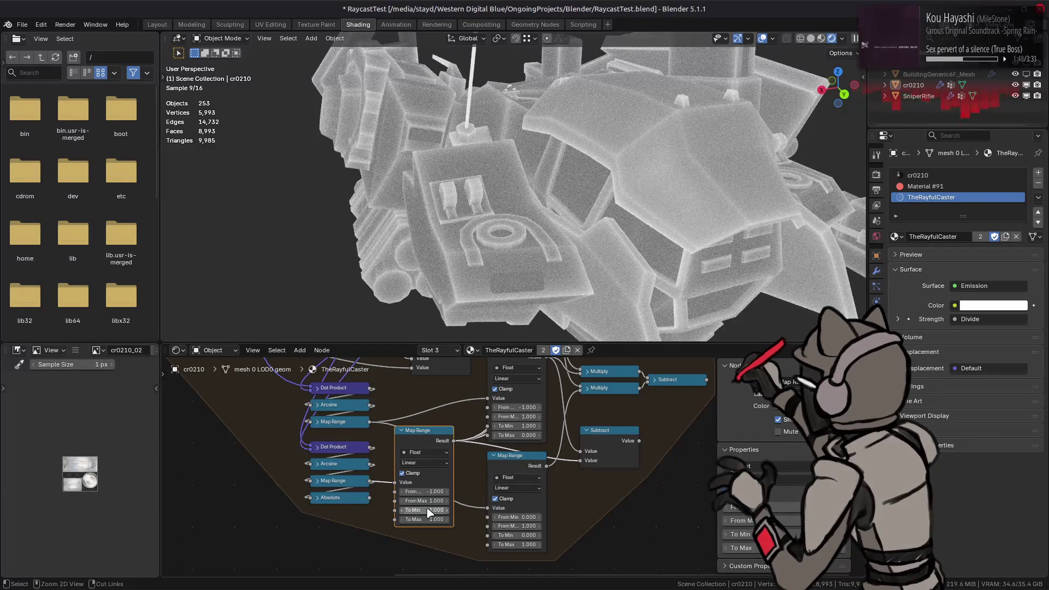
{"action": "double_click", "coordinate": [422, 500]}
{"action": "type", "text": "0"}
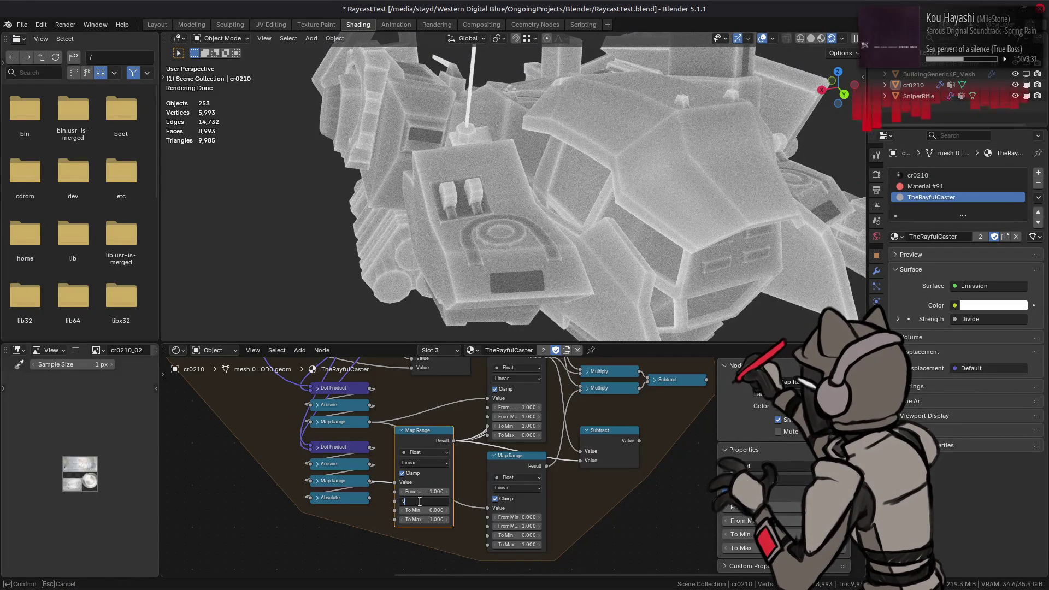
{"action": "key", "text": "Return"}
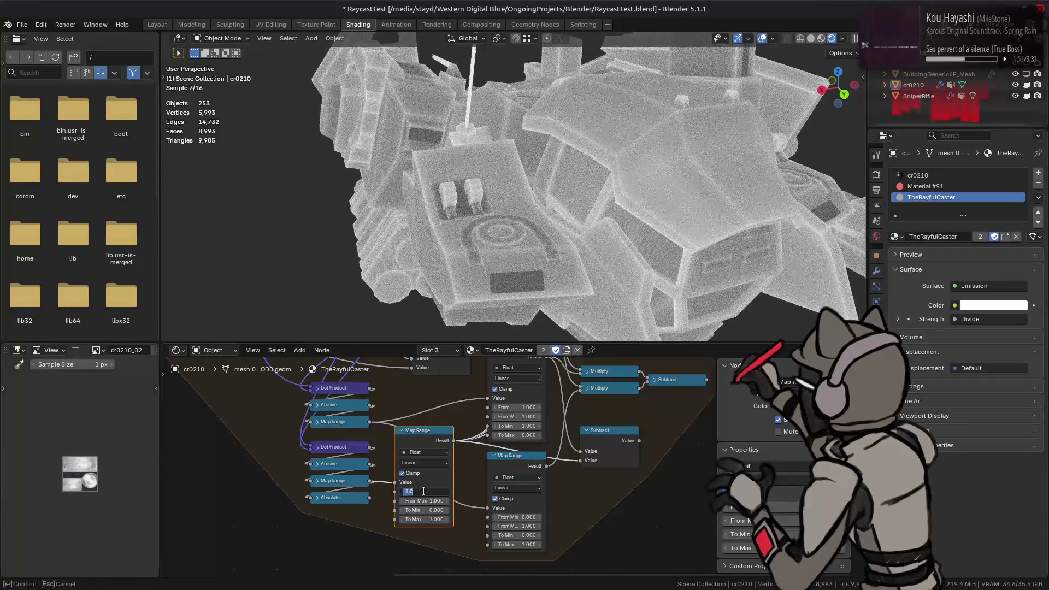
{"action": "key", "text": "ctrl+v"}
{"action": "key", "text": "ctrl+z"}
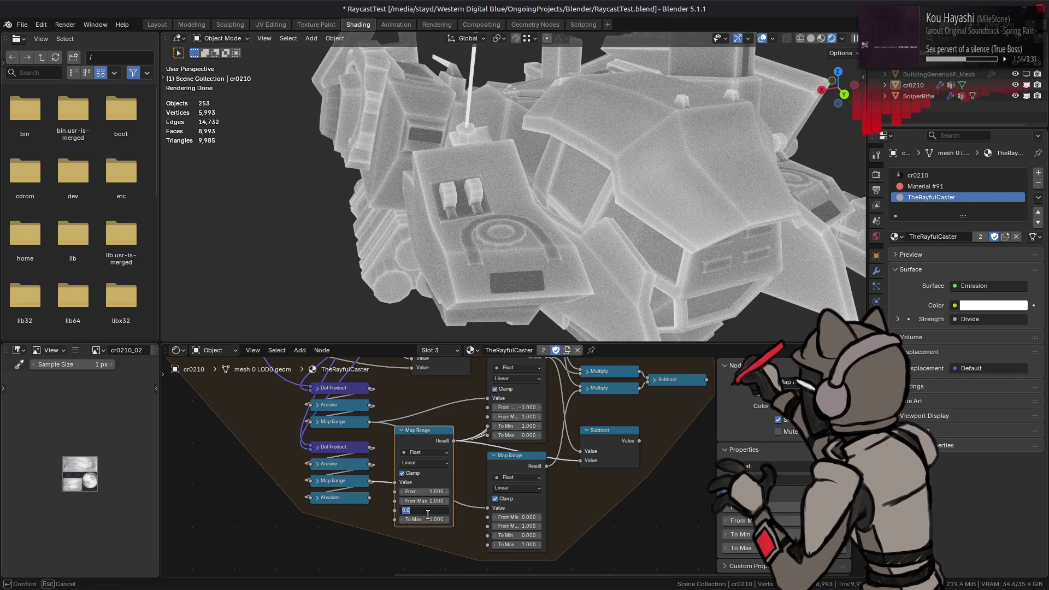
{"action": "key", "text": "ctrl+v"}
{"action": "left_click", "coordinate": [426, 519]}
{"action": "type", "text": "0"}
{"action": "key", "text": "Return"}
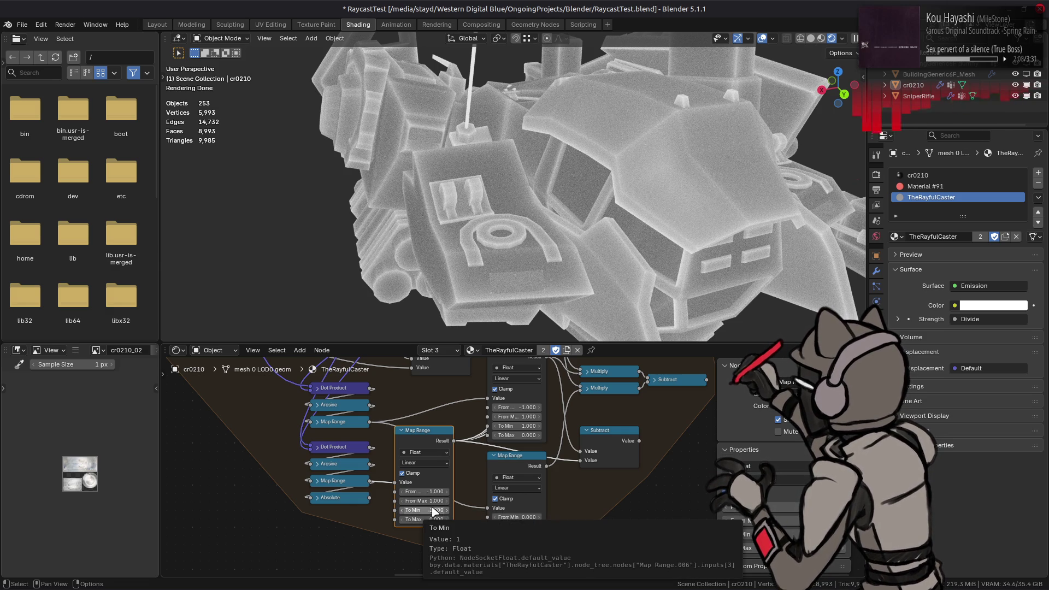
- Confirm To Min 1, set From Min to -0.1 and begin clearing the To Max value
{"action": "left_click", "coordinate": [420, 510]}
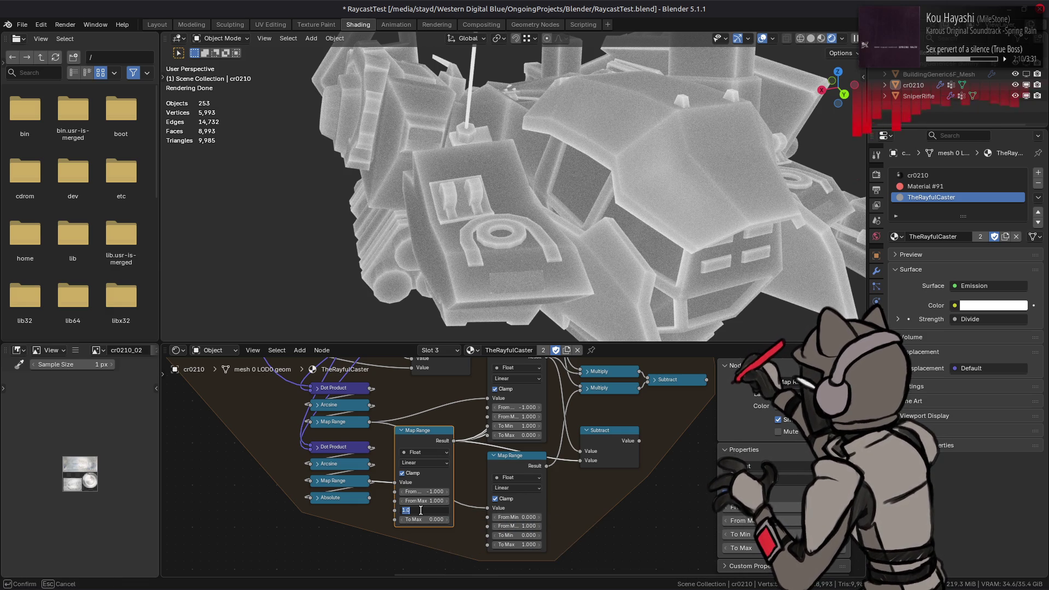
{"action": "key", "text": "Return"}
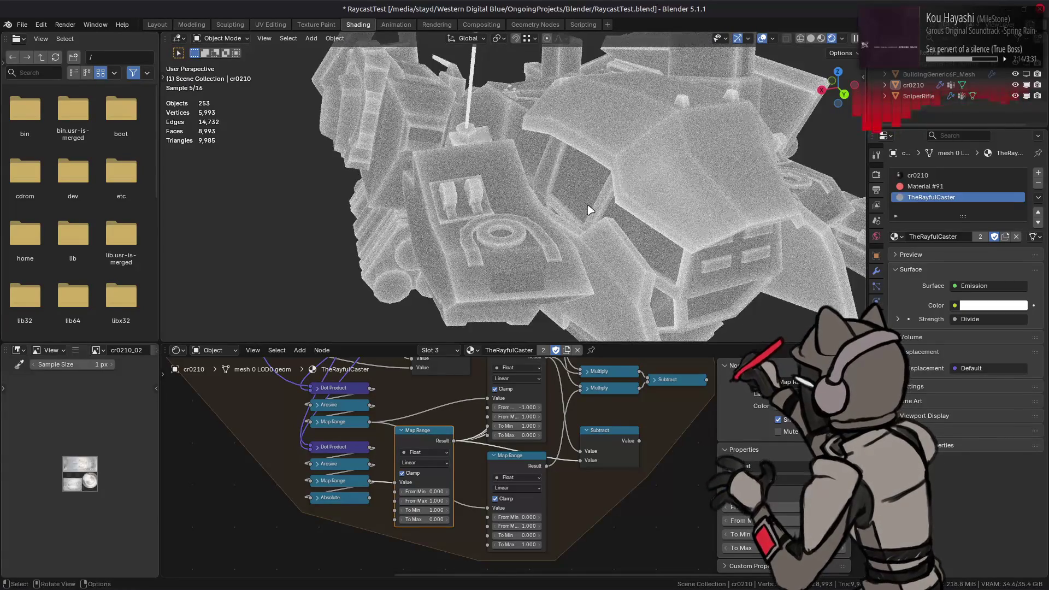
{"action": "key", "text": "ctrl+z"}
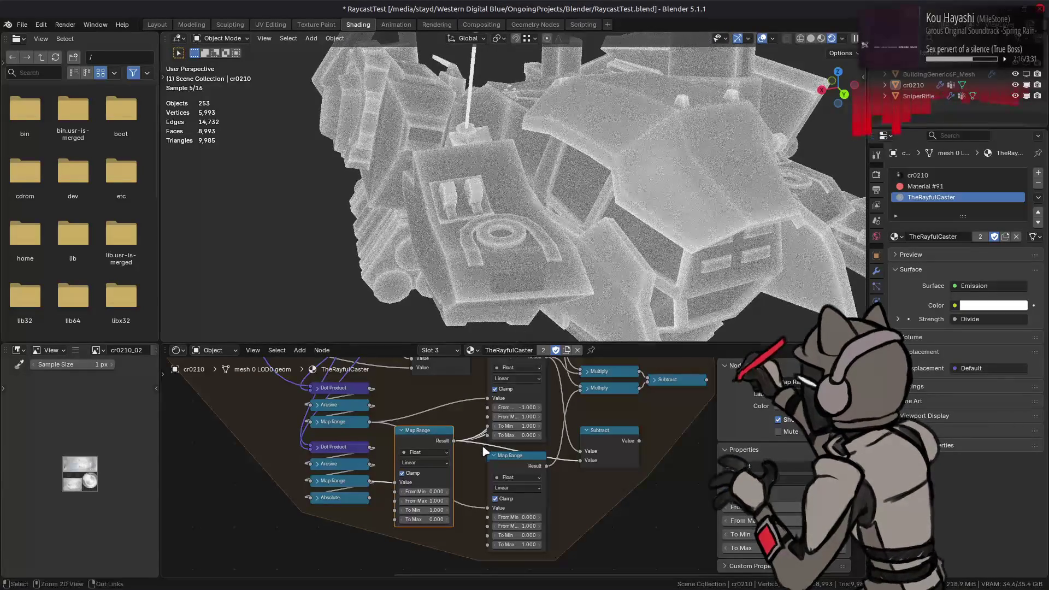
{"action": "left_click", "coordinate": [430, 491]}
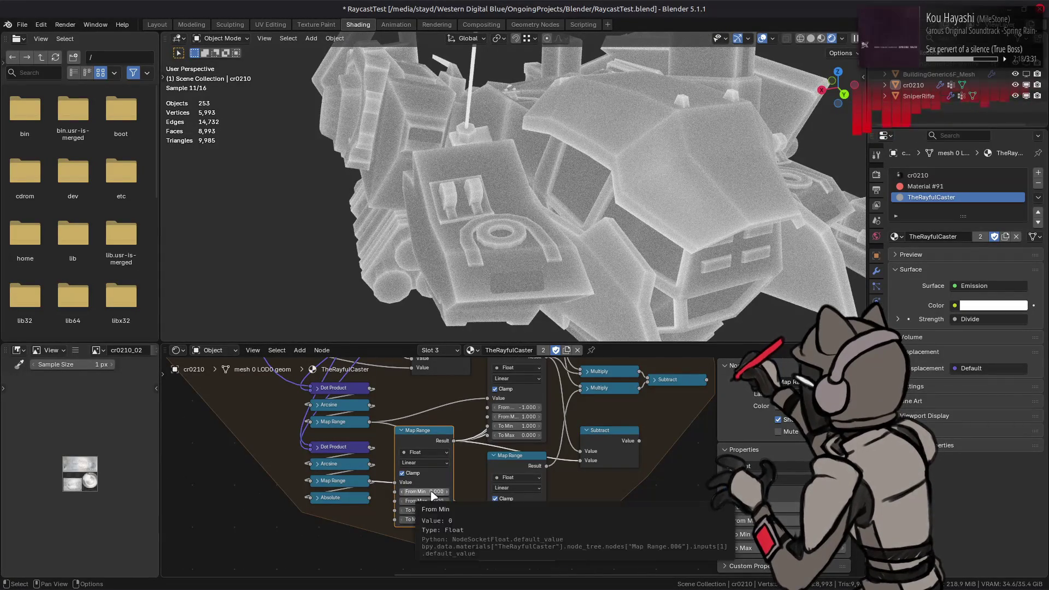
{"action": "key", "text": "Return"}
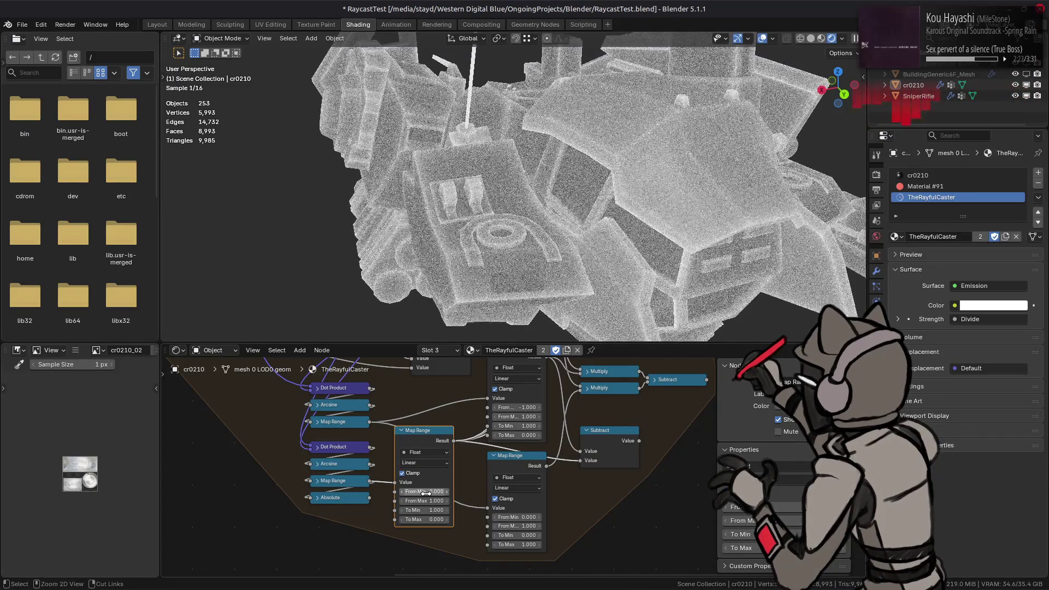
{"action": "left_click", "coordinate": [402, 491]}
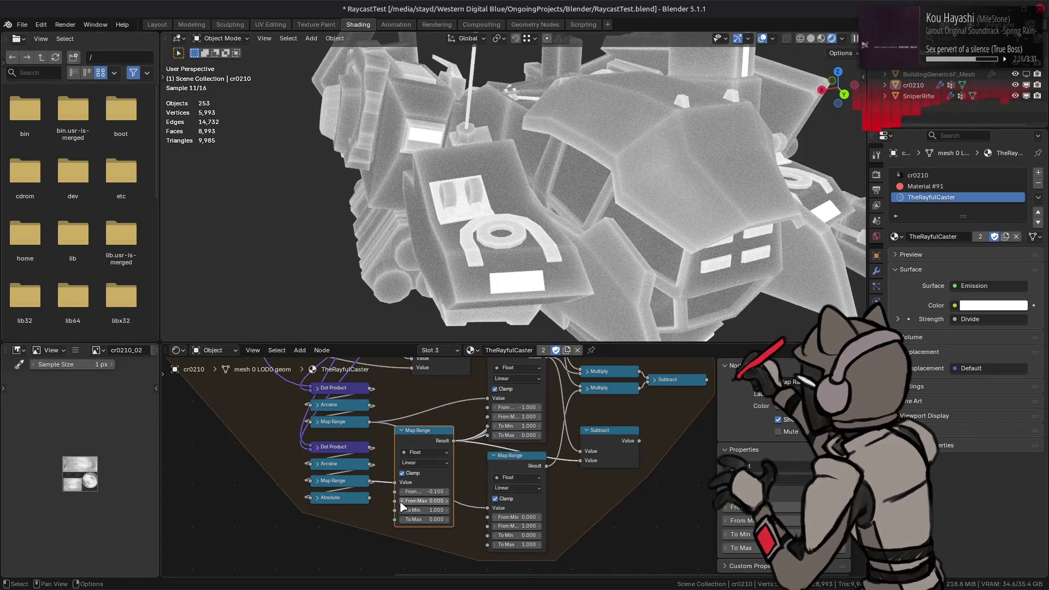
{"action": "left_click", "coordinate": [426, 518]}
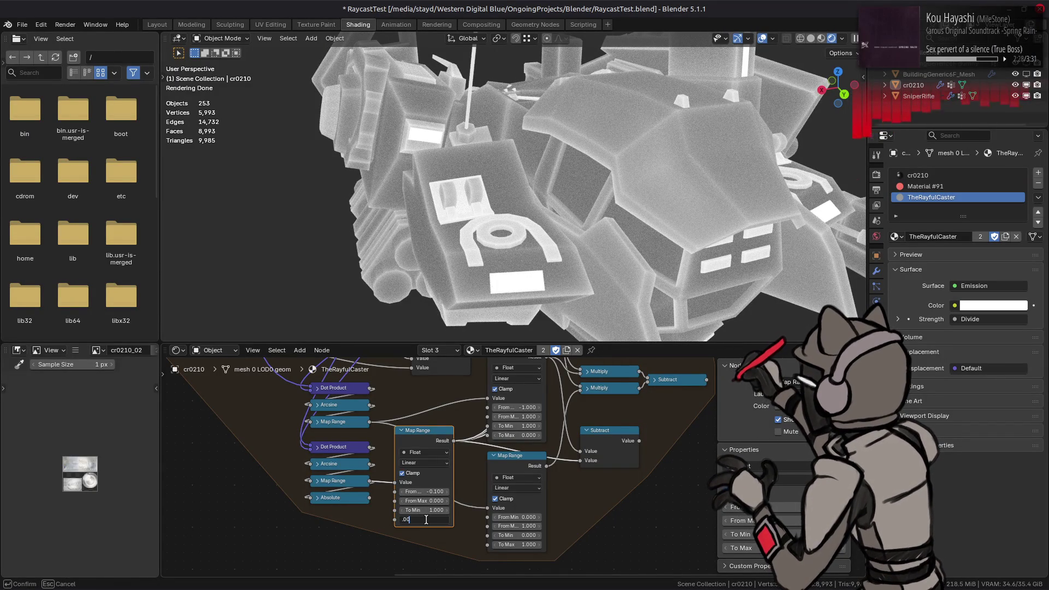
{"action": "type", "text": "0.001"}
{"action": "key", "text": "BackSpace"}
{"action": "key", "text": "BackSpace"}
{"action": "key", "text": "BackSpace"}
{"action": "key", "text": "BackSpace"}
- Set the Map Range To Max to 0.5, then to 0 so the output falls from 1 to 0
{"action": "key", "text": "Return"}
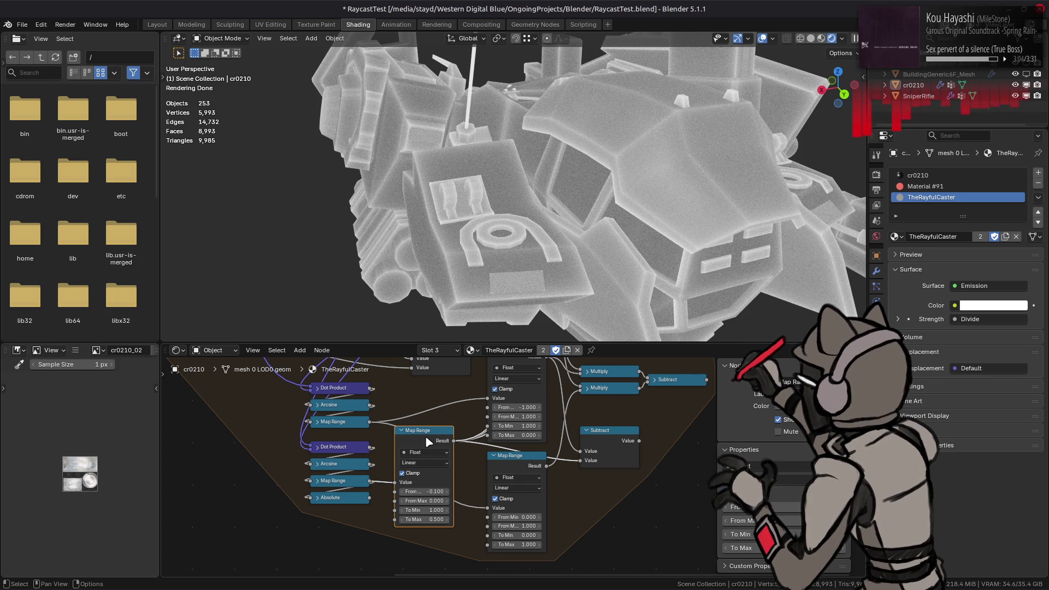
{"action": "left_click", "coordinate": [427, 519]}
{"action": "type", "text": "0"}
{"action": "key", "text": "Return"}
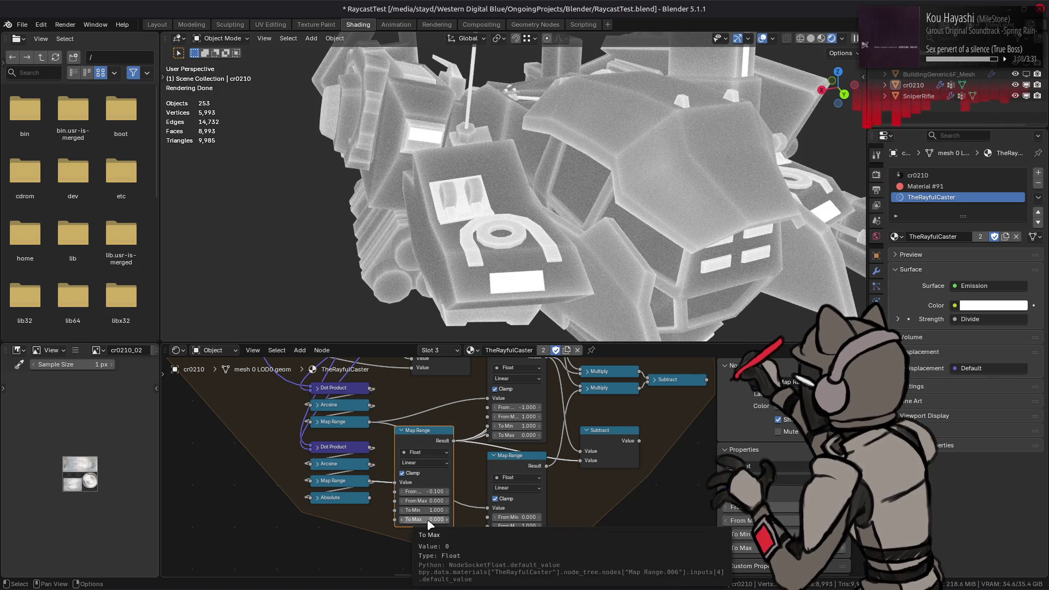
- Try Smooth Step interpolation on the Map Range and revert to Linear
{"action": "left_click", "coordinate": [425, 463]}
{"action": "left_click", "coordinate": [425, 505]}
{"action": "key", "text": "ctrl+z"}
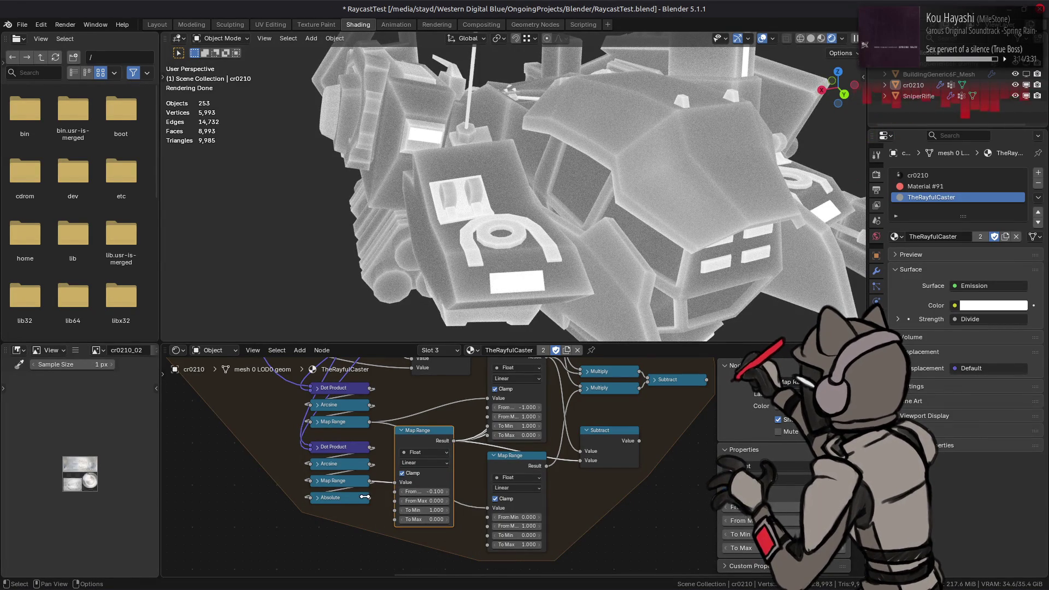
- Feed the Absolute result into Map Range Value with From Min 0 and From Max 1
{"action": "left_click_drag", "start_coordinate": [371, 498], "coordinate": [395, 482]}
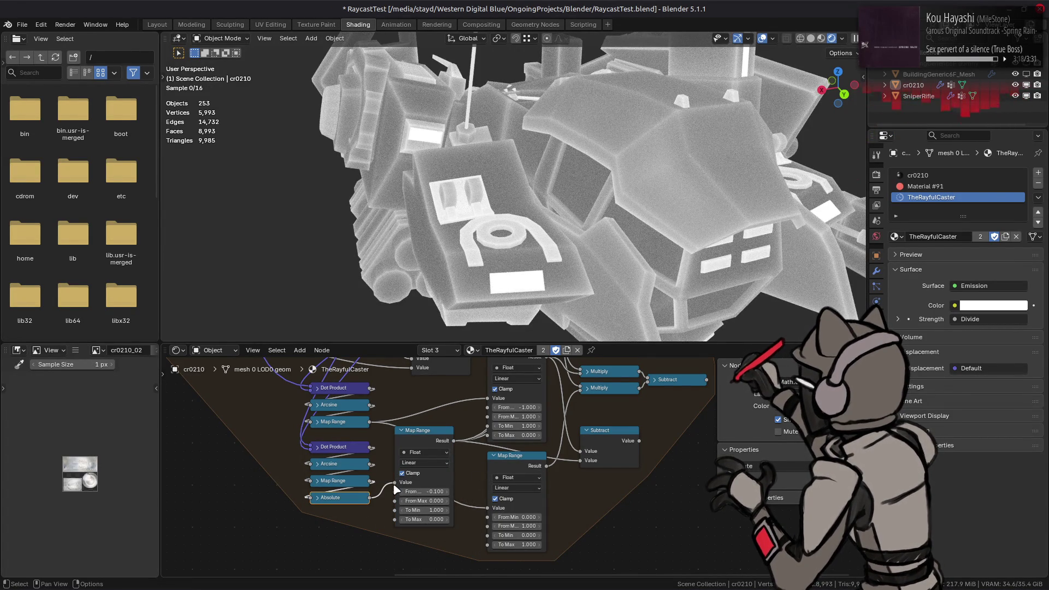
{"action": "left_click", "coordinate": [427, 491]}
{"action": "type", "text": "0.000"}
{"action": "key", "text": "Return"}
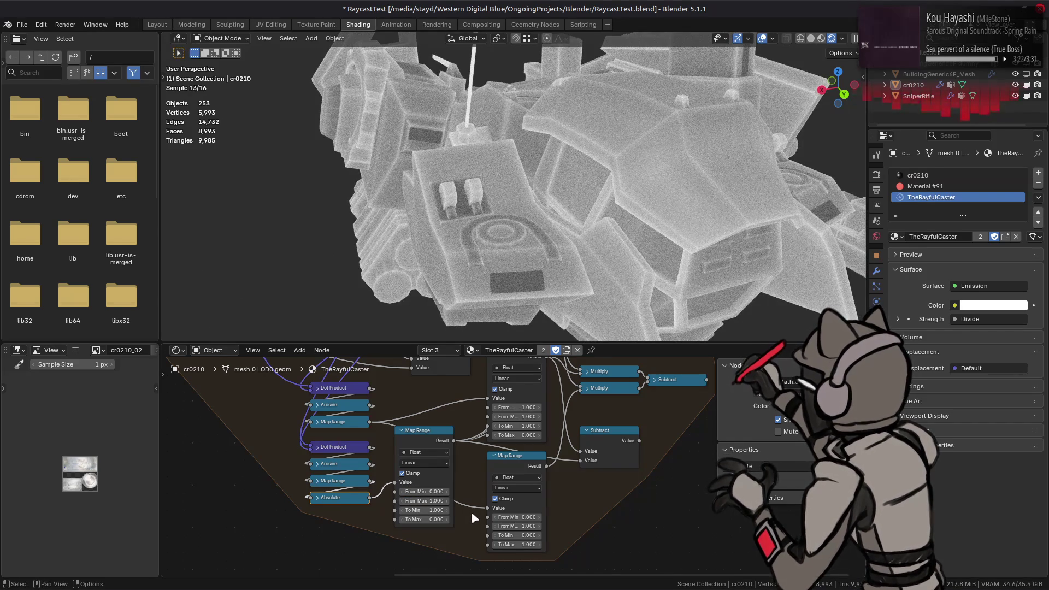
{"action": "left_click", "coordinate": [429, 501]}
{"action": "key", "text": "BackSpace"}
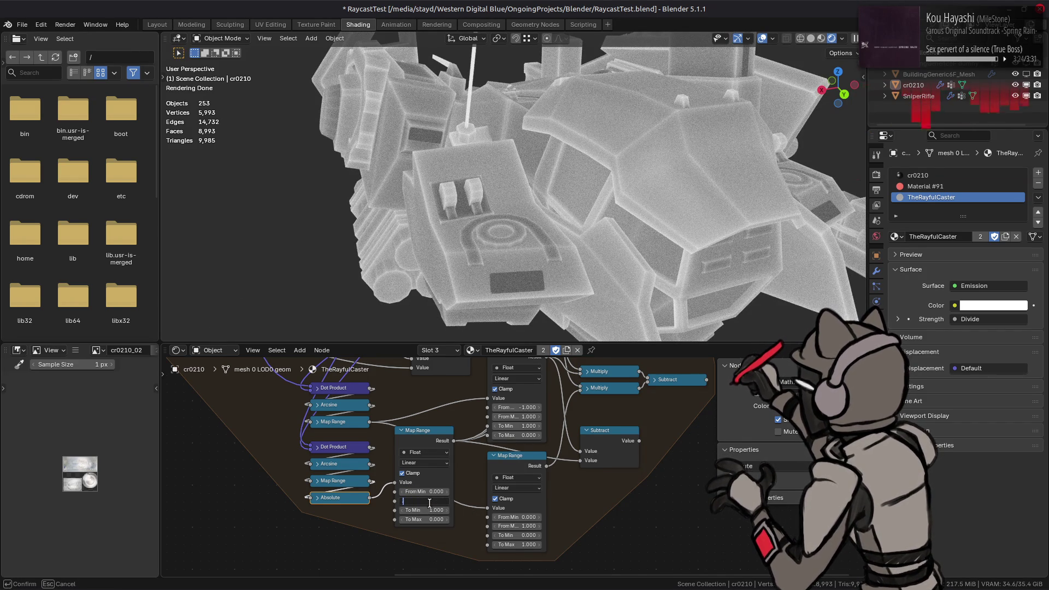
{"action": "type", "text": "1"}
{"action": "key", "text": "Return"}
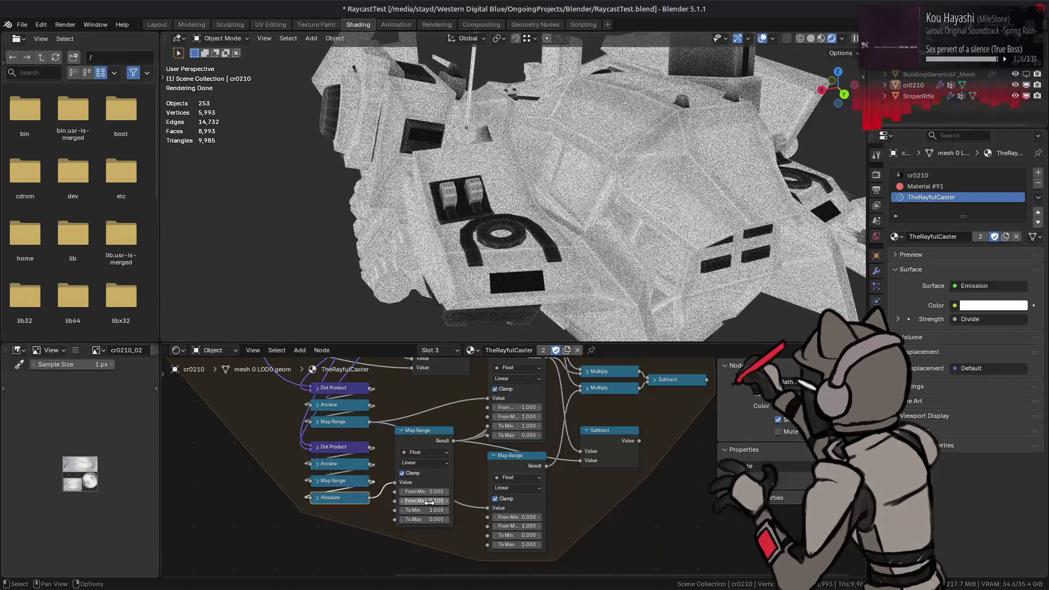
- Try From Max 0.3 and From Min 0.4, then set To Min 0 and reset From Min to 0
{"action": "left_click", "coordinate": [428, 500]}
{"action": "type", "text": "0.3"}
{"action": "key", "text": "Return"}
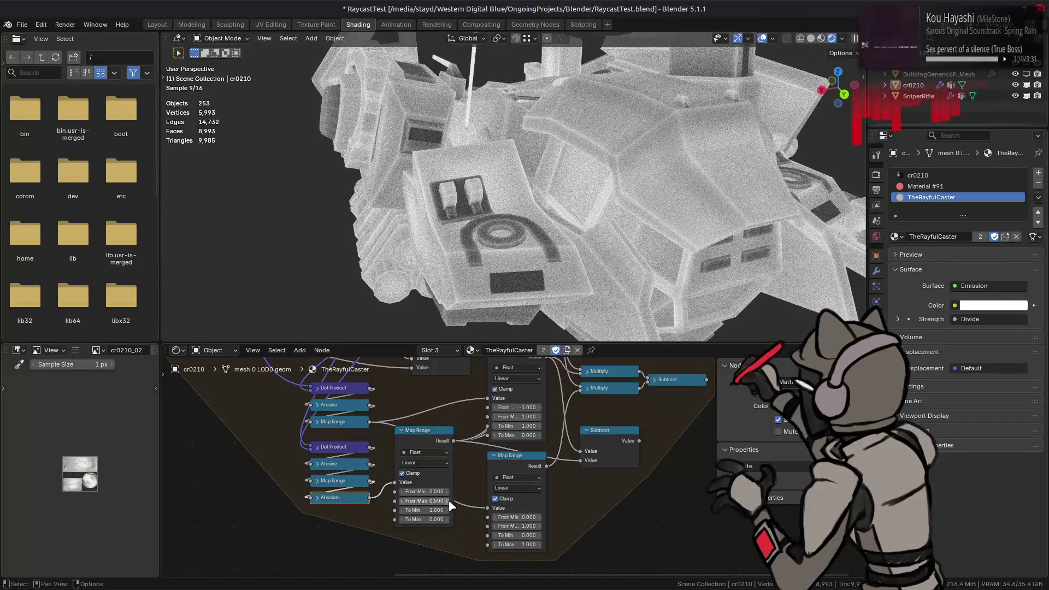
{"action": "scroll", "coordinate": [450, 506], "scroll_direction": "up", "scroll_amount": 5, "text": "ctrl"}
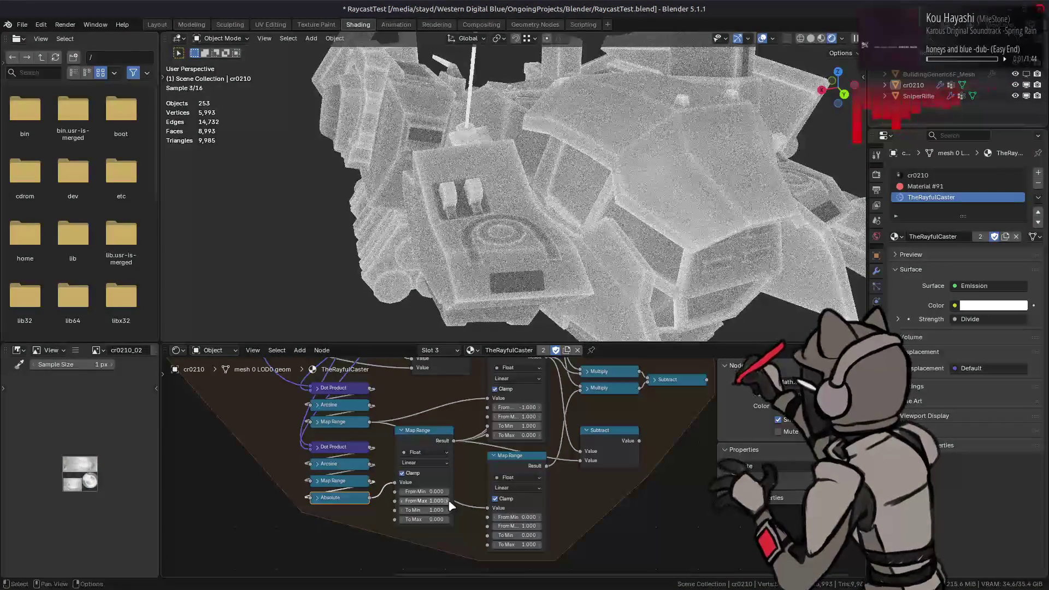
{"action": "mouse_move", "coordinate": [450, 492]}
{"action": "left_mouse_down"}
{"action": "mouse_move", "coordinate": [472, 491]}
{"action": "mouse_move", "coordinate": [448, 498]}
{"action": "left_mouse_up"}
{"action": "scroll", "coordinate": [449, 497], "scroll_direction": "up", "scroll_amount": 2, "text": "ctrl"}
{"action": "scroll", "coordinate": [449, 497], "scroll_direction": "up", "scroll_amount": 2, "text": "ctrl"}
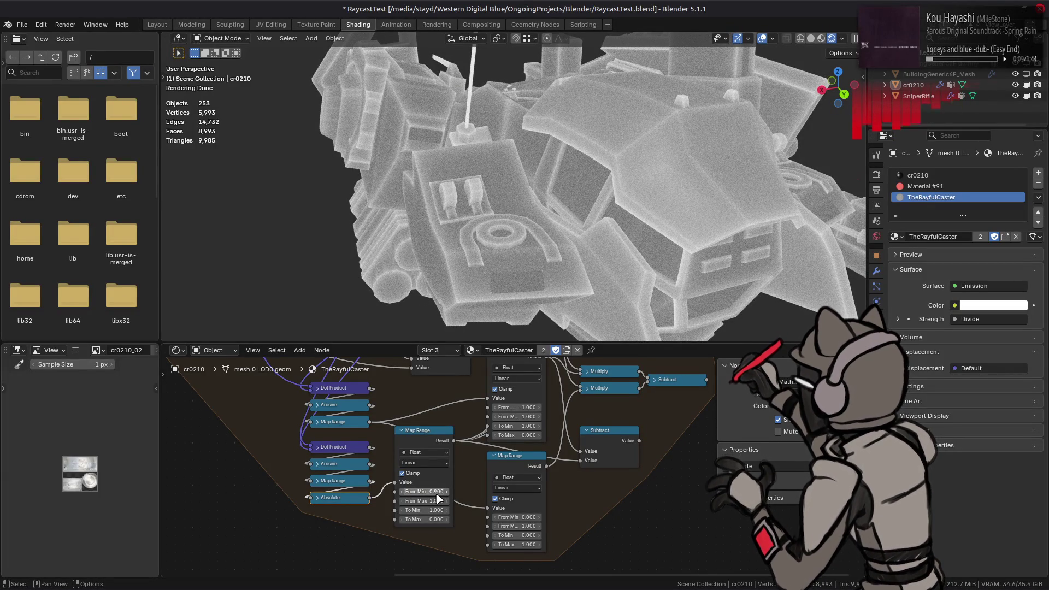
{"action": "left_click", "coordinate": [422, 510]}
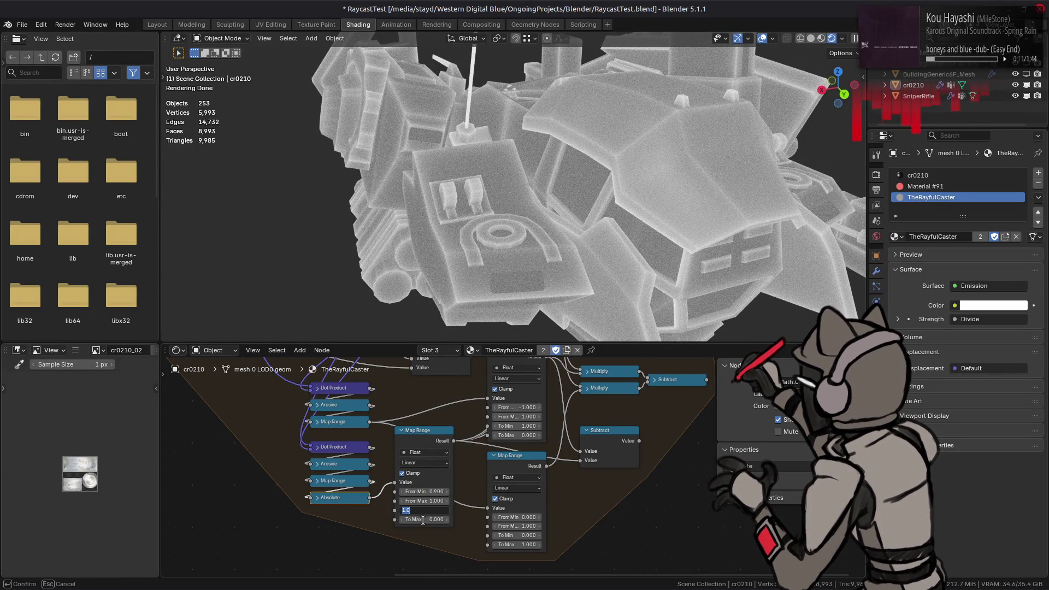
{"action": "type", "text": "0"}
{"action": "key", "text": "Return"}
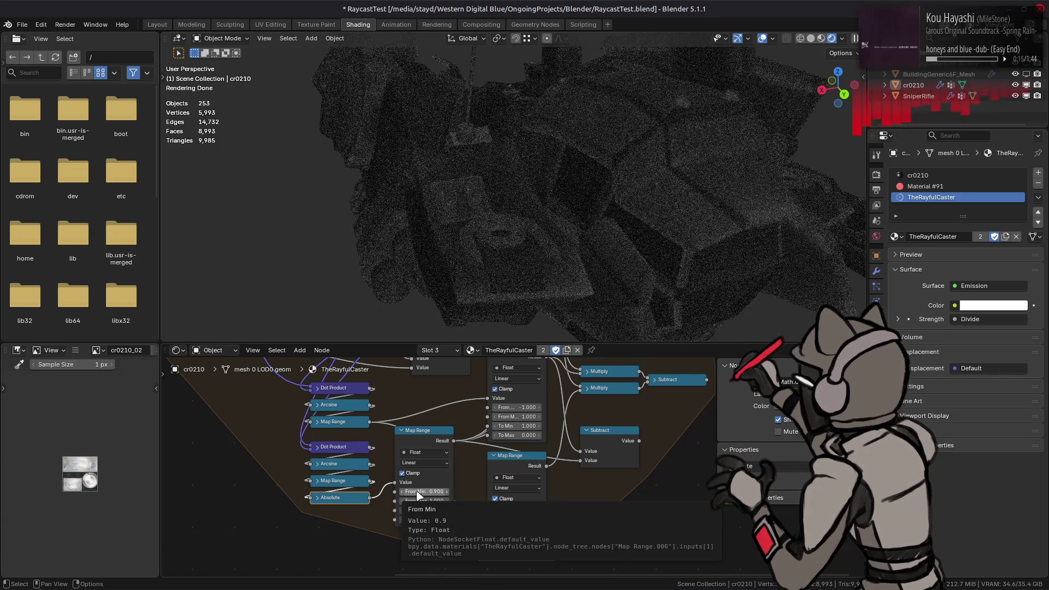
{"action": "key", "text": "BackSpace"}
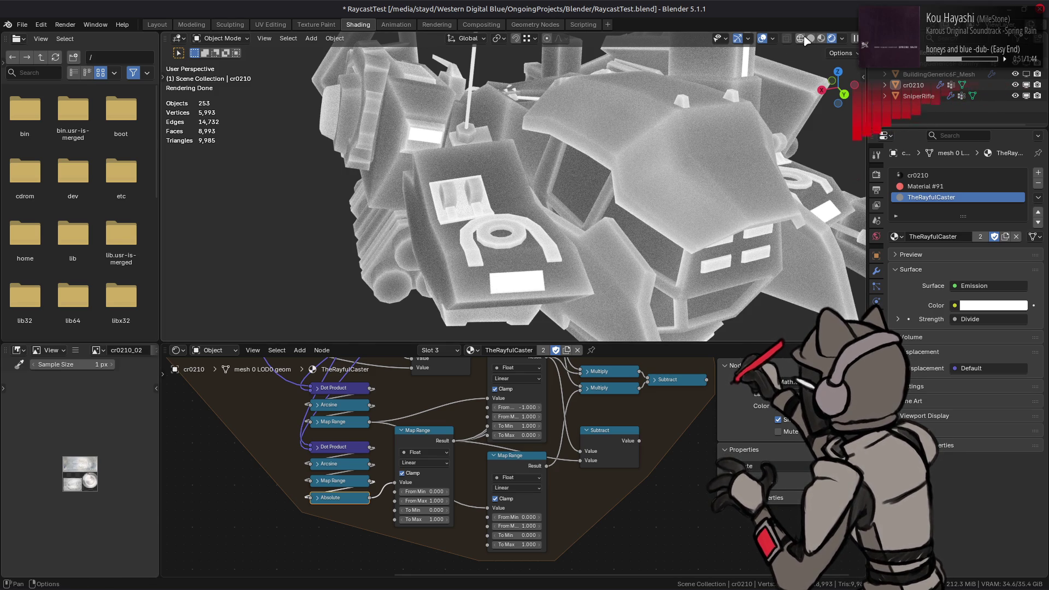
- In Edit Mode, select the linked faces of the robot's top armour plate
{"action": "middle_click_drag", "start_coordinate": [625, 199], "coordinate": [662, 305]}
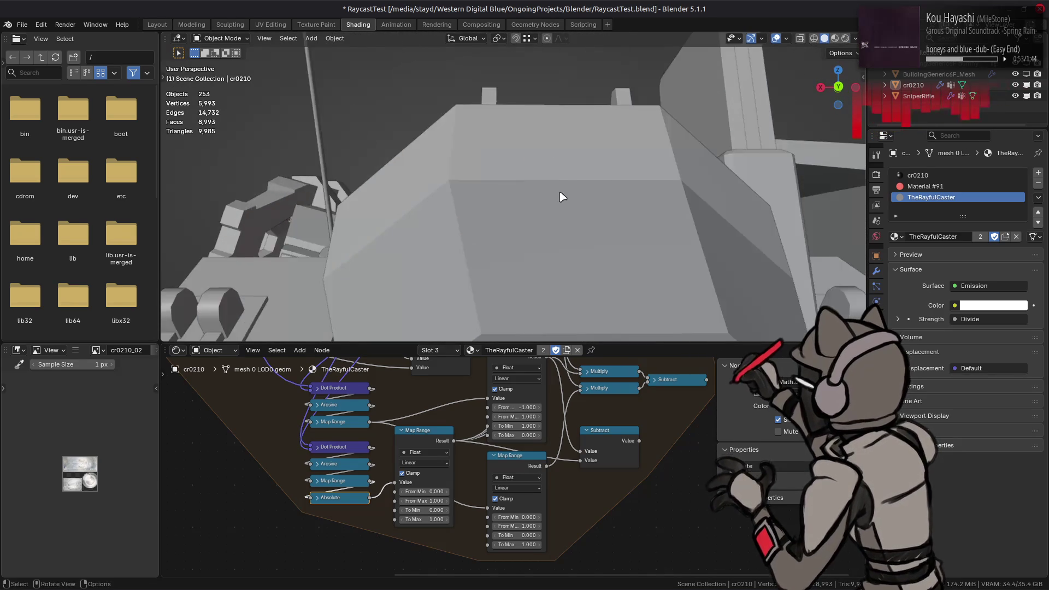
{"action": "mouse_move", "coordinate": [662, 306]}
{"action": "middle_mouse_down"}
{"action": "mouse_move", "coordinate": [561, 200]}
{"action": "mouse_move", "coordinate": [550, 211]}
{"action": "mouse_move", "coordinate": [563, 209]}
{"action": "middle_mouse_up"}
{"action": "key", "text": "Tab"}
{"action": "key", "text": "ctrl+l"}
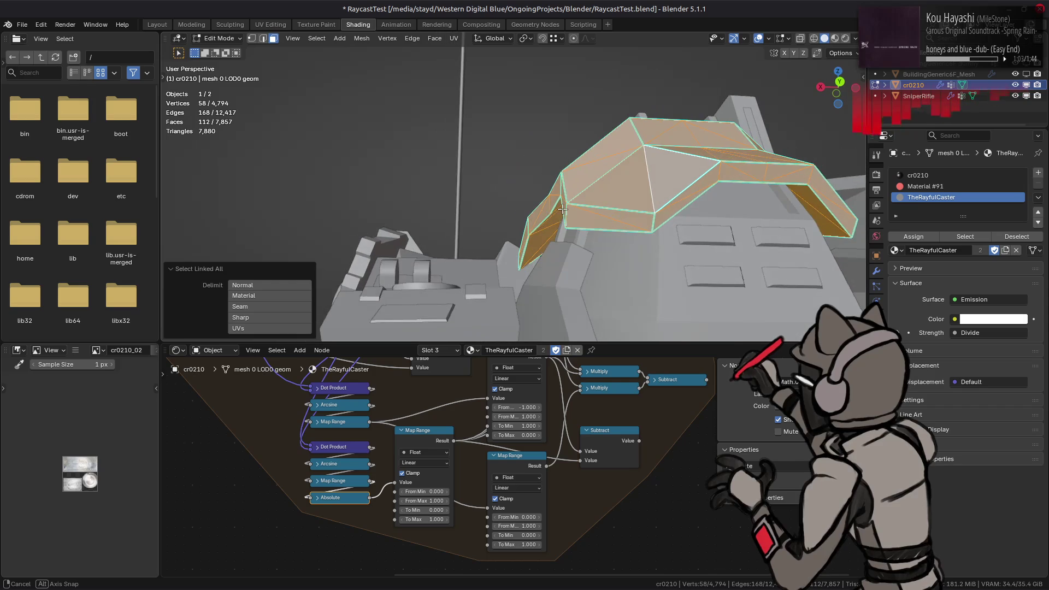
{"action": "key", "text": "alt+a"}
{"action": "middle_click_drag", "start_coordinate": [673, 279], "coordinate": [635, 178]}
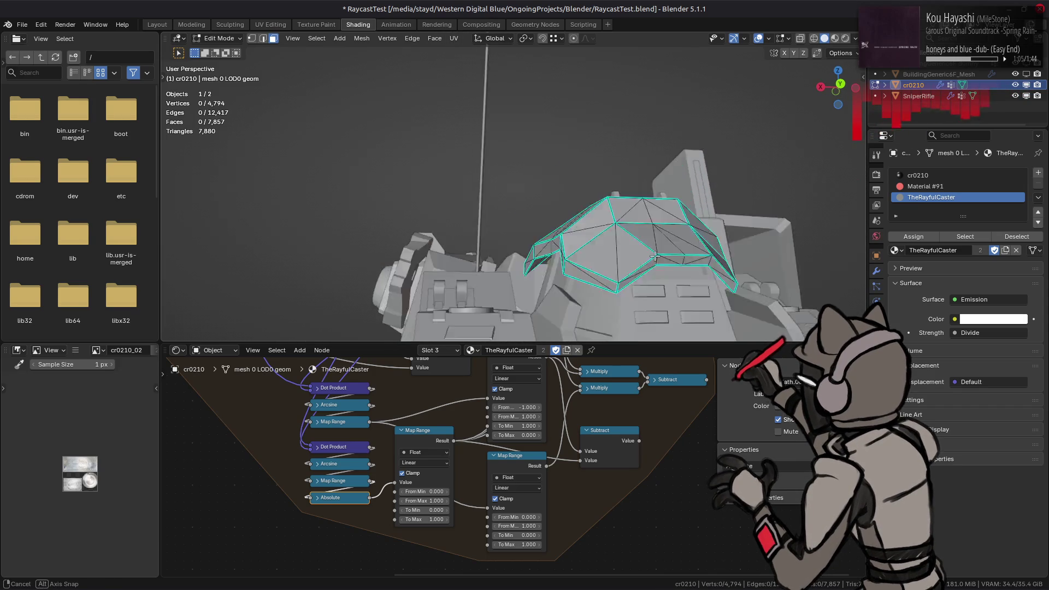
{"action": "key", "text": "a"}
{"action": "key", "text": "alt+a"}
{"action": "left_click", "coordinate": [581, 175]}
{"action": "key", "text": "ctrl+l"}
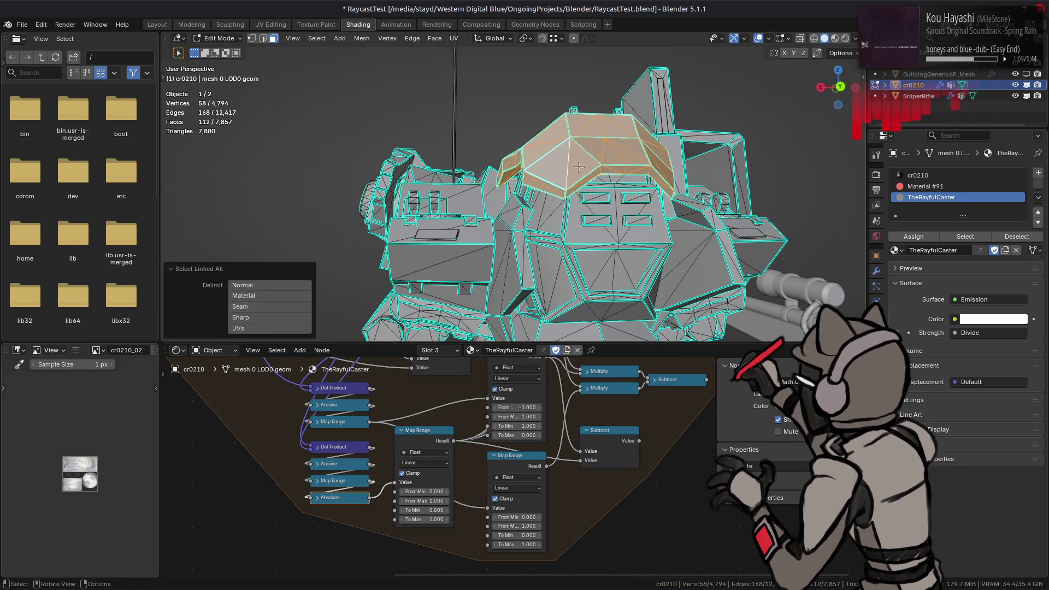
- Isolate the top armour plate by removing the rest of the mesh and return to Object Mode
{"action": "key", "text": "h"}
{"action": "scroll", "coordinate": [579, 167], "scroll_direction": "up", "scroll_amount": 3}
{"action": "mouse_move", "coordinate": [578, 167]}
{"action": "middle_mouse_down"}
{"action": "mouse_move", "coordinate": [563, 152]}
{"action": "mouse_move", "coordinate": [550, 158]}
{"action": "mouse_move", "coordinate": [547, 194]}
{"action": "mouse_move", "coordinate": [532, 147]}
{"action": "middle_mouse_up"}
{"action": "key", "text": "alt+h"}
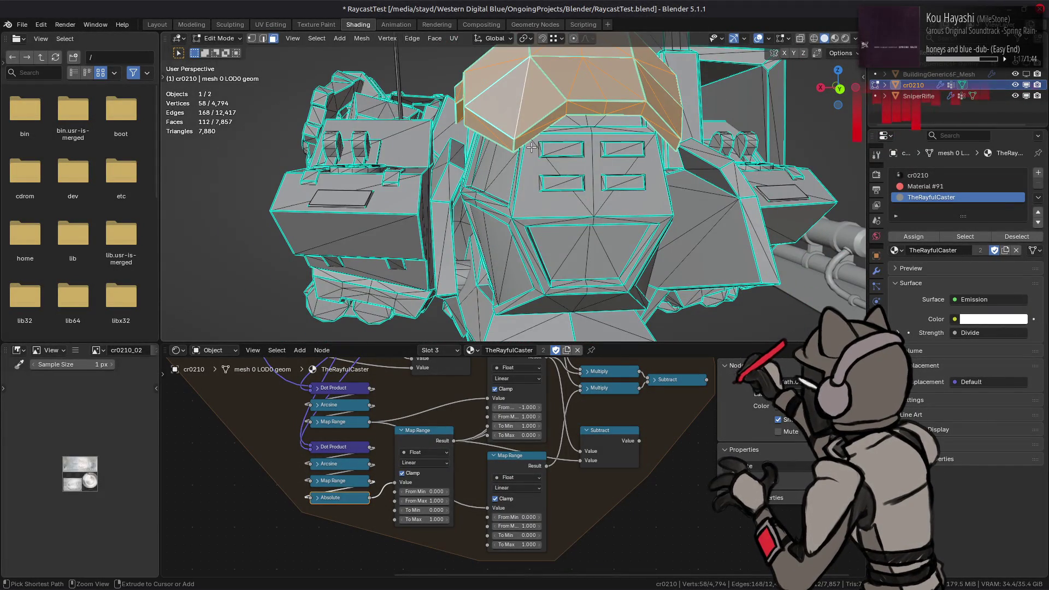
{"action": "key", "text": "ctrl+i"}
{"action": "right_click", "coordinate": [511, 163]}
{"action": "left_click", "coordinate": [483, 371]}
{"action": "key", "text": "Tab"}
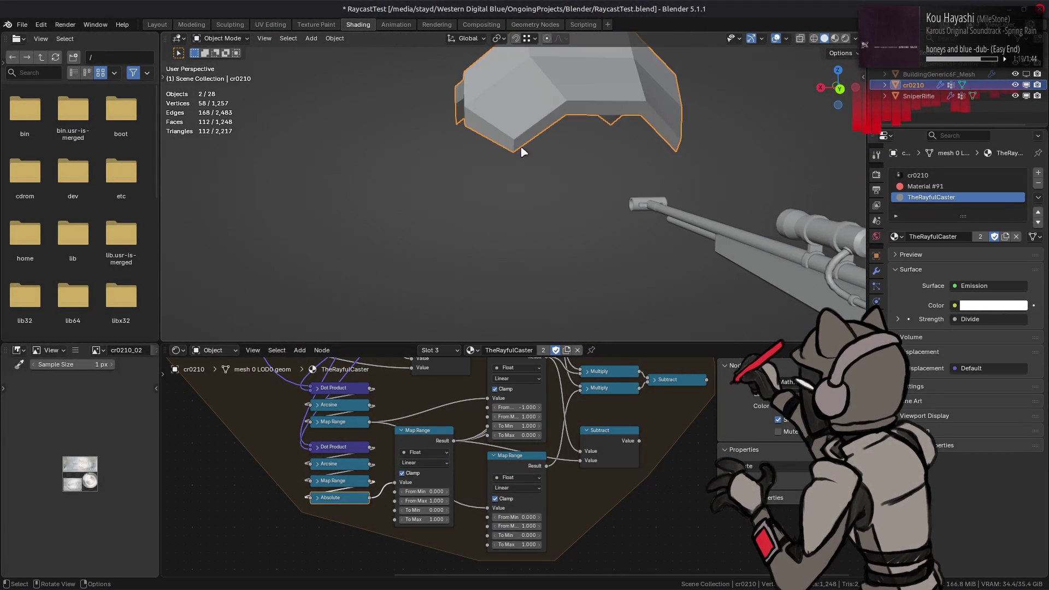
- Preview the plate in Rendered shading, then reveal the whole robot mesh again and deselect
{"action": "middle_click_drag", "start_coordinate": [521, 151], "coordinate": [604, 168]}
{"action": "key", "text": "z"}
{"action": "left_click", "coordinate": [666, 178]}
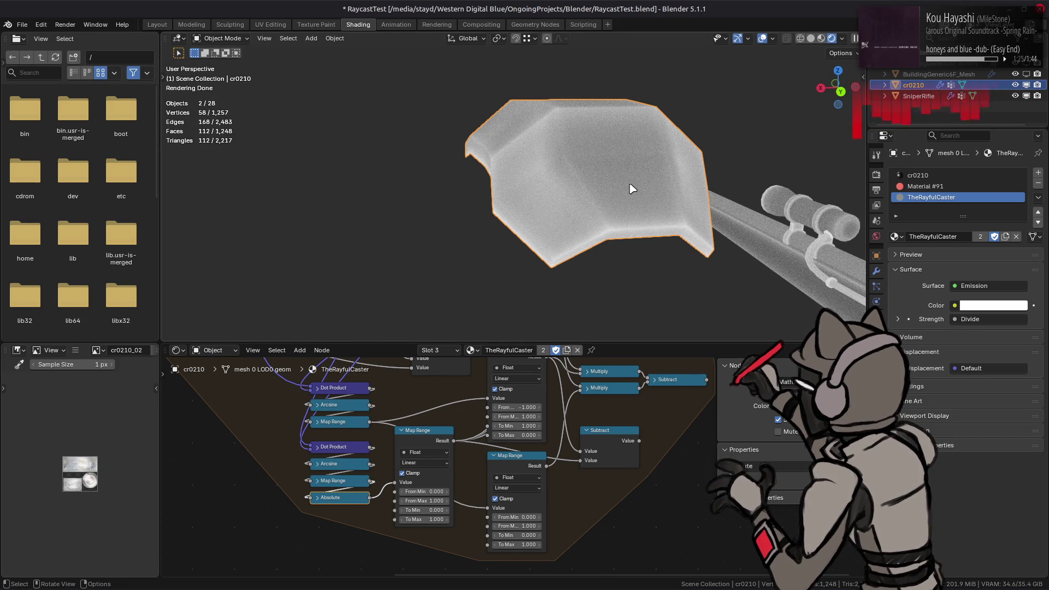
{"action": "key", "text": "Tab"}
{"action": "key", "text": "alt+h"}
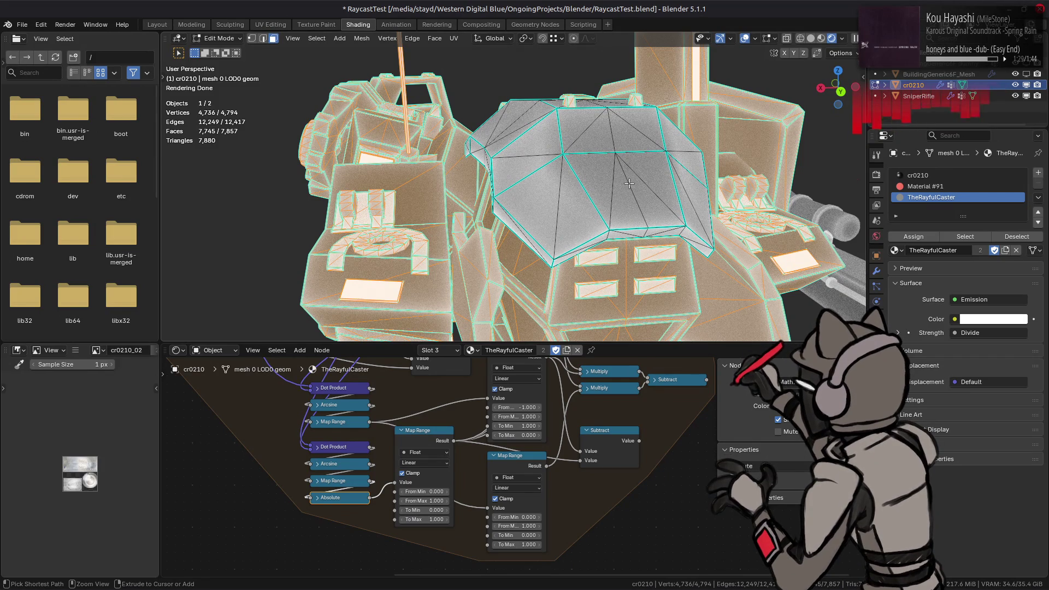
{"action": "key", "text": "alt+a"}
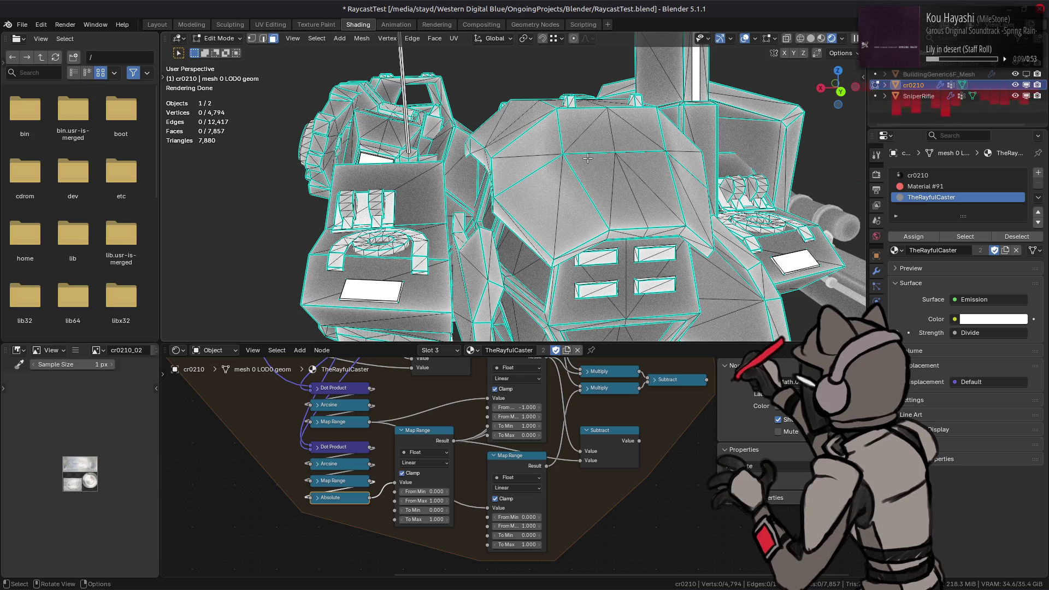
- Return to Object Mode and pan the node editor to the Raycast nodes
{"action": "key", "text": "Tab"}
{"action": "mouse_move", "coordinate": [551, 182]}
{"action": "middle_mouse_down"}
{"action": "mouse_move", "coordinate": [541, 156]}
{"action": "mouse_move", "coordinate": [551, 173]}
{"action": "middle_mouse_up"}
{"action": "key", "text": "alt+a"}
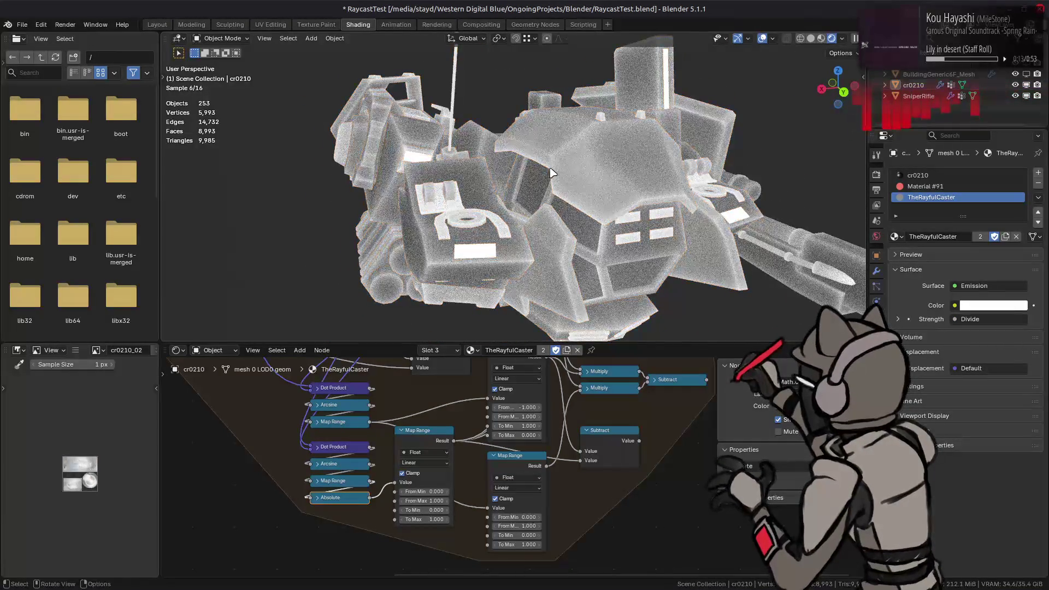
{"action": "middle_click_drag", "start_coordinate": [598, 426], "coordinate": [494, 416]}
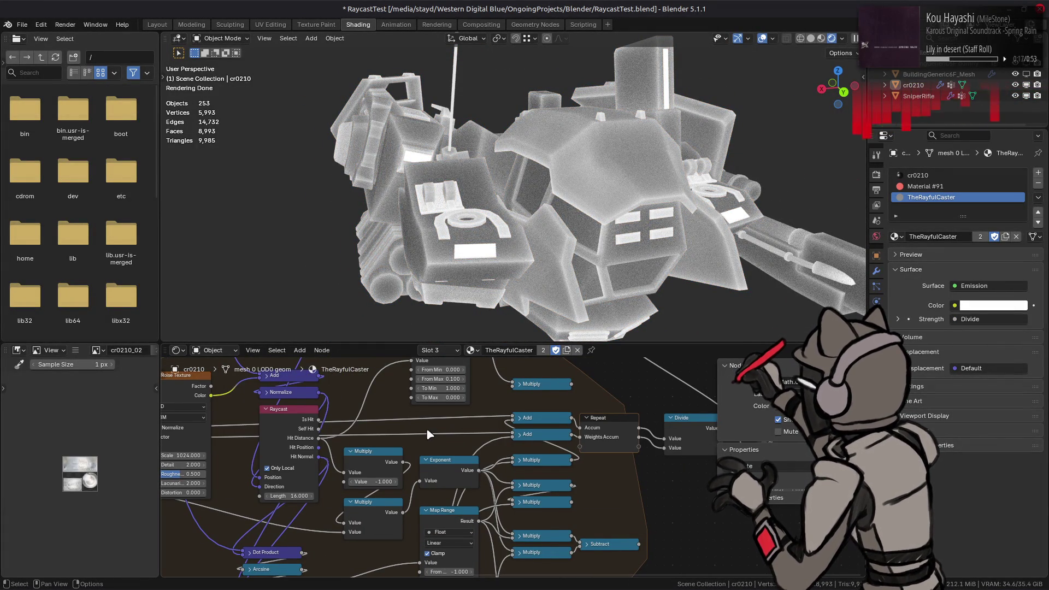
- Link the Raycast Hit Distance output onward for a stark black-and-white render
{"action": "middle_click_drag", "start_coordinate": [428, 435], "coordinate": [477, 431]}
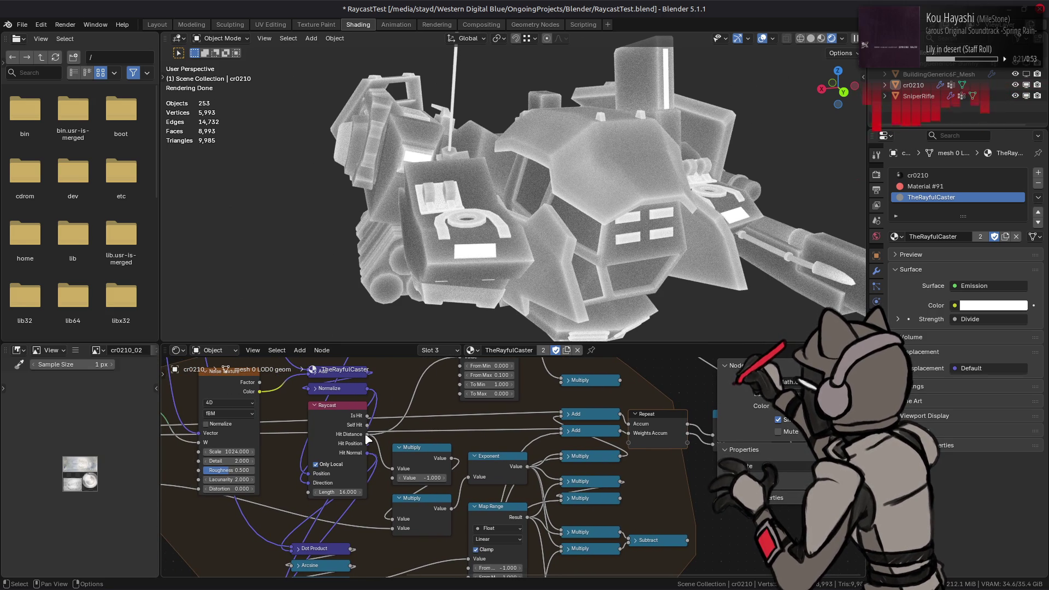
{"action": "left_click_drag", "start_coordinate": [367, 435], "coordinate": [561, 421]}
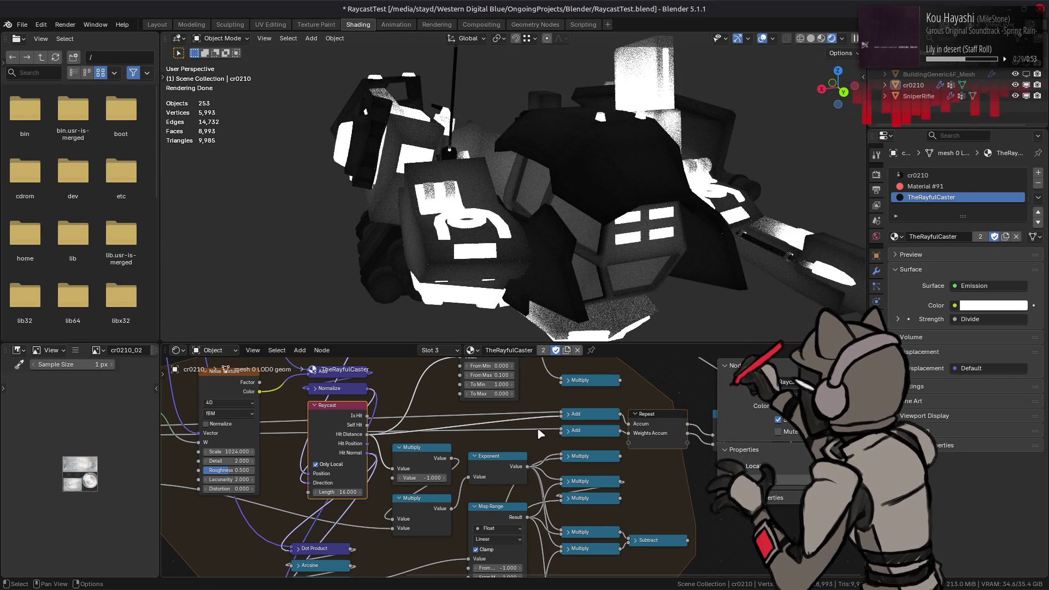
{"action": "middle_click_drag", "start_coordinate": [534, 432], "coordinate": [472, 433]}
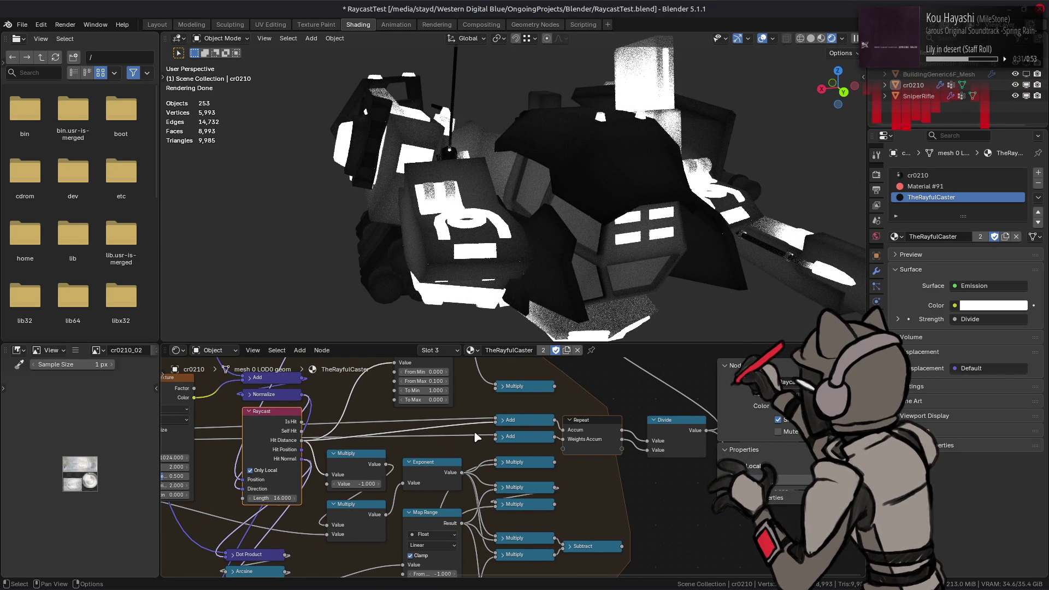
- Dissolve the Map Range node following the Divide node
{"action": "left_click", "coordinate": [507, 441]}
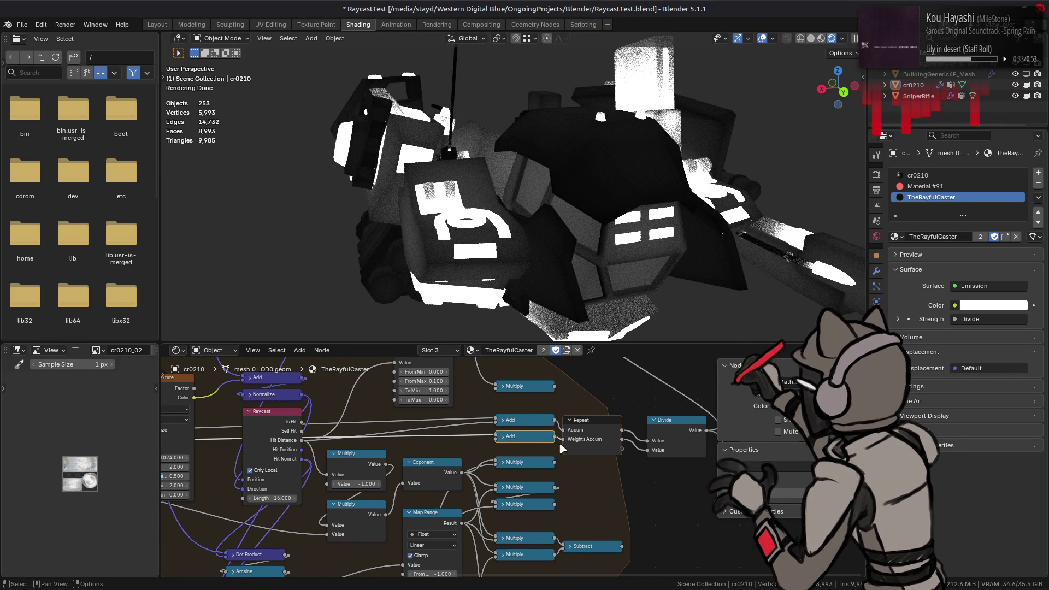
{"action": "middle_click_drag", "start_coordinate": [536, 447], "coordinate": [456, 458]}
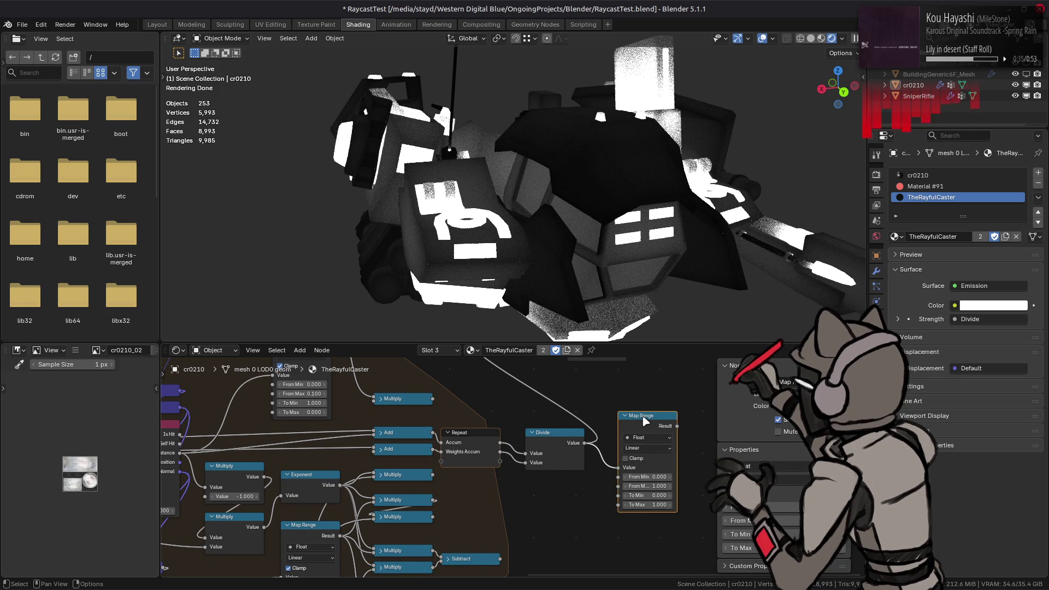
{"action": "key", "text": "ctrl+x"}
{"action": "middle_click_drag", "start_coordinate": [532, 410], "coordinate": [686, 417]}
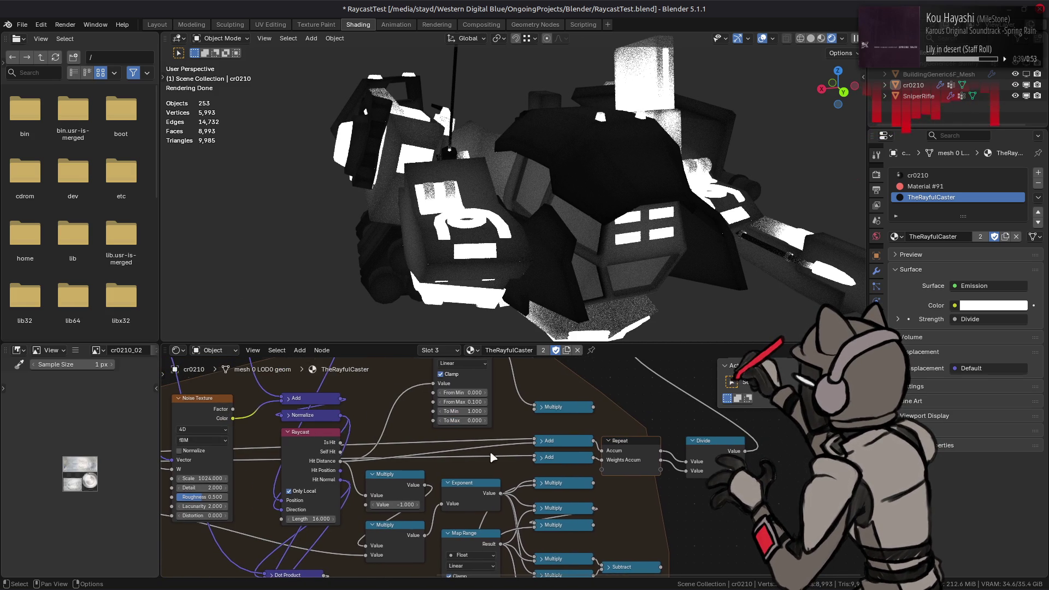
{"action": "left_click", "coordinate": [317, 492]}
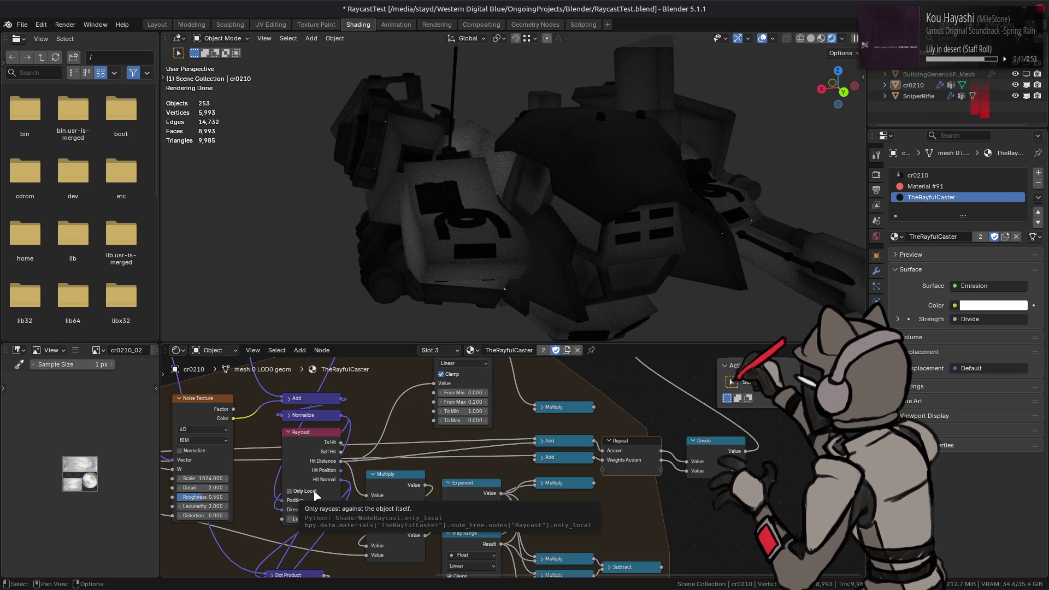
{"action": "left_click", "coordinate": [315, 493]}
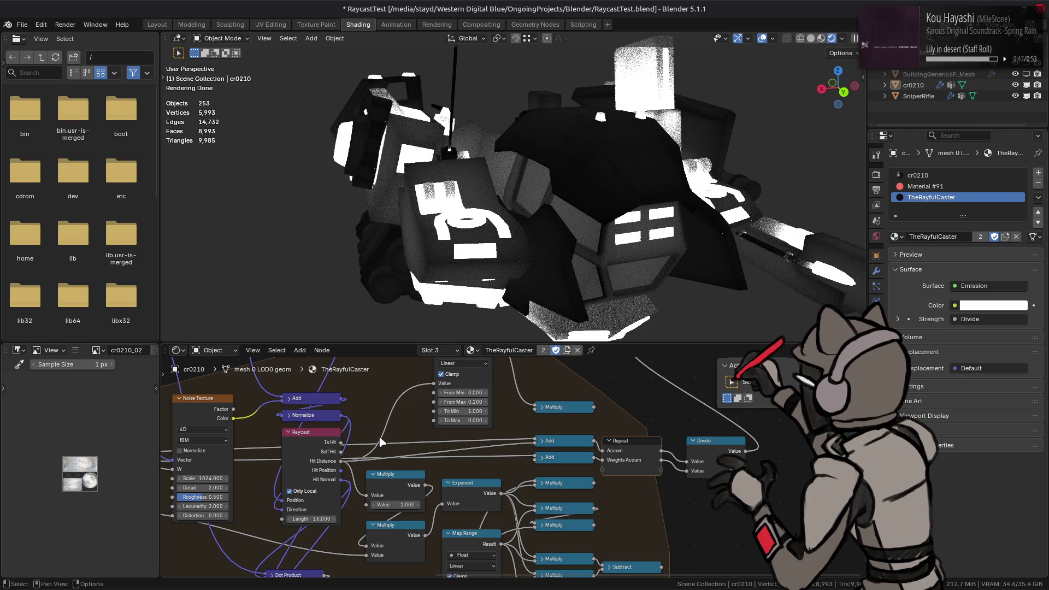
{"action": "left_click", "coordinate": [334, 449]}
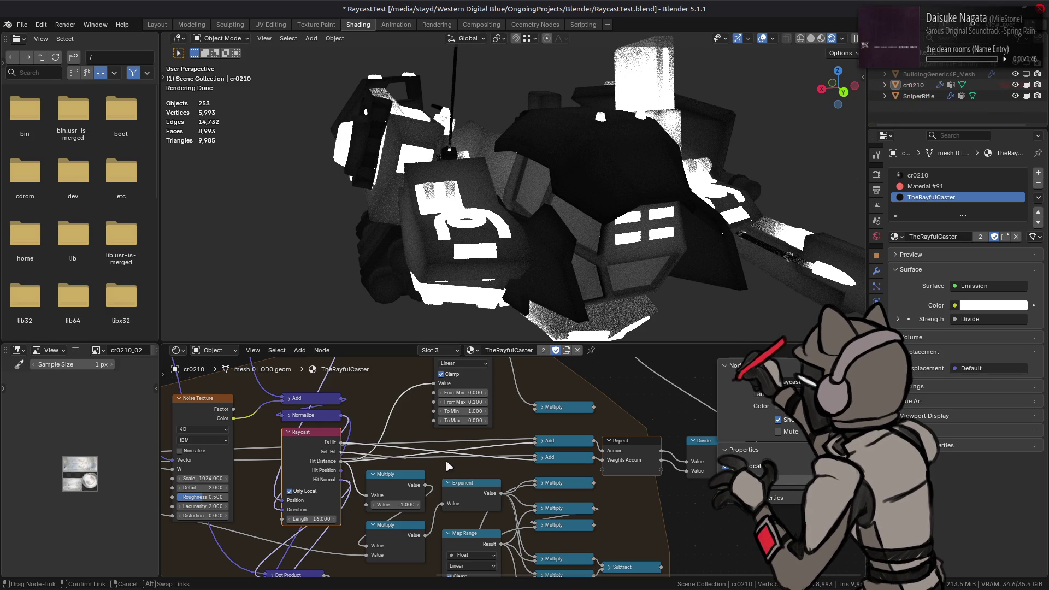
{"action": "left_click", "coordinate": [305, 492]}
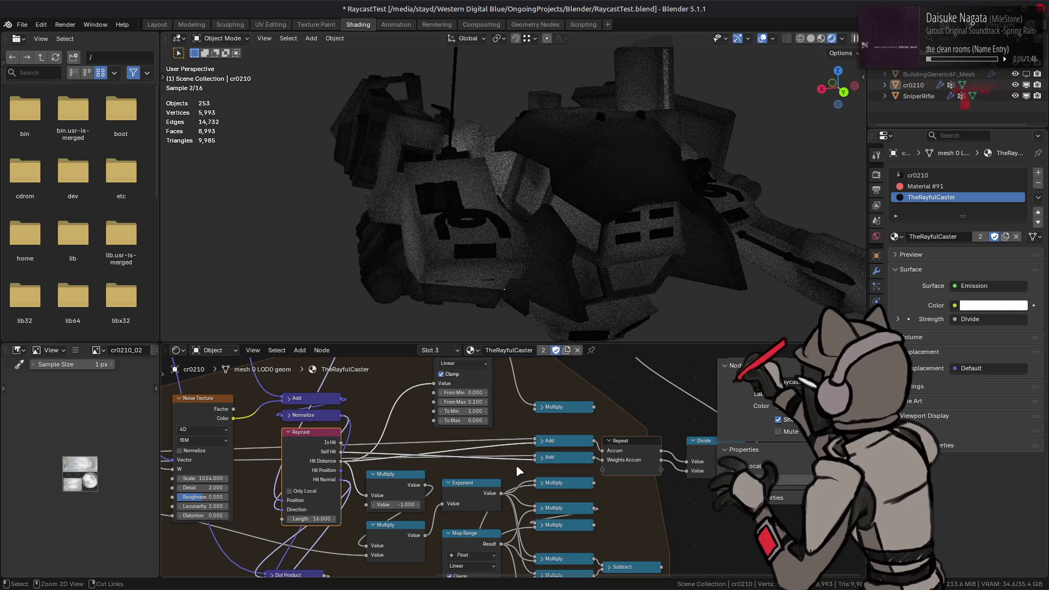
{"action": "middle_click_drag", "start_coordinate": [635, 152], "coordinate": [561, 178]}
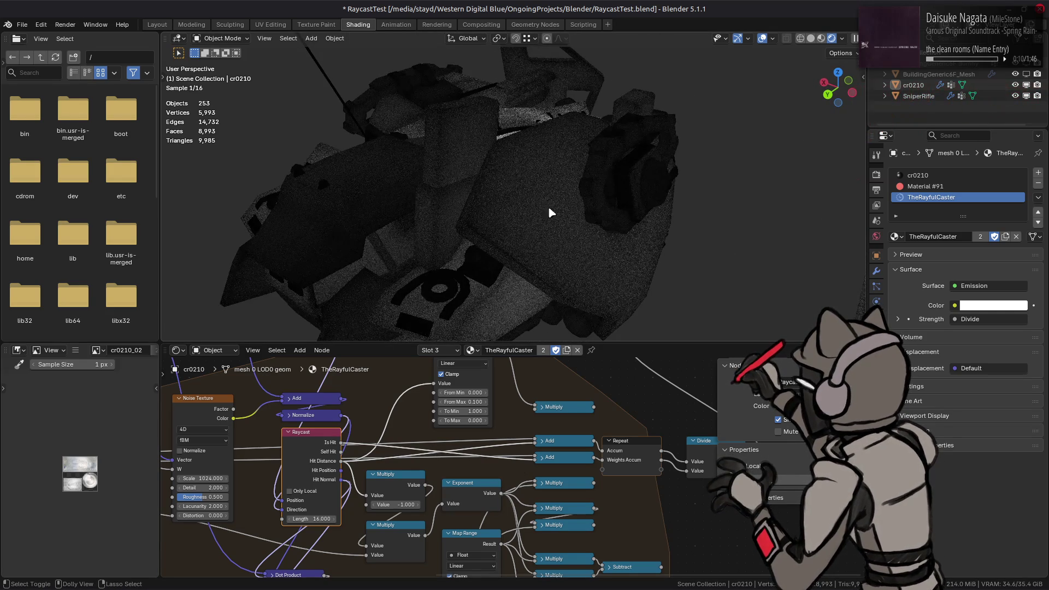
{"action": "left_click", "coordinate": [309, 490]}
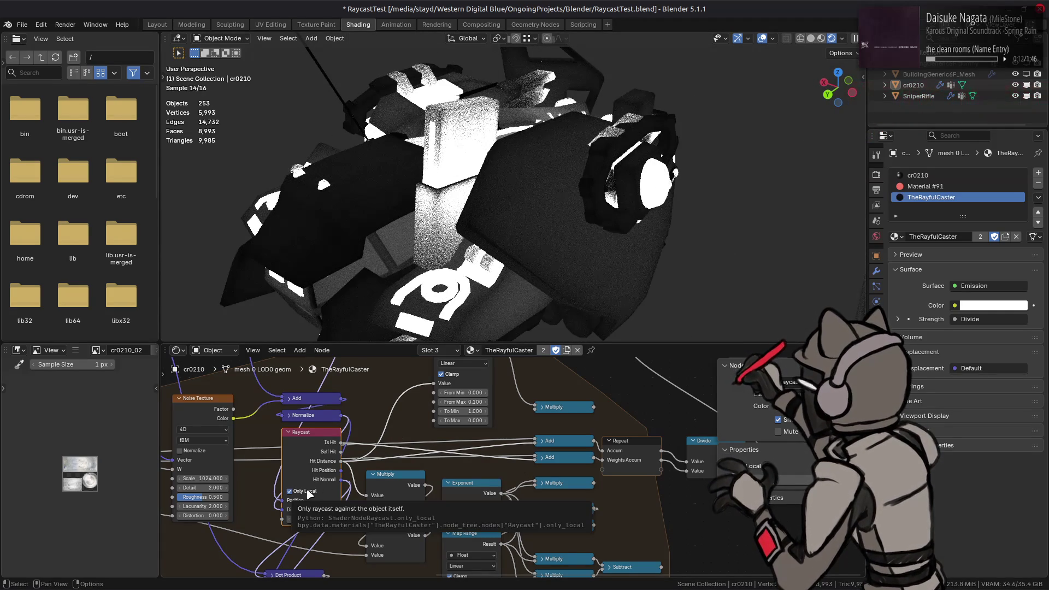
{"action": "left_click", "coordinate": [309, 490]}
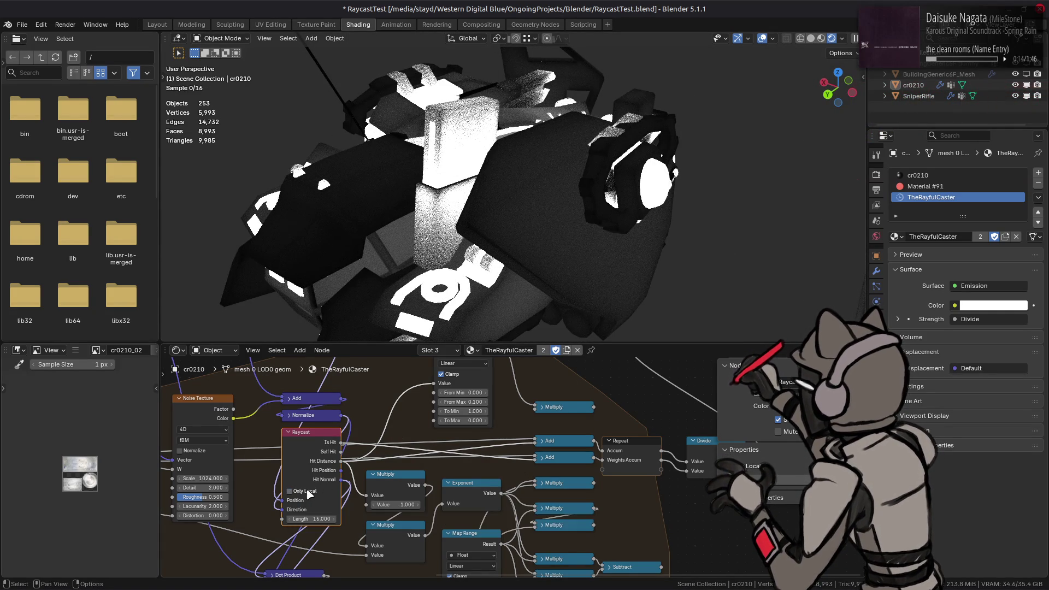
{"action": "left_click", "coordinate": [308, 491]}
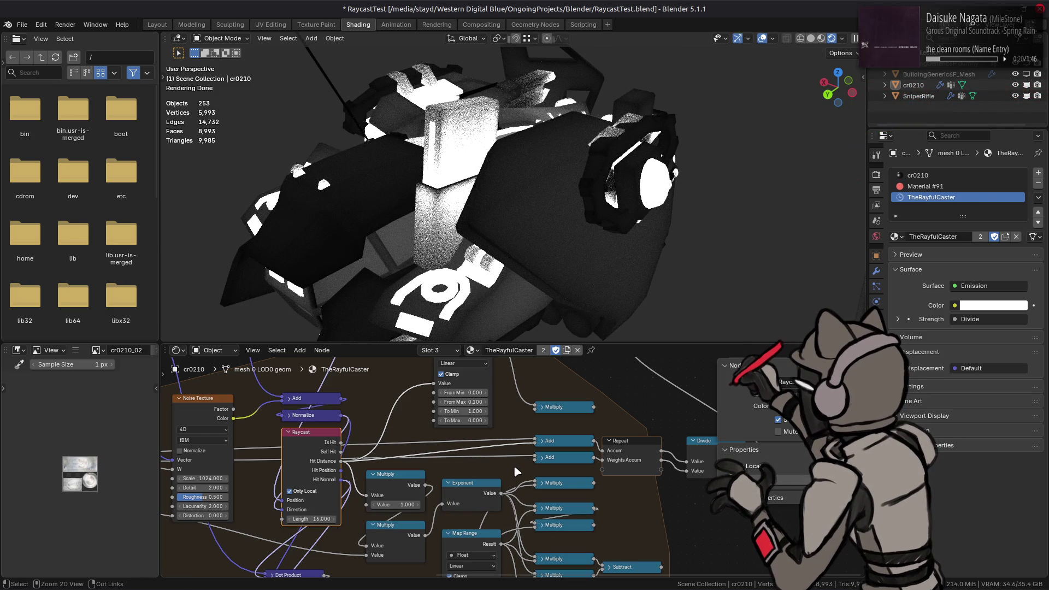
{"action": "left_click", "coordinate": [311, 518]}
{"action": "type", "text": "1"}
{"action": "key", "text": "Return"}
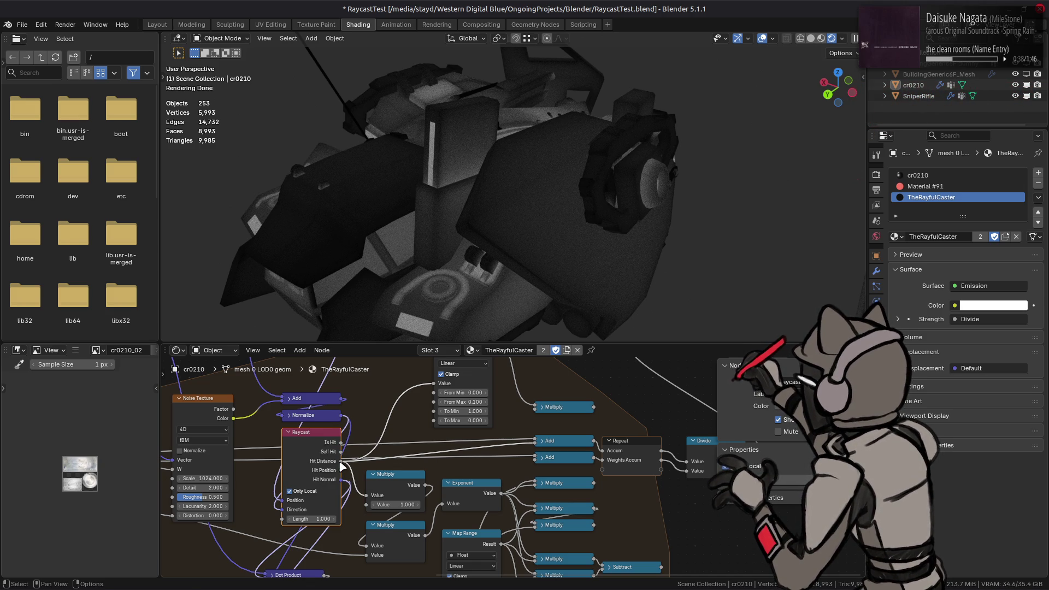
- Connect Raycast to the Multiply node and set the raycast Length to 16 with Only Local on
{"action": "mouse_move", "coordinate": [342, 443]}
{"action": "left_mouse_down"}
{"action": "mouse_move", "coordinate": [571, 478]}
{"action": "mouse_move", "coordinate": [344, 452]}
{"action": "mouse_move", "coordinate": [537, 456]}
{"action": "left_mouse_up"}
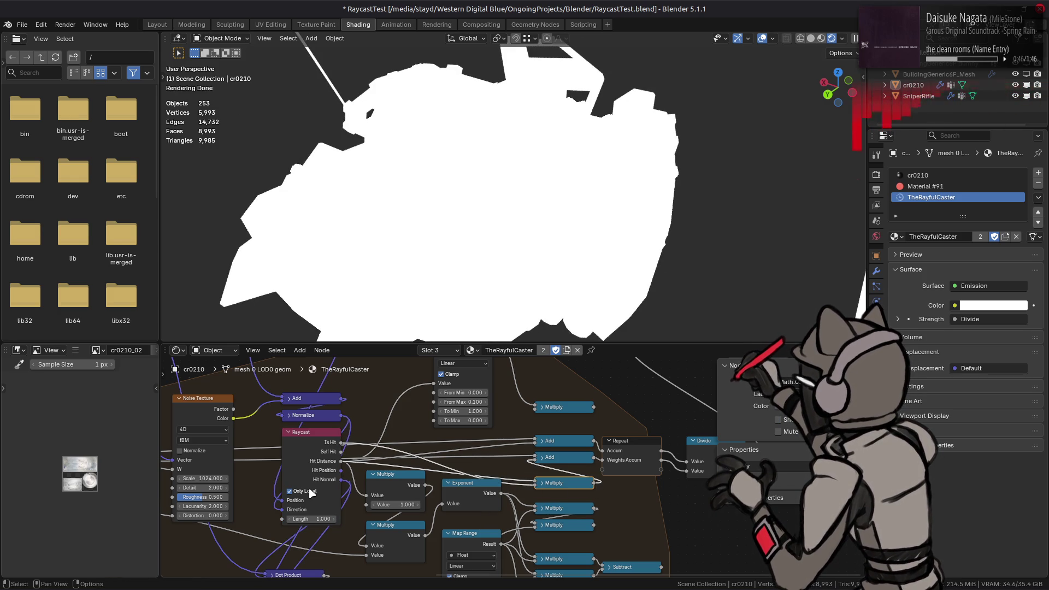
{"action": "left_click", "coordinate": [289, 491]}
{"action": "left_click_drag", "start_coordinate": [311, 518], "coordinate": [312, 518]}
{"action": "type", "text": "14"}
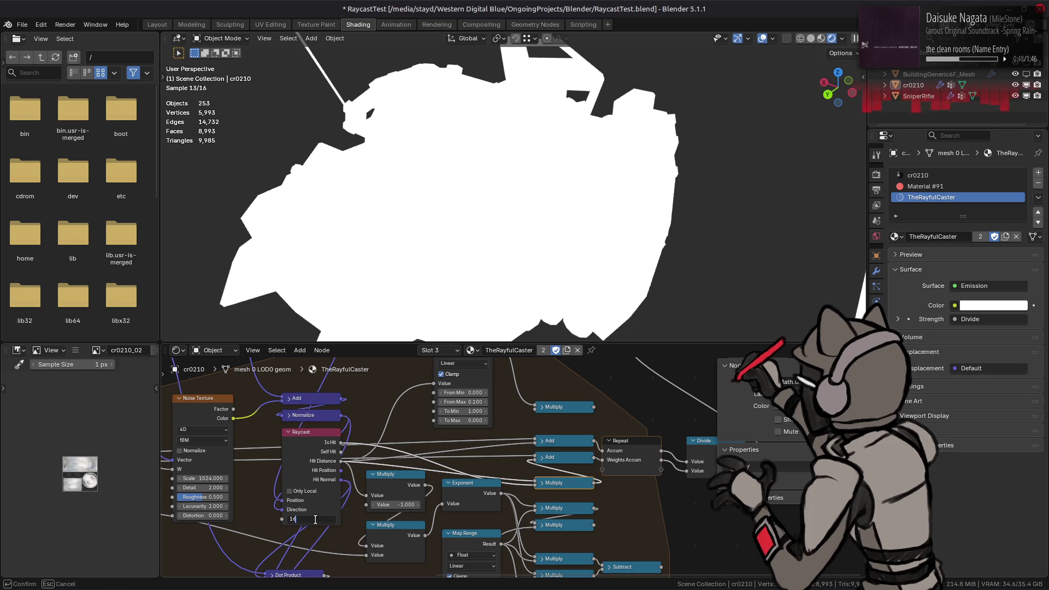
{"action": "key", "text": "Return"}
{"action": "left_click", "coordinate": [310, 491]}
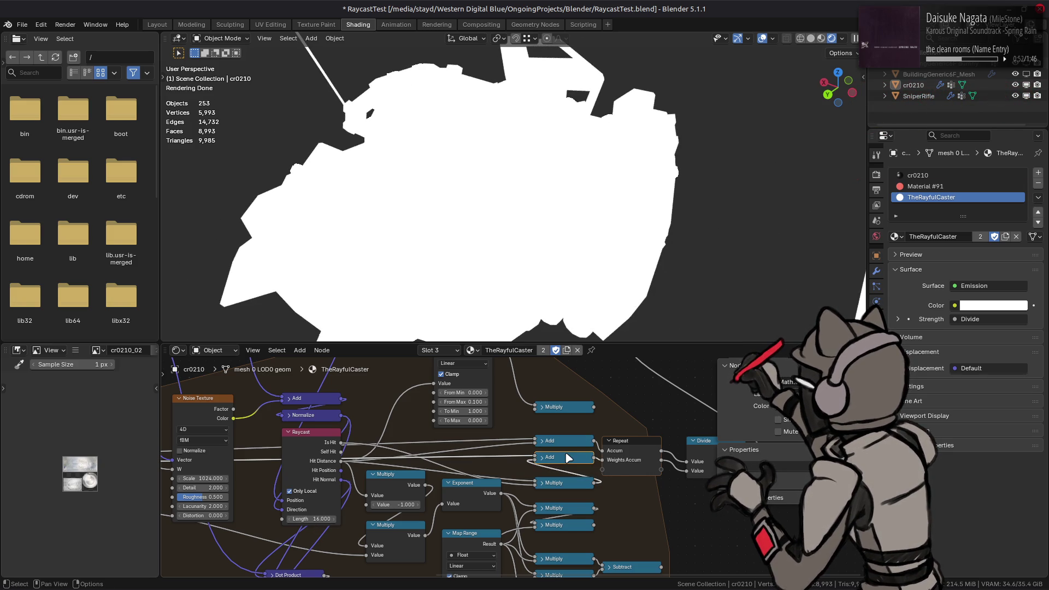
- Route the Raycast hit distance through the Multiply node into the Add node
{"action": "left_click", "coordinate": [319, 457]}
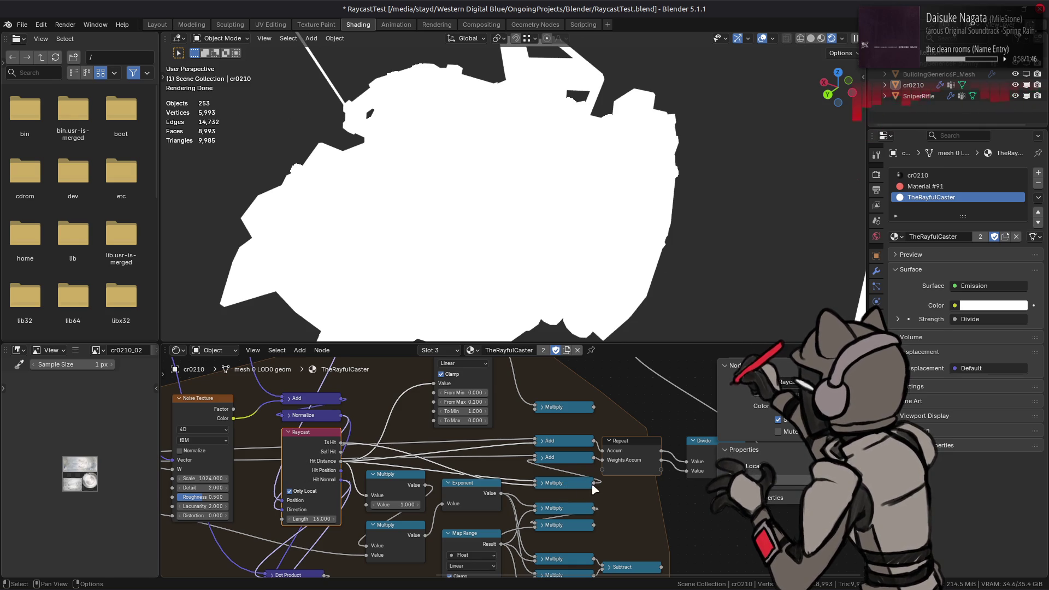
{"action": "left_click_drag", "start_coordinate": [591, 484], "coordinate": [503, 460]}
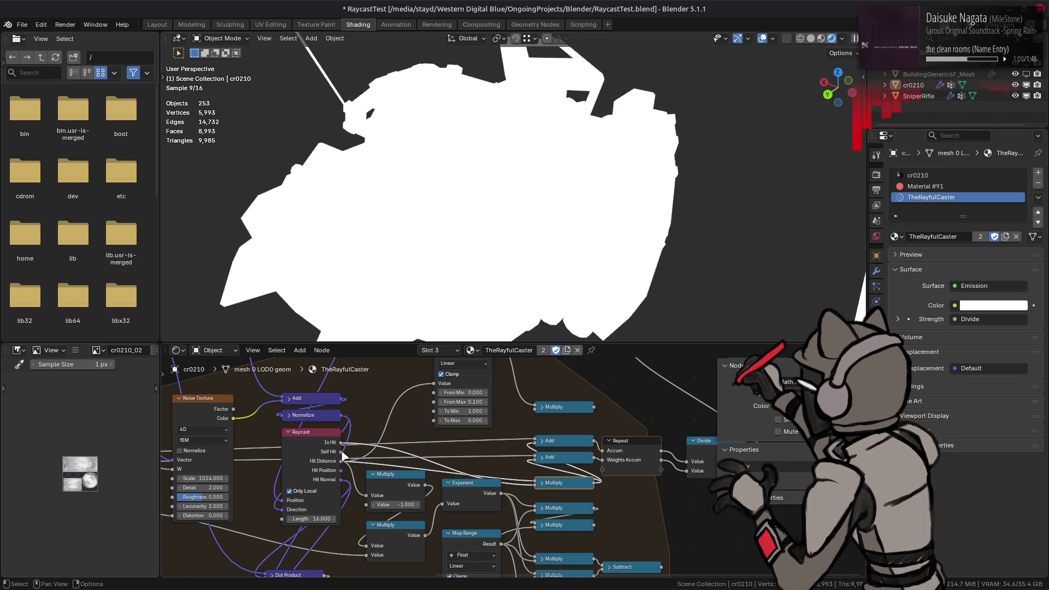
{"action": "left_click_drag", "start_coordinate": [342, 460], "coordinate": [534, 469]}
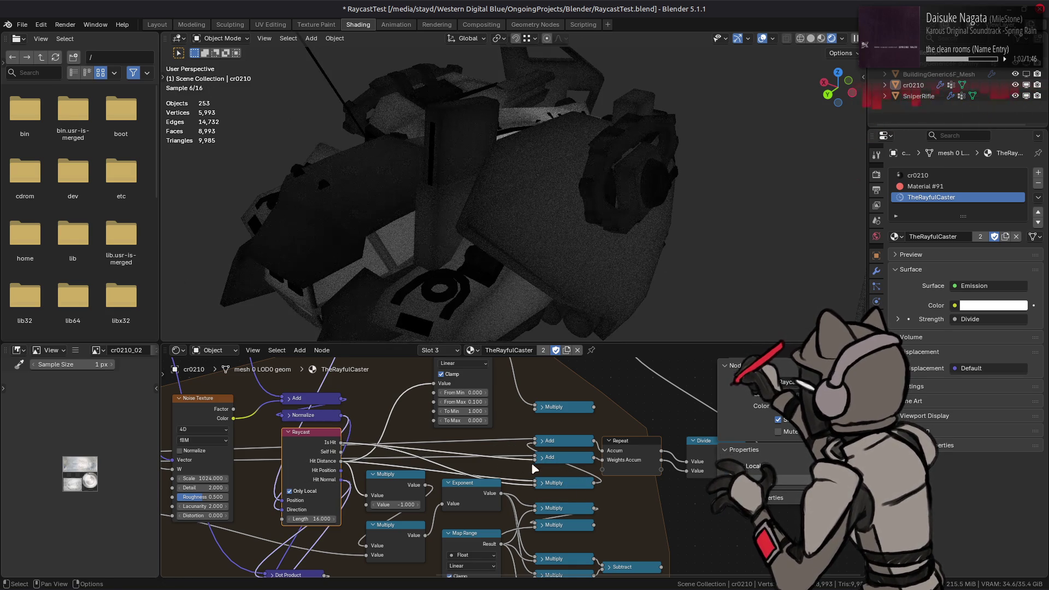
- Compare the raycast render with Only Local toggled, keep it enabled, and save RaycastTest.blend
{"action": "left_click", "coordinate": [310, 491]}
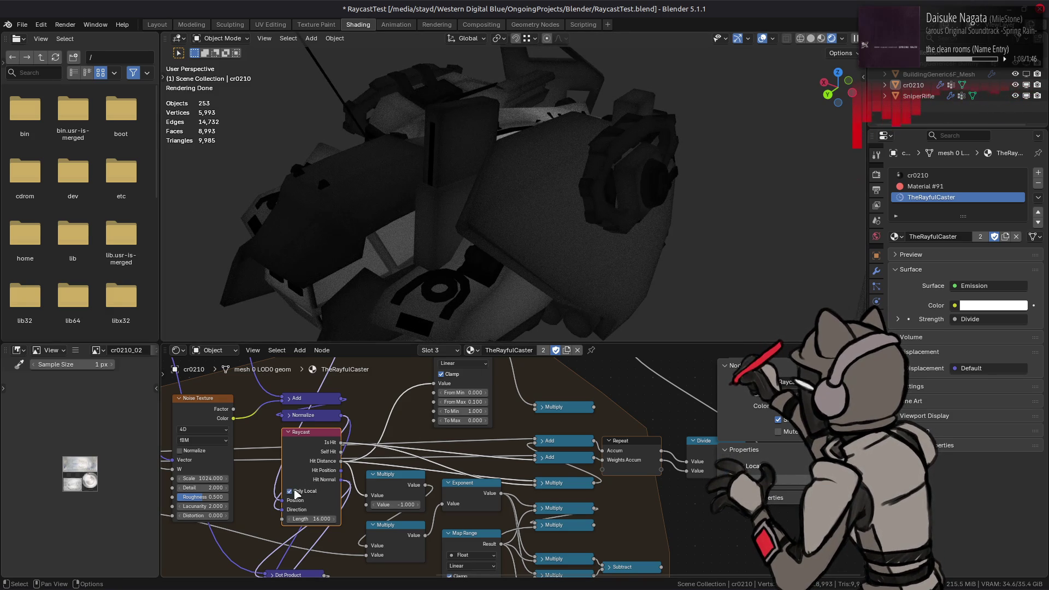
{"action": "left_click", "coordinate": [297, 491]}
{"action": "left_click", "coordinate": [311, 492]}
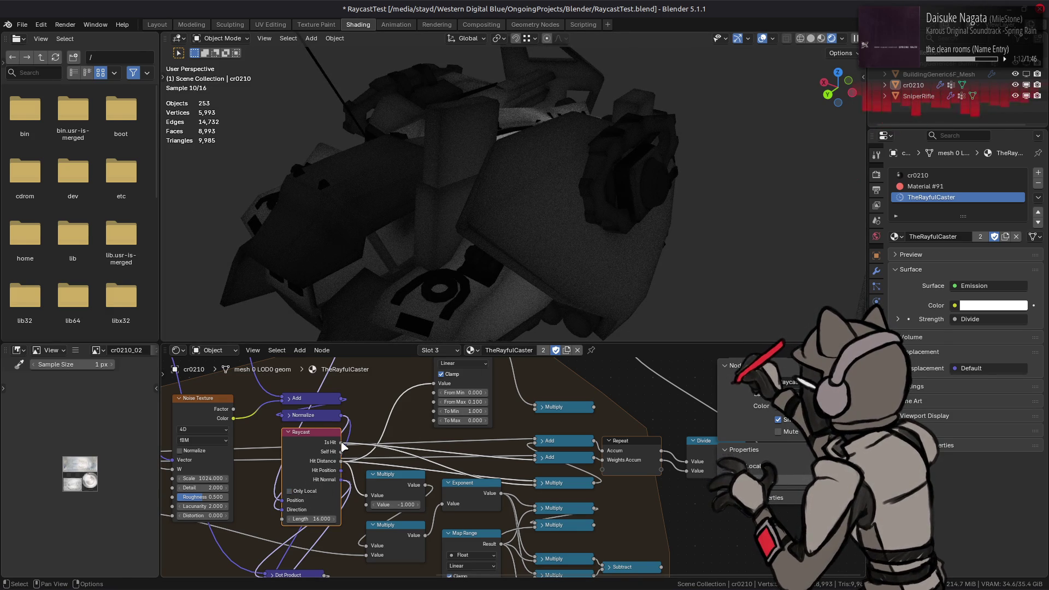
{"action": "left_click_drag", "start_coordinate": [343, 447], "coordinate": [536, 456]}
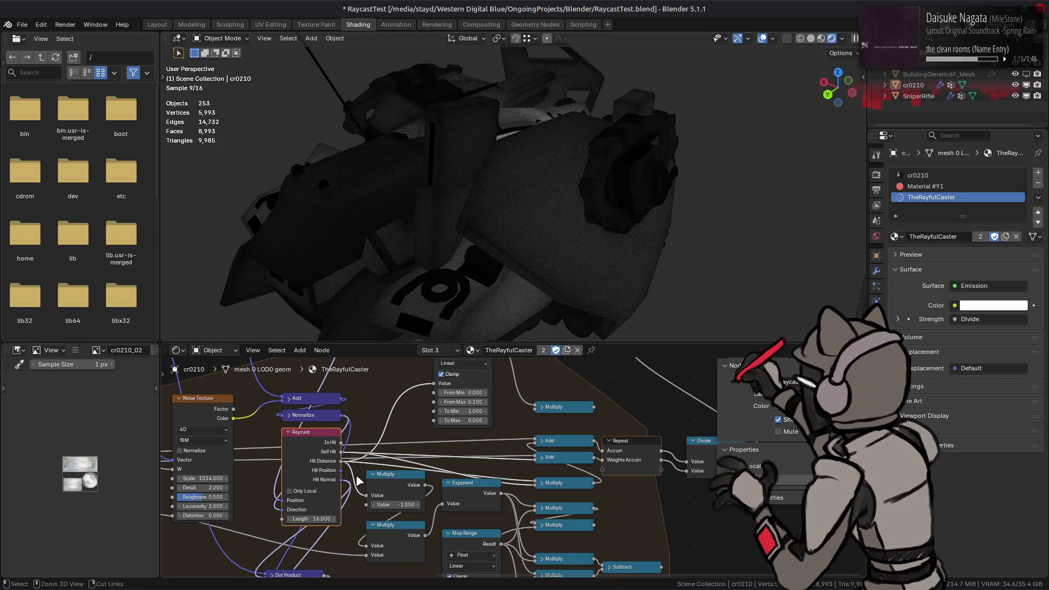
{"action": "left_click", "coordinate": [310, 492]}
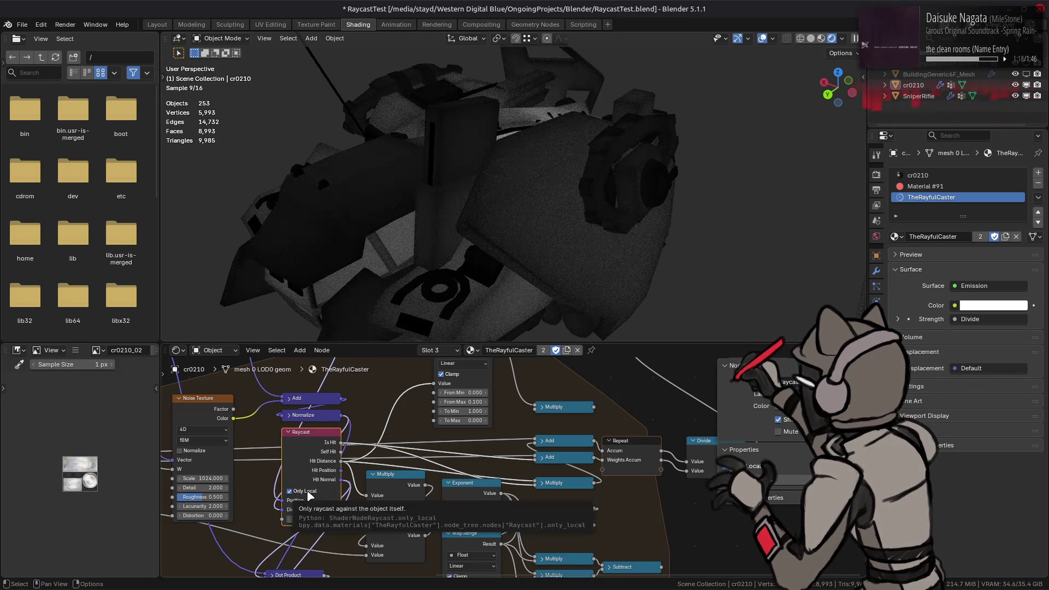
{"action": "left_click", "coordinate": [310, 493]}
{"action": "middle_click_drag", "start_coordinate": [443, 245], "coordinate": [462, 251]}
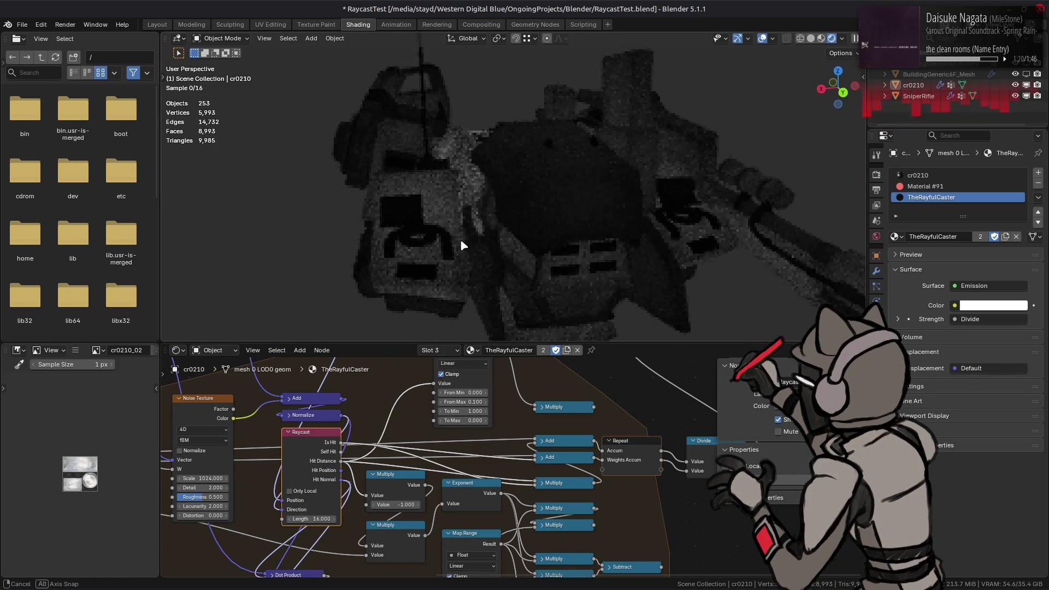
{"action": "left_click", "coordinate": [310, 494]}
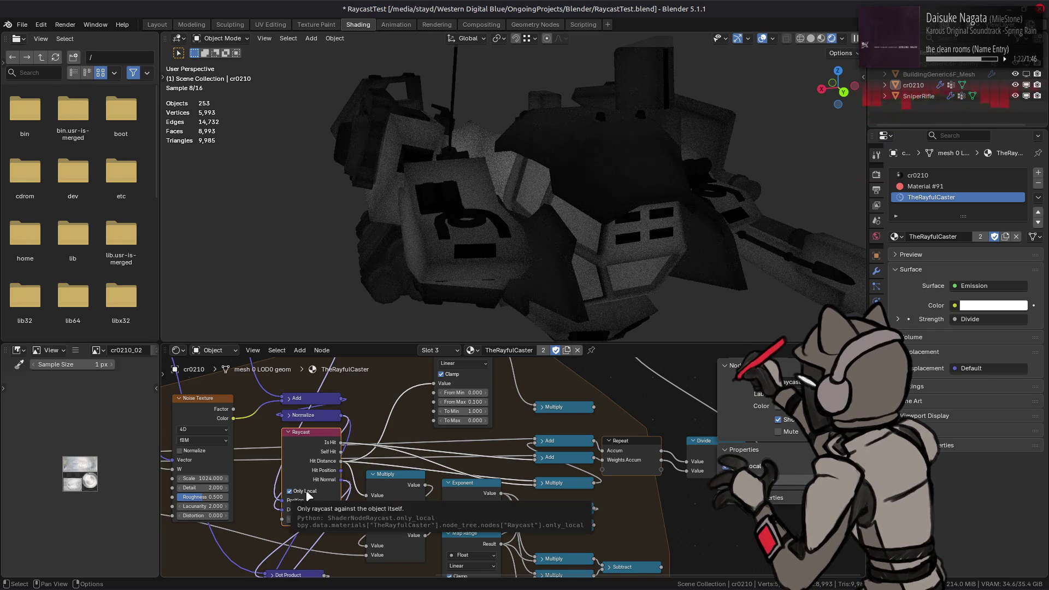
{"action": "left_click", "coordinate": [309, 493]}
{"action": "left_click", "coordinate": [309, 494]}
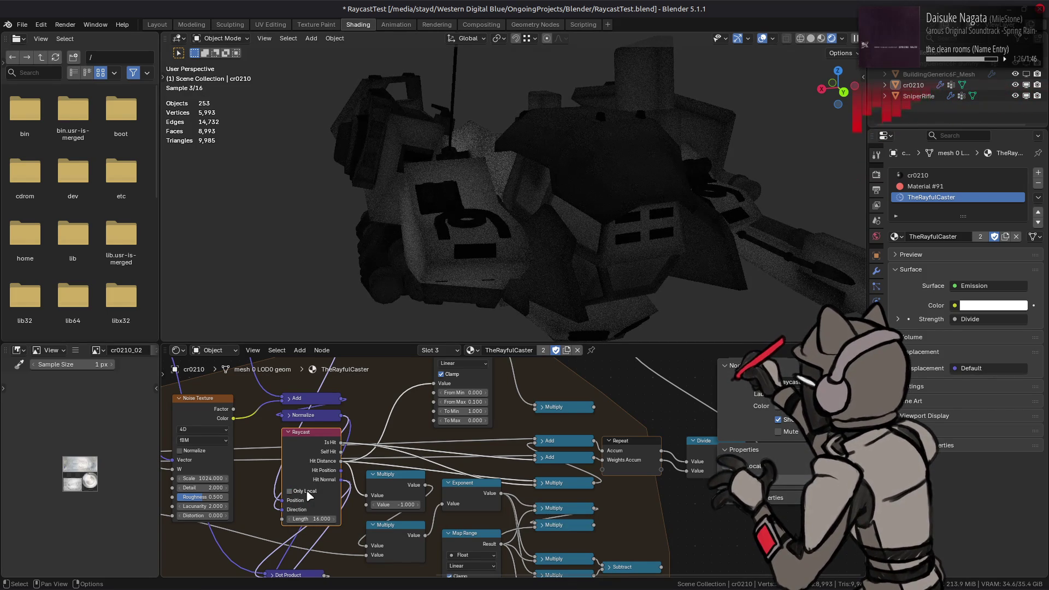
{"action": "left_click", "coordinate": [309, 495]}
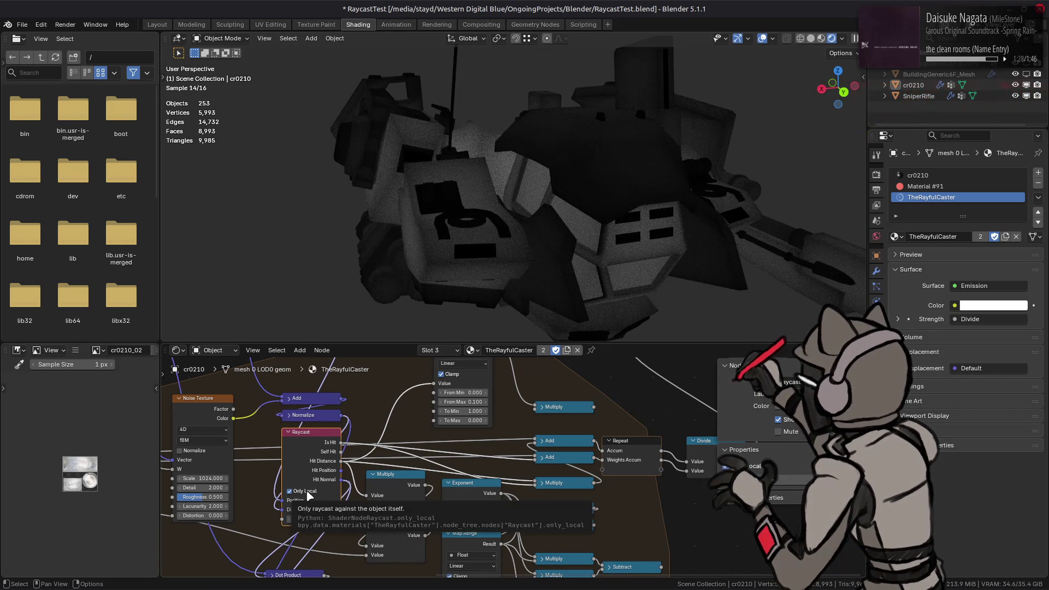
{"action": "left_click", "coordinate": [309, 495]}
{"action": "left_click", "coordinate": [309, 495]}
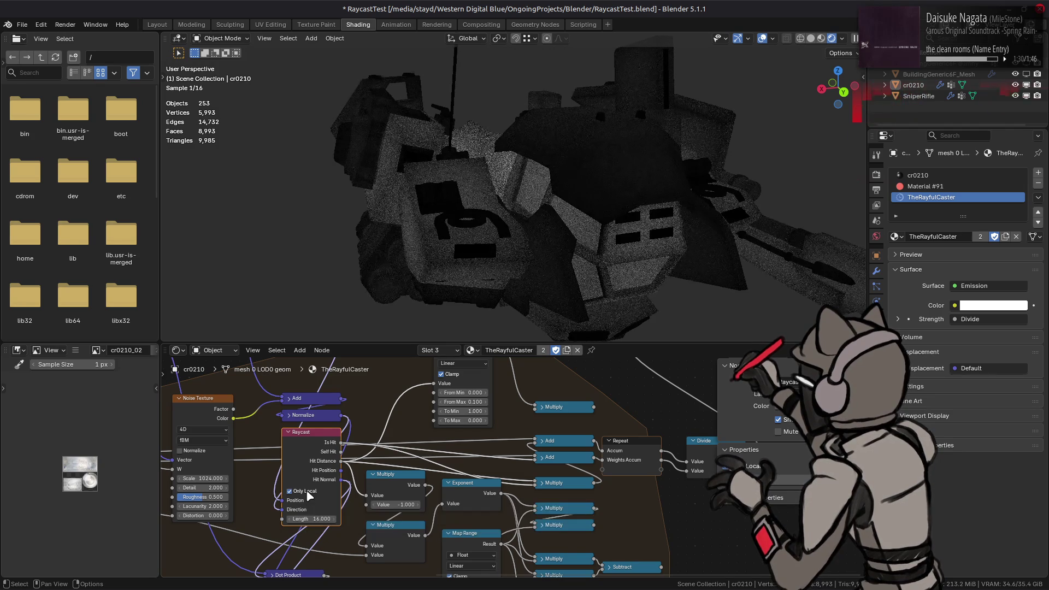
{"action": "left_click", "coordinate": [309, 495]}
{"action": "left_click", "coordinate": [308, 495]}
{"action": "left_click", "coordinate": [309, 495]}
{"action": "left_click", "coordinate": [309, 496]}
{"action": "left_click", "coordinate": [309, 496]}
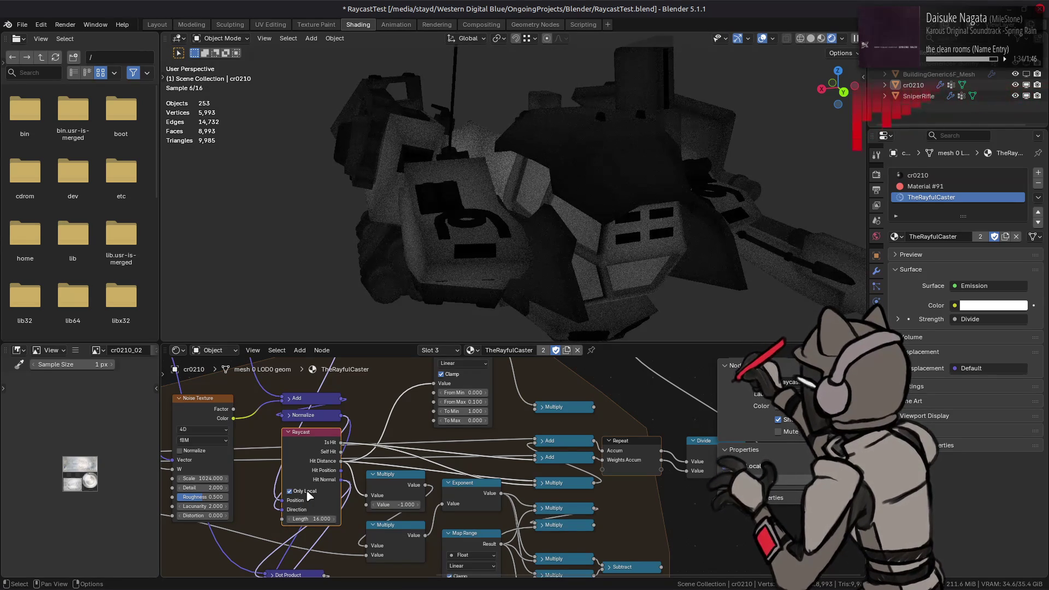
{"action": "key", "text": "ctrl+s"}
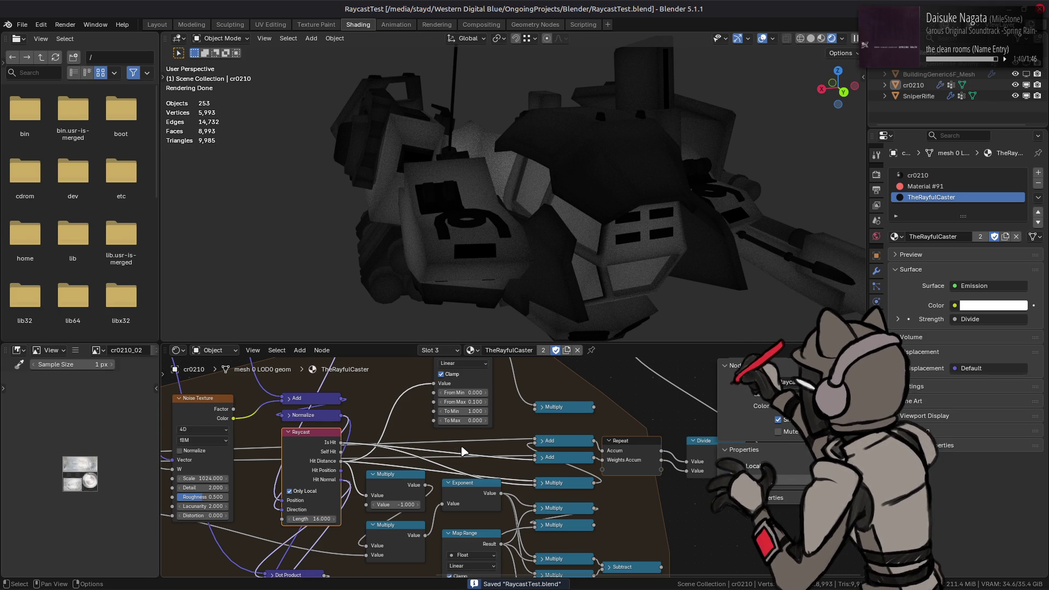
{"action": "scroll", "coordinate": [459, 451], "scroll_direction": "down", "scroll_amount": 2}
{"action": "scroll", "coordinate": [492, 419], "scroll_direction": "down", "scroll_amount": 1}
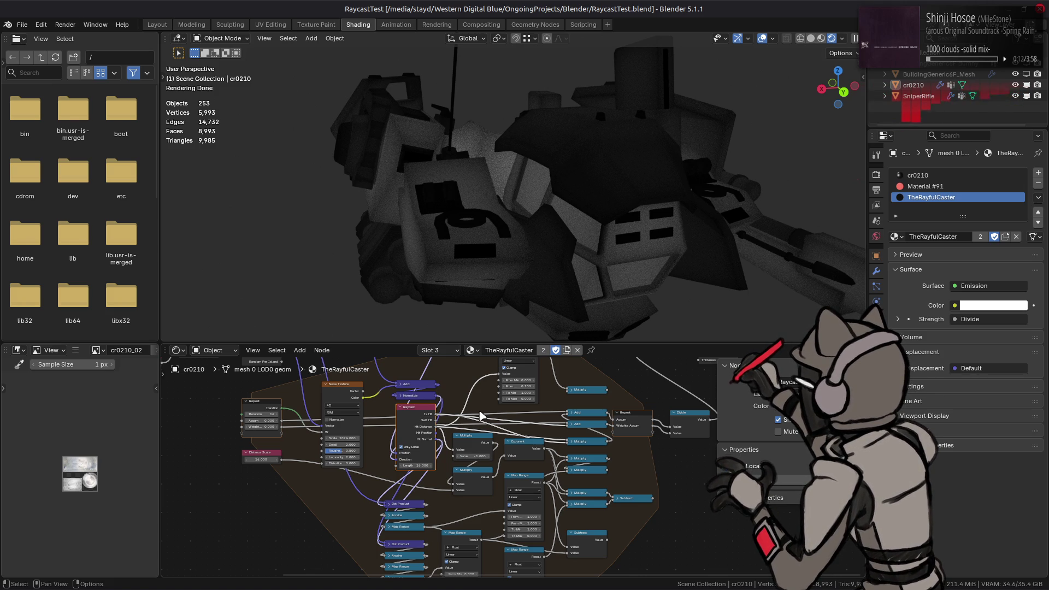
{"action": "mouse_move", "coordinate": [517, 398]}
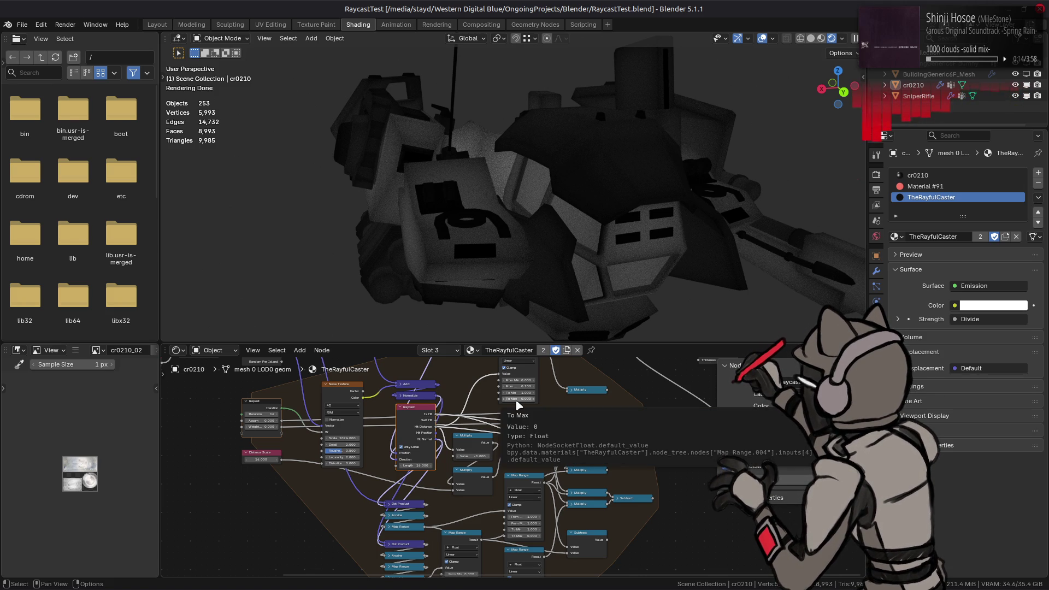
{"action": "scroll", "coordinate": [541, 433], "scroll_direction": "up", "scroll_amount": 2}
{"action": "scroll", "coordinate": [541, 434], "scroll_direction": "up", "scroll_amount": 2}
- Pan to the Repeat Input node and show its Repeat Items, including Accum, in the sidebar
{"action": "middle_click_drag", "start_coordinate": [541, 433], "coordinate": [598, 411]}
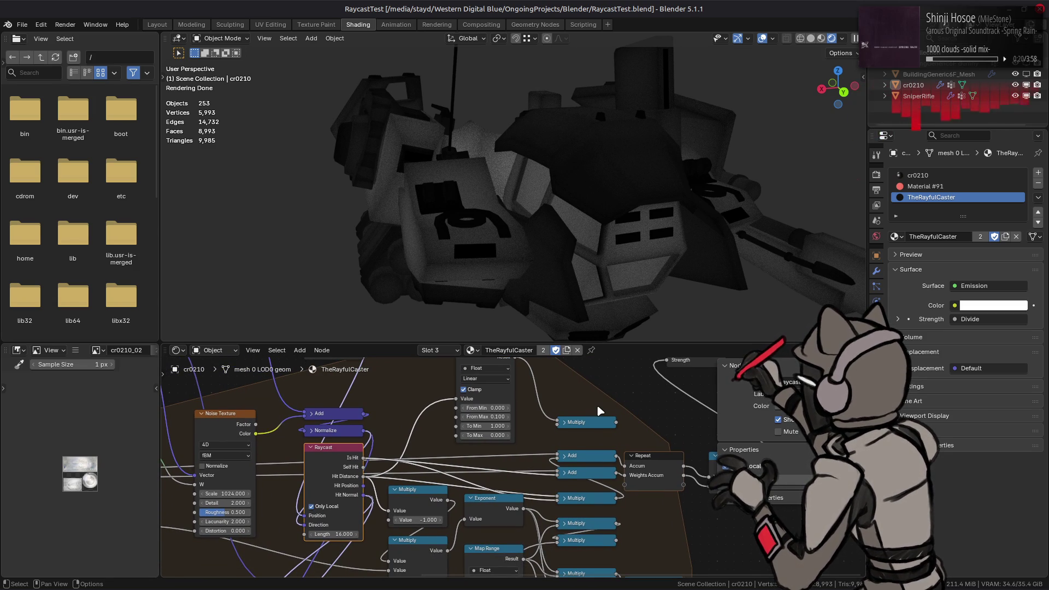
{"action": "middle_click_drag", "start_coordinate": [453, 489], "coordinate": [543, 426]}
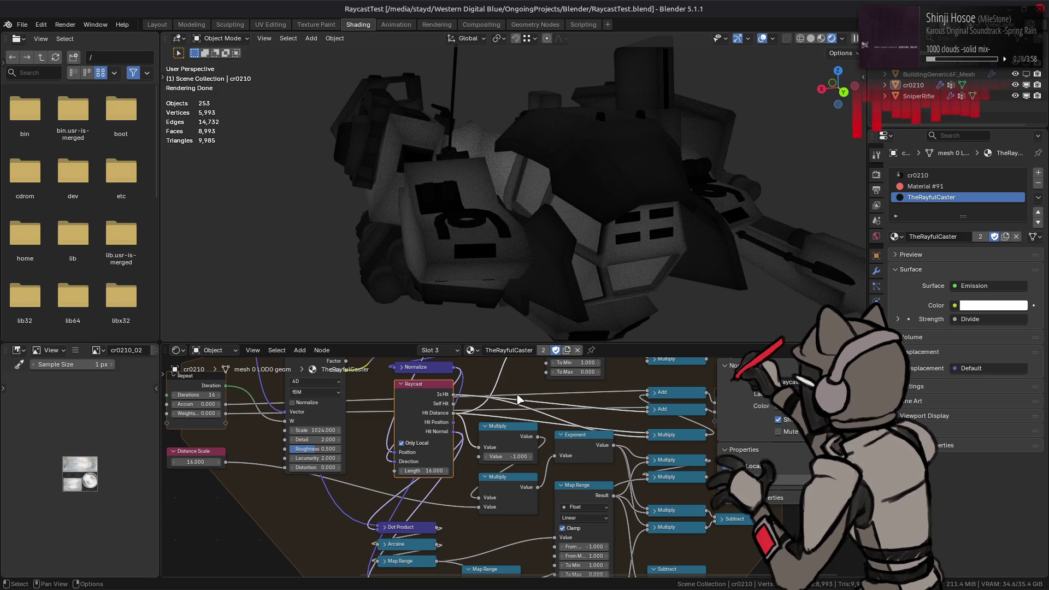
{"action": "scroll", "coordinate": [518, 399], "scroll_direction": "down", "scroll_amount": 2}
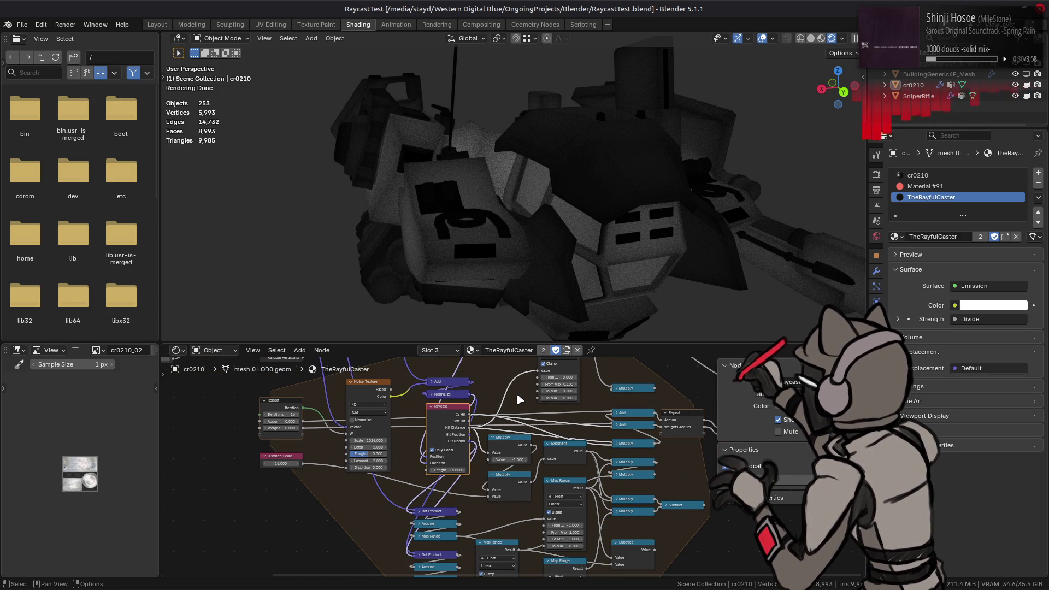
{"action": "scroll", "coordinate": [516, 399], "scroll_direction": "down", "scroll_amount": 2}
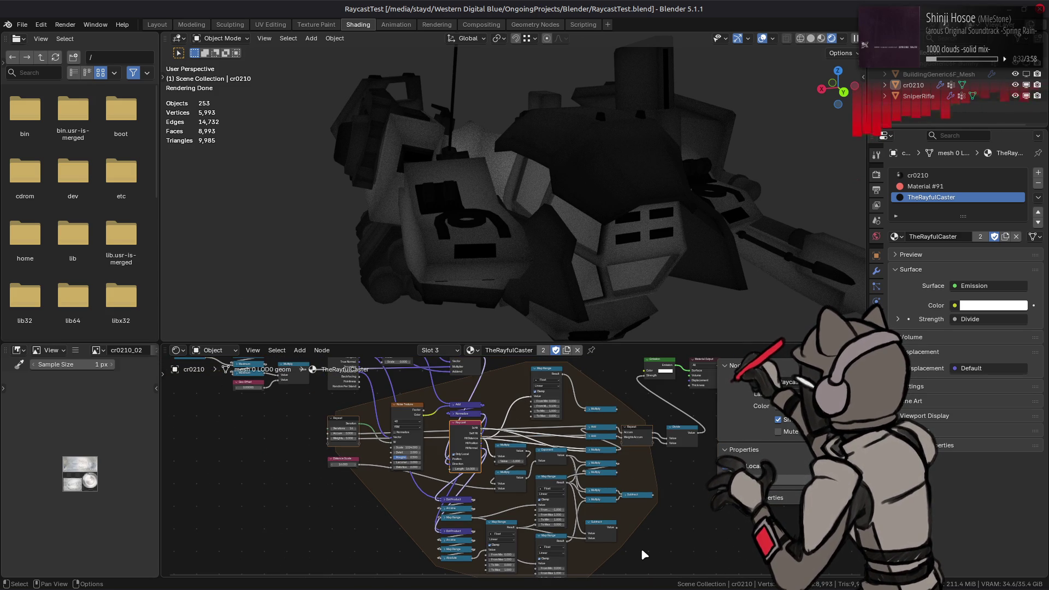
{"action": "scroll", "coordinate": [640, 550], "scroll_direction": "up", "scroll_amount": 1}
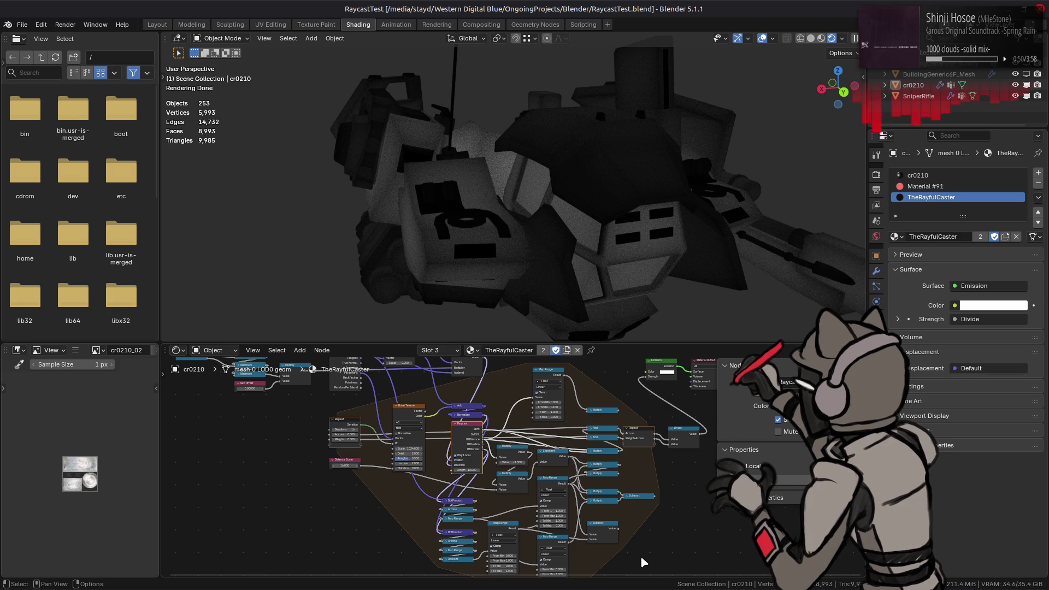
{"action": "scroll", "coordinate": [640, 556], "scroll_direction": "up", "scroll_amount": 2}
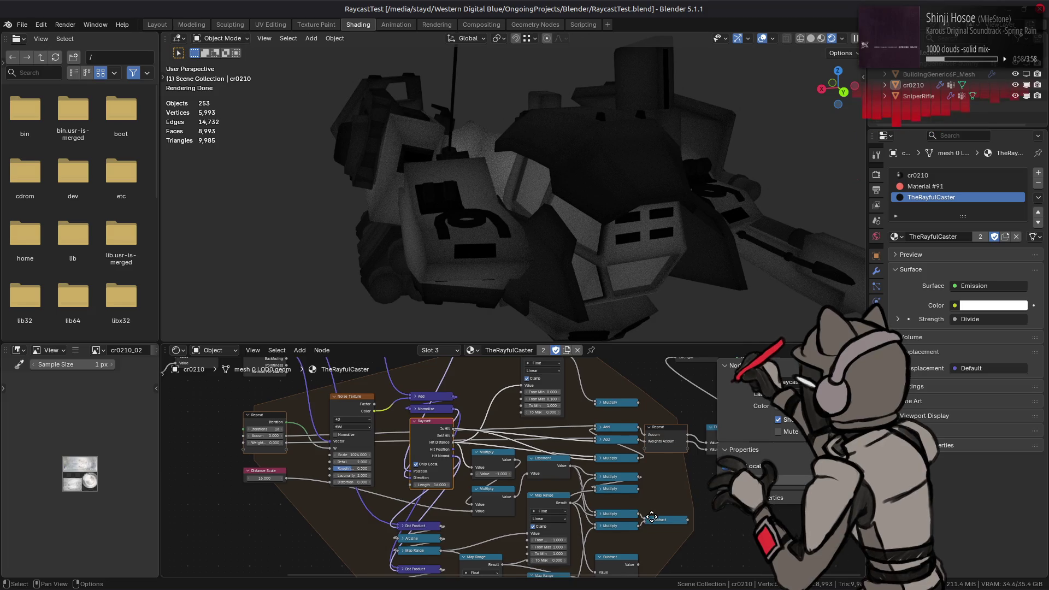
{"action": "middle_click_drag", "start_coordinate": [645, 556], "coordinate": [598, 577]}
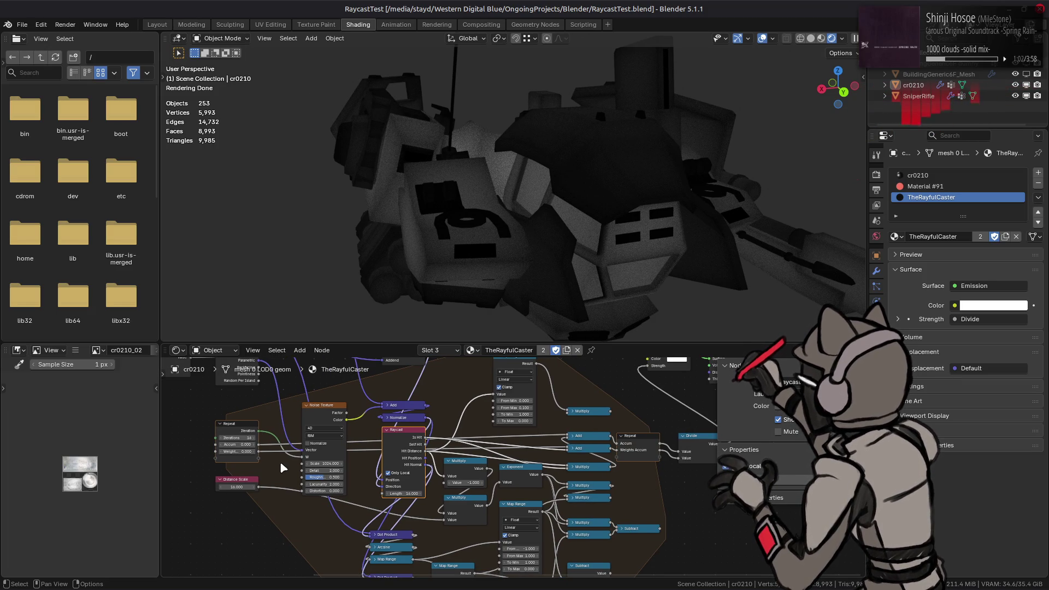
{"action": "left_click", "coordinate": [243, 430]}
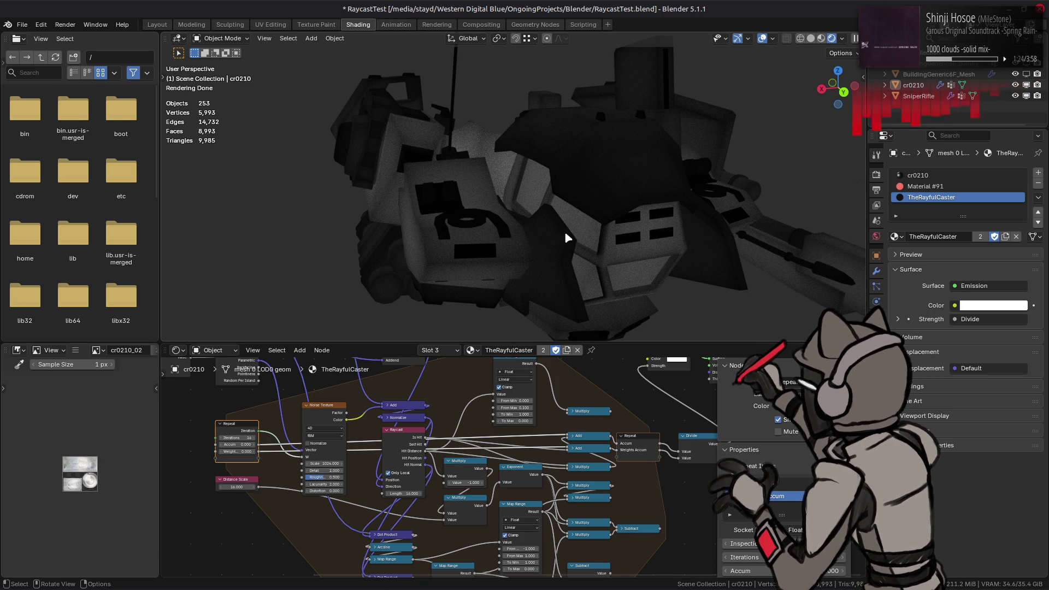
{"action": "mouse_move", "coordinate": [605, 218]}
{"action": "middle_mouse_down"}
{"action": "mouse_move", "coordinate": [551, 220]}
{"action": "mouse_move", "coordinate": [417, 188]}
{"action": "middle_mouse_up"}
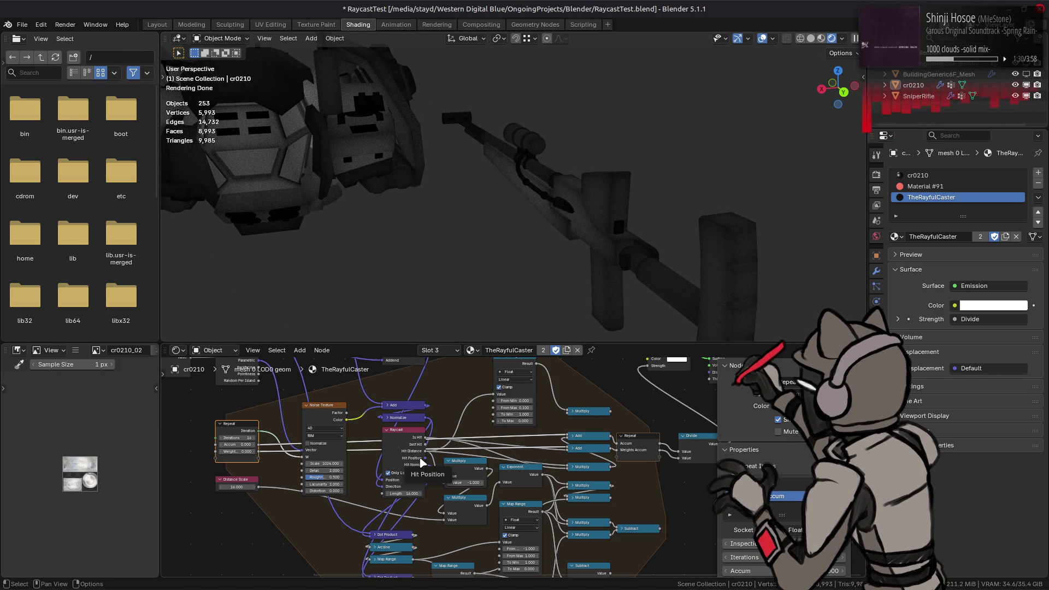
- Compare the rifle render with Only Local toggled on the raycast, then save RaycastTest.blend
{"action": "left_click", "coordinate": [399, 474]}
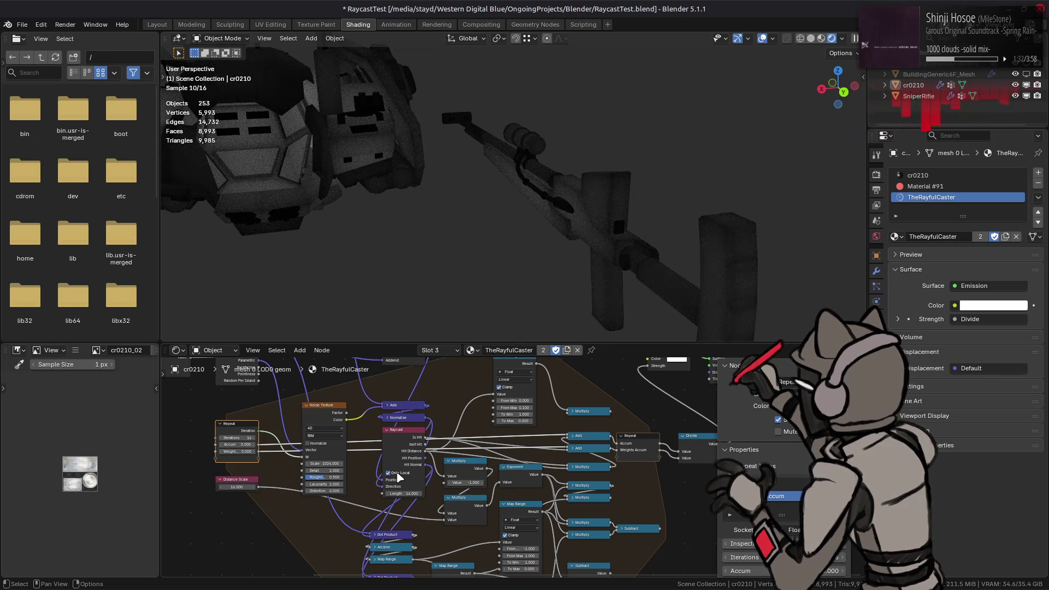
{"action": "mouse_move", "coordinate": [417, 241]}
{"action": "middle_mouse_down"}
{"action": "mouse_move", "coordinate": [647, 214]}
{"action": "mouse_move", "coordinate": [491, 323]}
{"action": "middle_mouse_up"}
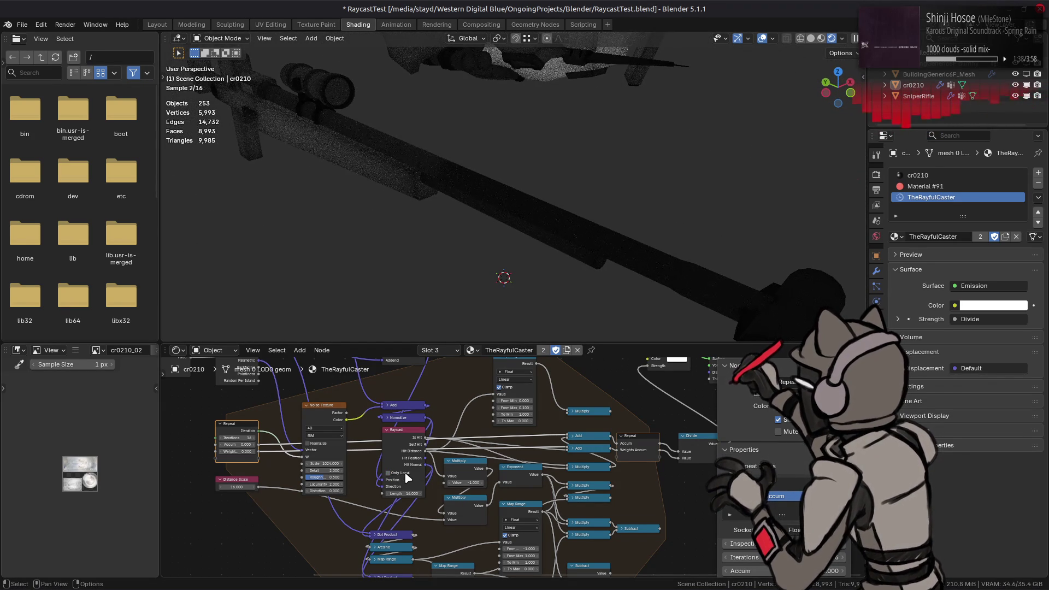
{"action": "middle_click_drag", "start_coordinate": [389, 190], "coordinate": [541, 290]}
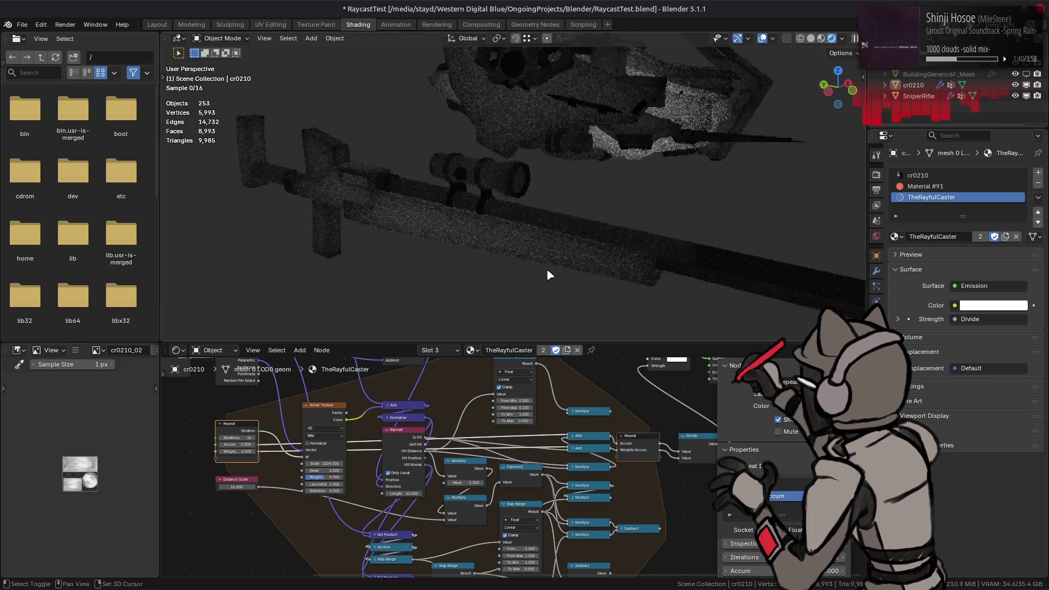
{"action": "left_click", "coordinate": [404, 478]}
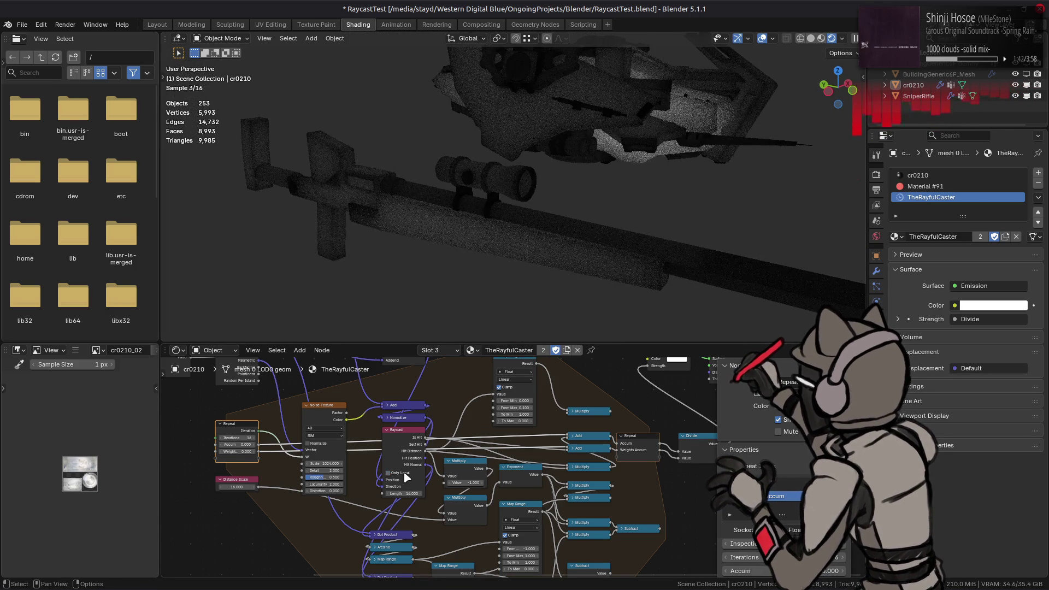
{"action": "left_click", "coordinate": [404, 477]}
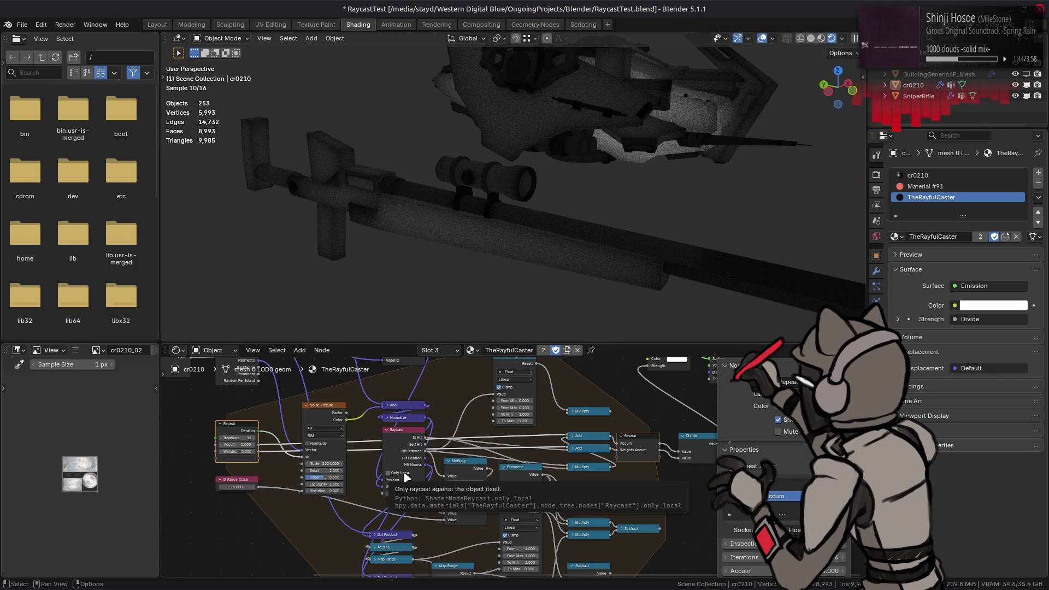
{"action": "left_click", "coordinate": [404, 478]}
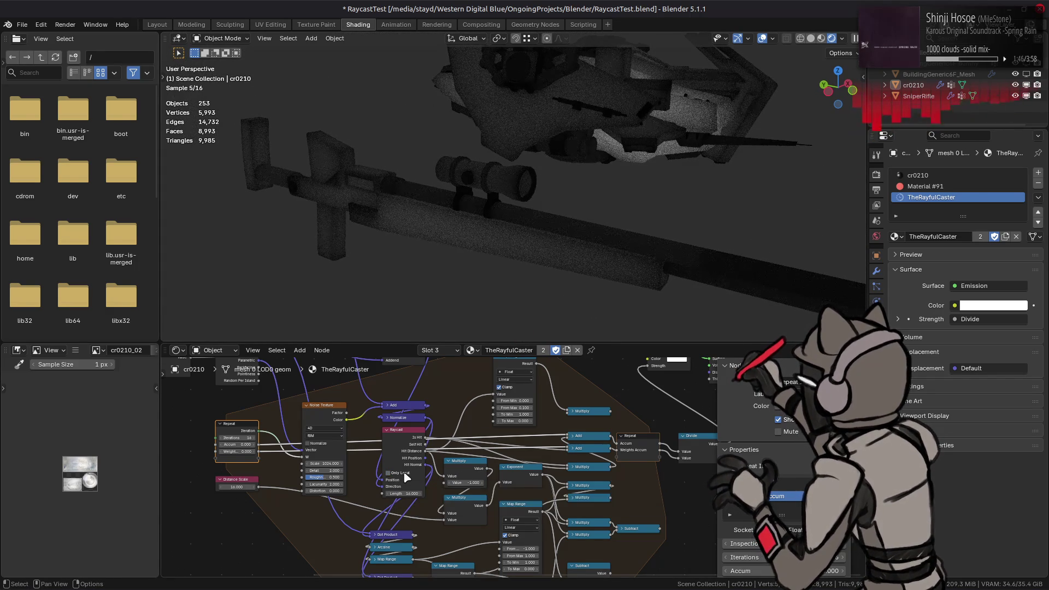
{"action": "left_click", "coordinate": [404, 478]}
{"action": "key", "text": "ctrl+s"}
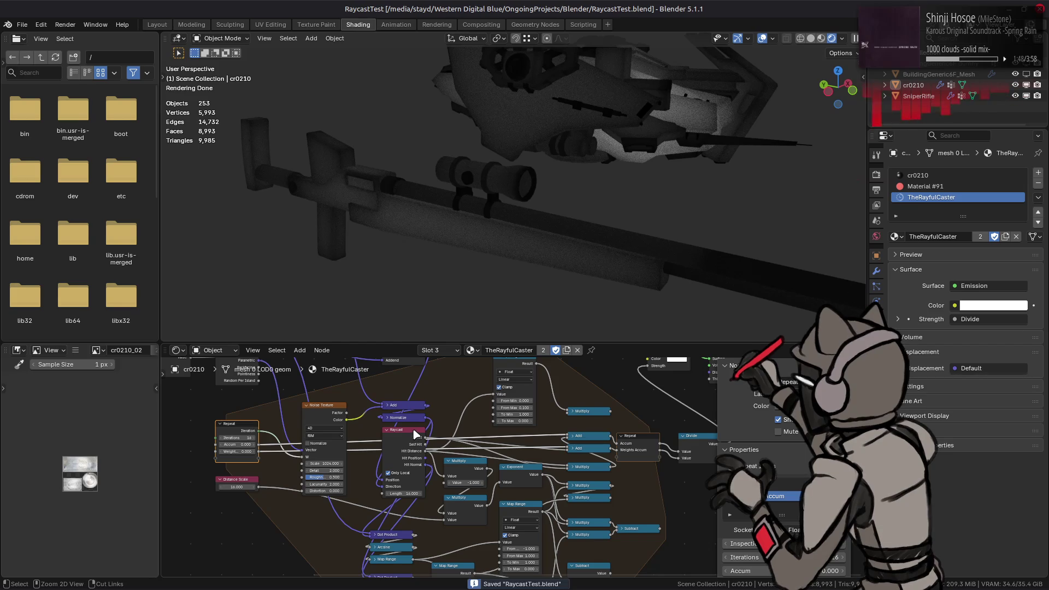
{"action": "left_click", "coordinate": [250, 418]}
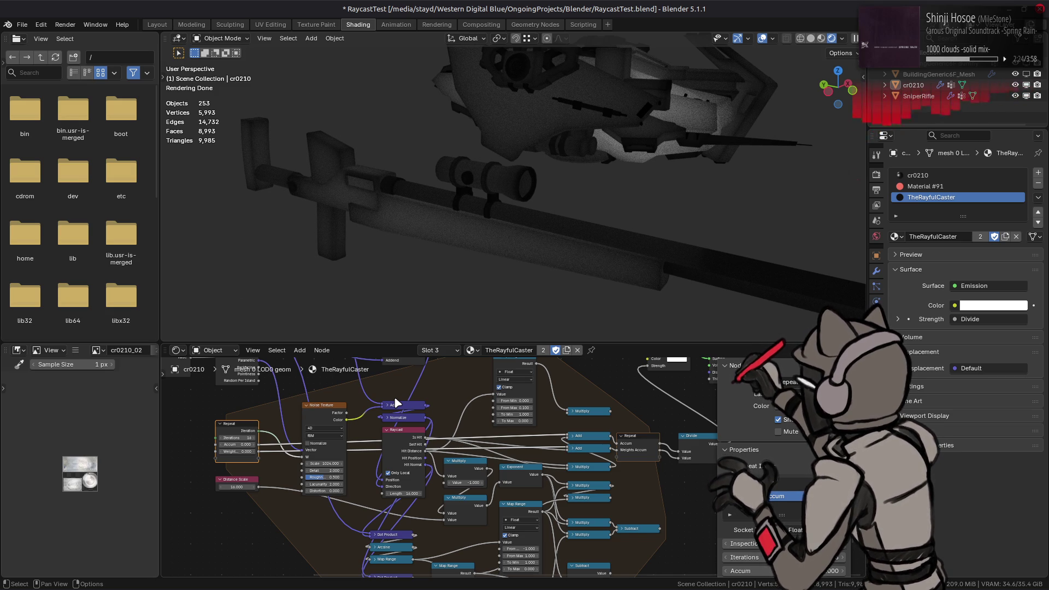
{"action": "scroll", "coordinate": [432, 428], "scroll_direction": "up", "scroll_amount": 2}
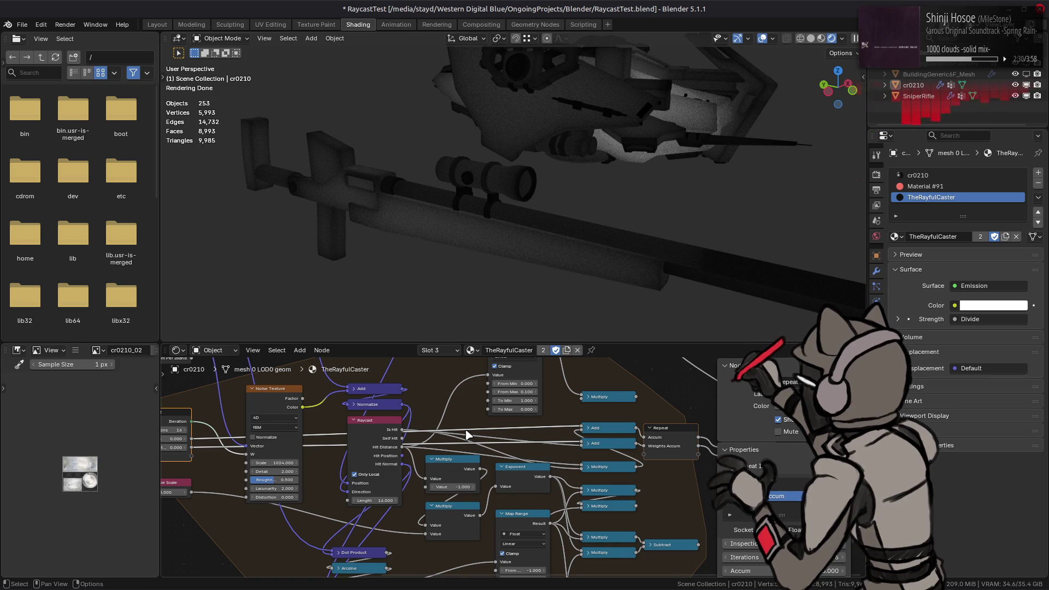
{"action": "middle_click_drag", "start_coordinate": [378, 427], "coordinate": [399, 435]}
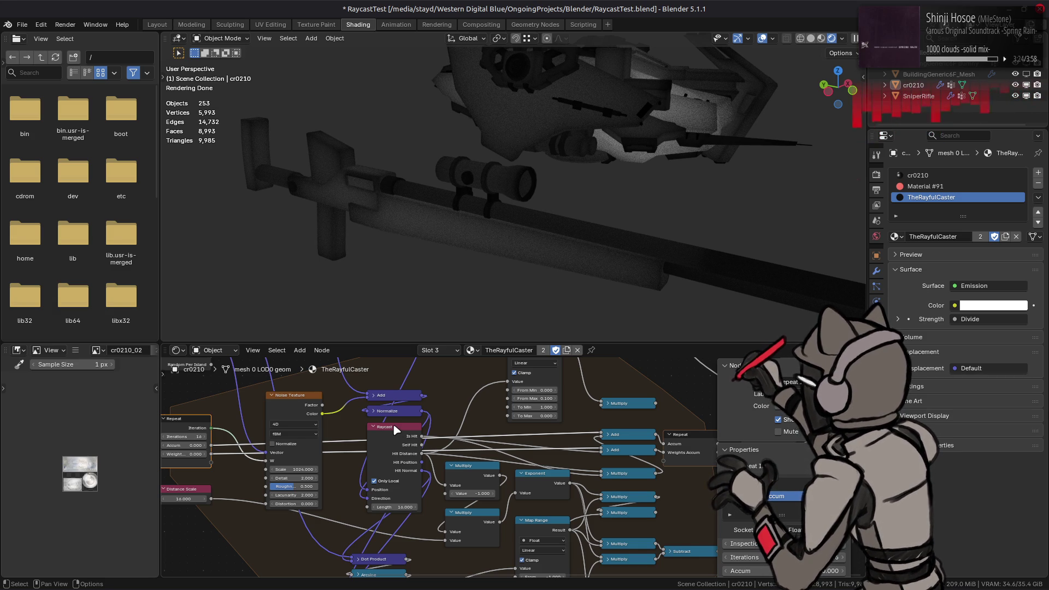
{"action": "middle_click_drag", "start_coordinate": [258, 428], "coordinate": [288, 434]}
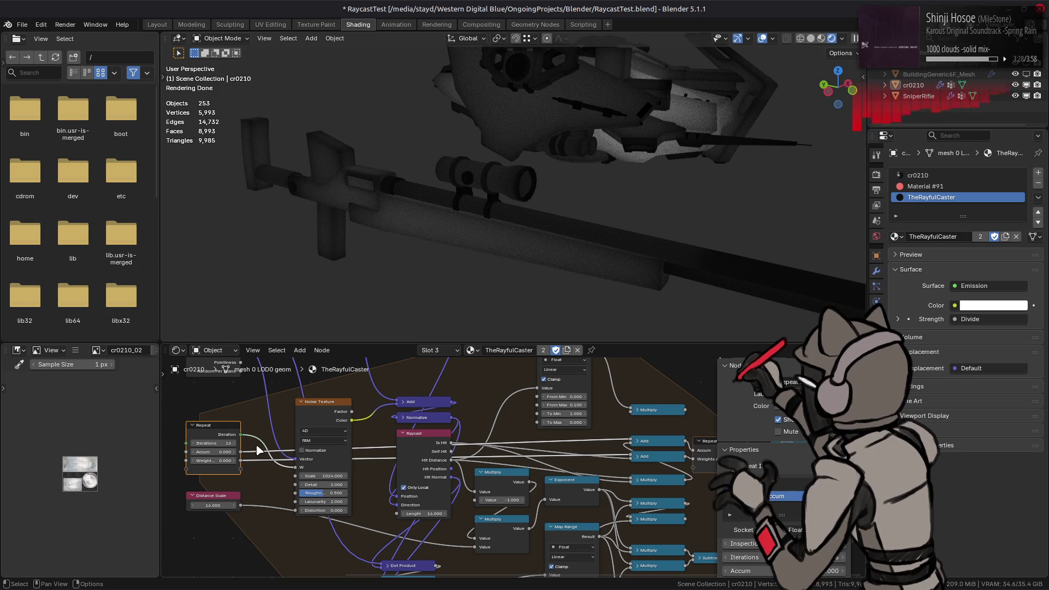
- Select the Noise Texture, Normalize, Raycast and both Add nodes together for copying
{"action": "left_click", "coordinate": [302, 409]}
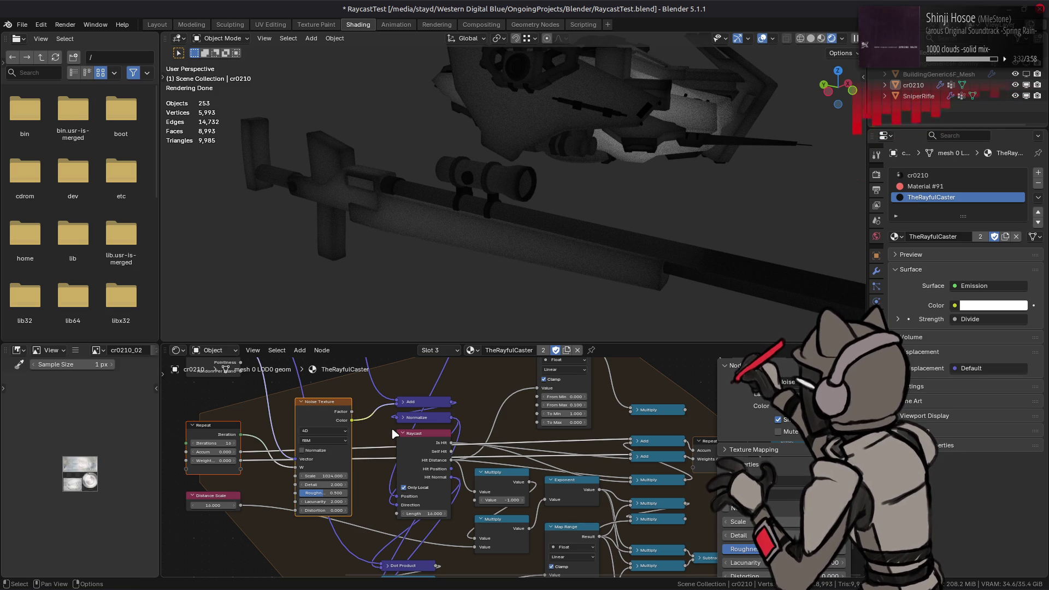
{"action": "left_click", "coordinate": [428, 415], "text": "shift"}
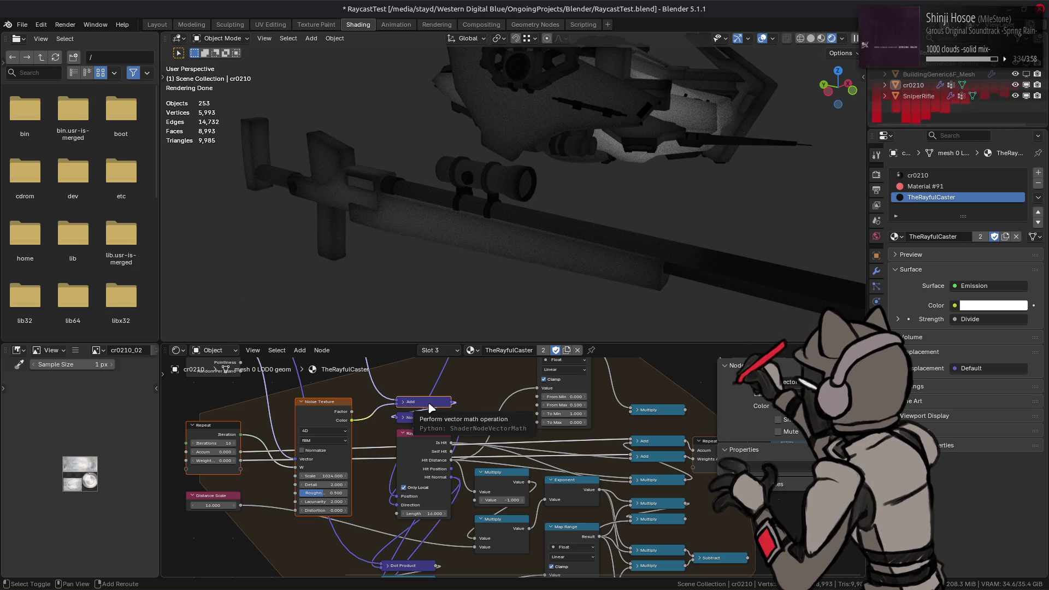
{"action": "left_click", "coordinate": [426, 450], "text": "shift"}
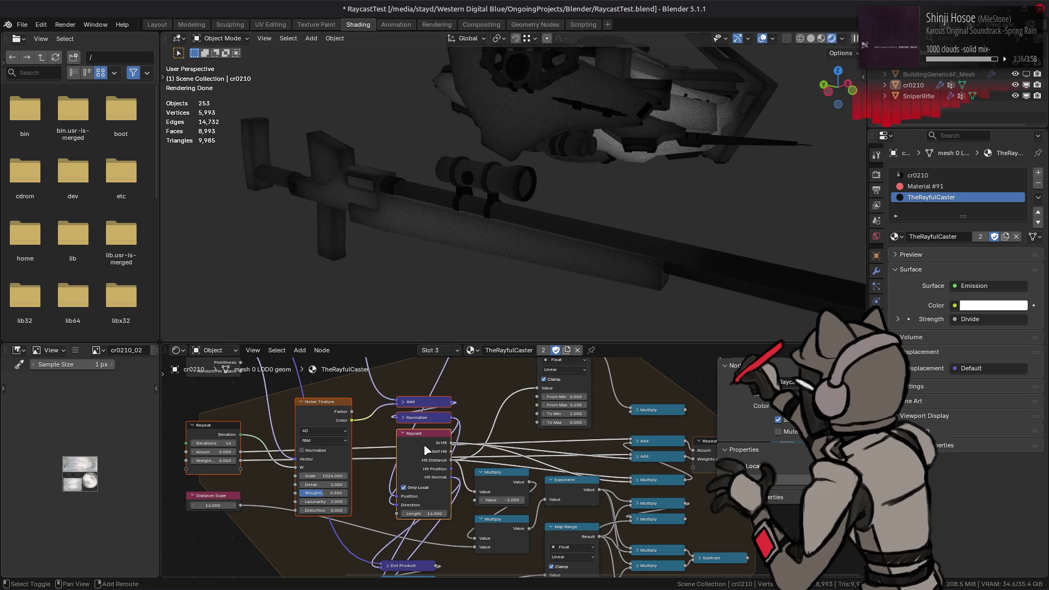
{"action": "middle_click_drag", "start_coordinate": [453, 425], "coordinate": [500, 557]}
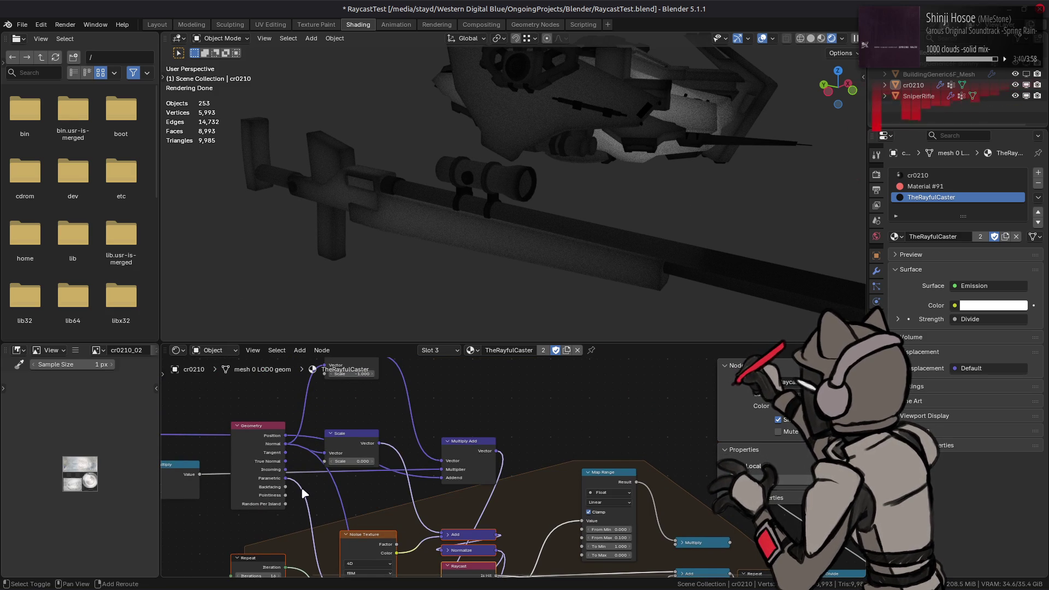
{"action": "mouse_move", "coordinate": [523, 543]}
{"action": "middle_mouse_down"}
{"action": "mouse_move", "coordinate": [394, 442]}
{"action": "mouse_move", "coordinate": [401, 402]}
{"action": "middle_mouse_up"}
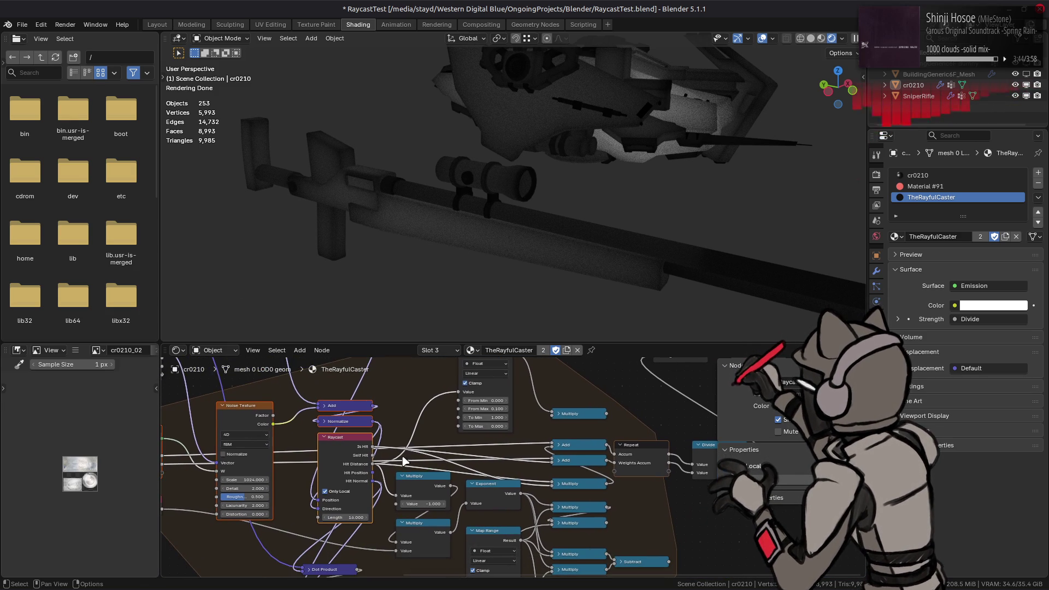
{"action": "left_click", "coordinate": [577, 433]}
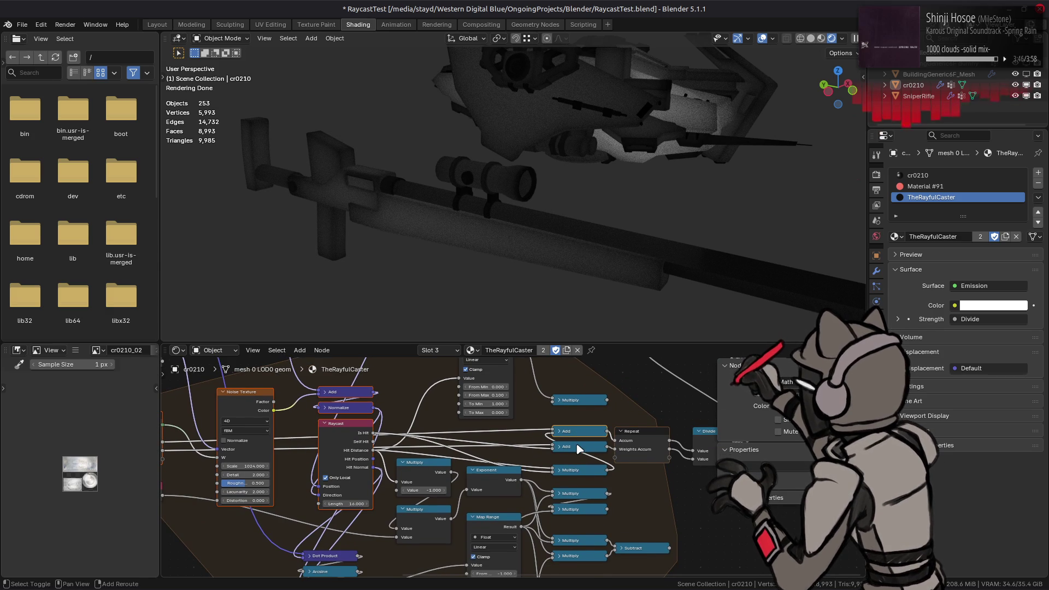
{"action": "left_click", "coordinate": [577, 448]}
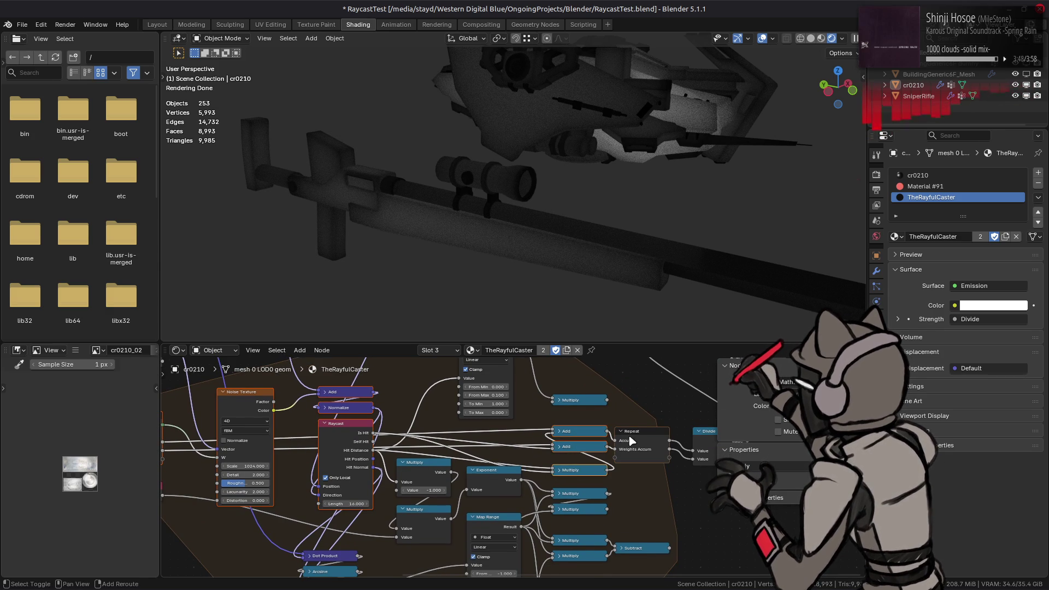
{"action": "middle_click_drag", "start_coordinate": [629, 441], "coordinate": [531, 463]}
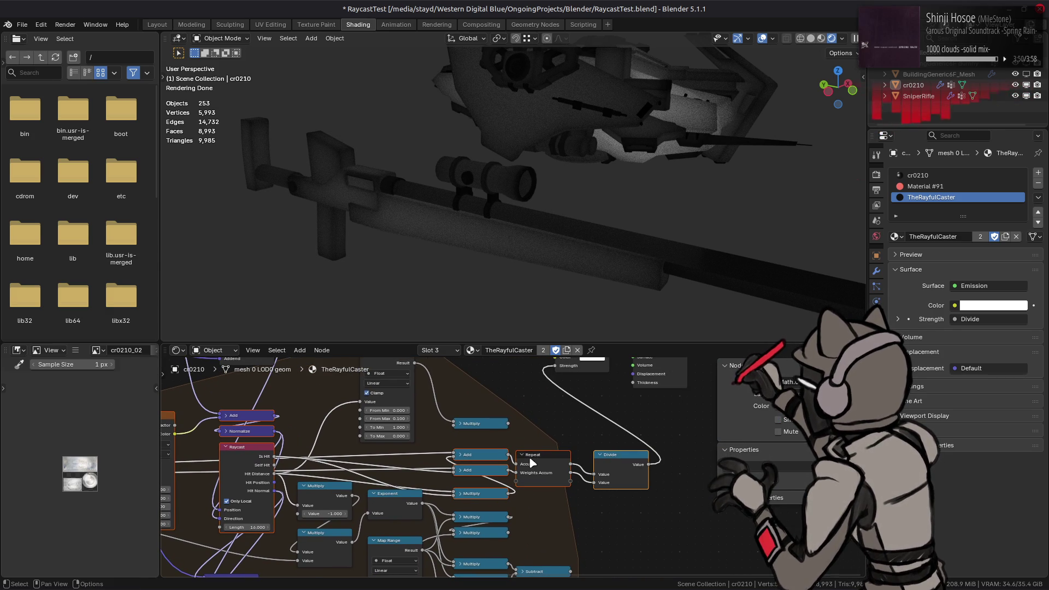
- Copy the ten selected raycast nodes and paste a duplicate below the original network
{"action": "right_click", "coordinate": [531, 463]}
{"action": "left_click", "coordinate": [486, 285]}
{"action": "mouse_move", "coordinate": [449, 508]}
{"action": "middle_mouse_down"}
{"action": "mouse_move", "coordinate": [545, 565]}
{"action": "mouse_move", "coordinate": [480, 418]}
{"action": "middle_mouse_up"}
{"action": "right_click", "coordinate": [476, 432]}
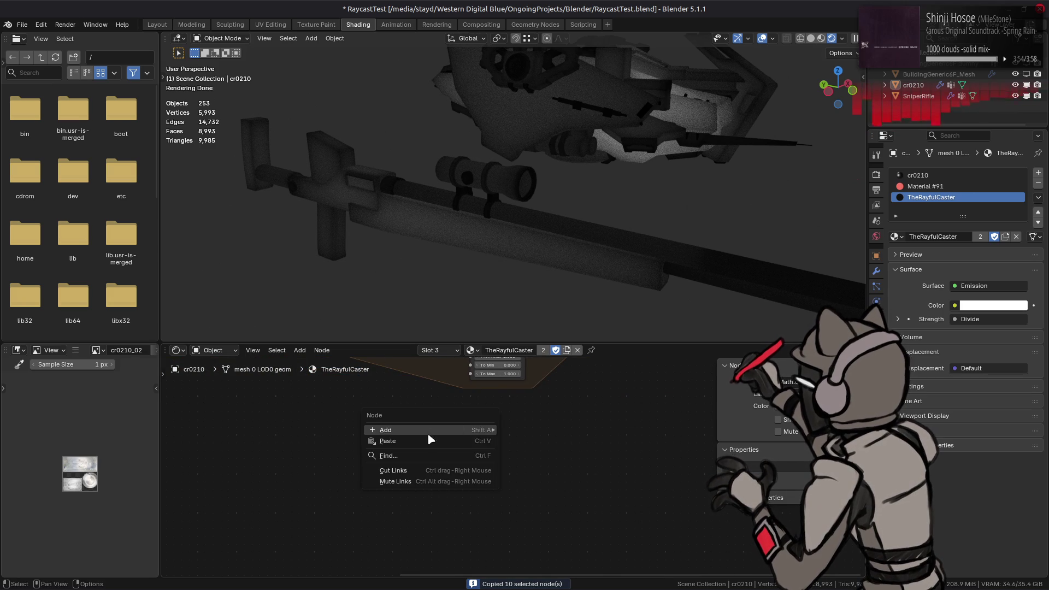
{"action": "left_click", "coordinate": [428, 440]}
{"action": "left_click_drag", "start_coordinate": [347, 447], "coordinate": [356, 502]}
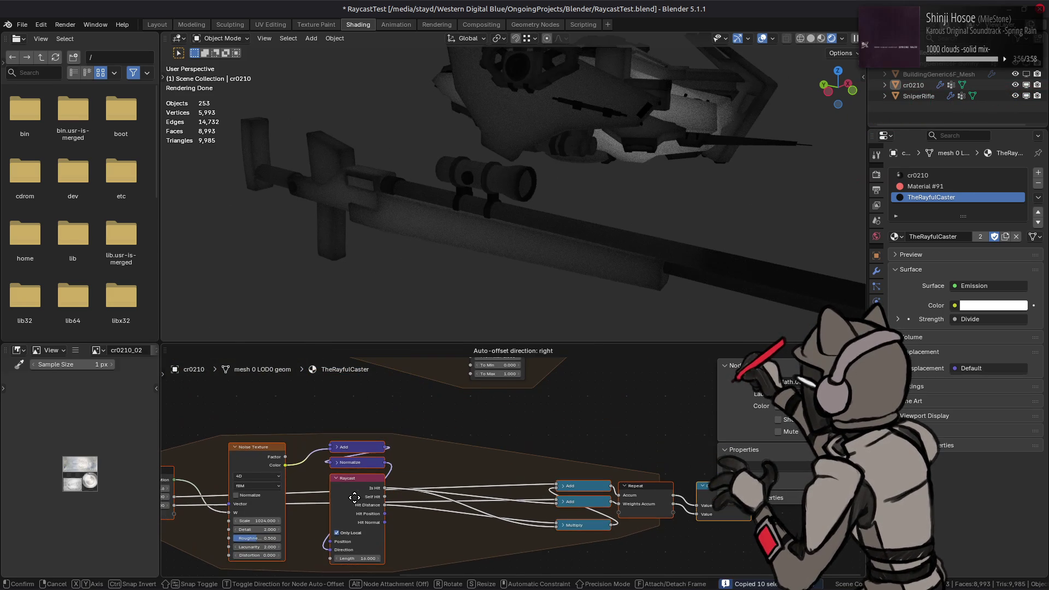
{"action": "left_click_drag", "start_coordinate": [335, 465], "coordinate": [446, 376]}
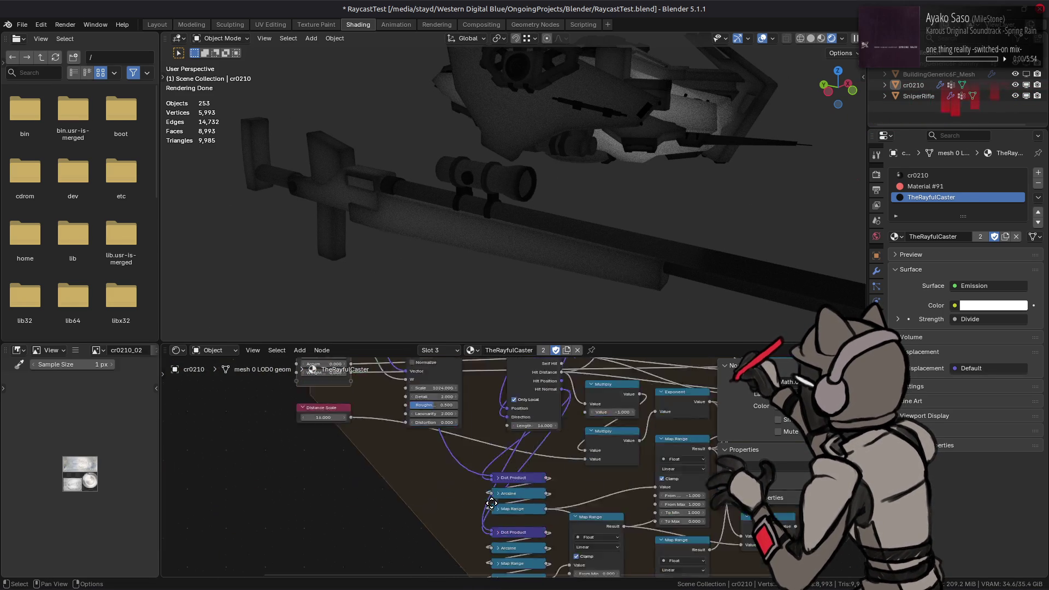
- Select the Geometry node and start grabbing it toward the copied network
{"action": "middle_click_drag", "start_coordinate": [447, 381], "coordinate": [422, 496]}
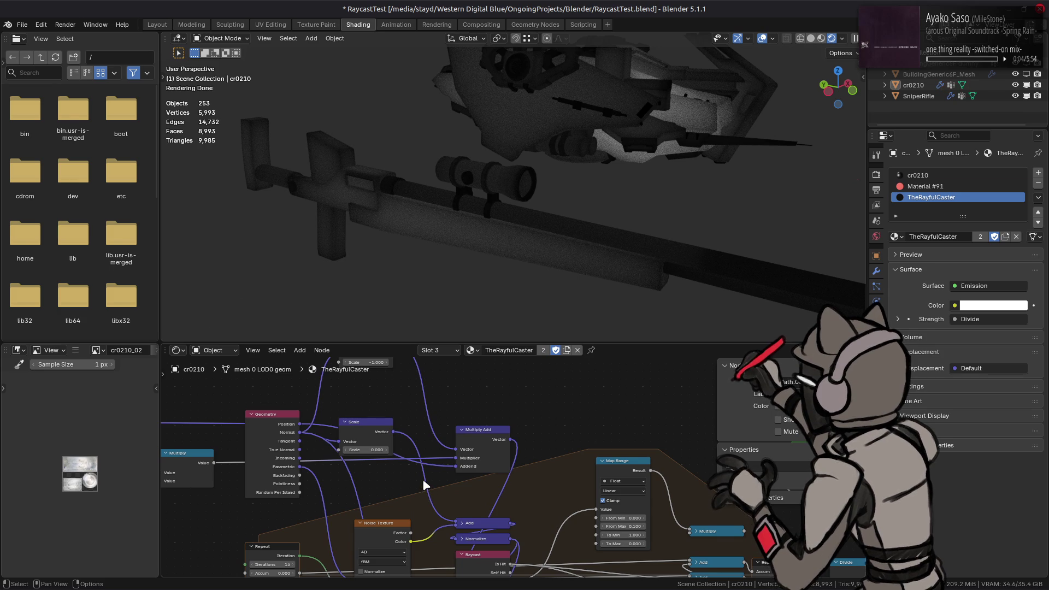
{"action": "left_click", "coordinate": [291, 450]}
{"action": "middle_click_drag", "start_coordinate": [326, 451], "coordinate": [367, 492]}
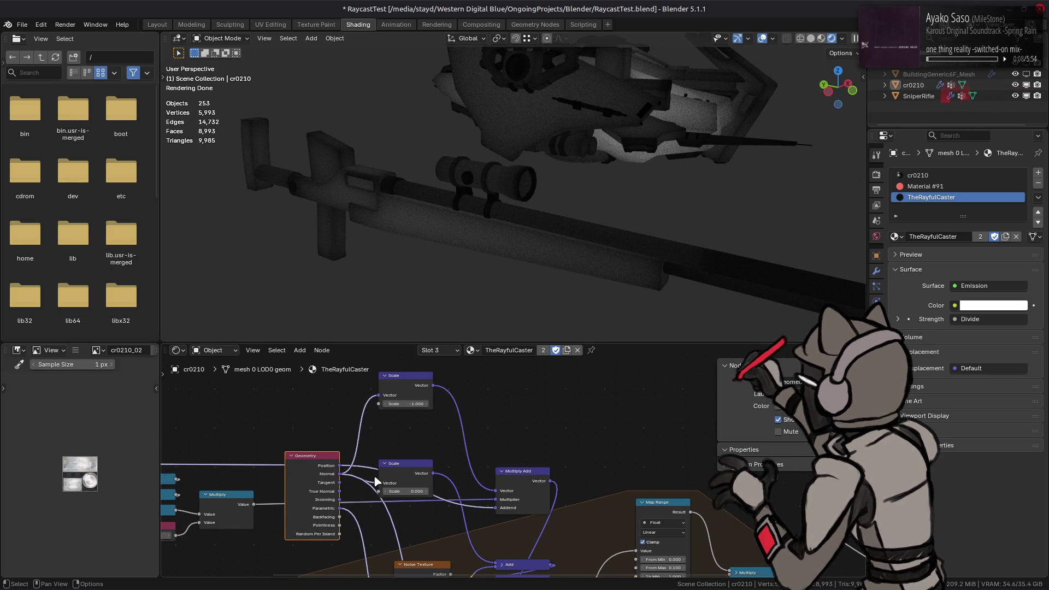
{"action": "middle_click_drag", "start_coordinate": [370, 491], "coordinate": [407, 444]}
{"action": "key", "text": "g"}
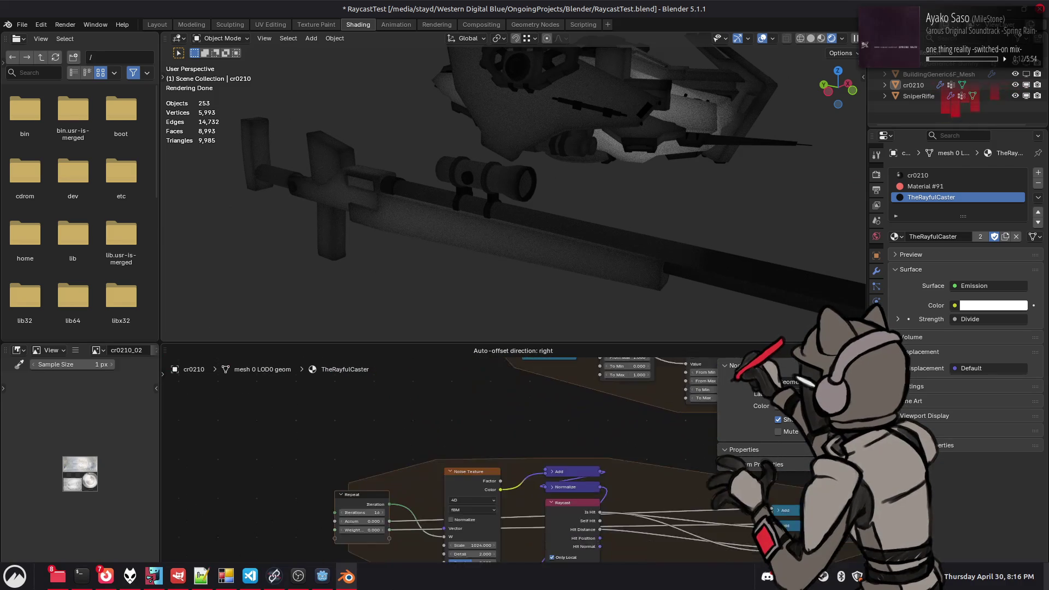
- Drop the Geometry node just beneath the copied Repeat node, nudged slightly right
{"action": "left_click", "coordinate": [377, 455]}
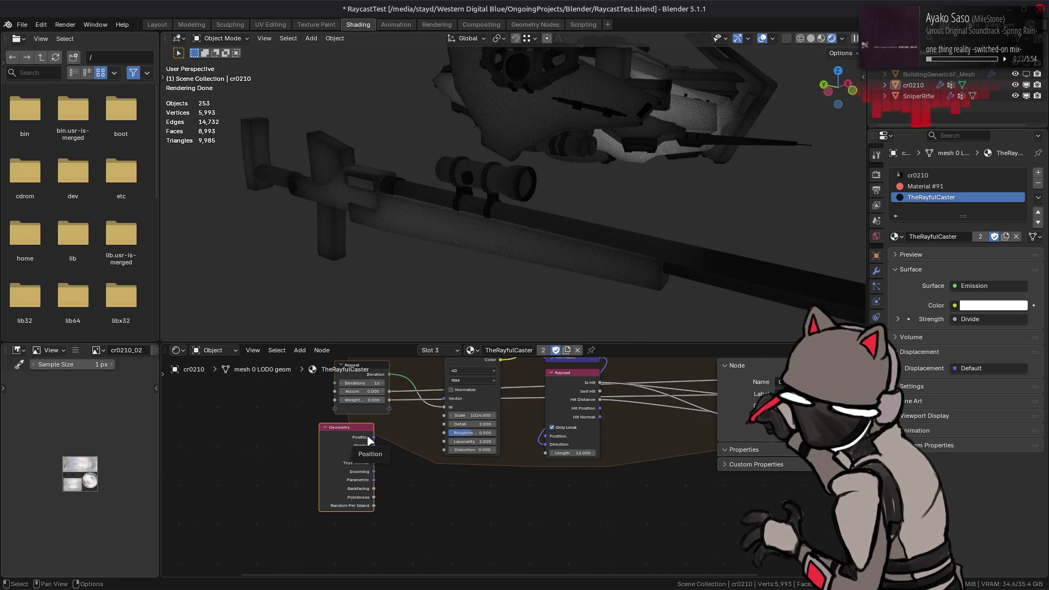
{"action": "left_click_drag", "start_coordinate": [363, 440], "coordinate": [396, 435]}
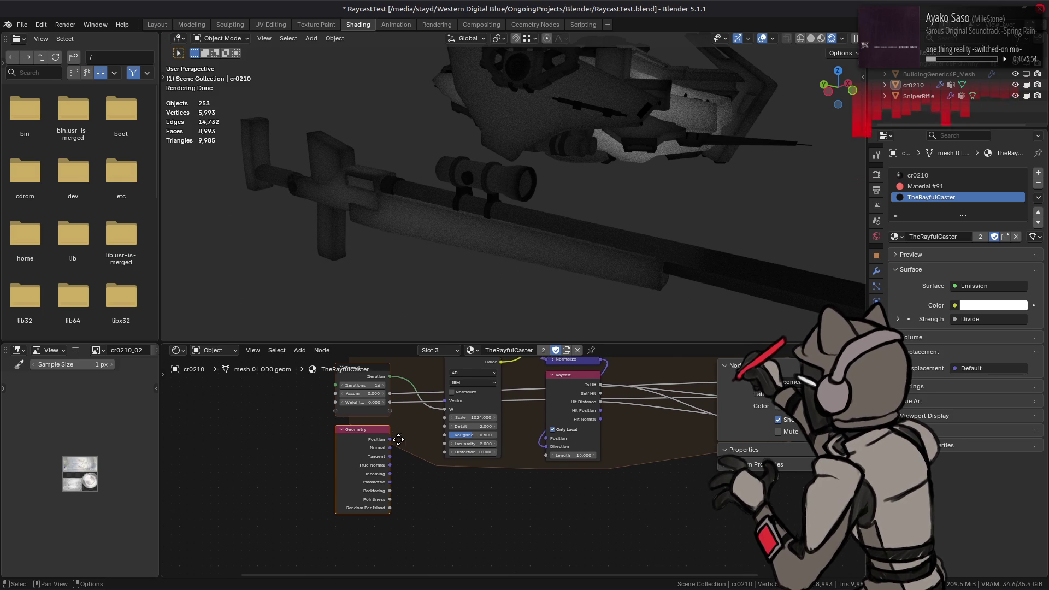
{"action": "middle_click_drag", "start_coordinate": [396, 428], "coordinate": [399, 484]}
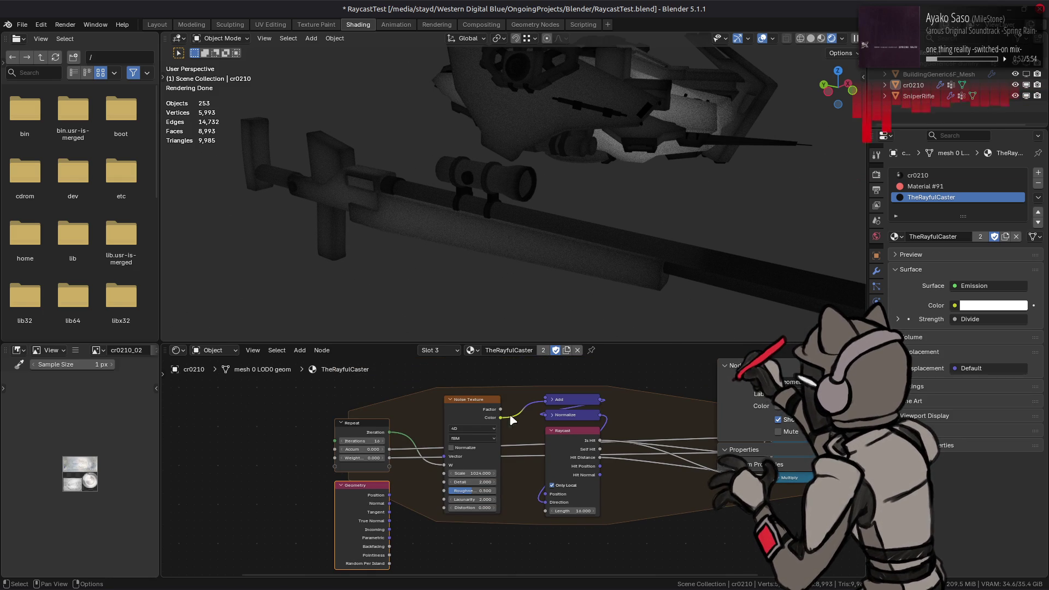
- Undo an accidental deletion, then move the vector Add node above Normalize and Raycast
{"action": "key", "text": "Delete"}
{"action": "left_click_drag", "start_coordinate": [500, 417], "coordinate": [539, 418]}
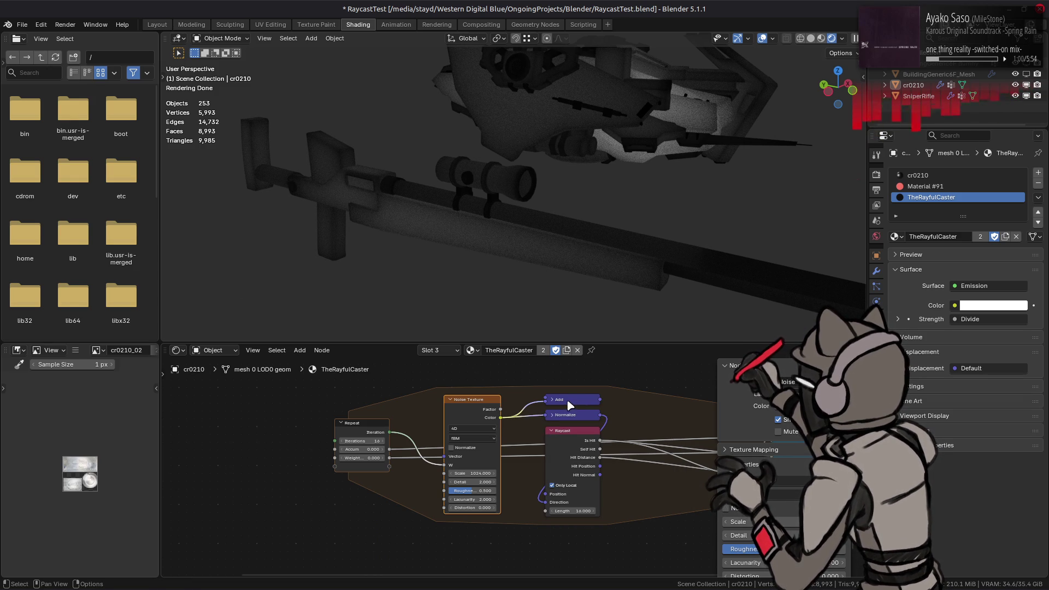
{"action": "key", "text": "ctrl+z"}
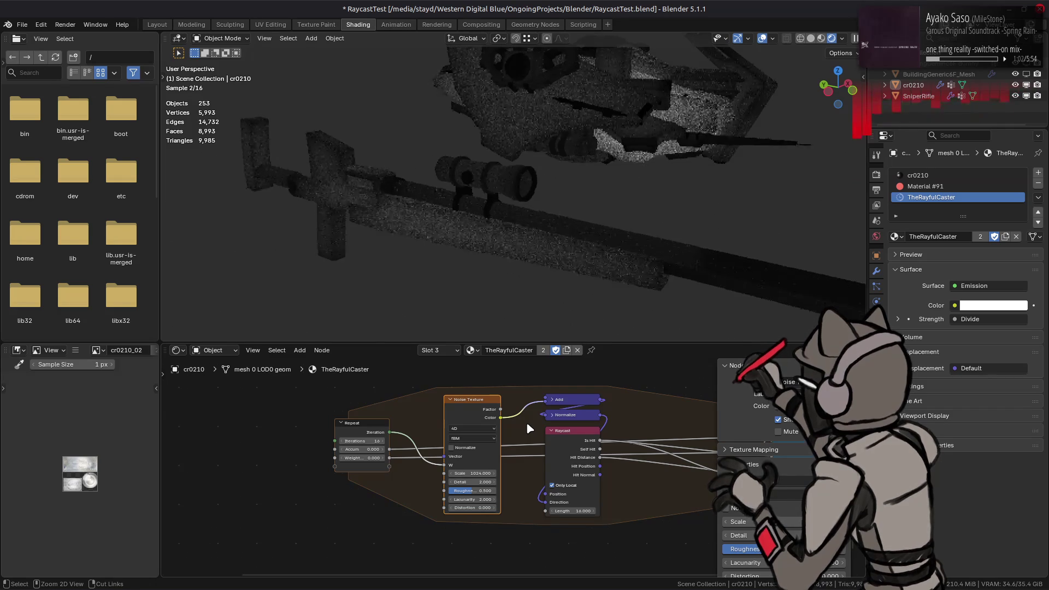
{"action": "key", "text": "ctrl+z"}
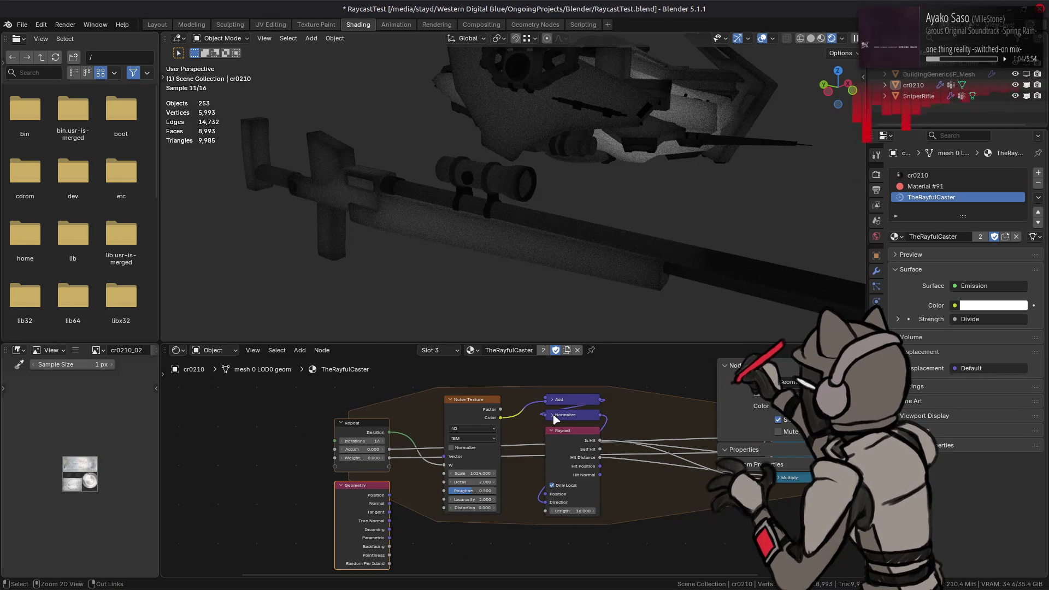
{"action": "left_click", "coordinate": [555, 402]}
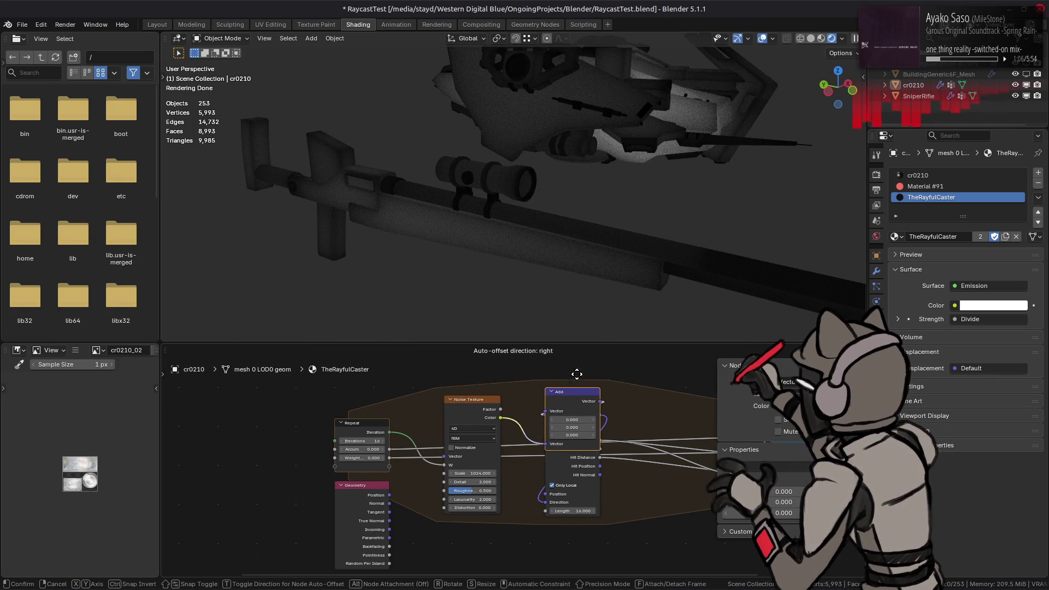
{"action": "left_click_drag", "start_coordinate": [555, 403], "coordinate": [571, 410]}
- Reveal the Add node's operation, switch it to Multiply Add and free its Multiplier input
{"action": "right_click", "coordinate": [564, 422]}
{"action": "mouse_move", "coordinate": [515, 544]}
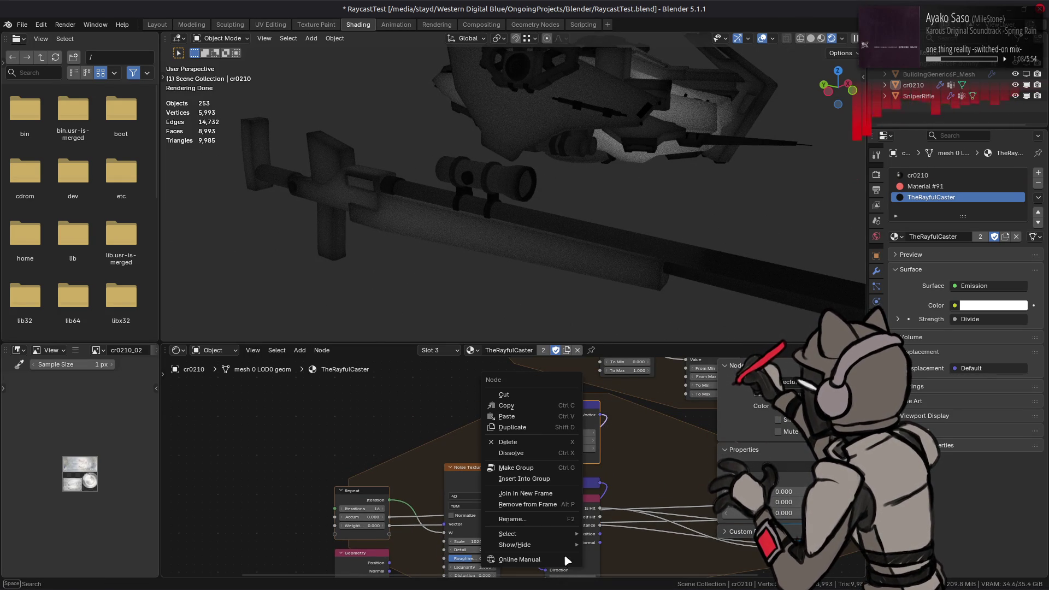
{"action": "left_click", "coordinate": [639, 508]}
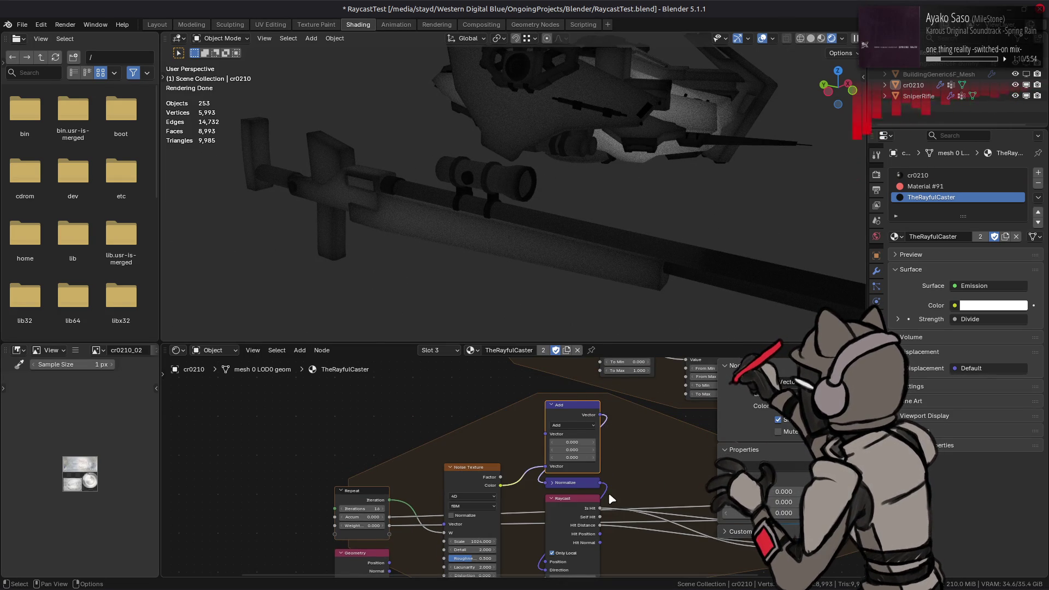
{"action": "left_click", "coordinate": [571, 424]}
{"action": "left_click", "coordinate": [574, 479]}
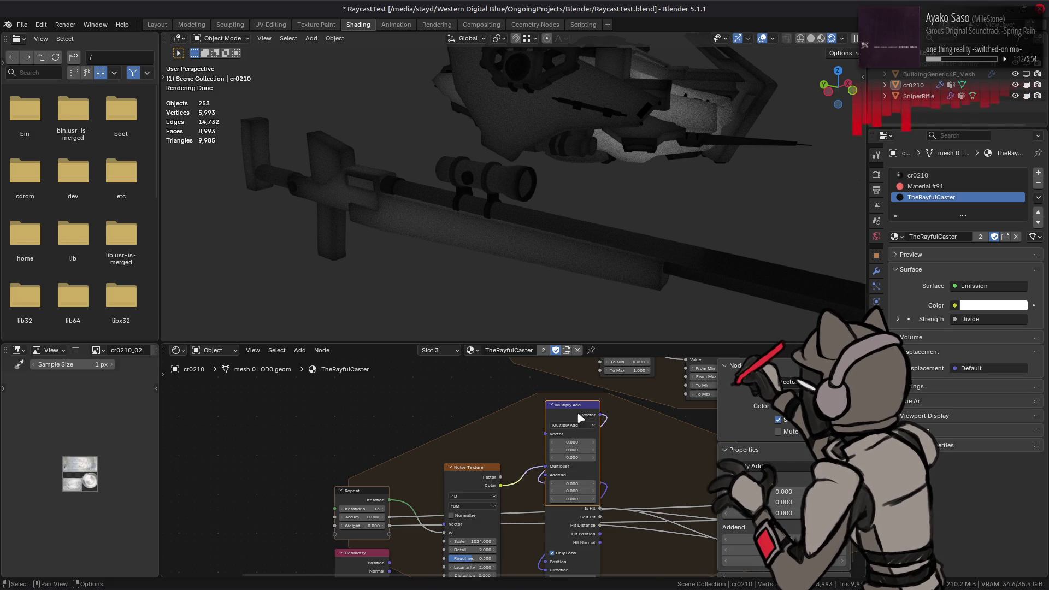
{"action": "left_click_drag", "start_coordinate": [581, 418], "coordinate": [580, 389]}
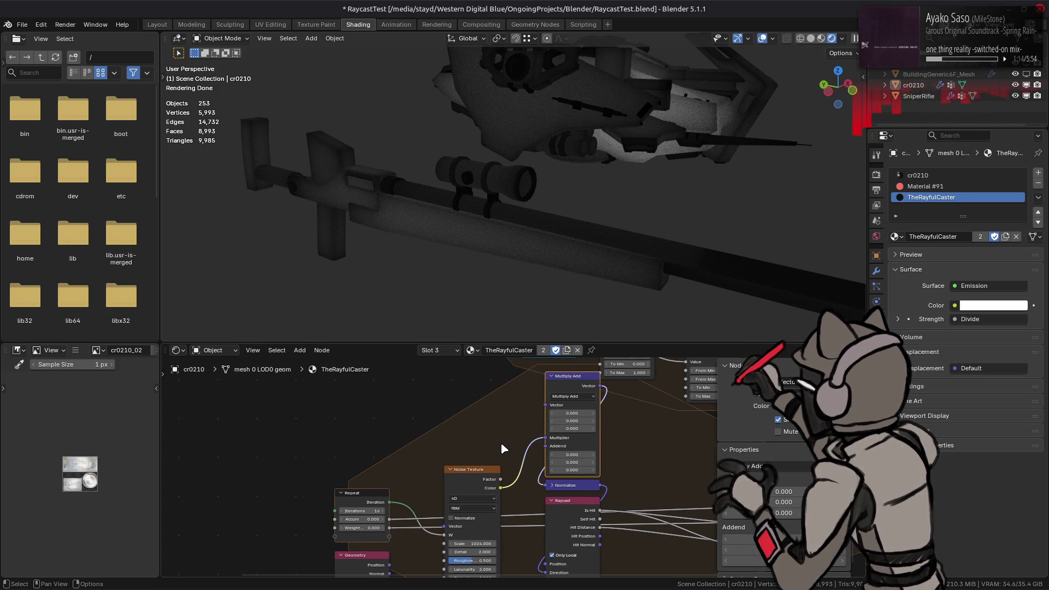
{"action": "scroll", "coordinate": [507, 441], "scroll_direction": "down", "scroll_amount": 2}
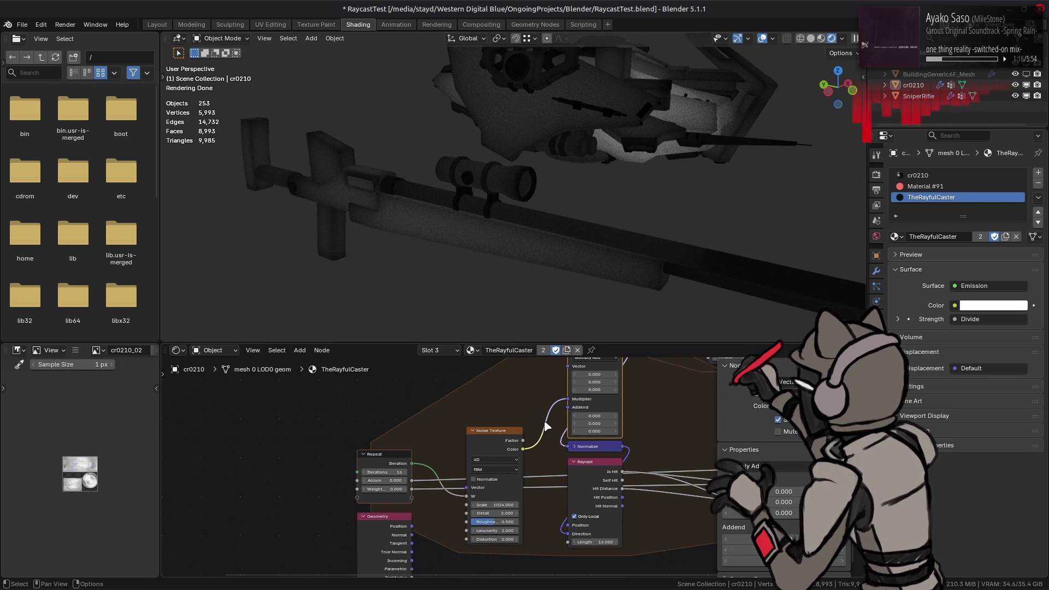
{"action": "left_click_drag", "start_coordinate": [563, 402], "coordinate": [571, 478]}
- Wire the old link to Addend and Geometry's Normal output into Multiply Add's Vector
{"action": "middle_click_drag", "start_coordinate": [492, 492], "coordinate": [482, 426]}
{"action": "mouse_move", "coordinate": [405, 516]}
{"action": "left_mouse_down"}
{"action": "mouse_move", "coordinate": [516, 342]}
{"action": "mouse_move", "coordinate": [560, 401]}
{"action": "mouse_move", "coordinate": [582, 383]}
{"action": "mouse_move", "coordinate": [577, 401]}
{"action": "left_mouse_up"}
{"action": "right_click", "coordinate": [579, 400]}
{"action": "key", "text": "Escape"}
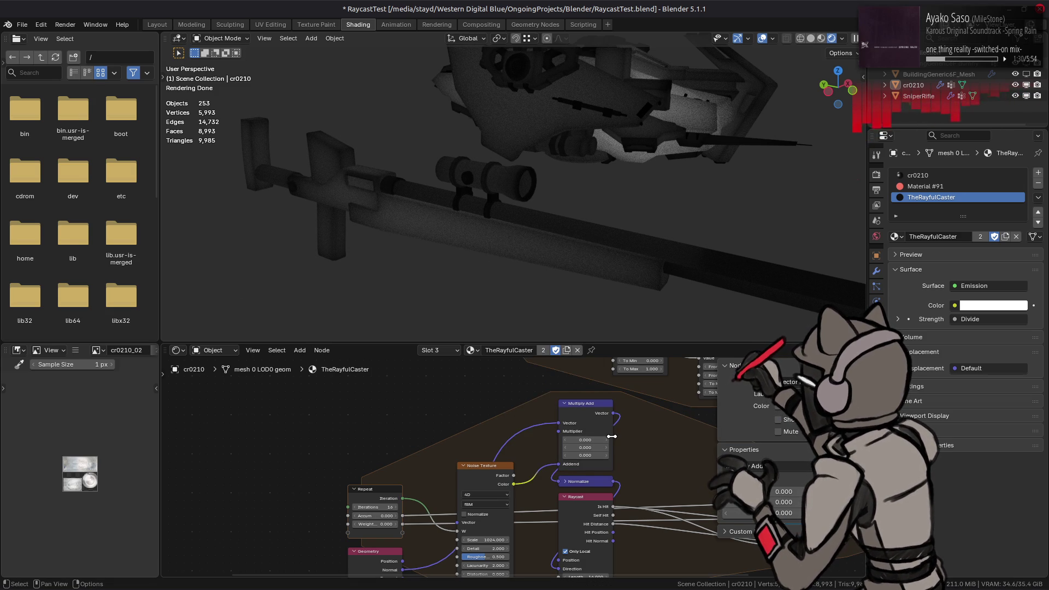
{"action": "middle_click_drag", "start_coordinate": [579, 472], "coordinate": [502, 402]}
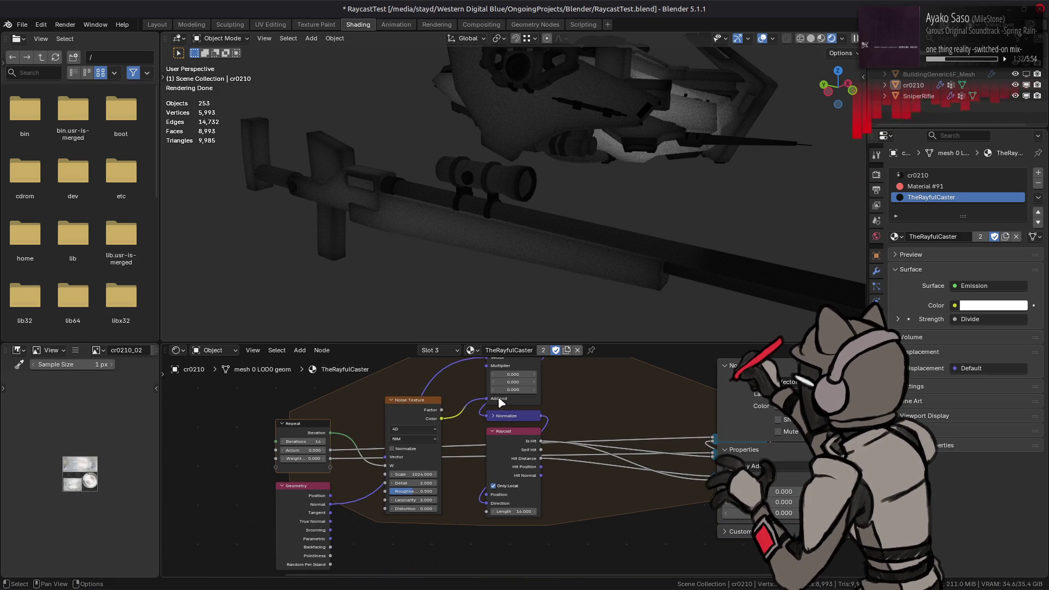
- Move the Geometry and Repeat nodes upward to tidy the copied network
{"action": "left_click", "coordinate": [313, 497], "text": "shift"}
{"action": "left_click_drag", "start_coordinate": [295, 428], "coordinate": [311, 394]}
{"action": "left_click", "coordinate": [380, 386]}
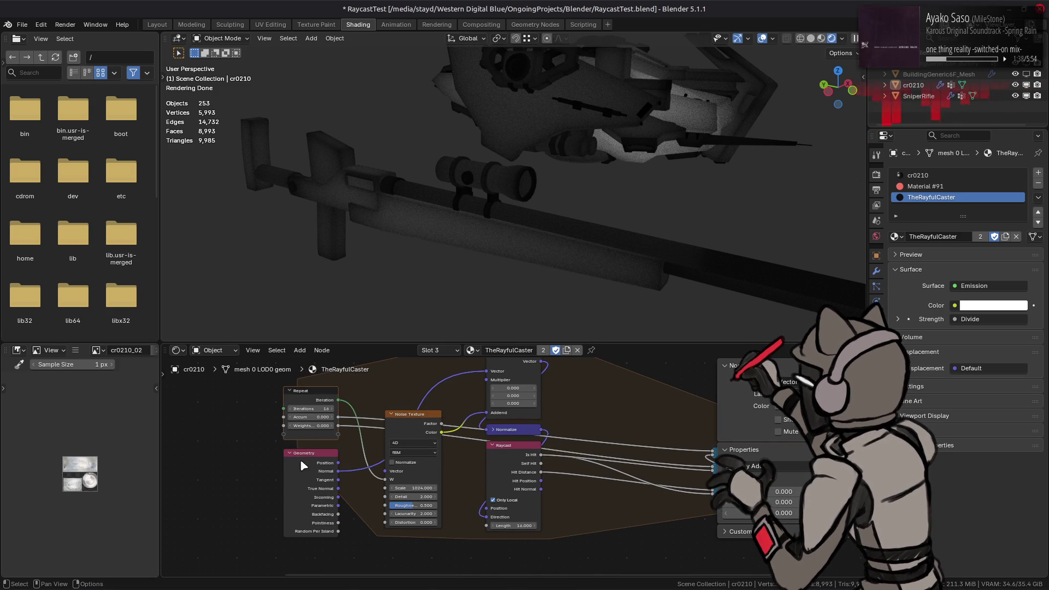
{"action": "left_click_drag", "start_coordinate": [300, 459], "coordinate": [300, 451]}
{"action": "left_click_drag", "start_coordinate": [312, 388], "coordinate": [312, 381]}
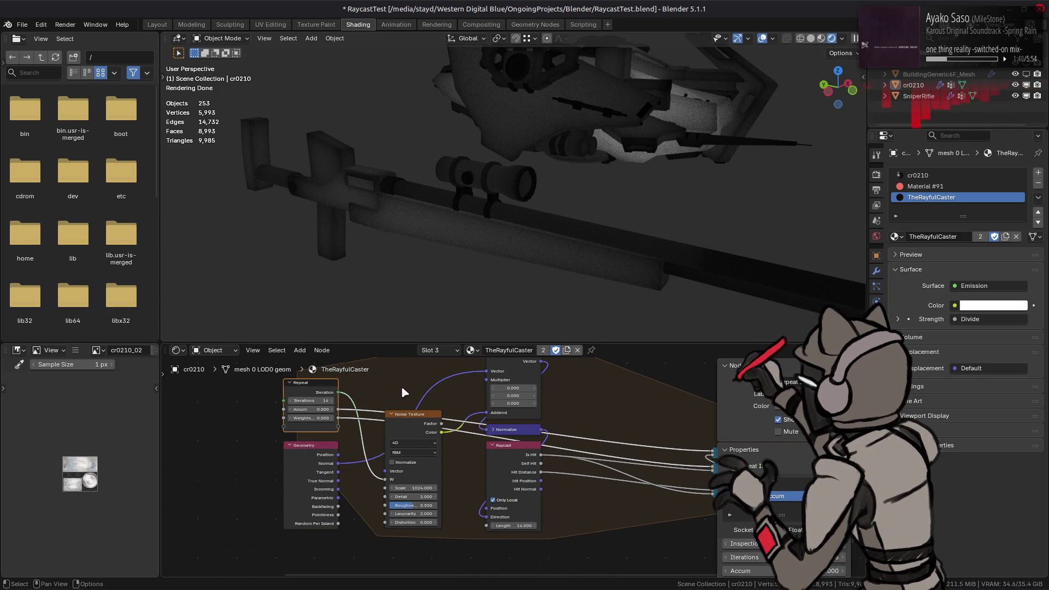
{"action": "left_click", "coordinate": [401, 386]}
{"action": "middle_click_drag", "start_coordinate": [401, 386], "coordinate": [355, 433]}
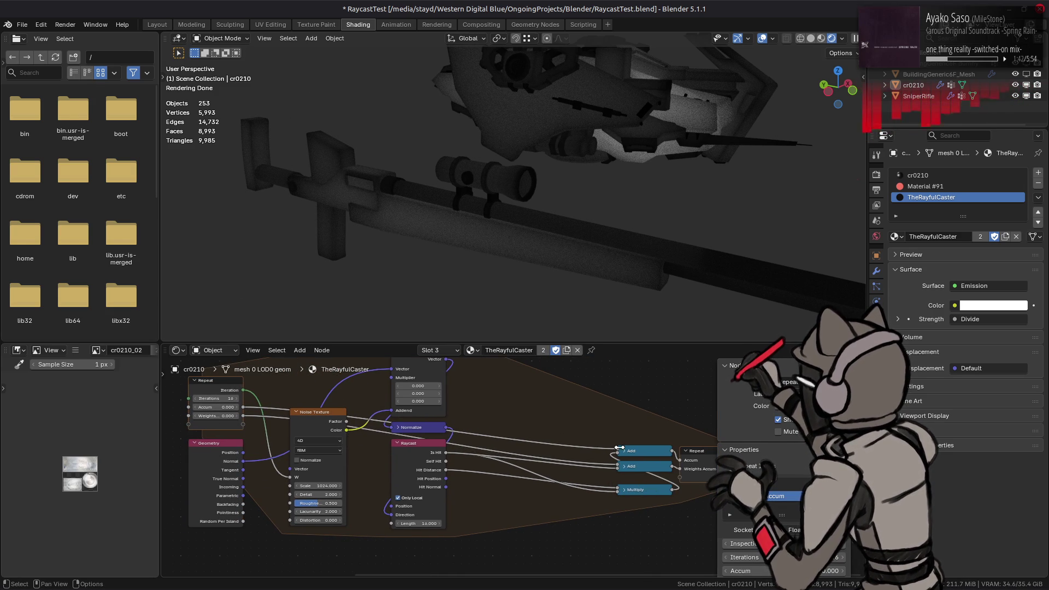
- Insert the Multiply node on the Hit Distance link and save RaycastTest.blend
{"action": "mouse_move", "coordinate": [641, 491]}
{"action": "left_mouse_down"}
{"action": "mouse_move", "coordinate": [532, 448]}
{"action": "mouse_move", "coordinate": [533, 480]}
{"action": "left_mouse_up"}
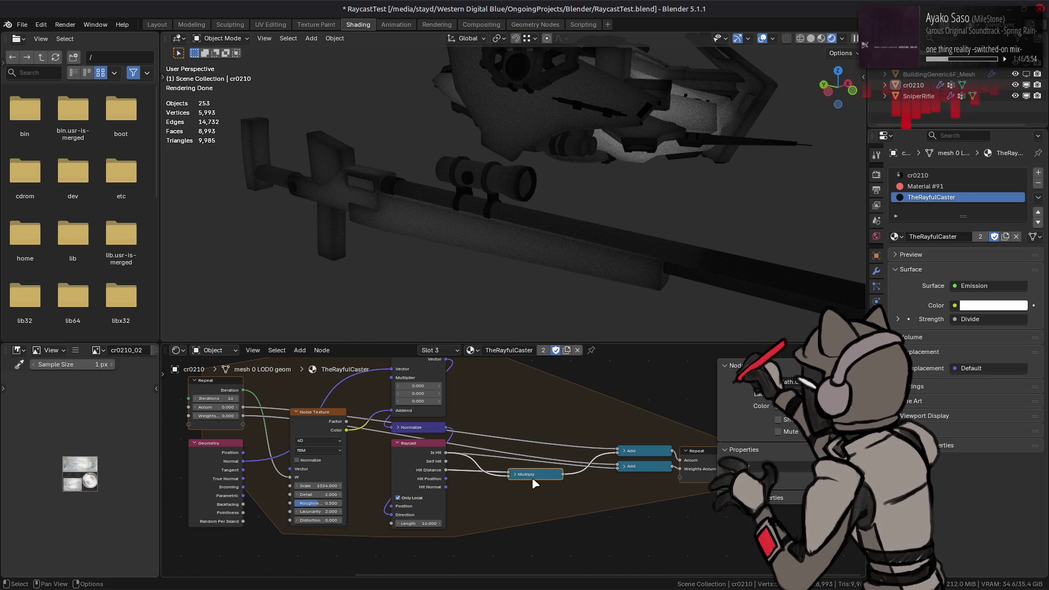
{"action": "key", "text": "ctrl"}
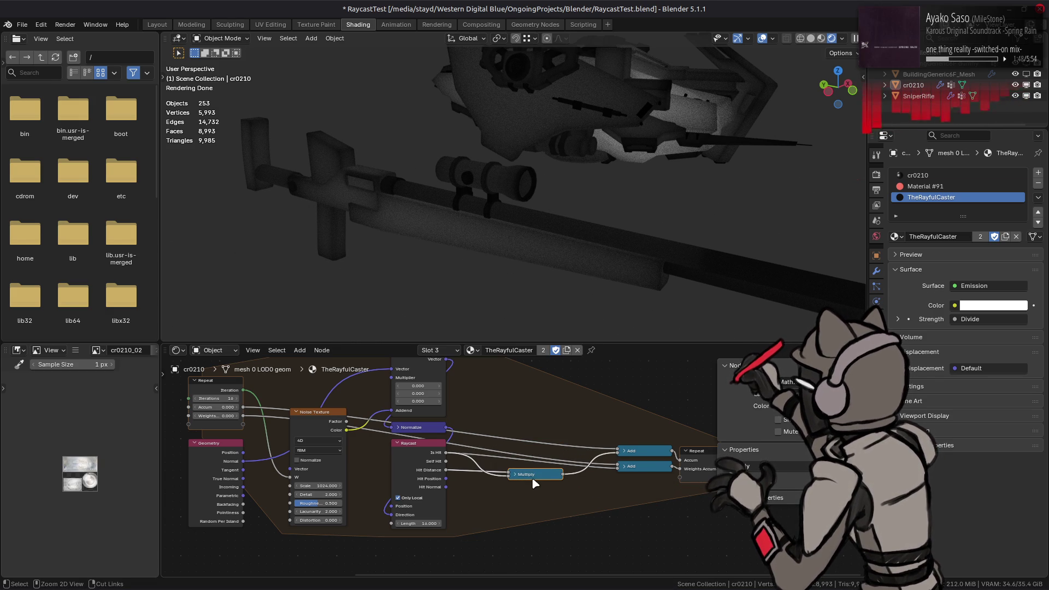
{"action": "key", "text": "ctrl+s"}
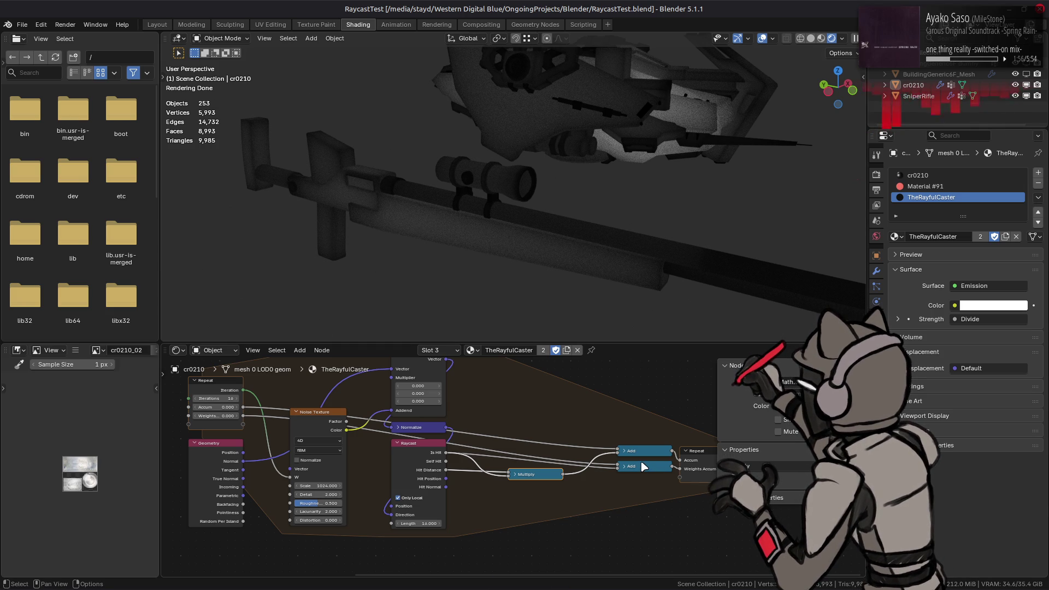
{"action": "mouse_move", "coordinate": [643, 466]}
{"action": "middle_mouse_down"}
{"action": "mouse_move", "coordinate": [538, 495]}
{"action": "mouse_move", "coordinate": [688, 547]}
{"action": "middle_mouse_up"}
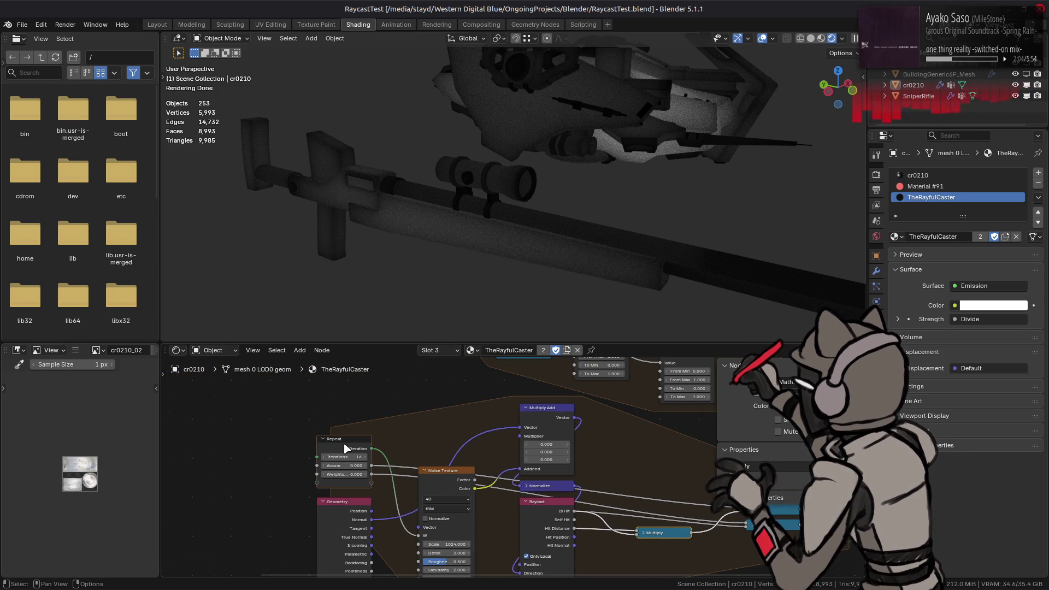
{"action": "scroll", "coordinate": [412, 466], "scroll_direction": "down", "scroll_amount": 2}
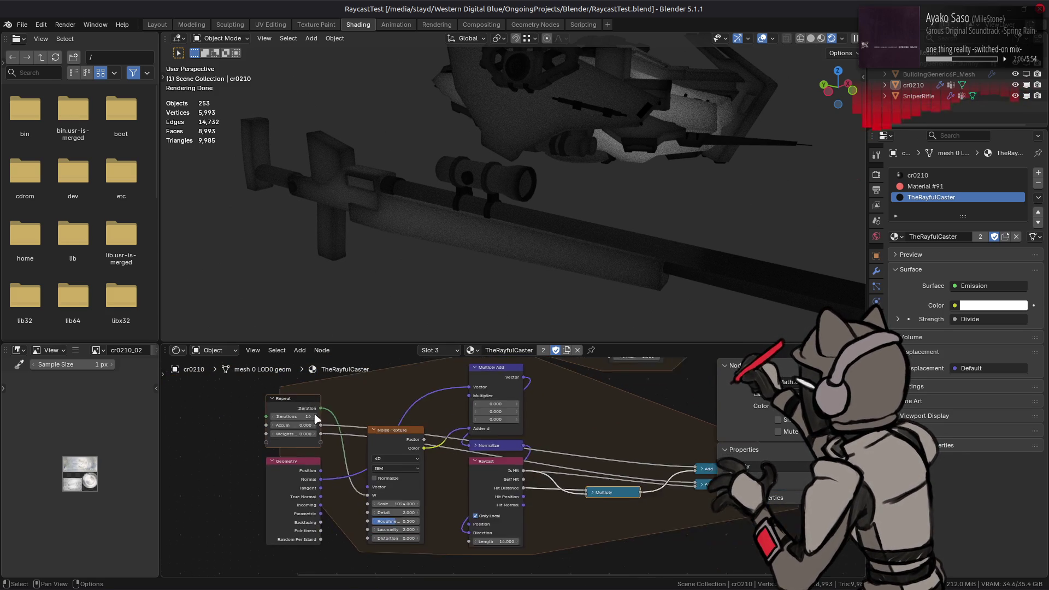
{"action": "scroll", "coordinate": [413, 475], "scroll_direction": "down", "scroll_amount": 1}
{"action": "scroll", "coordinate": [550, 544], "scroll_direction": "down", "scroll_amount": 1}
- Box-select the whole raycast network, make it a node group and select its Group Input
{"action": "key", "text": "b"}
{"action": "left_click_drag", "start_coordinate": [639, 548], "coordinate": [189, 402]}
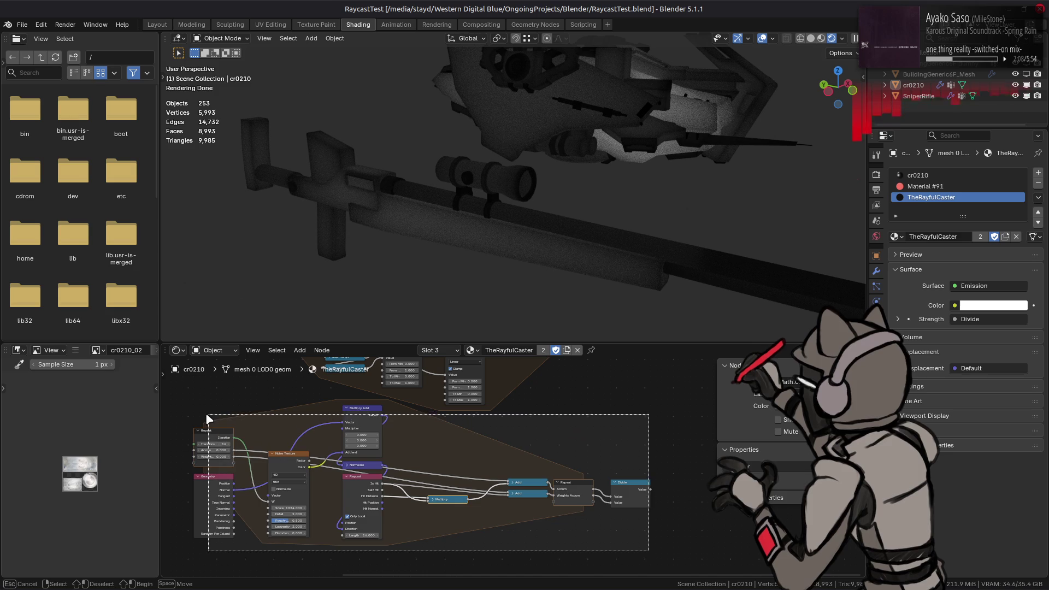
{"action": "right_click", "coordinate": [300, 422]}
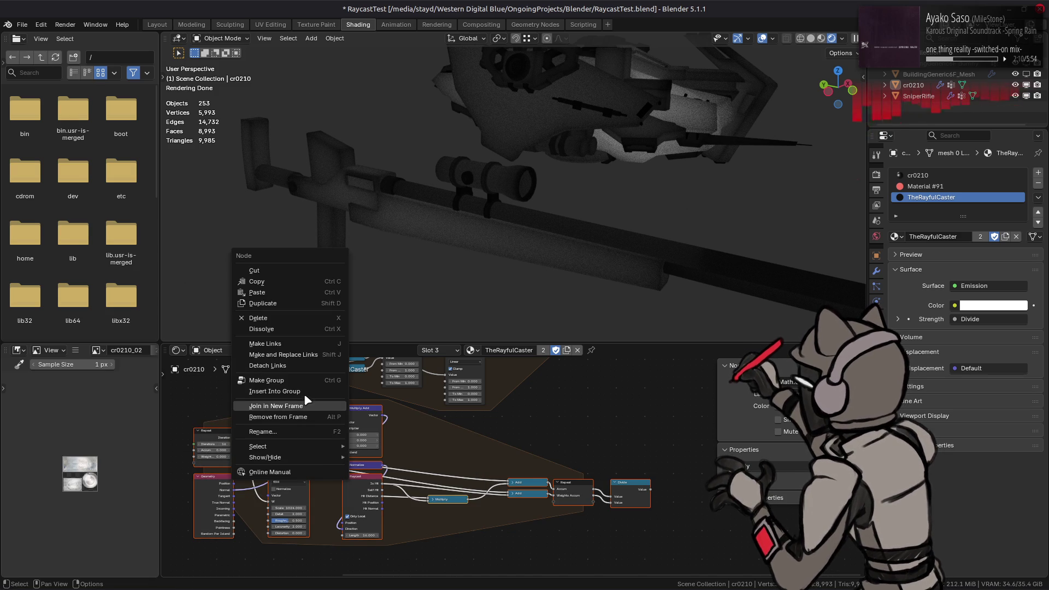
{"action": "left_click", "coordinate": [282, 380]}
{"action": "scroll", "coordinate": [284, 447], "scroll_direction": "up", "scroll_amount": 1}
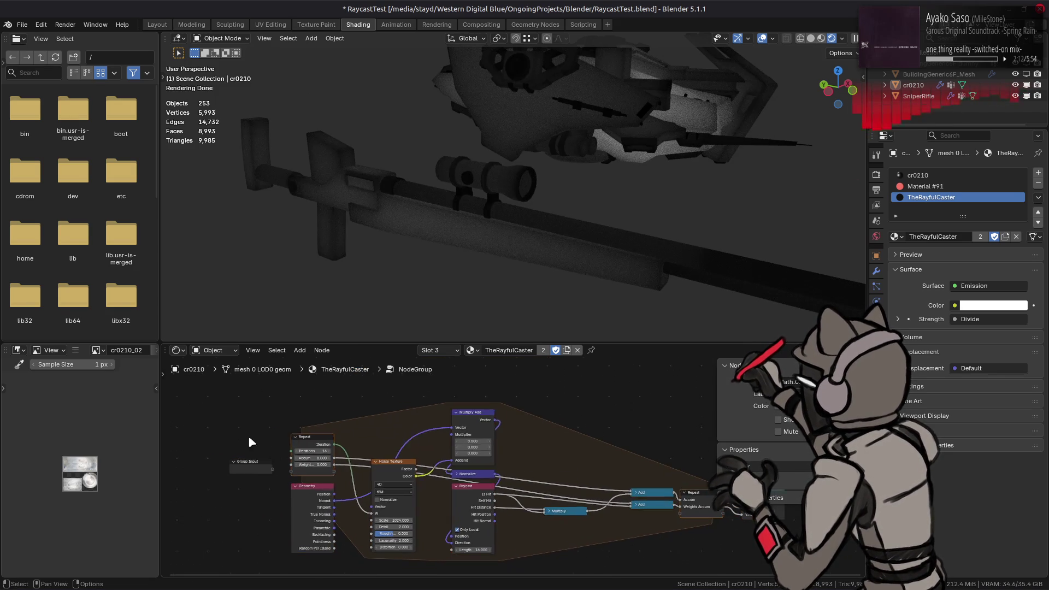
{"action": "scroll", "coordinate": [254, 440], "scroll_direction": "up", "scroll_amount": 1}
{"action": "scroll", "coordinate": [324, 493], "scroll_direction": "up", "scroll_amount": 1}
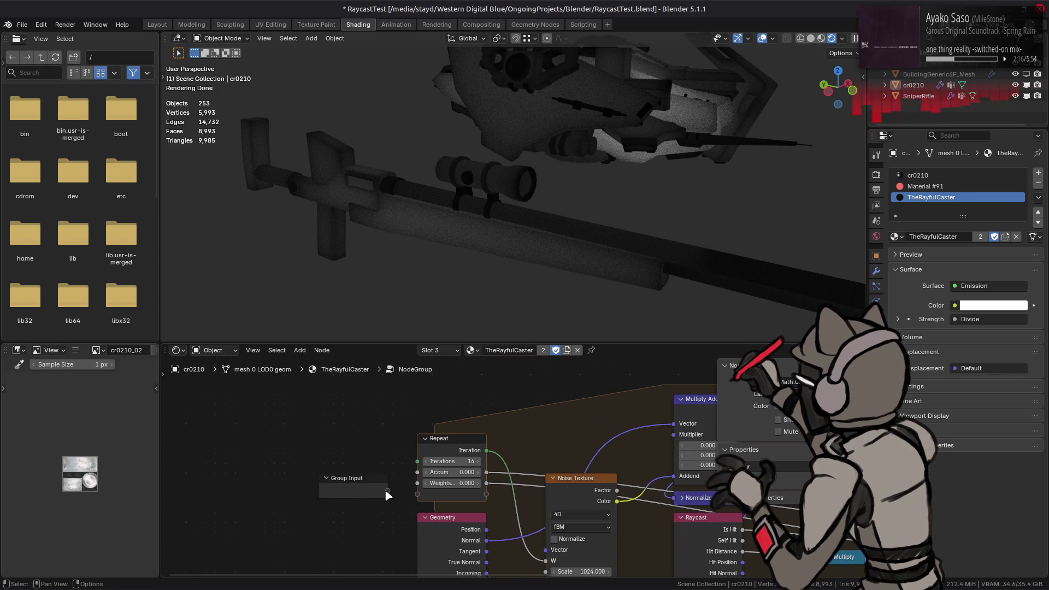
{"action": "left_click", "coordinate": [365, 486]}
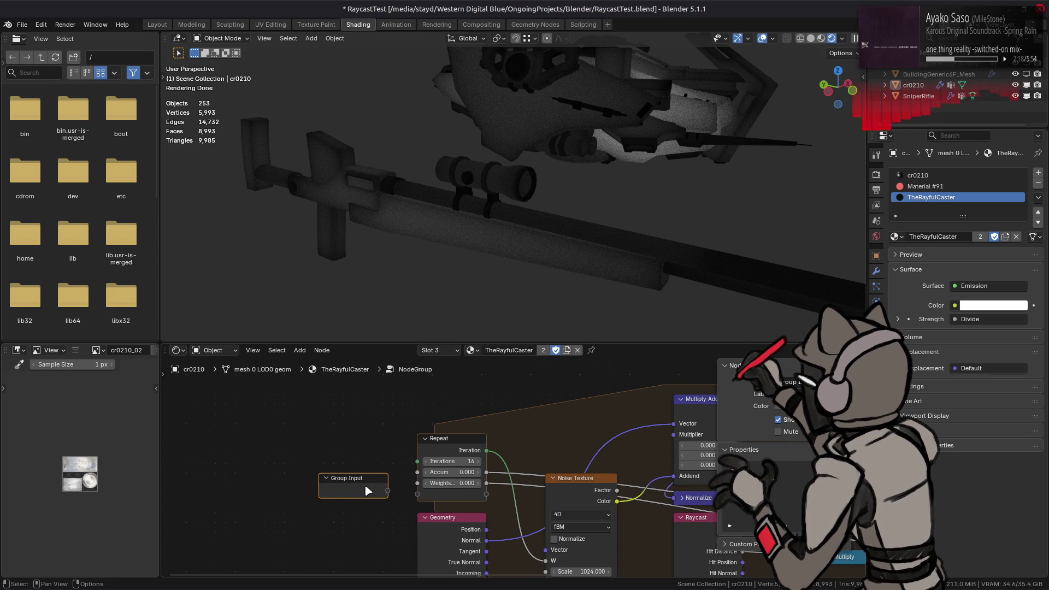
{"action": "mouse_move", "coordinate": [780, 448]}
{"action": "middle_mouse_down"}
{"action": "mouse_move", "coordinate": [775, 411]}
{"action": "mouse_move", "coordinate": [816, 410]}
{"action": "middle_mouse_up"}
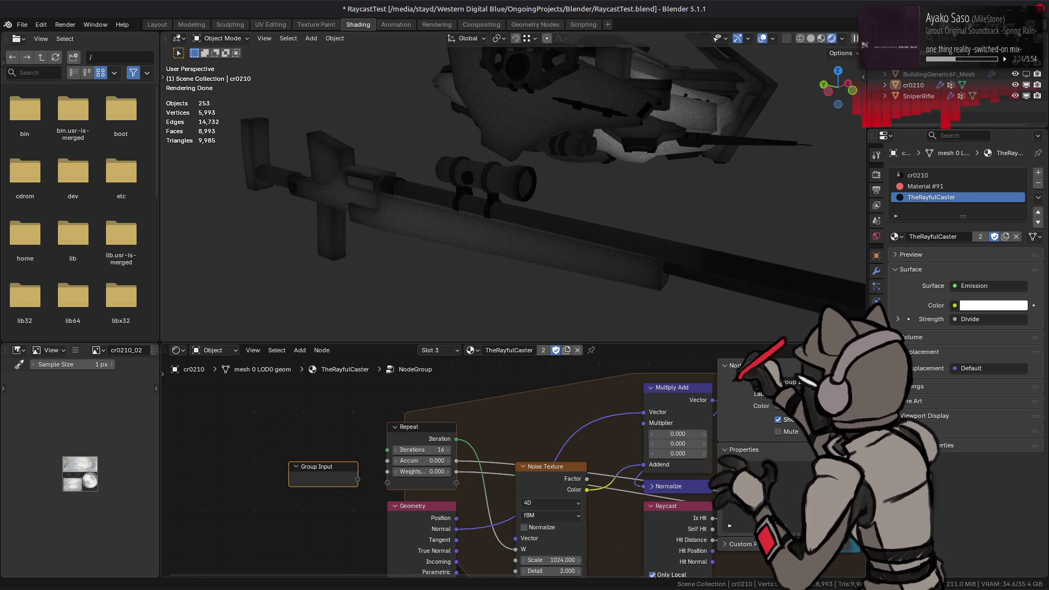
- Expose Repeat's Iterations as a group input
{"action": "left_click_drag", "start_coordinate": [357, 479], "coordinate": [388, 450]}
{"action": "key", "text": "ctrl+z"}
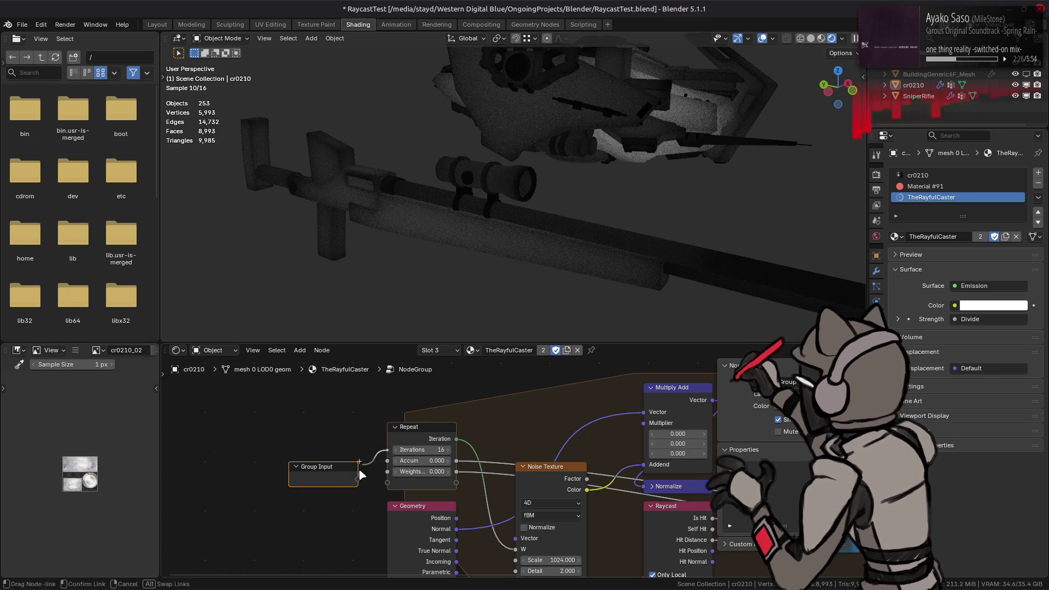
{"action": "key", "text": "ctrl+shift+z"}
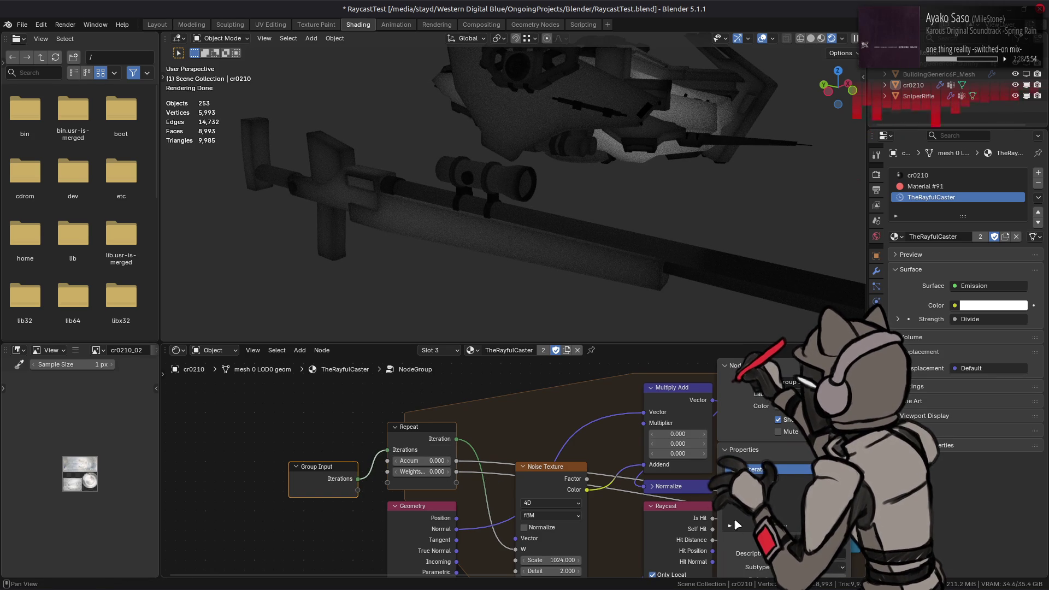
{"action": "left_click", "coordinate": [750, 392]}
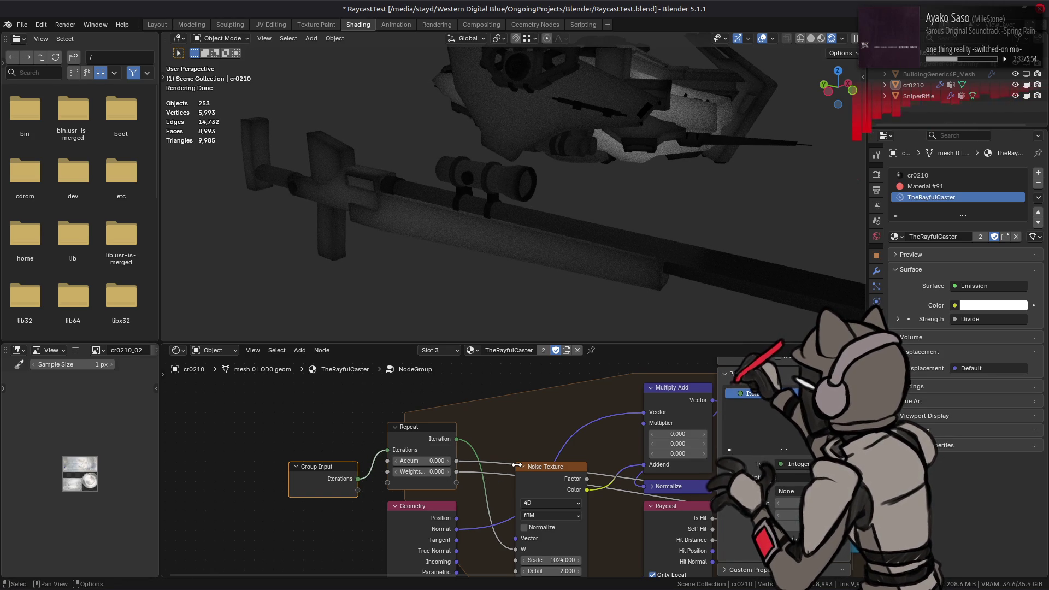
{"action": "scroll", "coordinate": [557, 492], "scroll_direction": "right", "scroll_amount": 5, "text": "ctrl"}
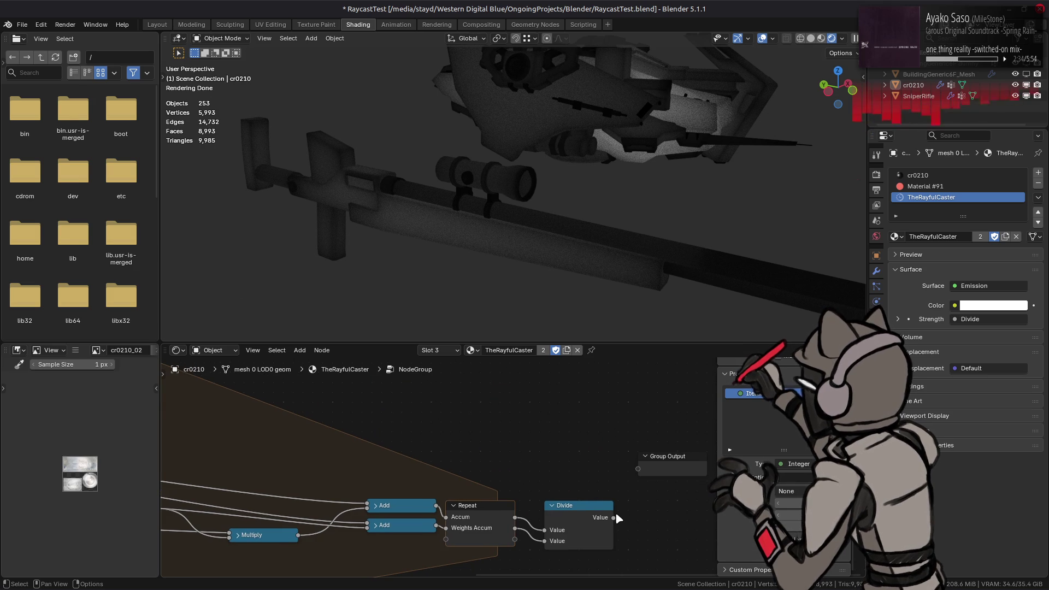
- Output the Divide result as a group socket named Thickness and exit the group
{"action": "left_click_drag", "start_coordinate": [612, 517], "coordinate": [637, 469]}
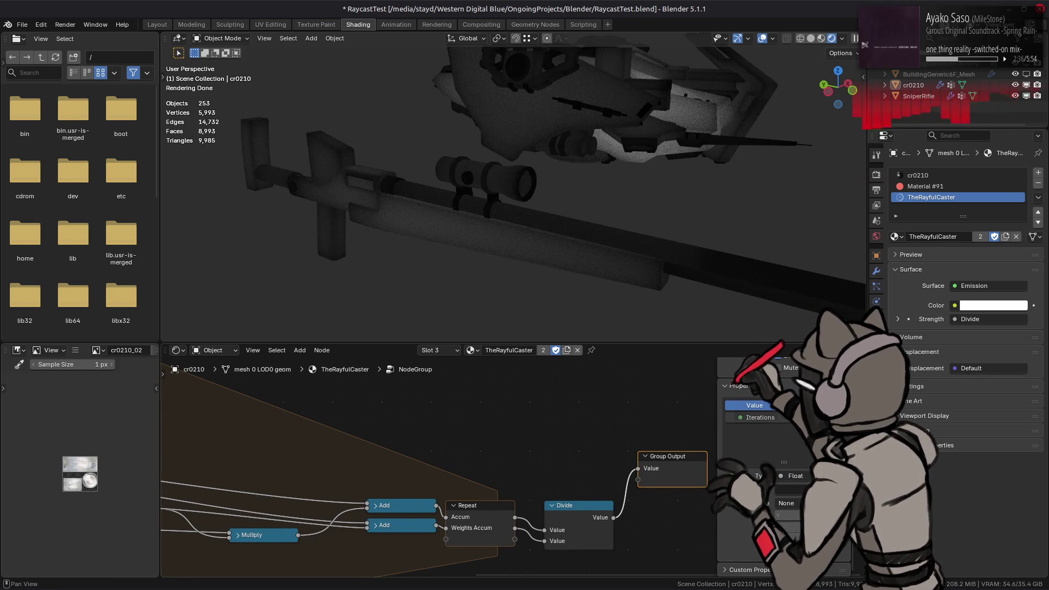
{"action": "double_click", "coordinate": [754, 405]}
{"action": "type", "text": "Thick"}
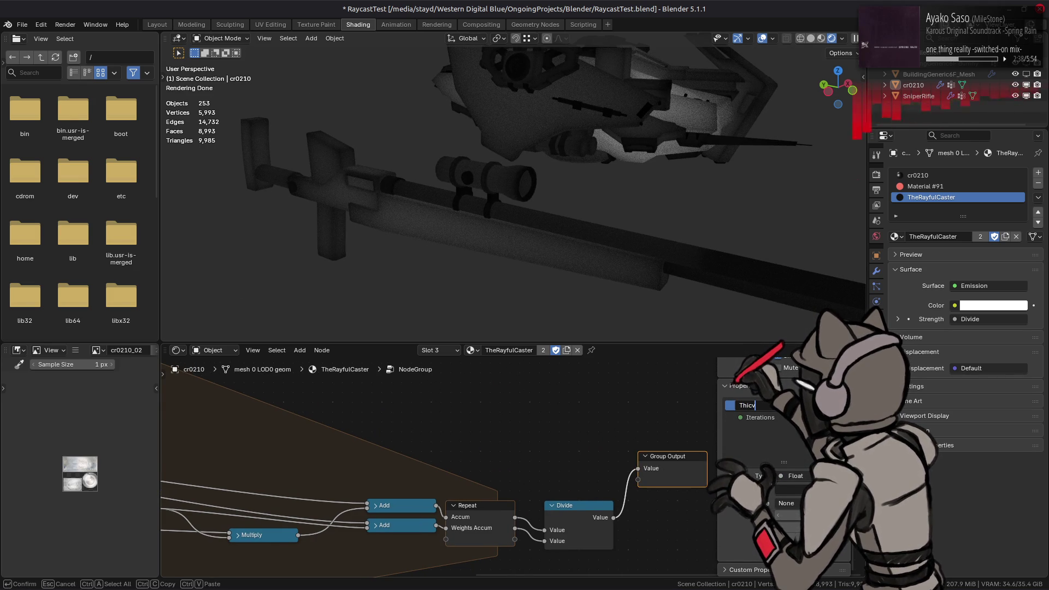
{"action": "type", "text": "ness"}
{"action": "key", "text": "Return"}
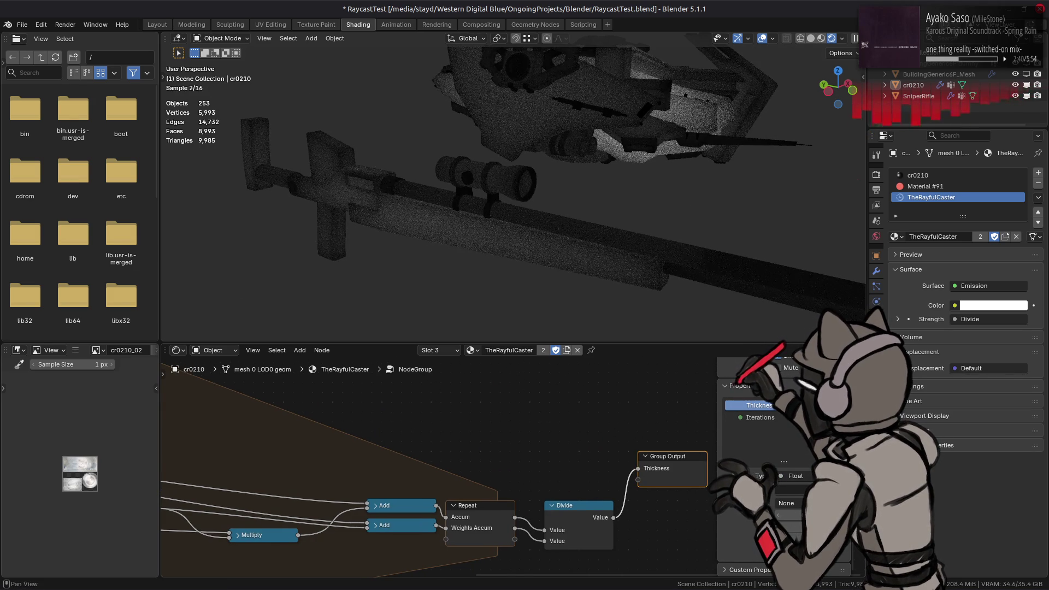
{"action": "middle_click_drag", "start_coordinate": [510, 461], "coordinate": [628, 461]}
{"action": "key", "text": "Tab"}
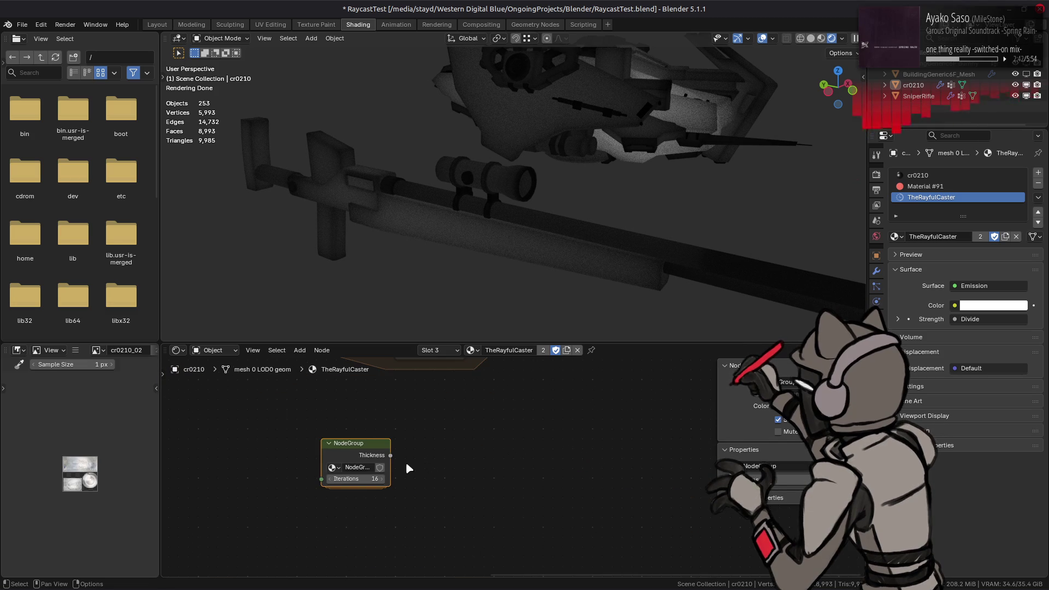
- Rename the node group to Thickness and enter it again for editing
{"action": "double_click", "coordinate": [357, 467]}
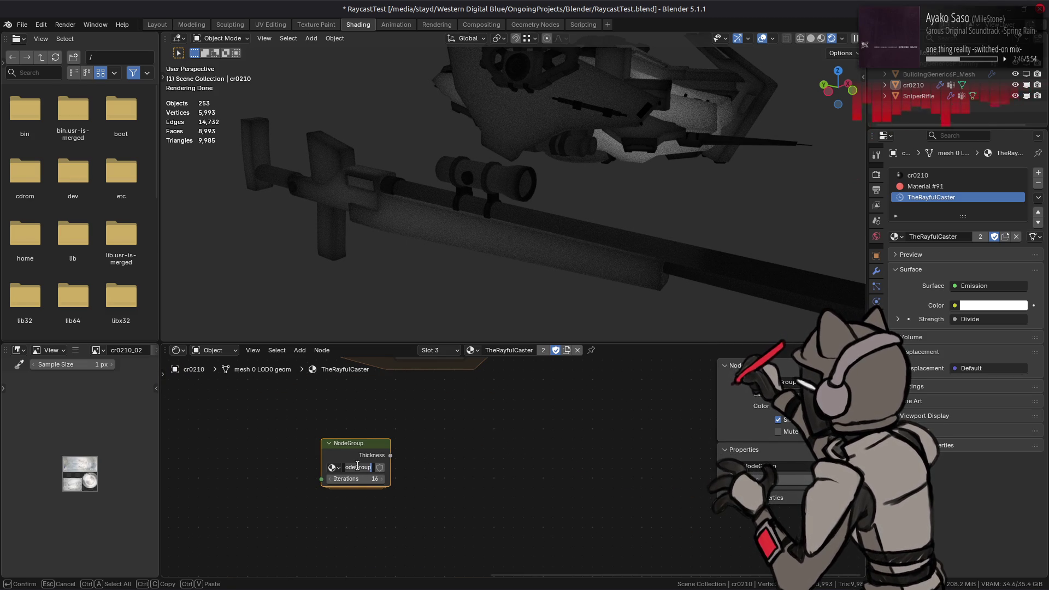
{"action": "type", "text": "Thickness"}
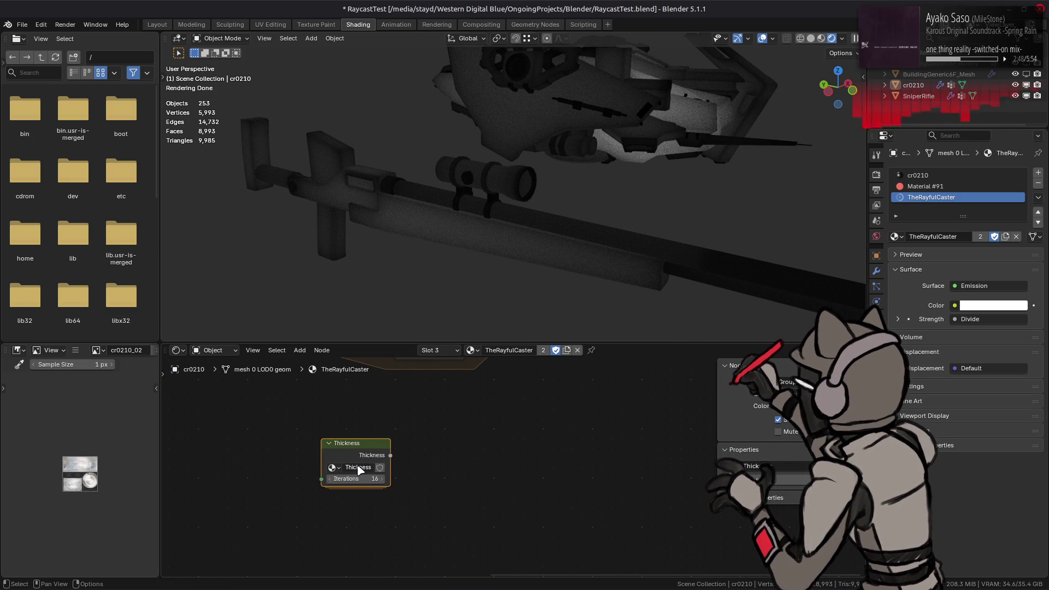
{"action": "key", "text": "Return"}
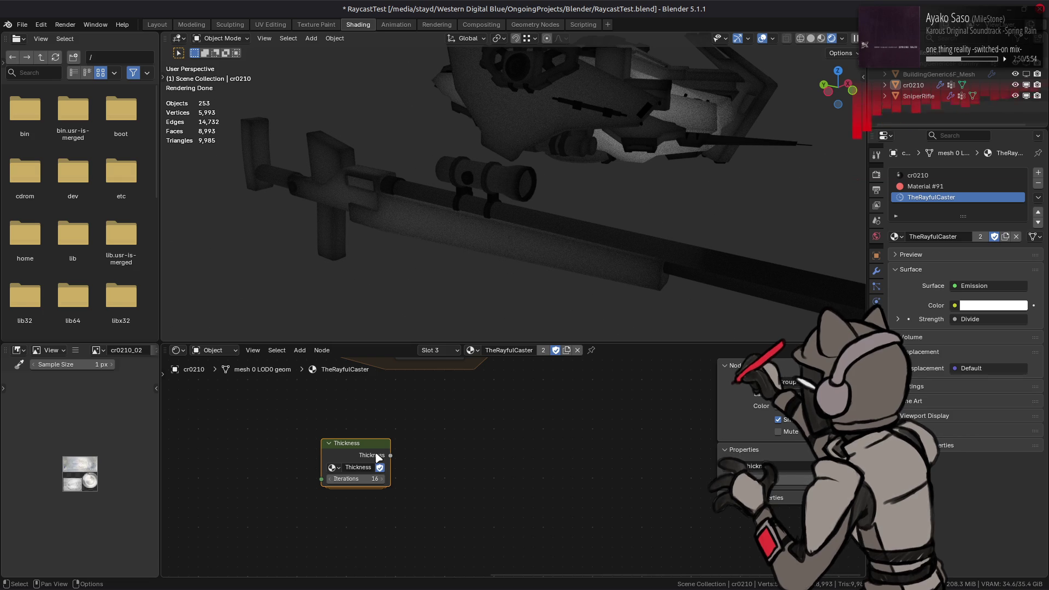
{"action": "mouse_move", "coordinate": [433, 428]}
{"action": "middle_mouse_down"}
{"action": "mouse_move", "coordinate": [538, 525]}
{"action": "mouse_move", "coordinate": [503, 464]}
{"action": "middle_mouse_up"}
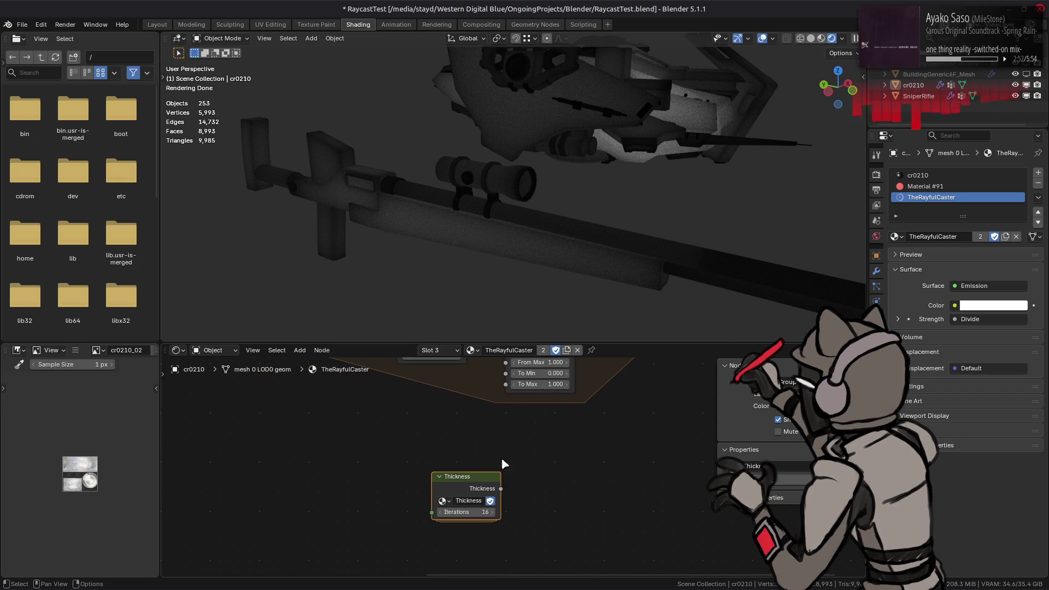
{"action": "key", "text": "Tab"}
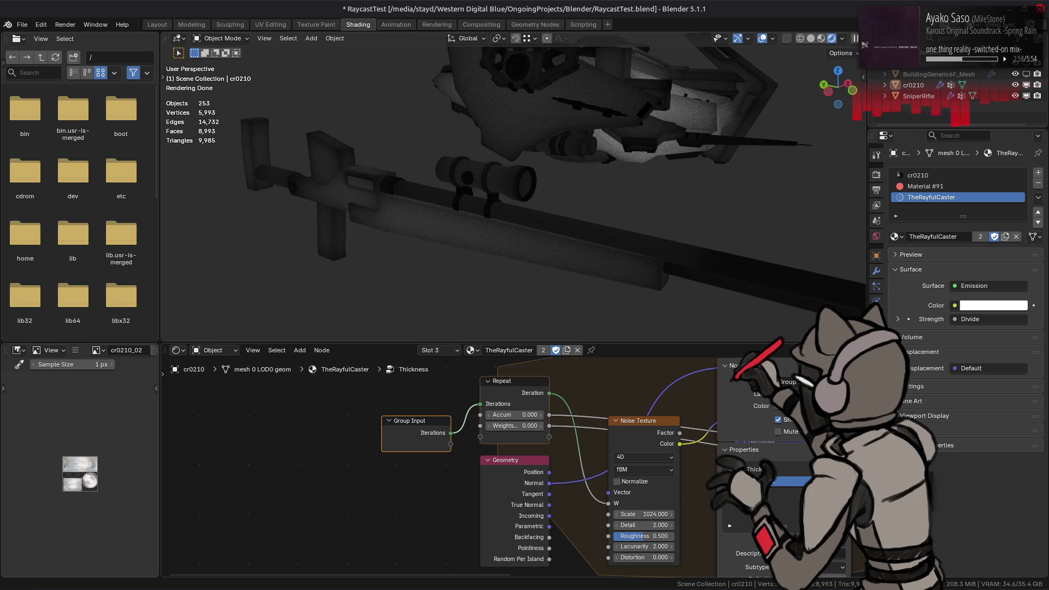
- Add a vector group input named Position below Iterations
{"action": "left_click", "coordinate": [840, 470]}
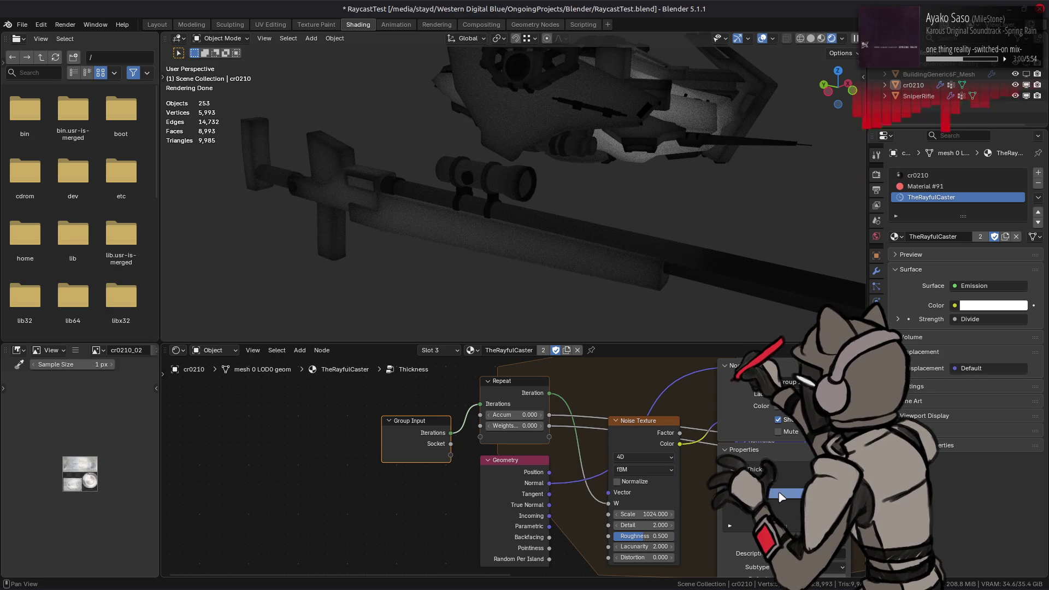
{"action": "left_click_drag", "start_coordinate": [786, 493], "coordinate": [787, 471]}
{"action": "double_click", "coordinate": [787, 471]}
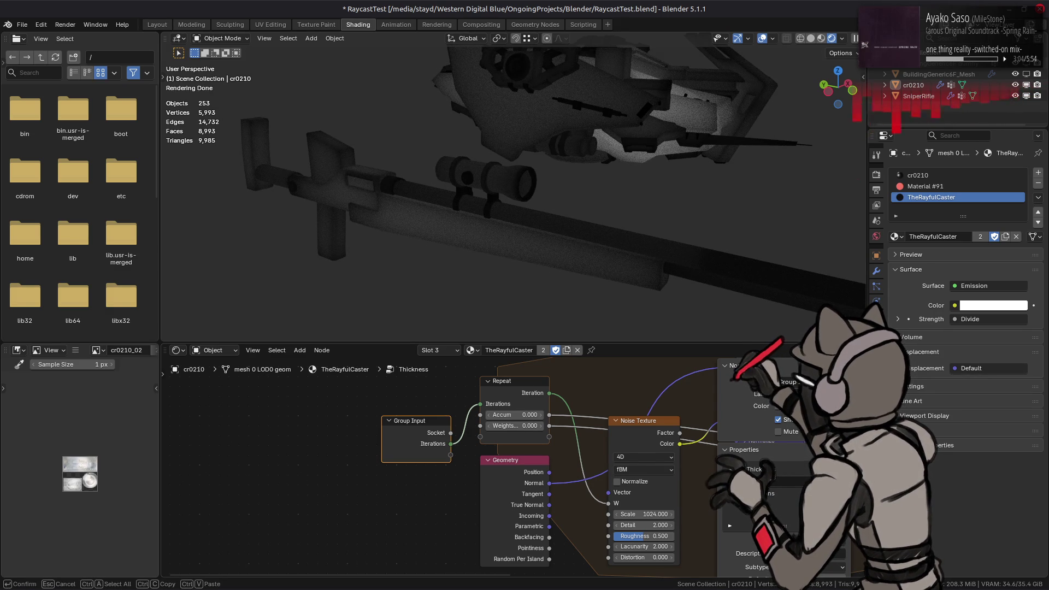
{"action": "key", "text": "Return"}
{"action": "left_click_drag", "start_coordinate": [782, 475], "coordinate": [782, 484]}
{"action": "left_click", "coordinate": [795, 539]}
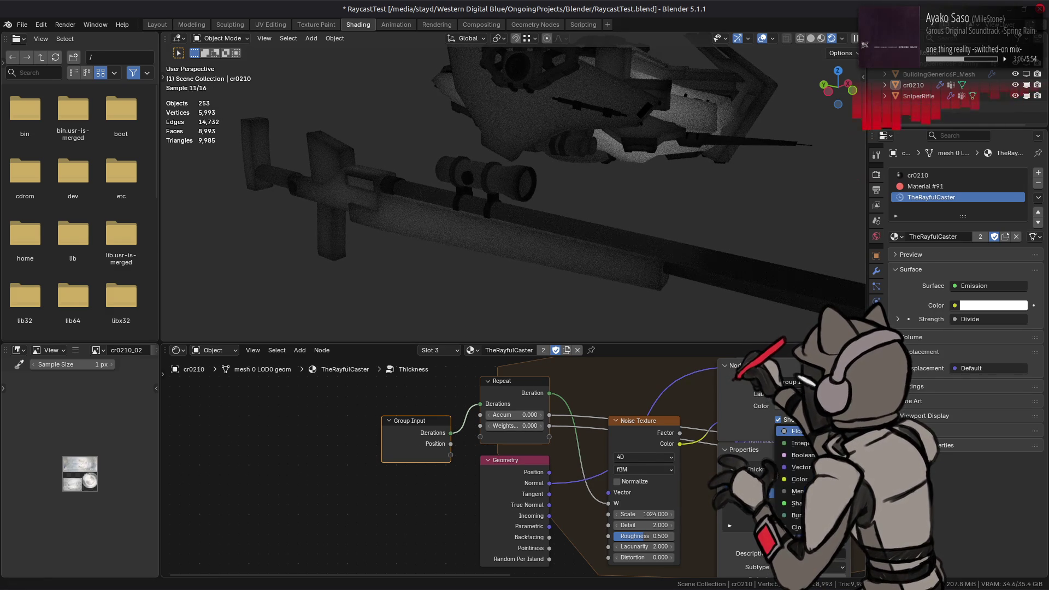
{"action": "left_click", "coordinate": [799, 468]}
{"action": "scroll", "coordinate": [779, 458], "scroll_direction": "down", "scroll_amount": 5}
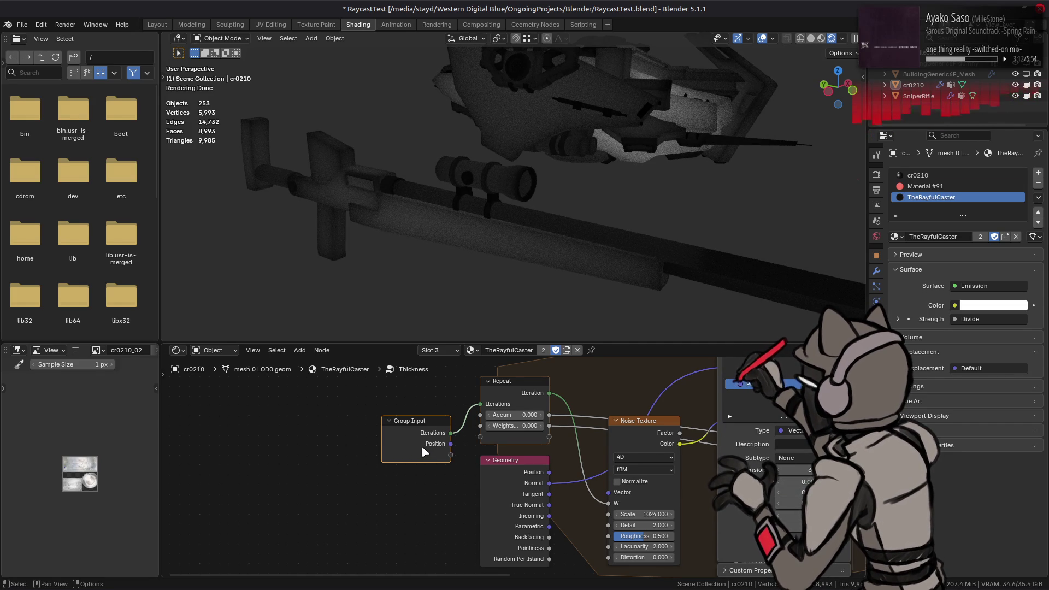
- Feed Position into the Raycast position, set ray Length to 128 and exit the group
{"action": "middle_click_drag", "start_coordinate": [421, 445], "coordinate": [290, 414]}
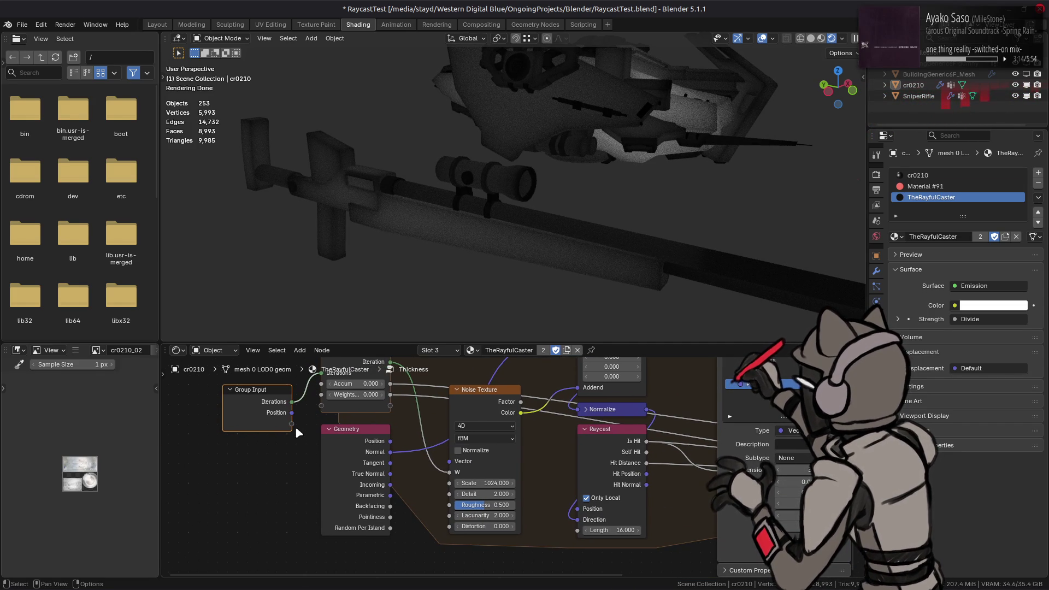
{"action": "mouse_move", "coordinate": [291, 412]}
{"action": "left_mouse_down"}
{"action": "mouse_move", "coordinate": [577, 508]}
{"action": "mouse_move", "coordinate": [605, 529]}
{"action": "left_mouse_up"}
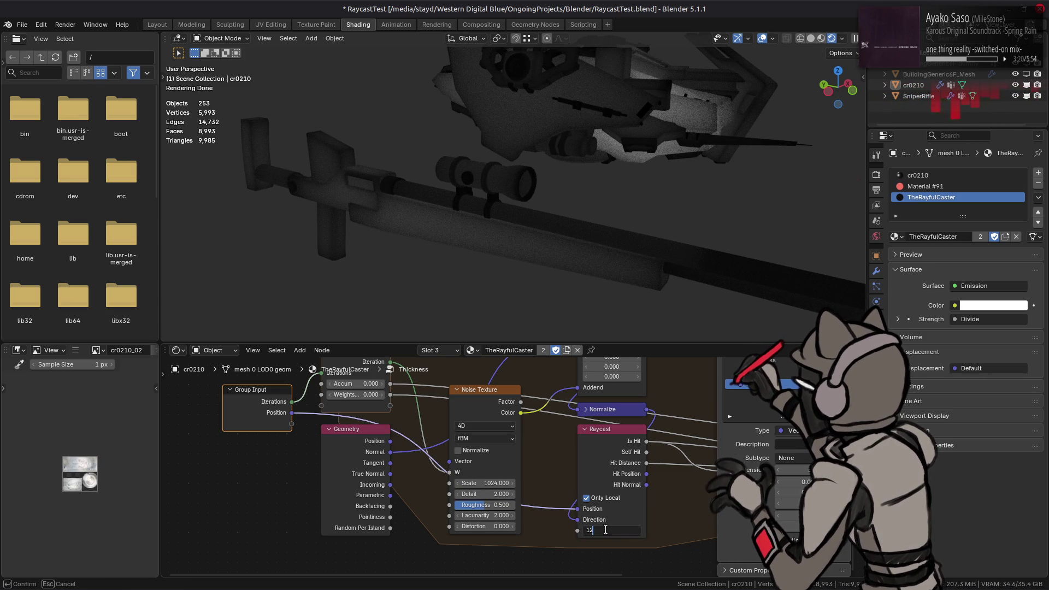
{"action": "type", "text": "8"}
{"action": "key", "text": "Return"}
{"action": "mouse_move", "coordinate": [640, 451]}
{"action": "middle_mouse_down"}
{"action": "mouse_move", "coordinate": [517, 467]}
{"action": "mouse_move", "coordinate": [489, 451]}
{"action": "middle_mouse_up"}
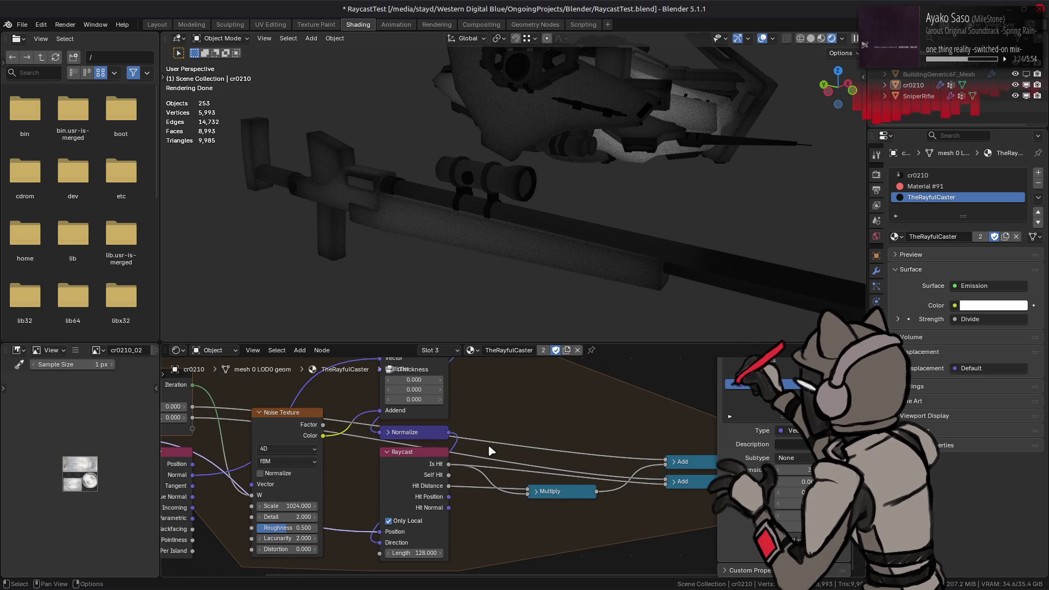
{"action": "middle_click_drag", "start_coordinate": [397, 465], "coordinate": [502, 513]}
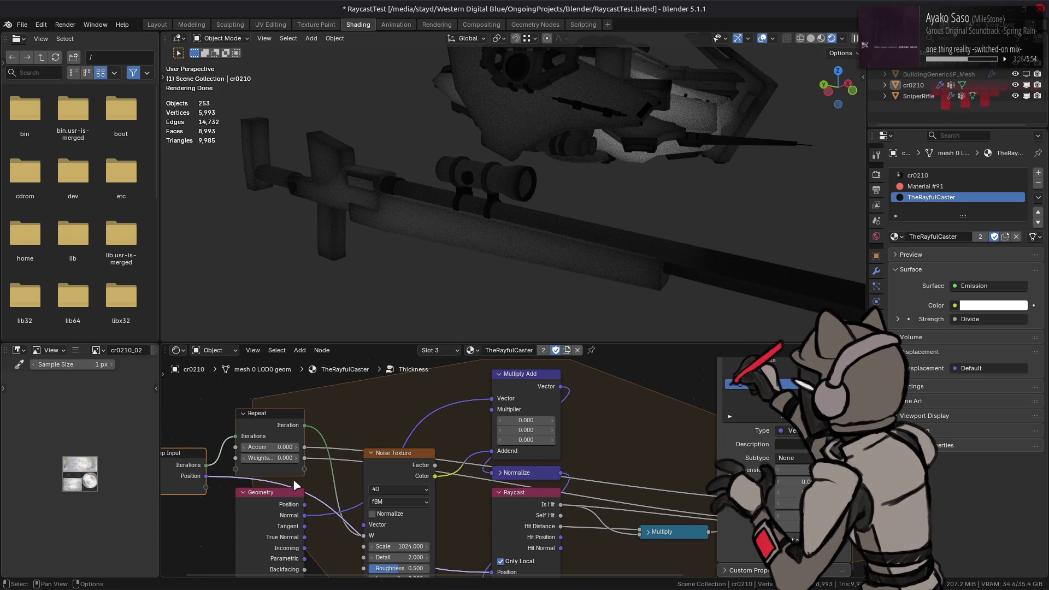
{"action": "key", "text": "Tab"}
- Move the Thickness node up and drop it beside the Distance Scale node
{"action": "mouse_move", "coordinate": [464, 485]}
{"action": "middle_mouse_down"}
{"action": "mouse_move", "coordinate": [529, 529]}
{"action": "mouse_move", "coordinate": [492, 459]}
{"action": "middle_mouse_up"}
{"action": "mouse_move", "coordinate": [459, 377]}
{"action": "middle_mouse_down"}
{"action": "mouse_move", "coordinate": [459, 565]}
{"action": "mouse_move", "coordinate": [457, 423]}
{"action": "mouse_move", "coordinate": [525, 417]}
{"action": "middle_mouse_up"}
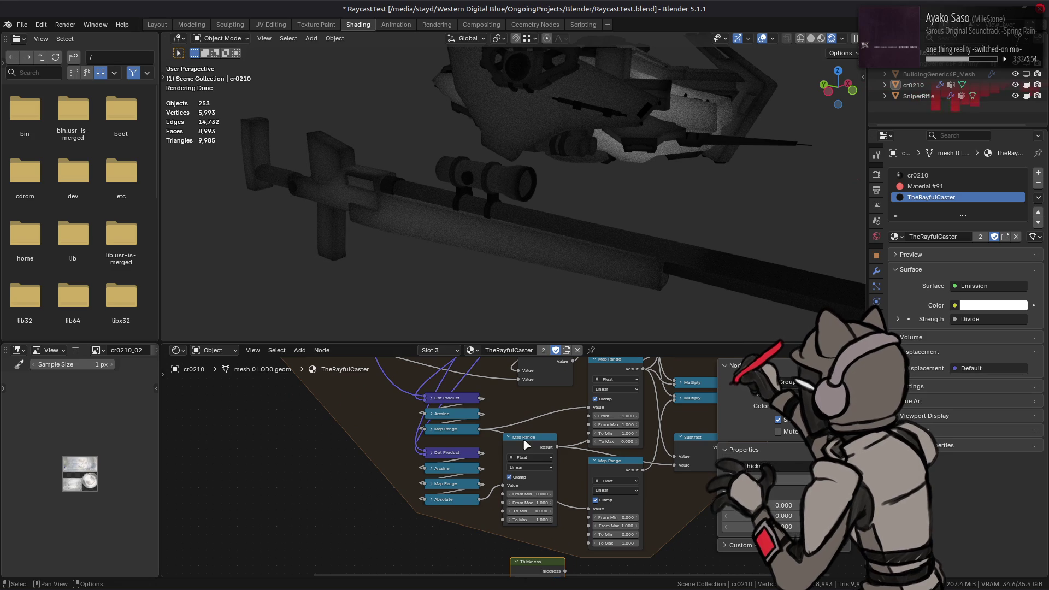
{"action": "mouse_move", "coordinate": [534, 561]}
{"action": "left_mouse_down"}
{"action": "mouse_move", "coordinate": [396, 512]}
{"action": "mouse_move", "coordinate": [394, 468]}
{"action": "left_mouse_up"}
{"action": "key", "text": "g"}
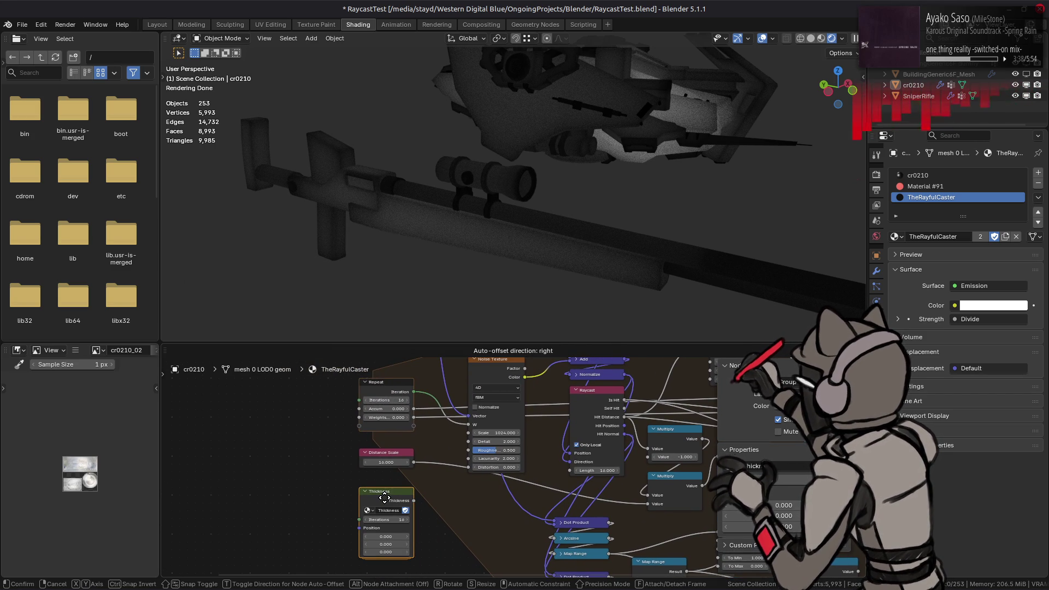
{"action": "left_click", "coordinate": [367, 478]}
{"action": "scroll", "coordinate": [428, 500], "scroll_direction": "up", "scroll_amount": 1}
{"action": "scroll", "coordinate": [417, 498], "scroll_direction": "up", "scroll_amount": 1}
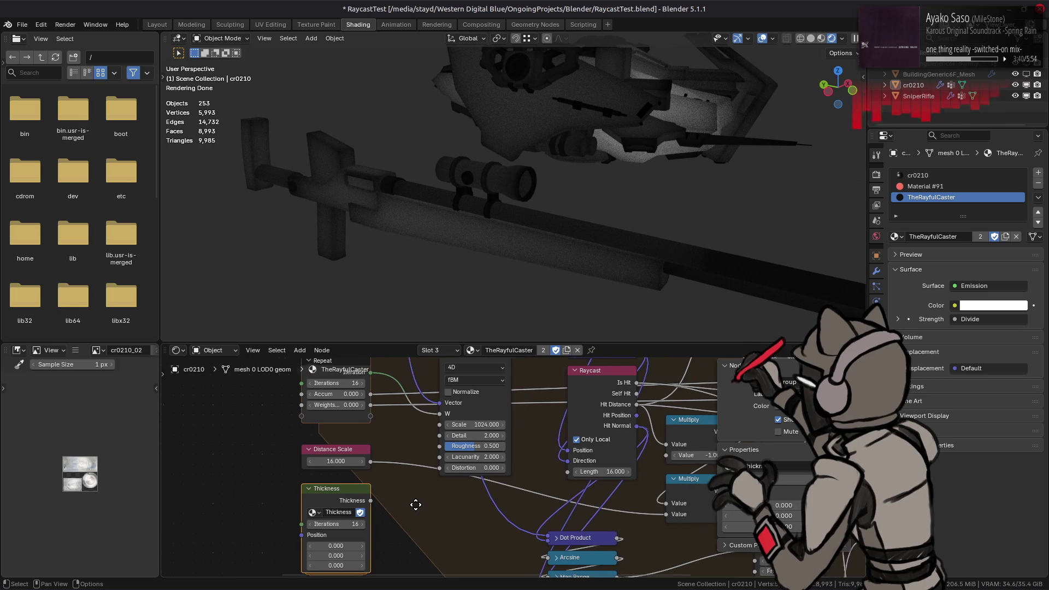
{"action": "scroll", "coordinate": [370, 473], "scroll_direction": "up", "scroll_amount": 1}
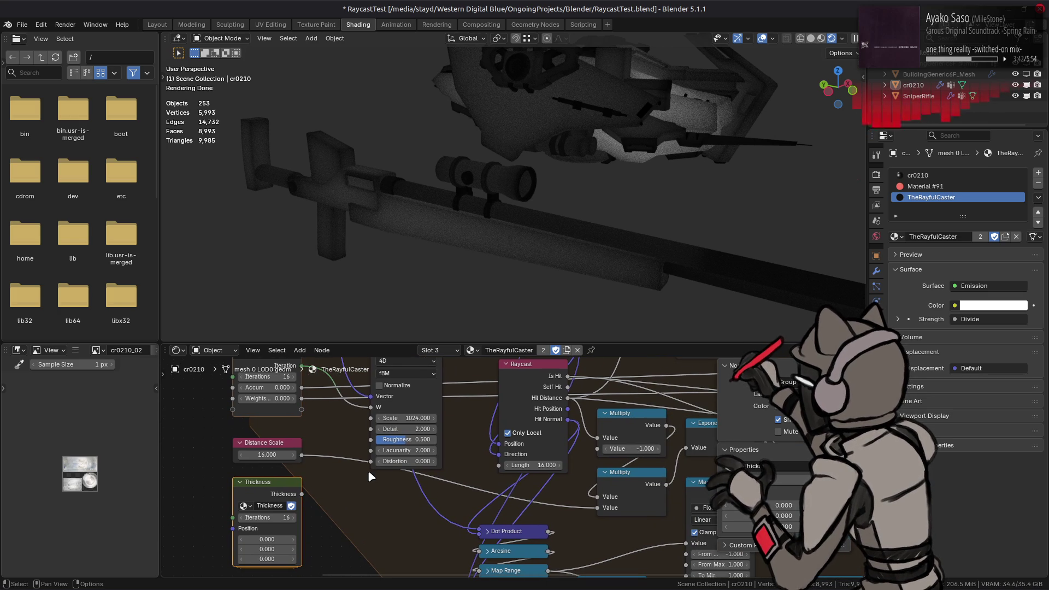
- Pan to the original network and select its Raycast node
{"action": "middle_click_drag", "start_coordinate": [368, 469], "coordinate": [291, 487]}
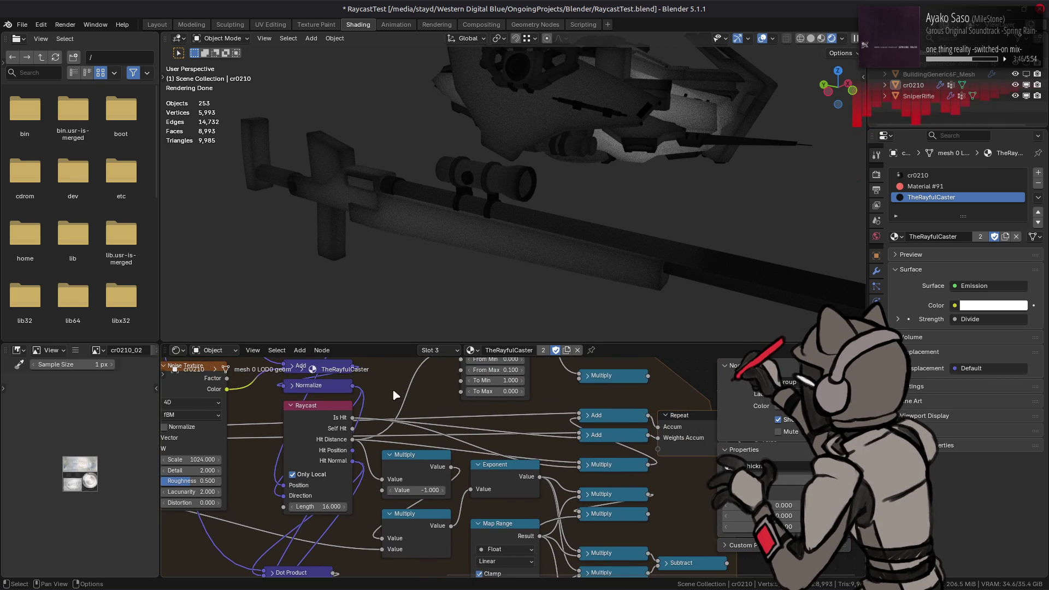
{"action": "middle_click_drag", "start_coordinate": [394, 391], "coordinate": [401, 400]}
{"action": "left_click", "coordinate": [361, 438]}
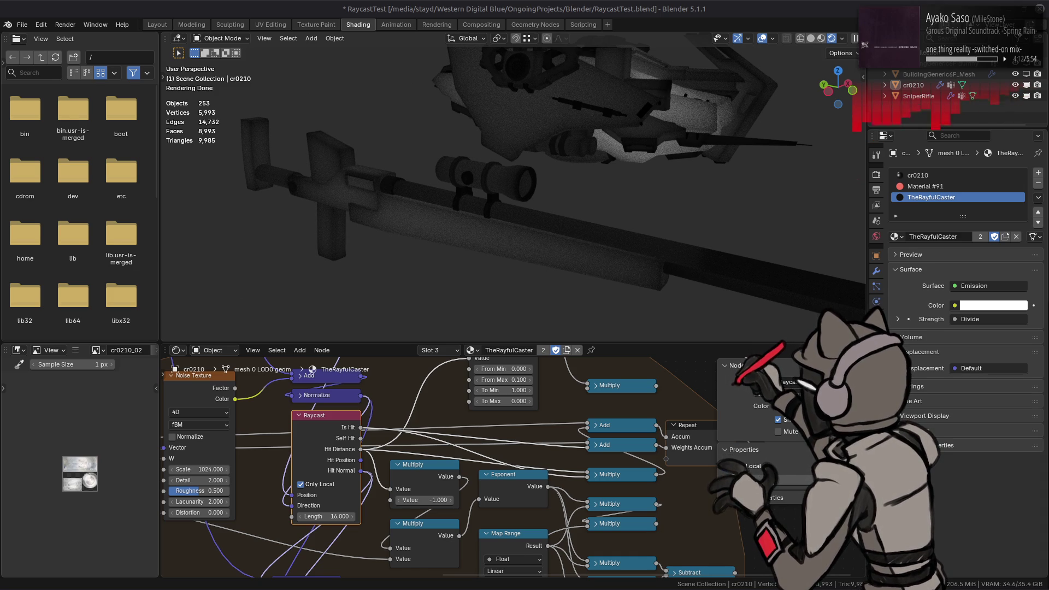
- Flip between Blender's rifle view and the Mauser M1918 Google Images results
{"action": "key", "text": "alt+Tab"}
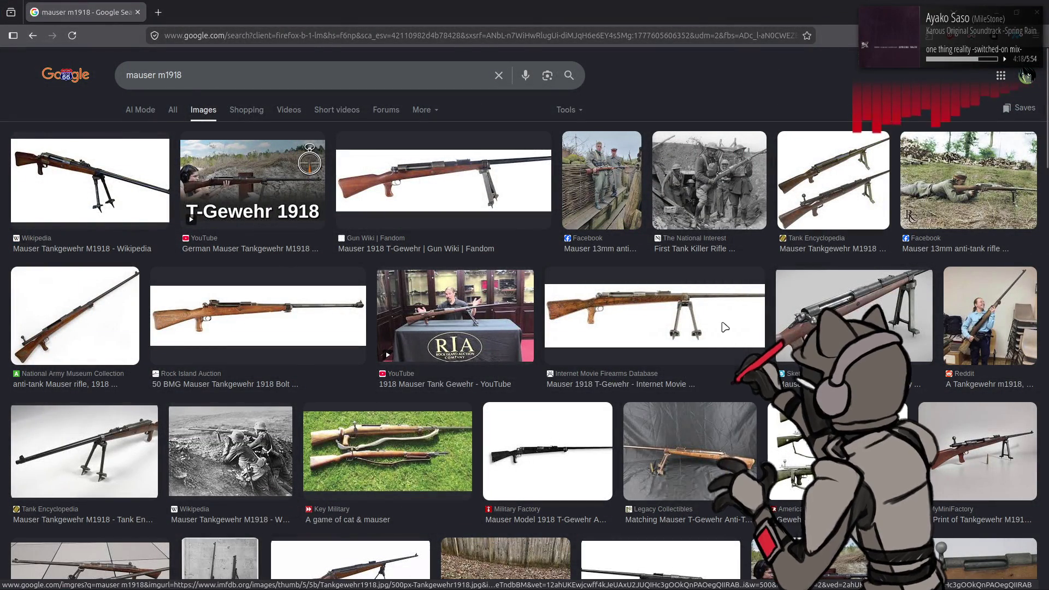
{"action": "key", "text": "alt+Tab"}
{"action": "key", "text": "KP_4"}
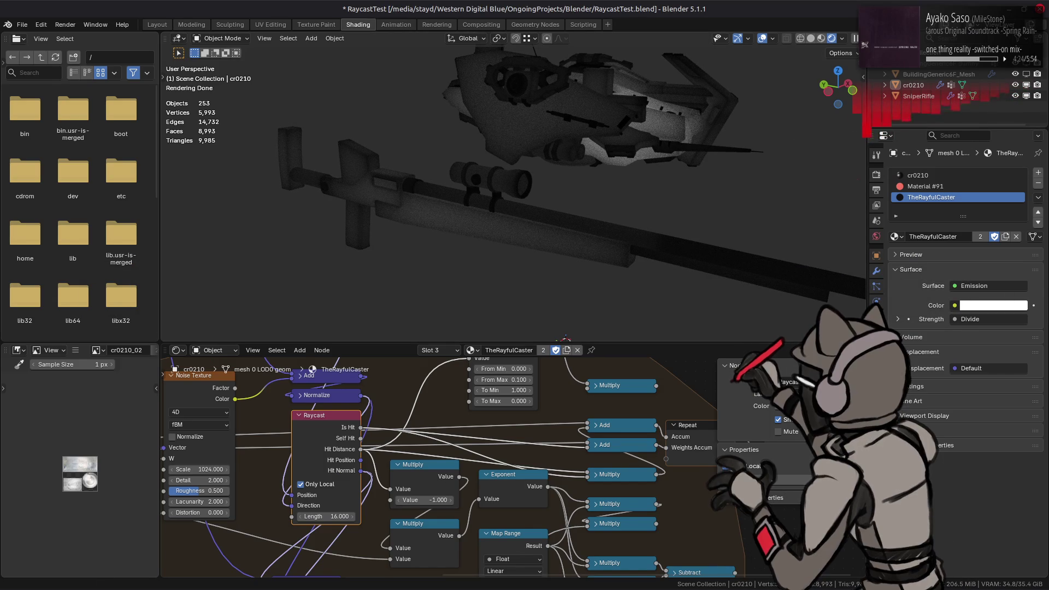
{"action": "key", "text": "alt+Tab"}
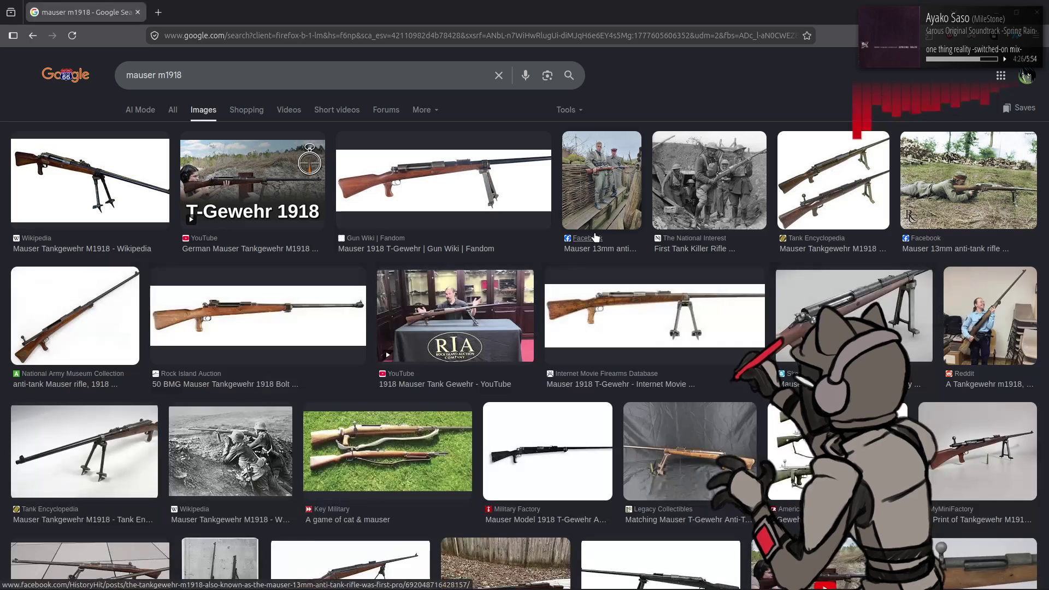
{"action": "key", "text": "alt+Tab"}
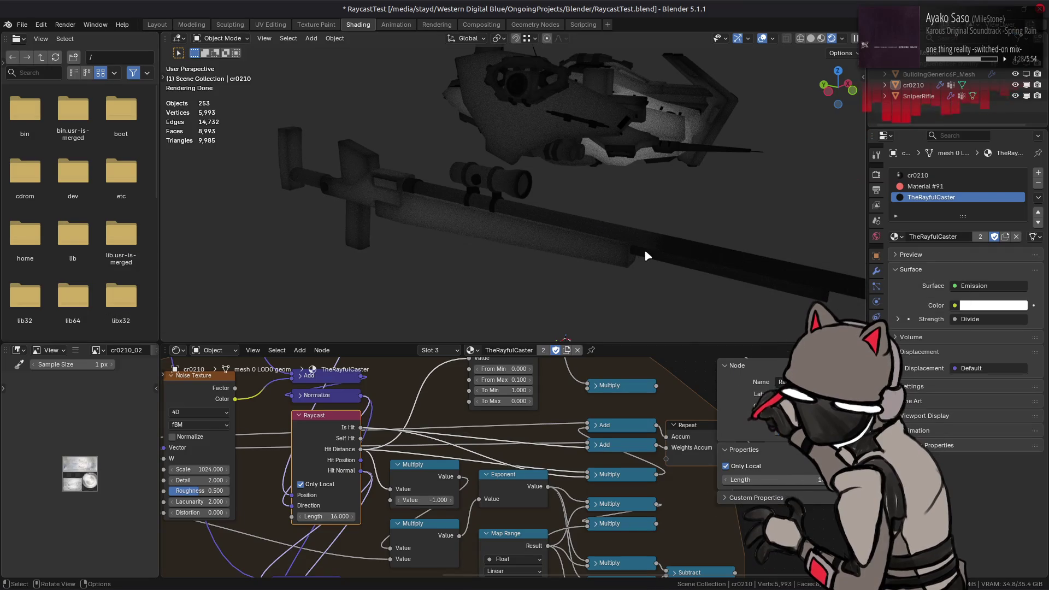
{"action": "key", "text": "alt+Tab"}
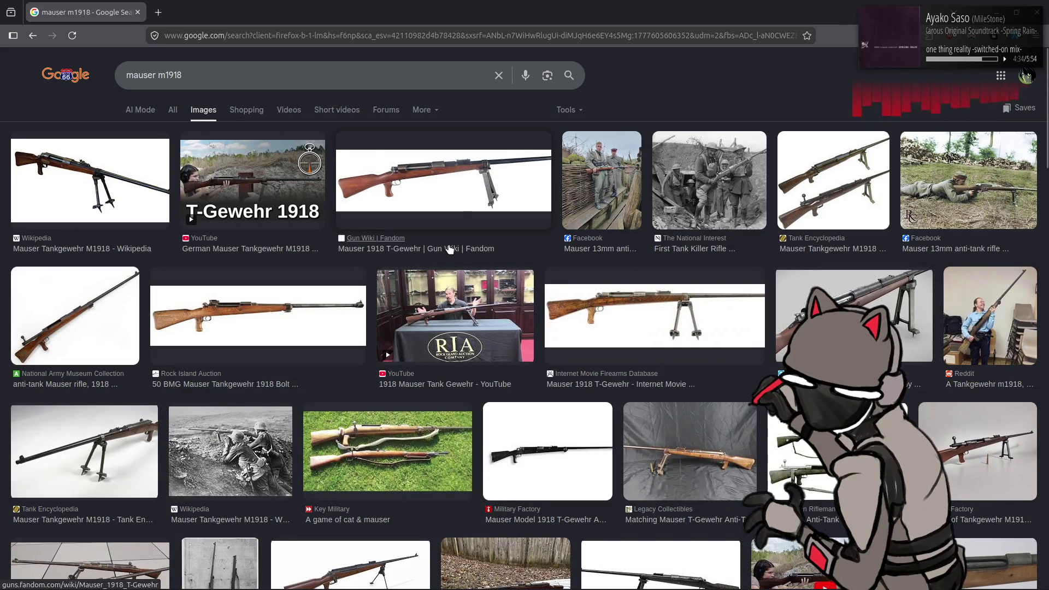
- Preview several Tankgewehr rifle images, ending on the 1918 Mauser Tank Gewehr video result
{"action": "left_click", "coordinate": [456, 199]}
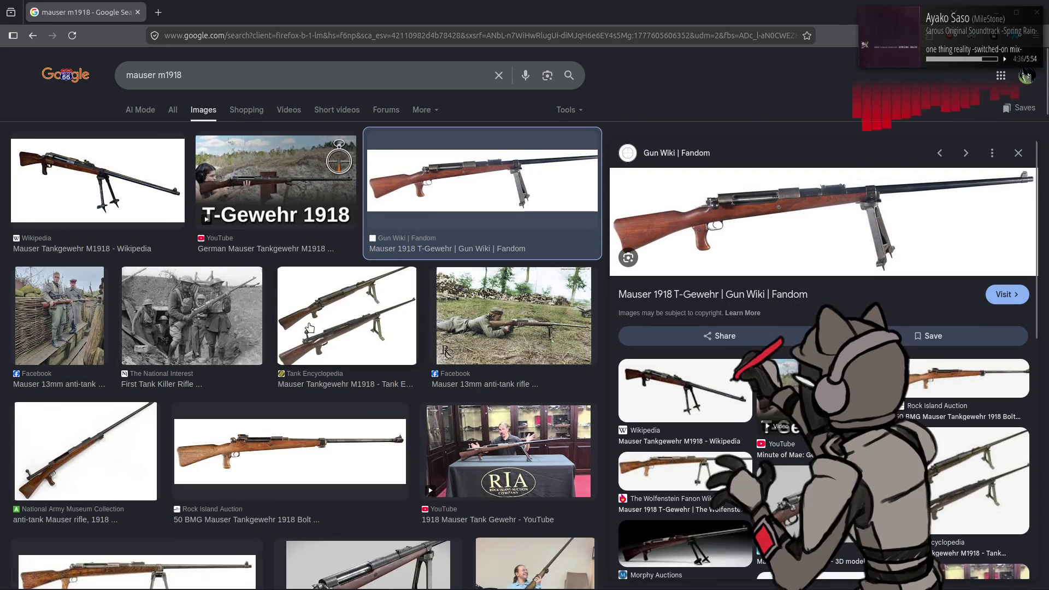
{"action": "left_click", "coordinate": [312, 328]}
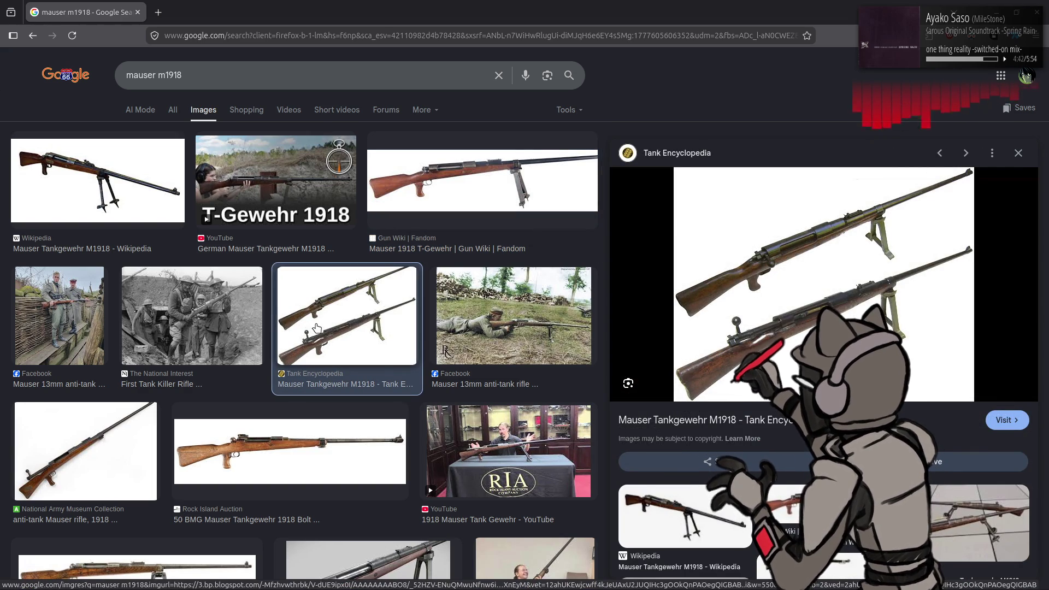
{"action": "left_click", "coordinate": [238, 450]}
{"action": "left_click", "coordinate": [156, 449]}
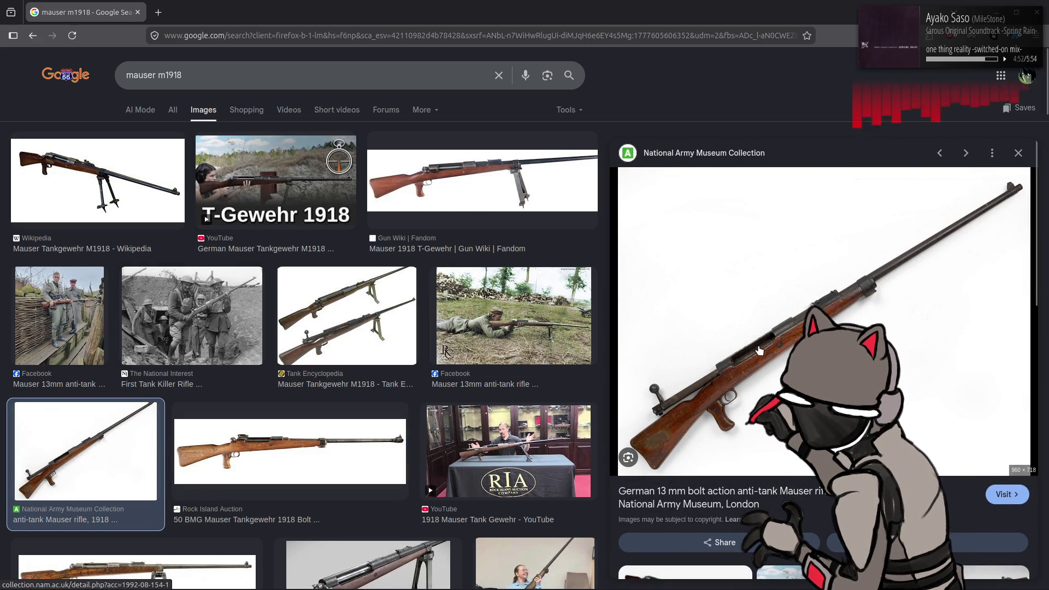
{"action": "left_click", "coordinate": [450, 183]}
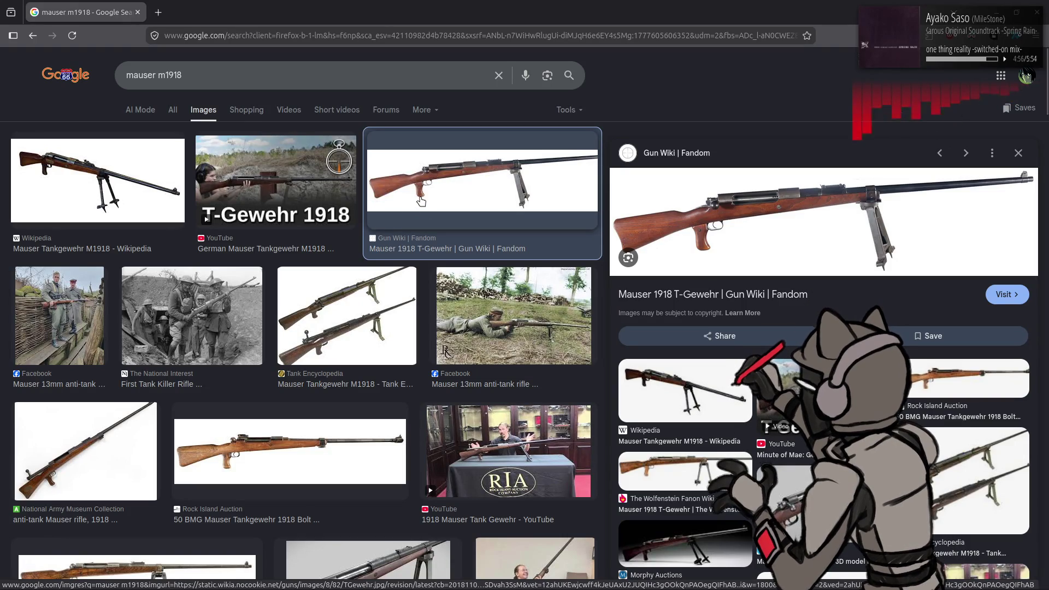
{"action": "left_click", "coordinate": [508, 451]}
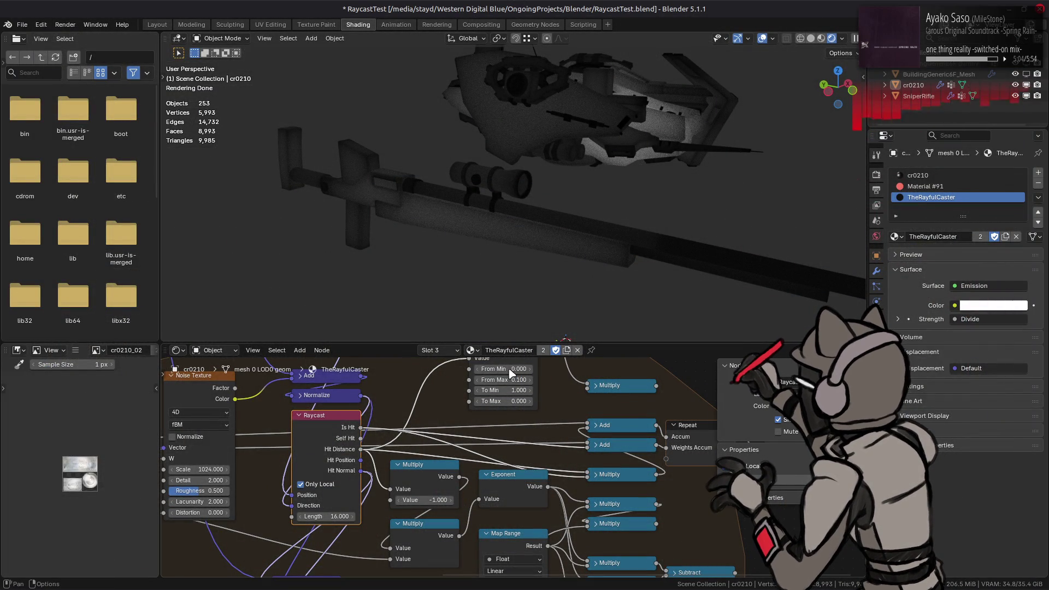
- Cut the link coming from the Raycast Is Hit output
{"action": "left_click_drag", "start_coordinate": [363, 432], "coordinate": [445, 428]}
{"action": "key", "text": "Escape"}
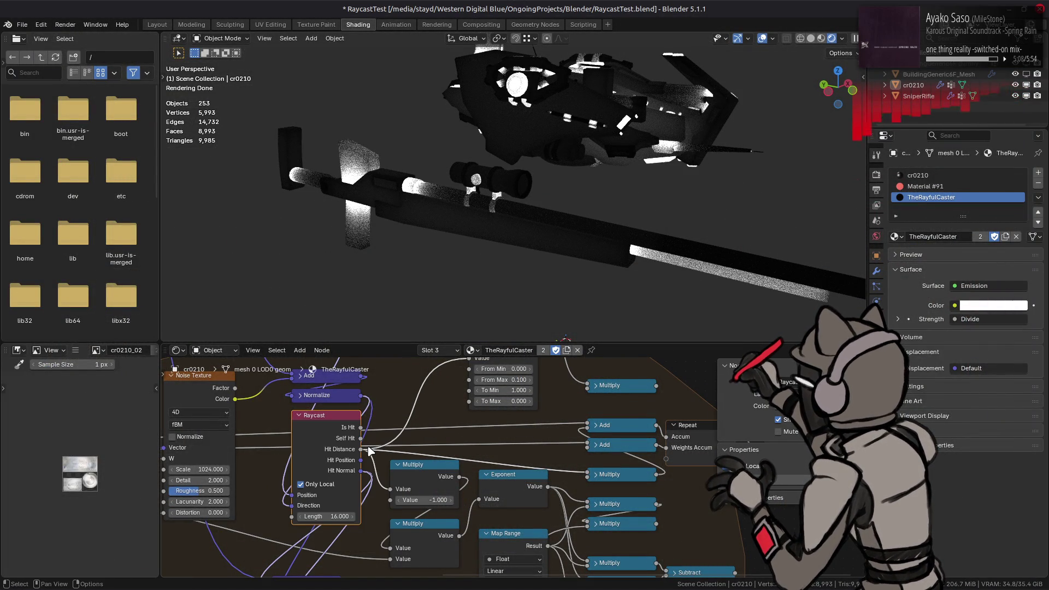
{"action": "middle_click_drag", "start_coordinate": [476, 466], "coordinate": [483, 370]}
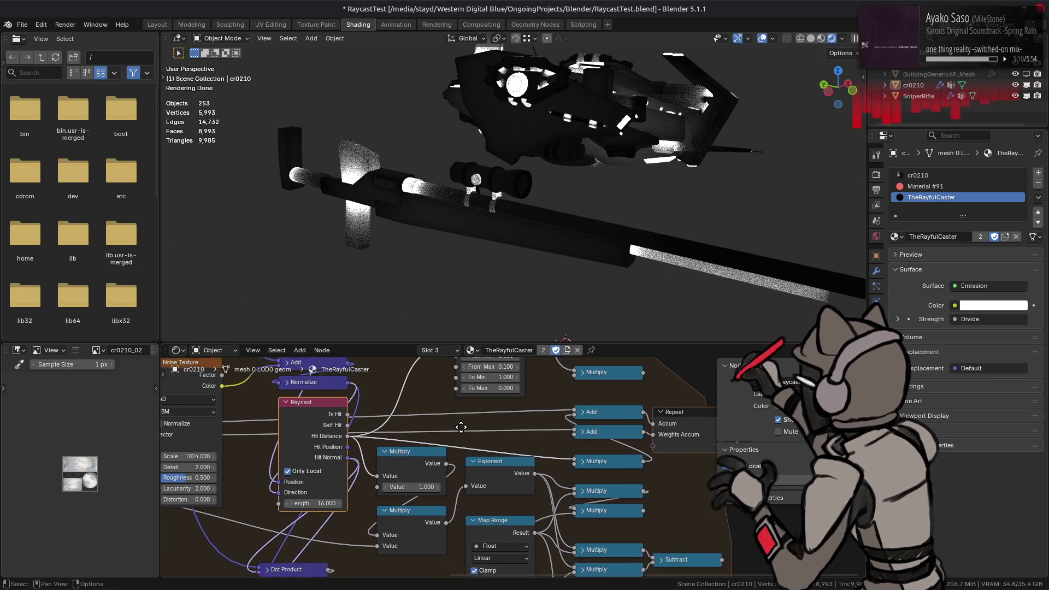
{"action": "middle_click_drag", "start_coordinate": [444, 490], "coordinate": [386, 495]}
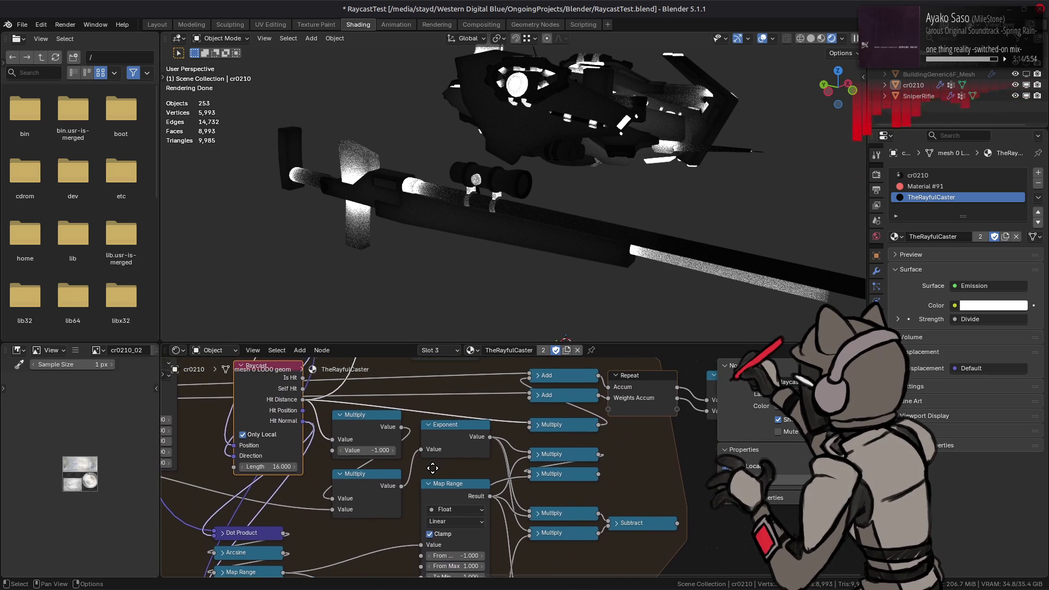
{"action": "middle_click_drag", "start_coordinate": [386, 495], "coordinate": [432, 473]}
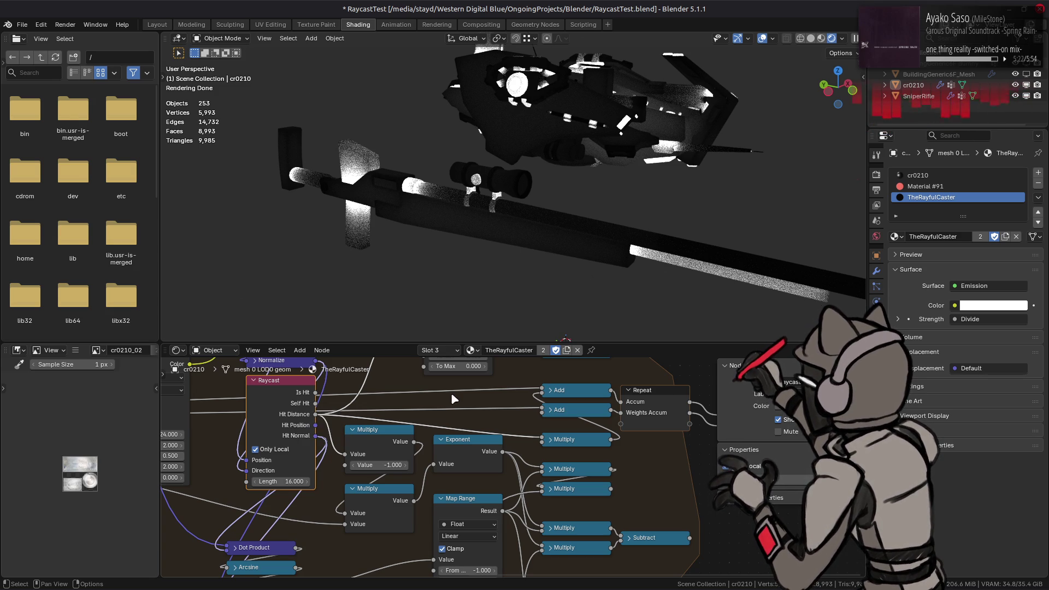
- Try wiring Thickness into the Raycast Length input, then undo that link
{"action": "left_click", "coordinate": [463, 443]}
{"action": "mouse_move", "coordinate": [502, 451]}
{"action": "left_mouse_down"}
{"action": "mouse_move", "coordinate": [543, 399]}
{"action": "mouse_move", "coordinate": [555, 407]}
{"action": "left_mouse_up"}
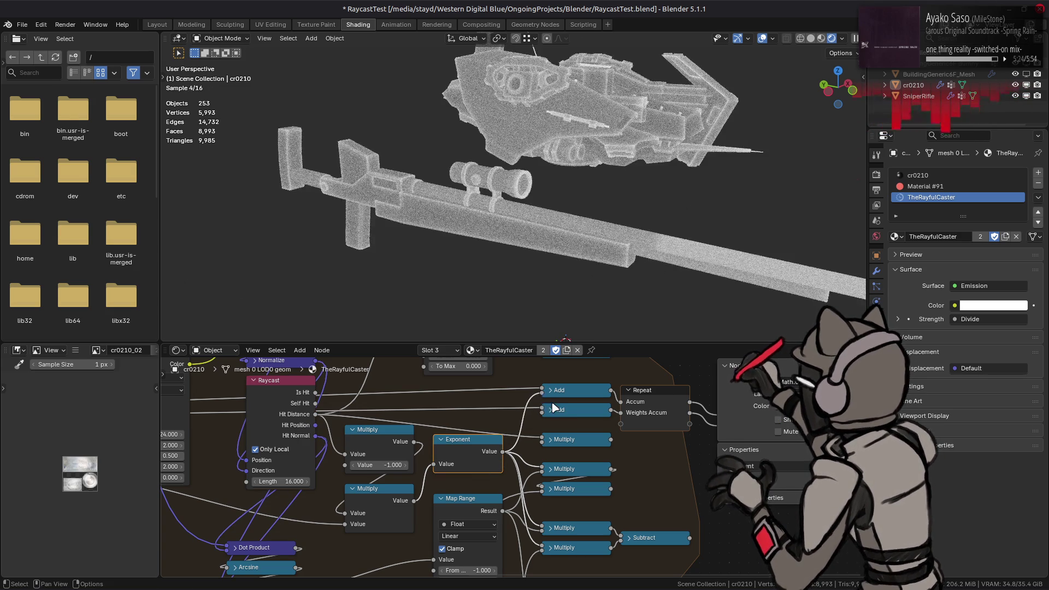
{"action": "middle_click_drag", "start_coordinate": [401, 449], "coordinate": [655, 382]}
{"action": "left_click_drag", "start_coordinate": [304, 443], "coordinate": [503, 414]}
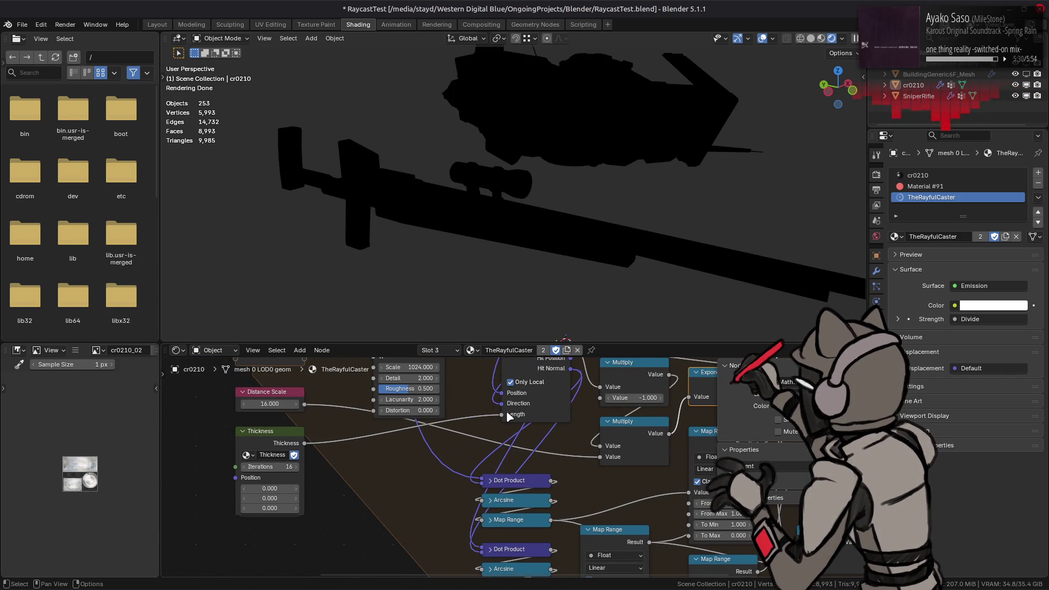
{"action": "key", "text": "ctrl+z"}
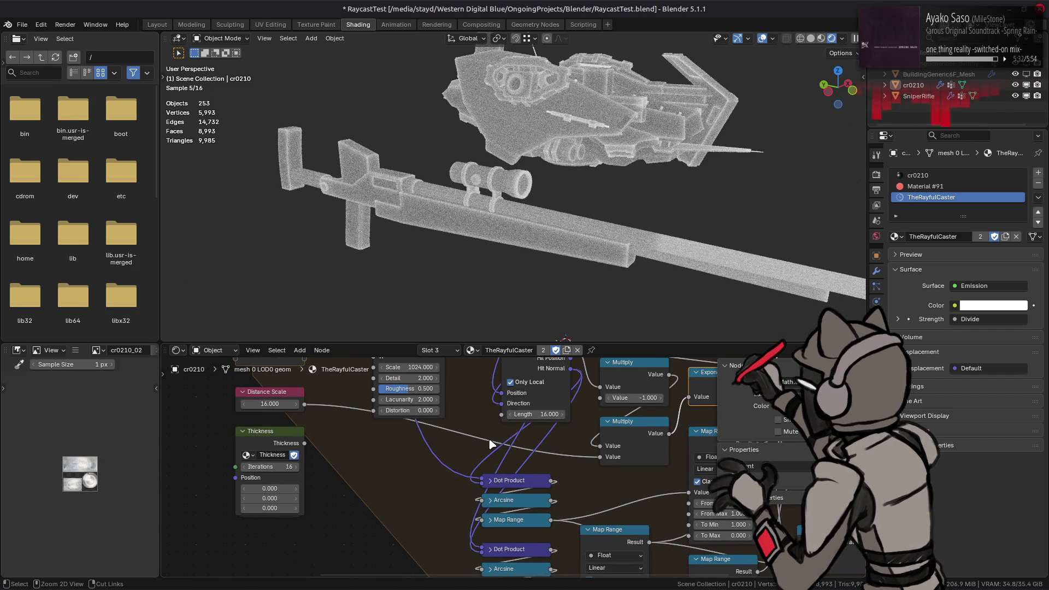
- Feed the Thickness group output into the lower Multiply node's second value
{"action": "mouse_move", "coordinate": [490, 443]}
{"action": "middle_mouse_down"}
{"action": "mouse_move", "coordinate": [407, 499]}
{"action": "mouse_move", "coordinate": [486, 476]}
{"action": "middle_mouse_up"}
{"action": "left_click_drag", "start_coordinate": [295, 487], "coordinate": [591, 500]}
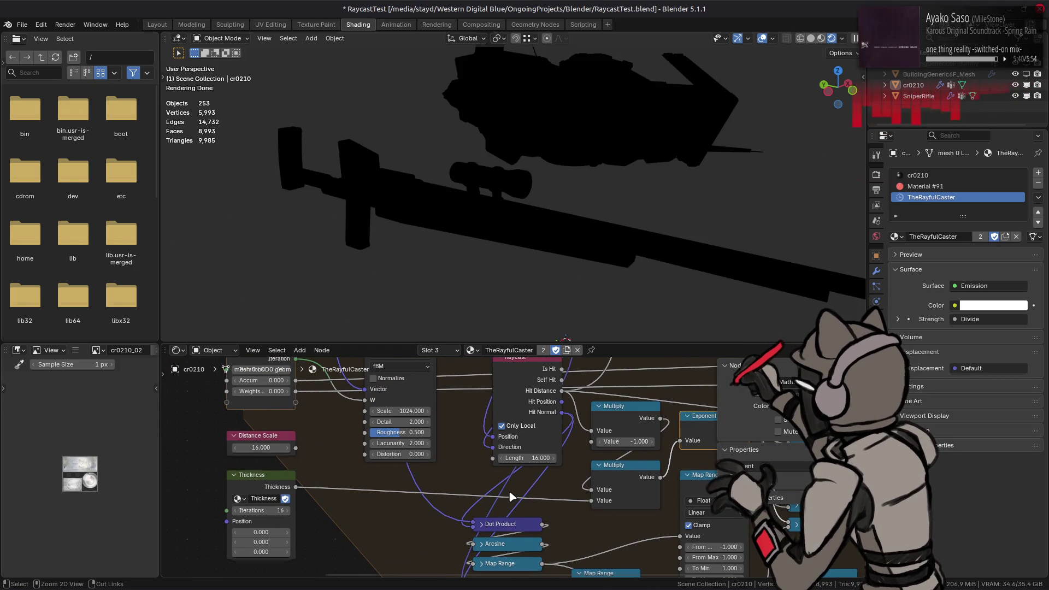
{"action": "middle_click_drag", "start_coordinate": [262, 510], "coordinate": [348, 572]}
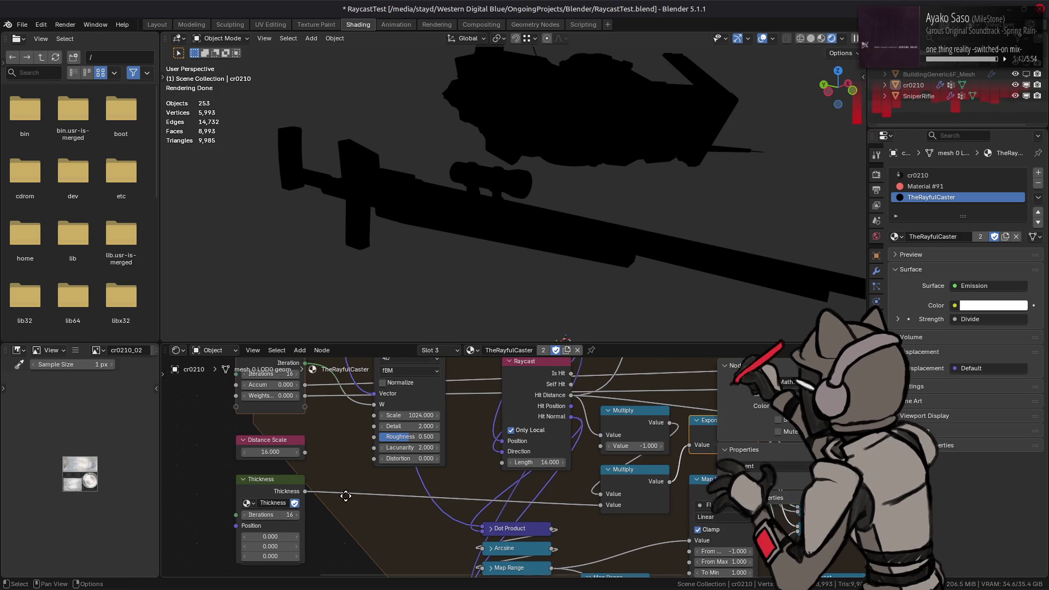
- Try Thickness iterations of 8, then restore it to 16
{"action": "middle_click_drag", "start_coordinate": [348, 432], "coordinate": [372, 397]}
{"action": "left_click", "coordinate": [356, 537]}
{"action": "type", "text": "8"}
{"action": "key", "text": "Return"}
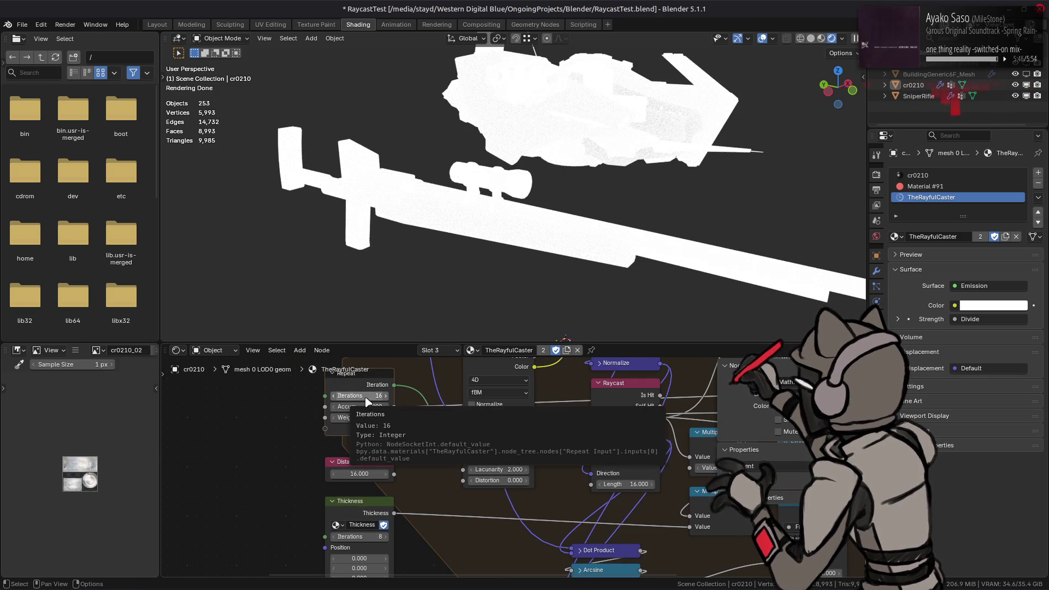
{"action": "left_click_drag", "start_coordinate": [366, 400], "coordinate": [364, 397]}
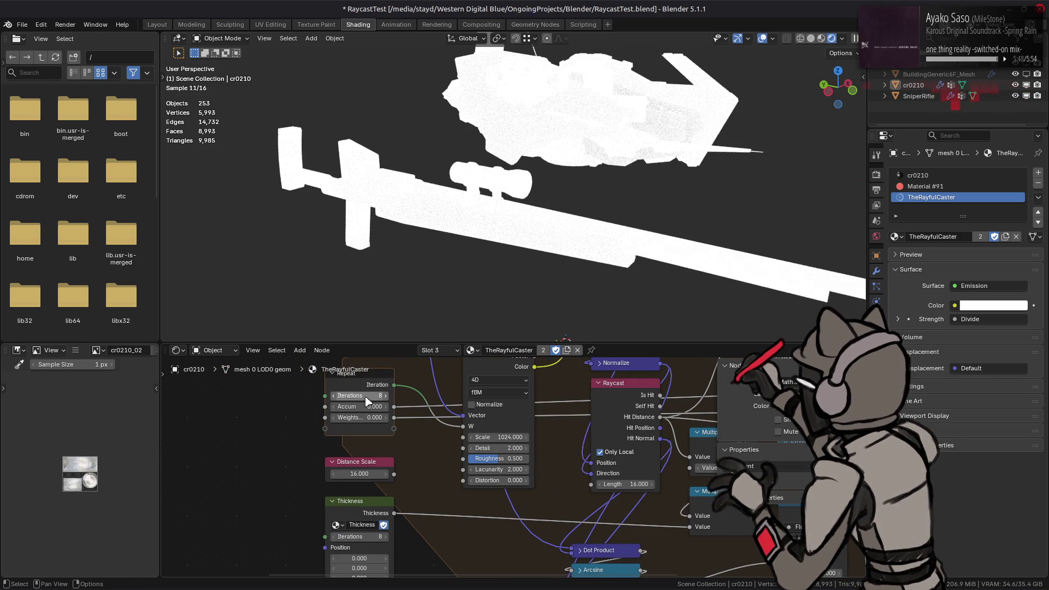
{"action": "left_click_drag", "start_coordinate": [389, 542], "coordinate": [390, 541]}
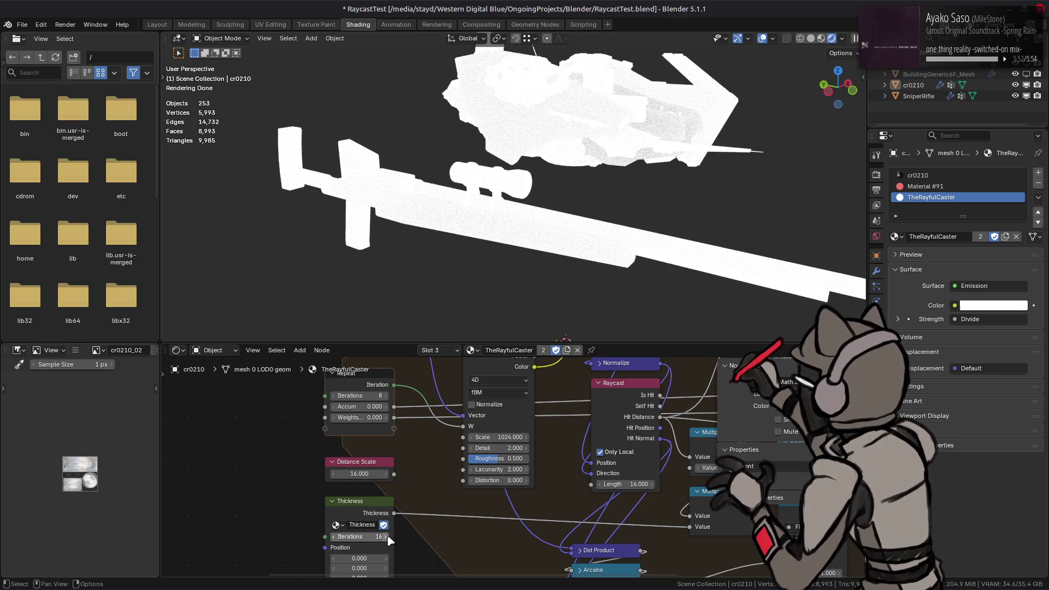
- Test Repeat zone iteration counts around 13-16, returning it to 16
{"action": "mouse_move", "coordinate": [361, 395]}
{"action": "left_mouse_down"}
{"action": "mouse_move", "coordinate": [385, 399]}
{"action": "mouse_move", "coordinate": [377, 395]}
{"action": "left_mouse_up"}
{"action": "left_click", "coordinate": [377, 395]}
{"action": "key", "text": "Return"}
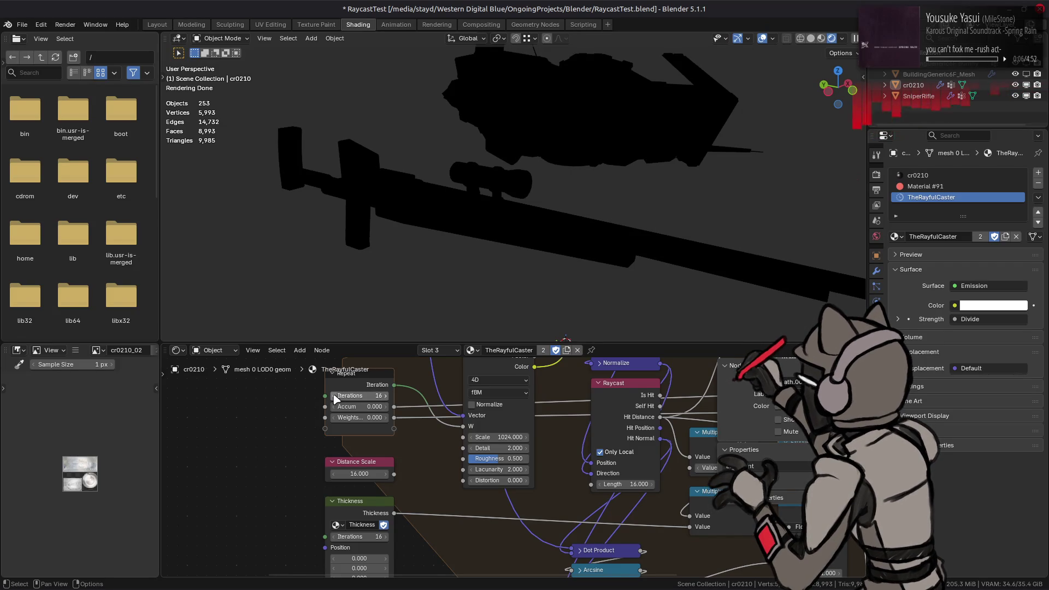
{"action": "left_click", "coordinate": [333, 396]}
{"action": "left_click", "coordinate": [381, 396]}
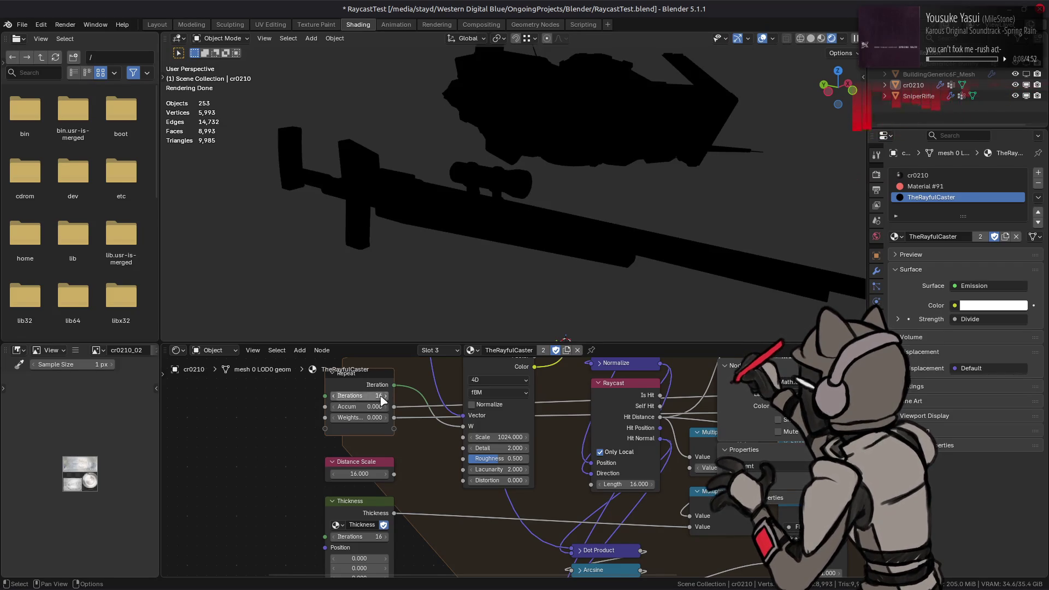
{"action": "left_click", "coordinate": [333, 397]}
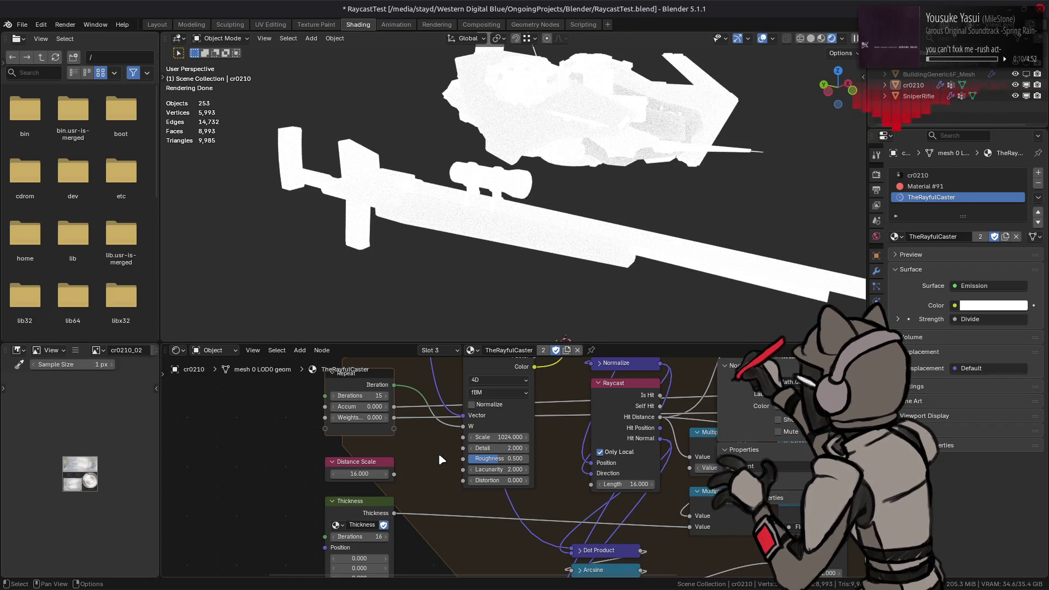
{"action": "left_click", "coordinate": [389, 396]}
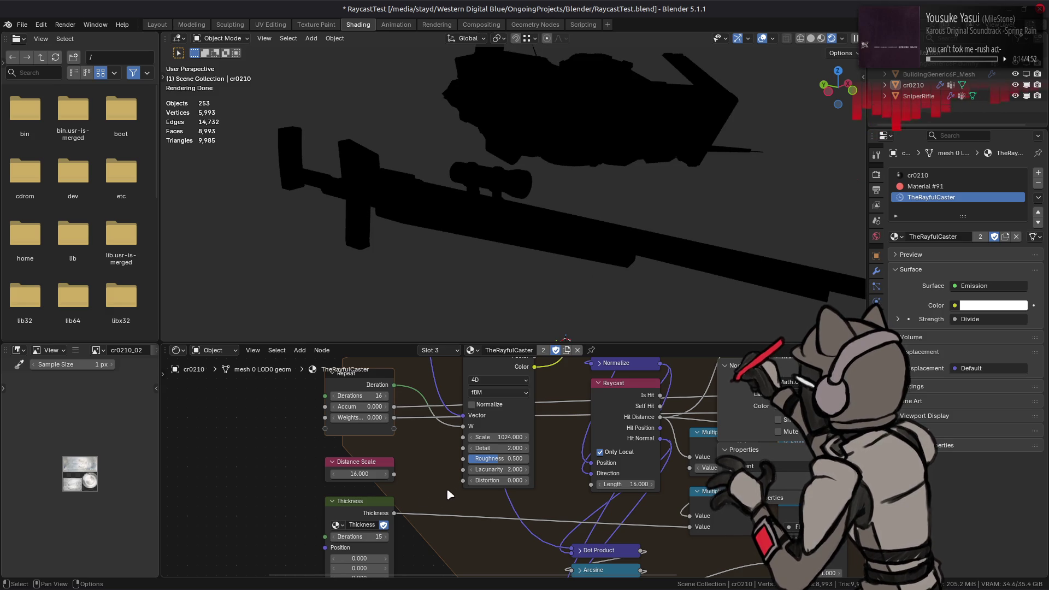
- Leave Thickness at 16 iterations and the Repeat zone at 15, then start adding a Multiply node
{"action": "left_click", "coordinate": [333, 537]}
{"action": "left_click", "coordinate": [332, 536]}
{"action": "left_click", "coordinate": [384, 537]}
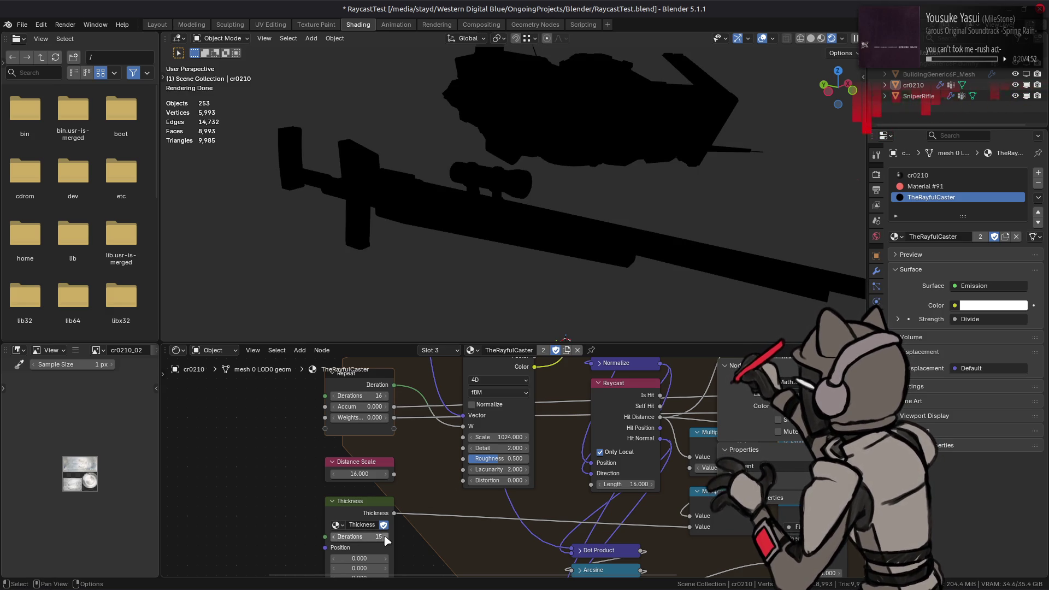
{"action": "left_click", "coordinate": [385, 537]}
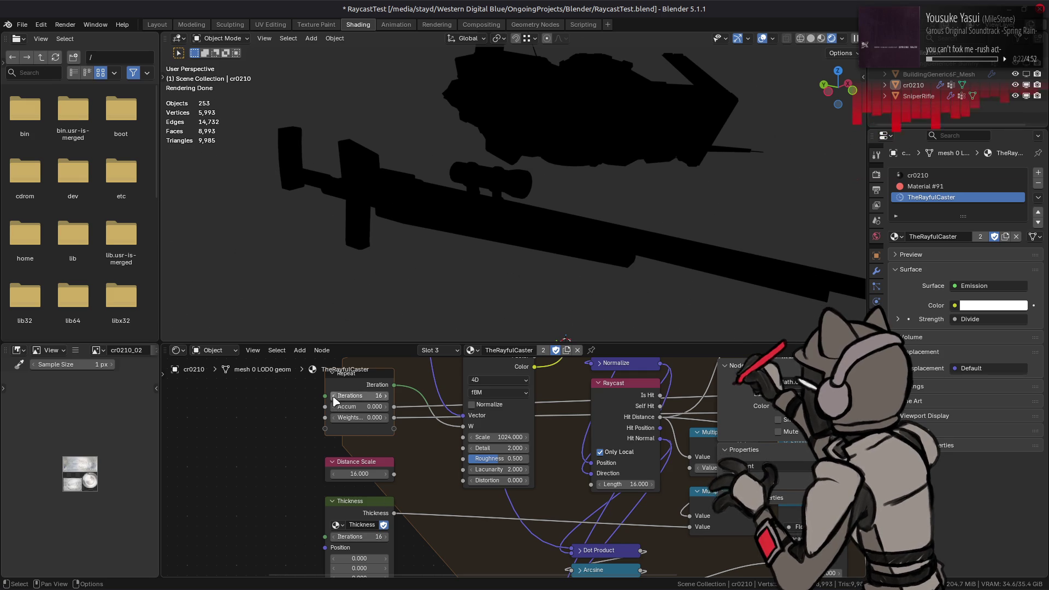
{"action": "left_click", "coordinate": [333, 396]}
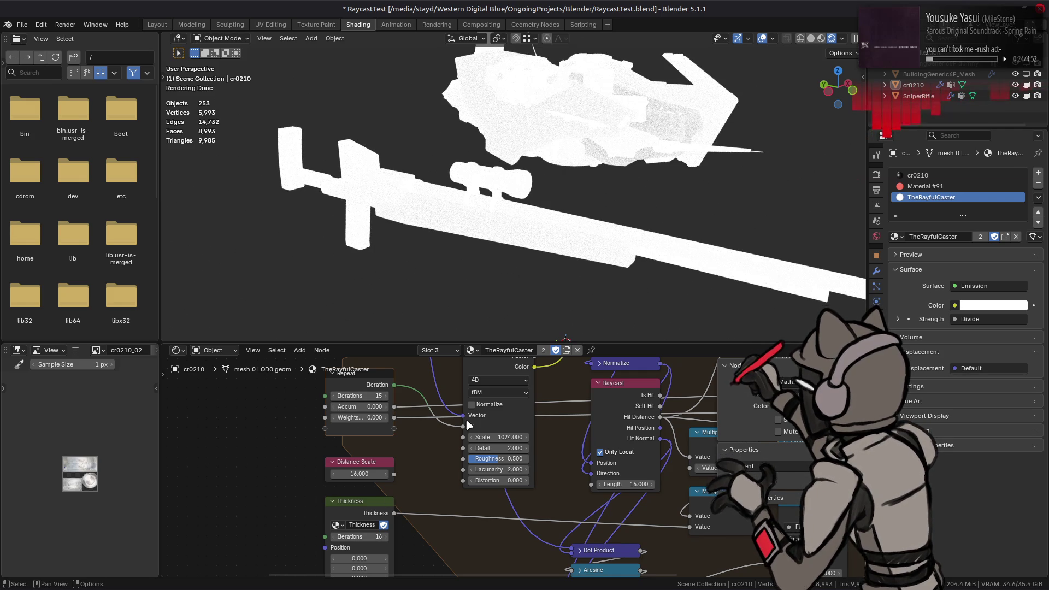
{"action": "middle_click_drag", "start_coordinate": [503, 517], "coordinate": [467, 479]}
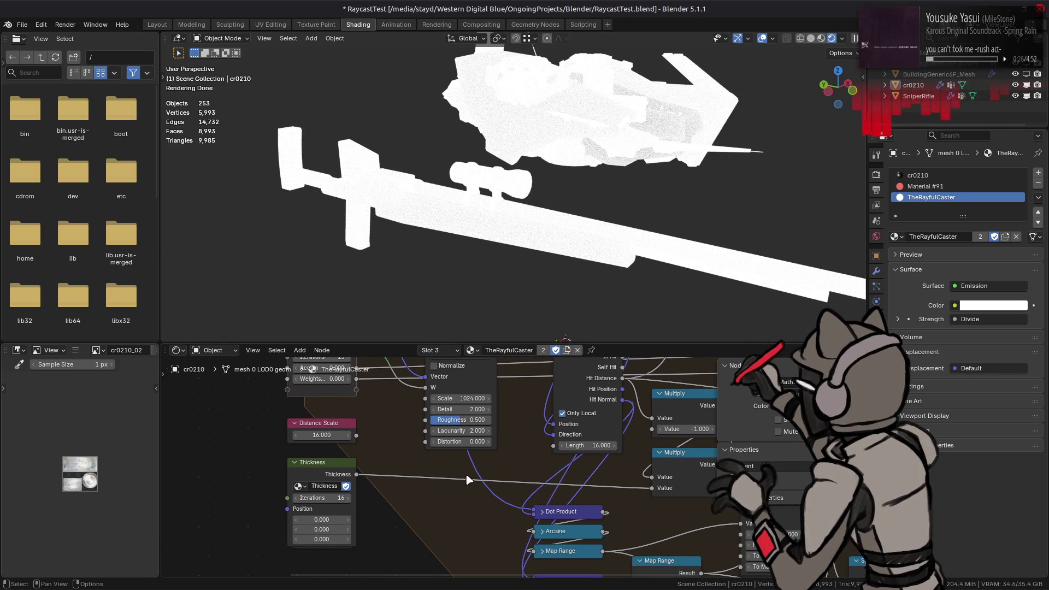
{"action": "left_click", "coordinate": [681, 457]}
- Insert a duplicated Multiply on the Thickness link, scaling it by Distance Scale
{"action": "key", "text": "shift+d"}
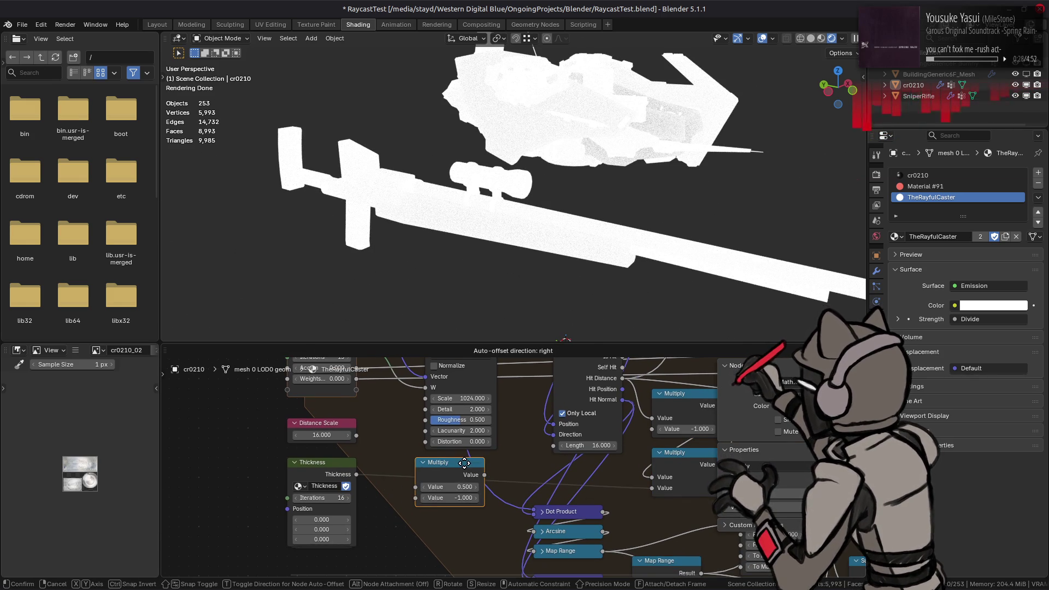
{"action": "left_click", "coordinate": [443, 467]}
{"action": "left_click_drag", "start_coordinate": [356, 434], "coordinate": [416, 486]}
{"action": "left_click_drag", "start_coordinate": [356, 474], "coordinate": [417, 497]}
{"action": "left_click_drag", "start_coordinate": [494, 479], "coordinate": [474, 474]}
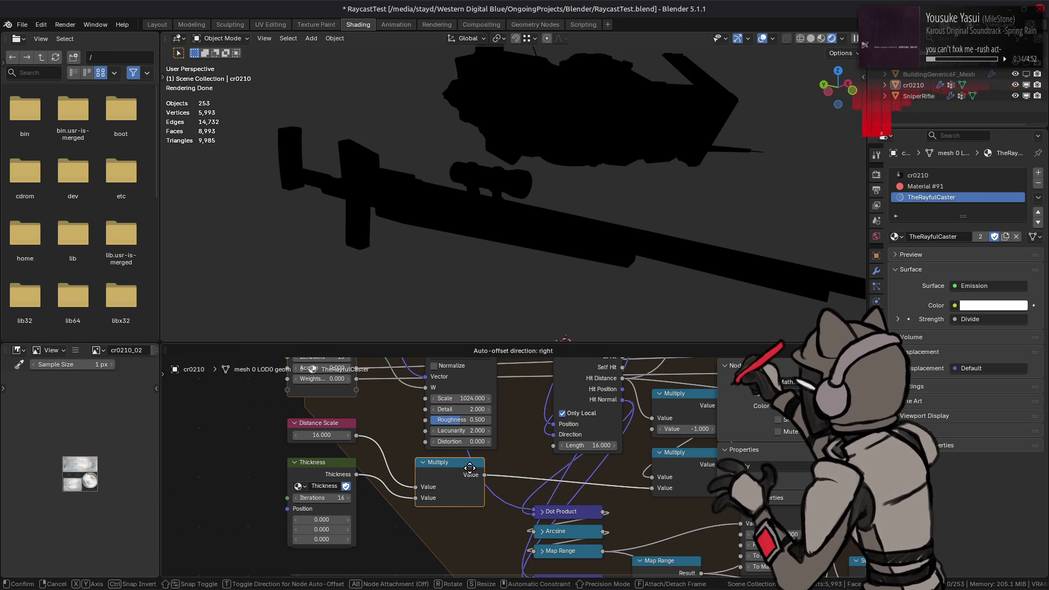
- Lower the Thickness group's iterations to 15 and view the resulting render
{"action": "left_click", "coordinate": [322, 474]}
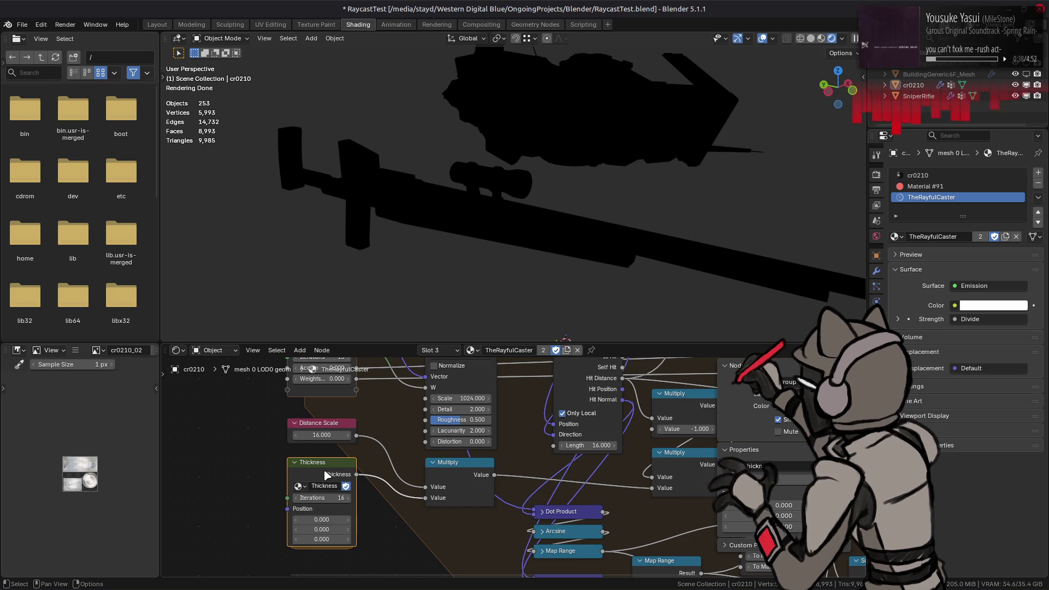
{"action": "middle_click_drag", "start_coordinate": [303, 502], "coordinate": [309, 541]}
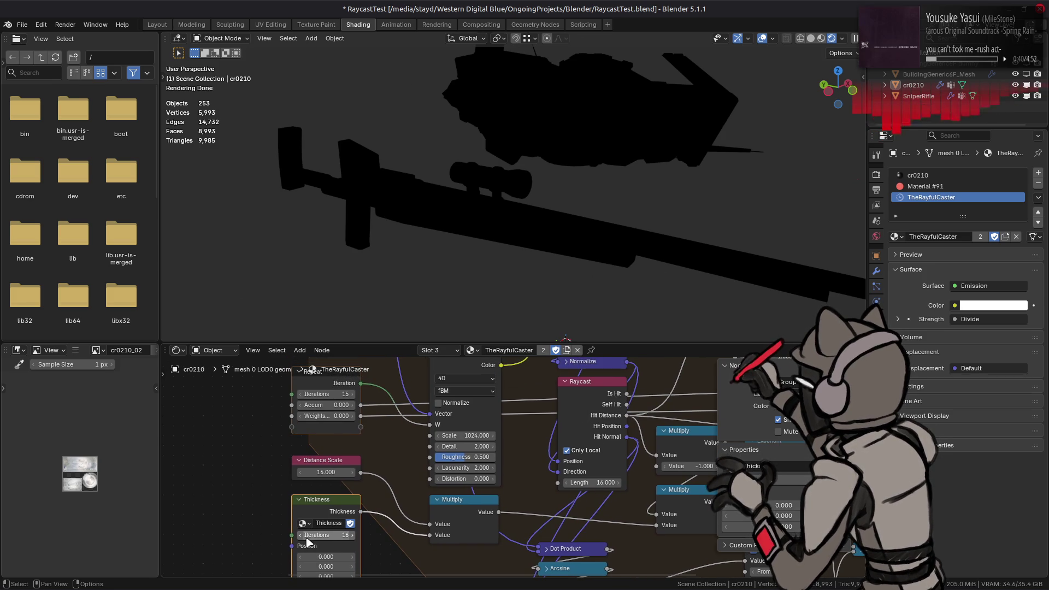
{"action": "left_click", "coordinate": [299, 535]}
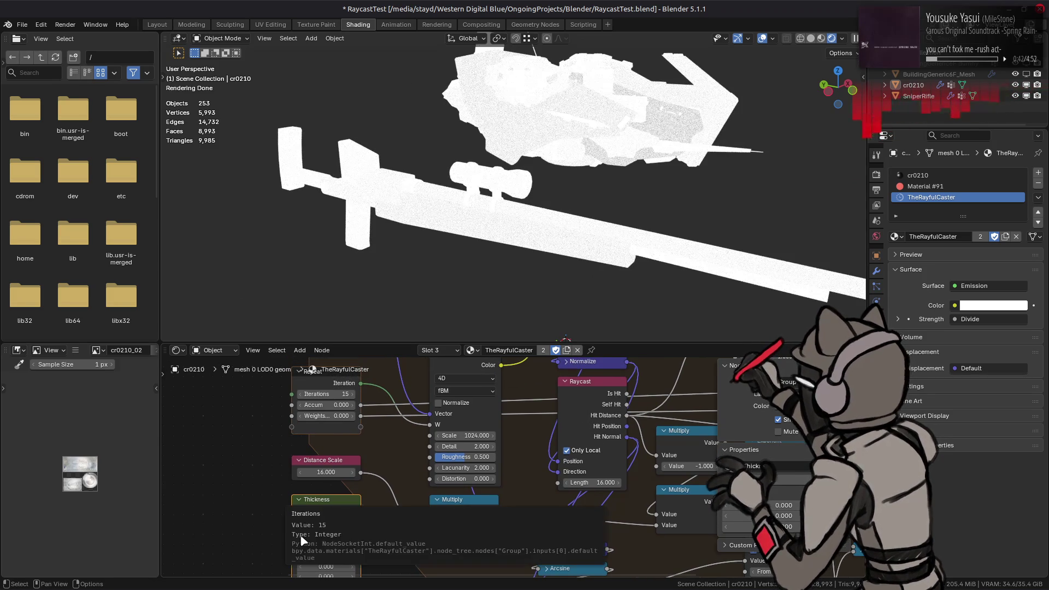
{"action": "mouse_move", "coordinate": [636, 262]}
{"action": "middle_mouse_down"}
{"action": "mouse_move", "coordinate": [495, 229]}
{"action": "mouse_move", "coordinate": [501, 382]}
{"action": "middle_mouse_up"}
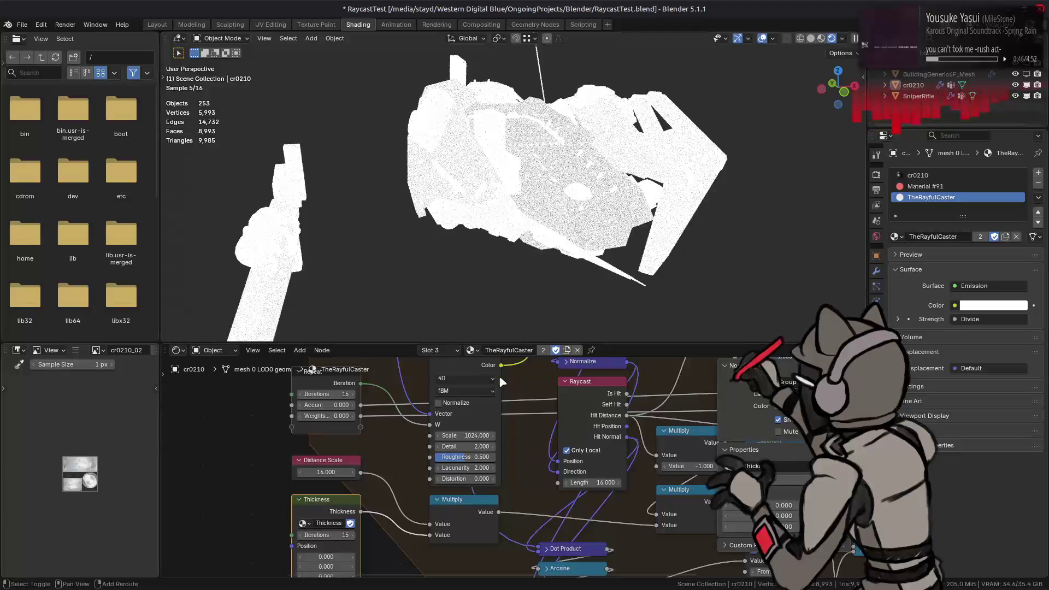
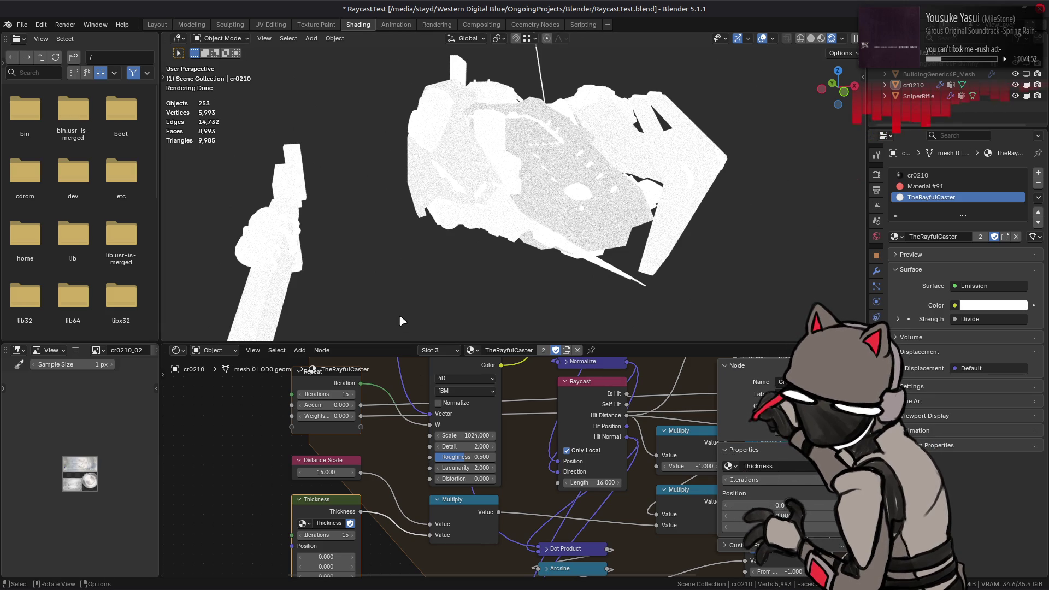
- Switch the viewport to Solid shading and orbit around the grey mech and rifle
{"action": "middle_click_drag", "start_coordinate": [369, 273], "coordinate": [278, 223]}
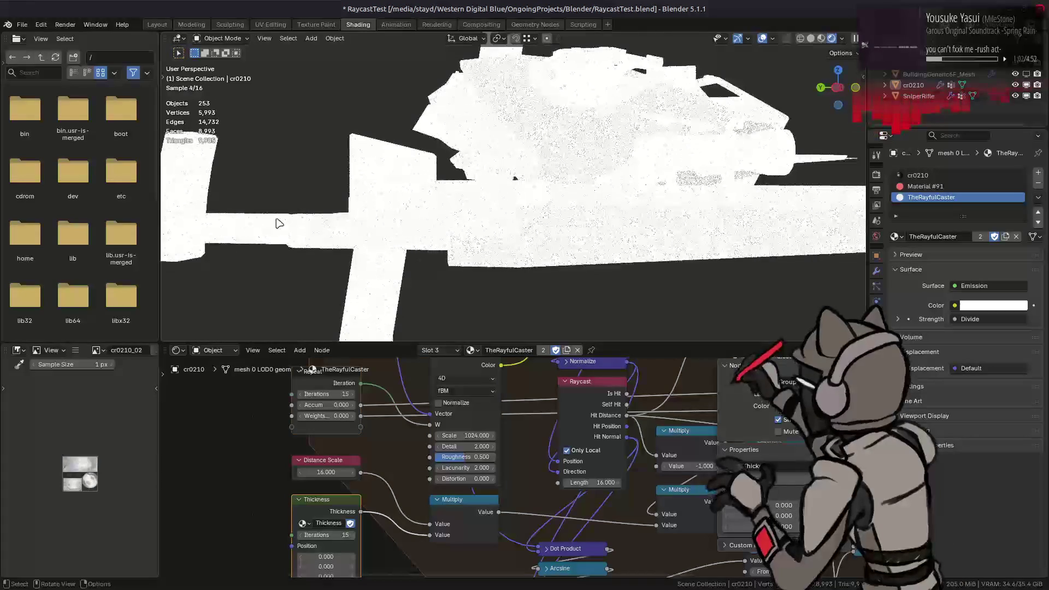
{"action": "scroll", "coordinate": [402, 218], "scroll_direction": "down", "scroll_amount": 4}
{"action": "scroll", "coordinate": [381, 222], "scroll_direction": "down", "scroll_amount": 1}
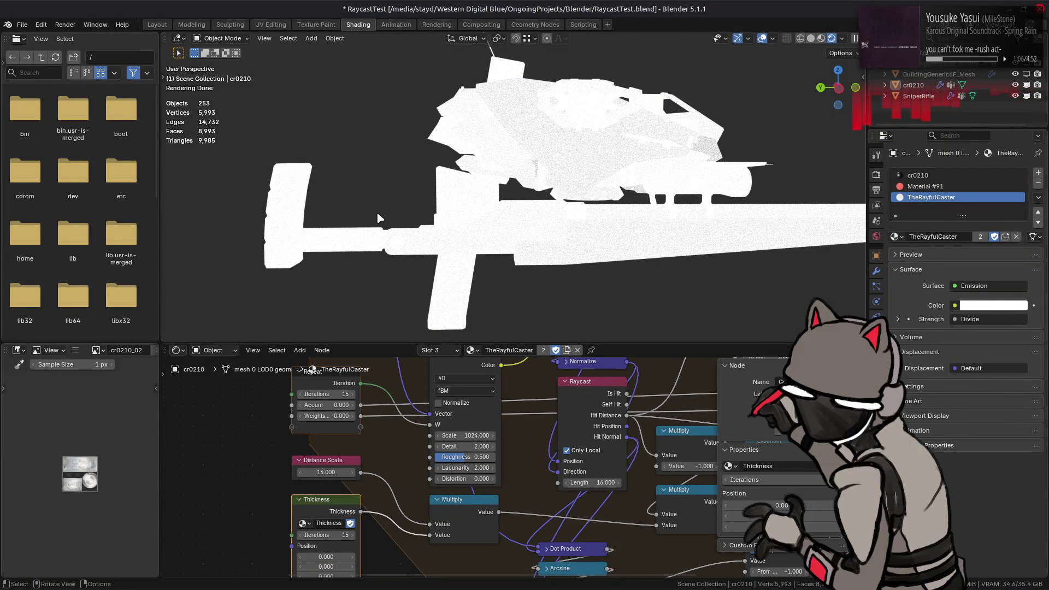
{"action": "mouse_move", "coordinate": [378, 218]}
{"action": "middle_mouse_down"}
{"action": "mouse_move", "coordinate": [369, 234]}
{"action": "mouse_move", "coordinate": [791, 20]}
{"action": "middle_mouse_up"}
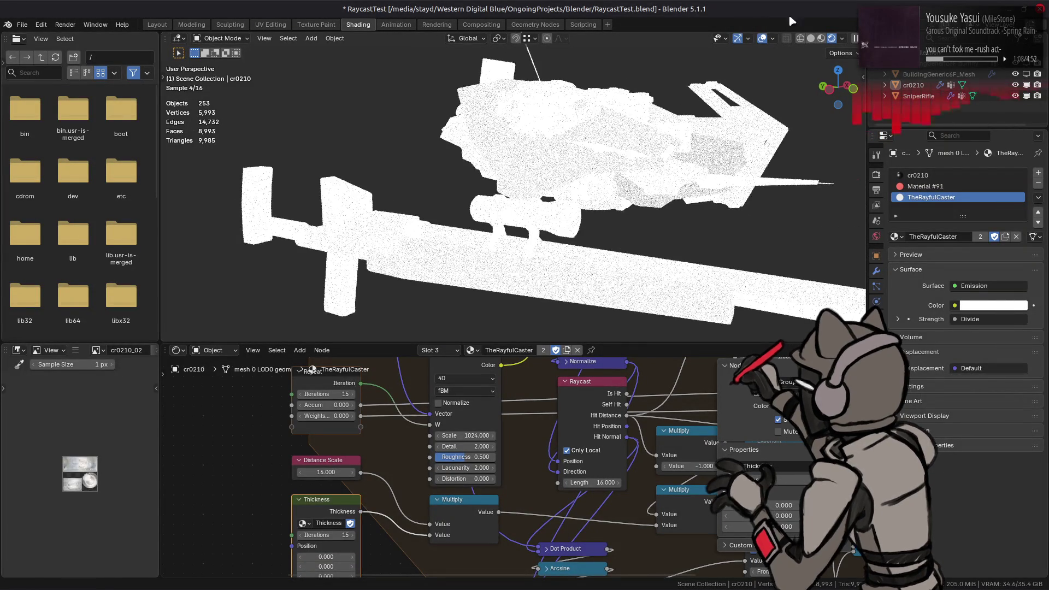
{"action": "left_click", "coordinate": [810, 39]}
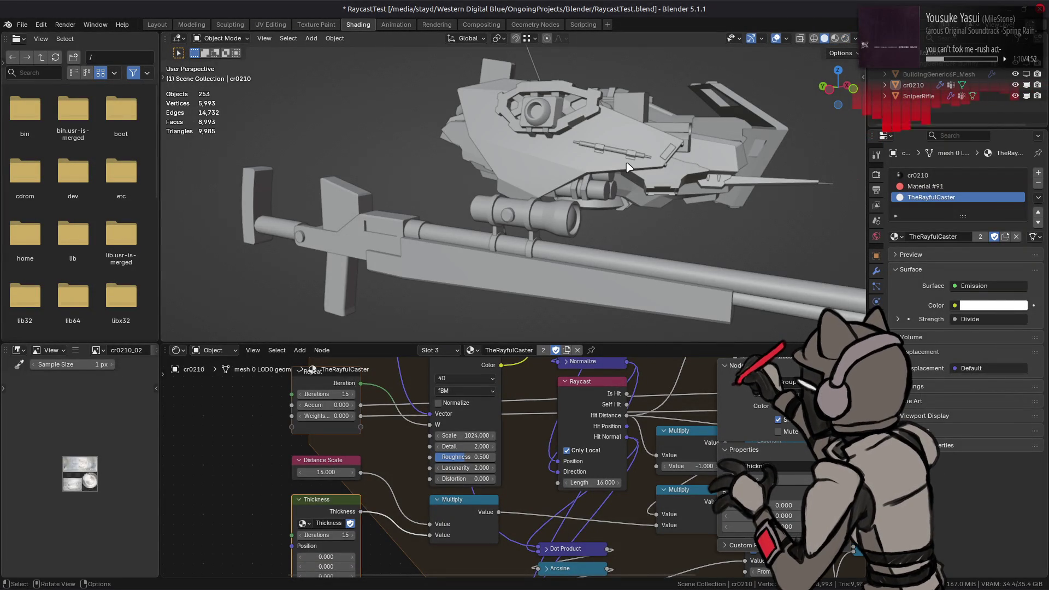
{"action": "scroll", "coordinate": [541, 190], "scroll_direction": "down", "scroll_amount": 1}
{"action": "scroll", "coordinate": [533, 176], "scroll_direction": "down", "scroll_amount": 1}
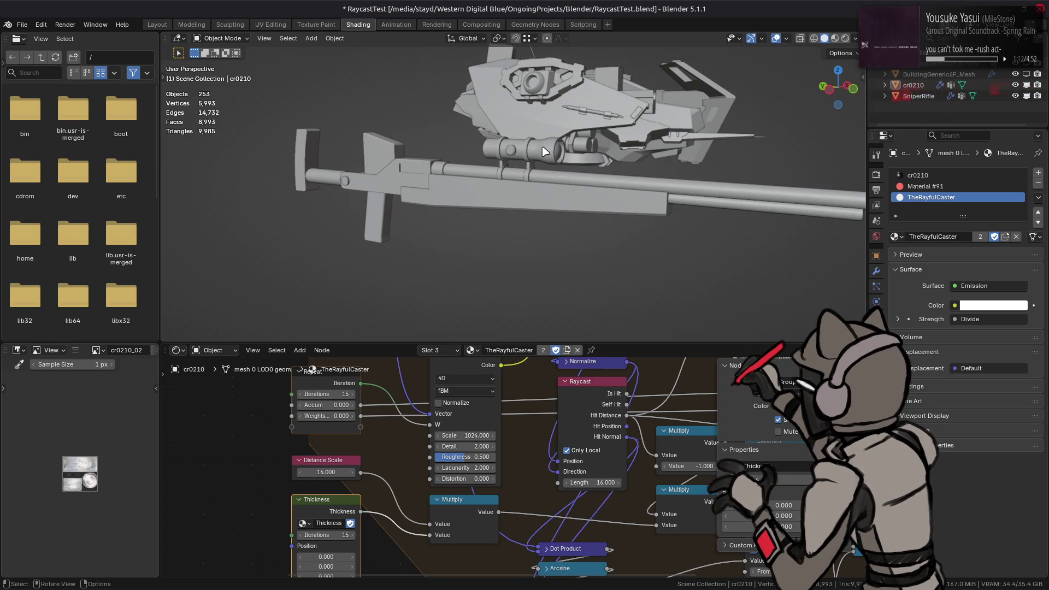
{"action": "scroll", "coordinate": [524, 165], "scroll_direction": "down", "scroll_amount": 1}
{"action": "scroll", "coordinate": [522, 160], "scroll_direction": "down", "scroll_amount": 1}
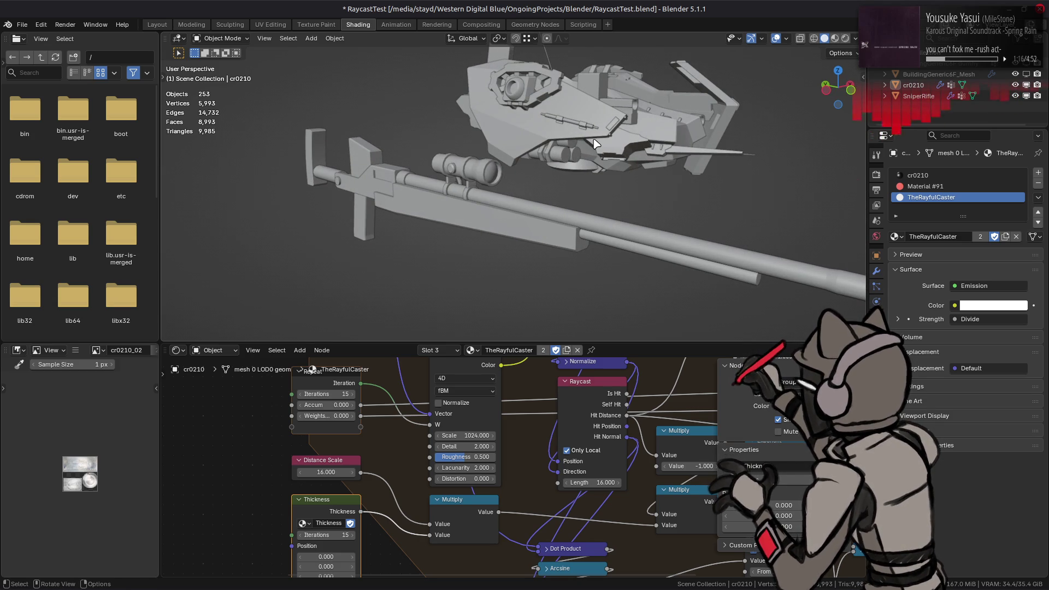
{"action": "middle_click_drag", "start_coordinate": [596, 145], "coordinate": [650, 143]}
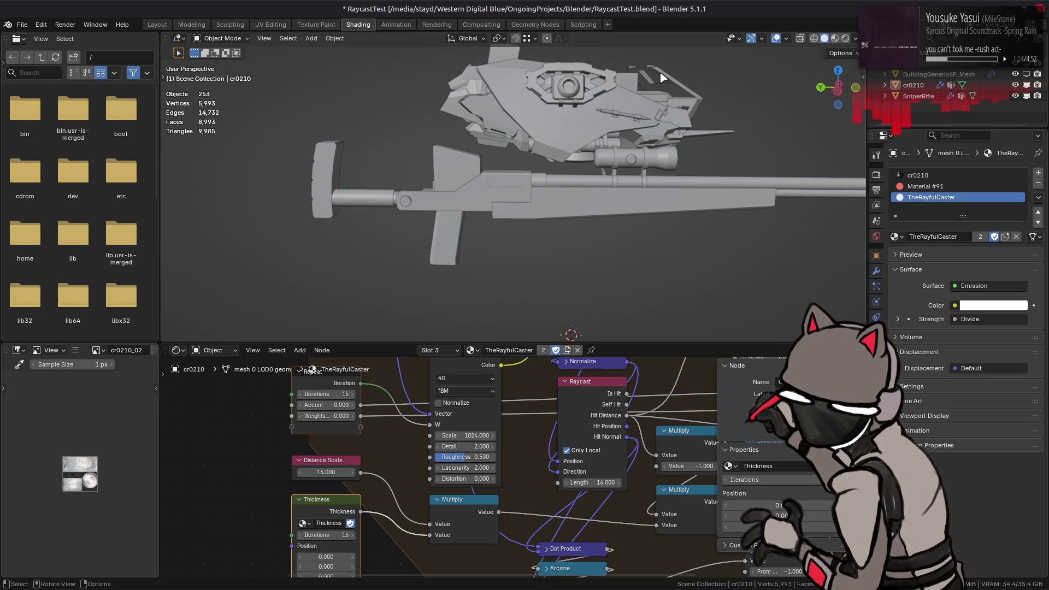
{"action": "middle_click_drag", "start_coordinate": [654, 110], "coordinate": [562, 123]}
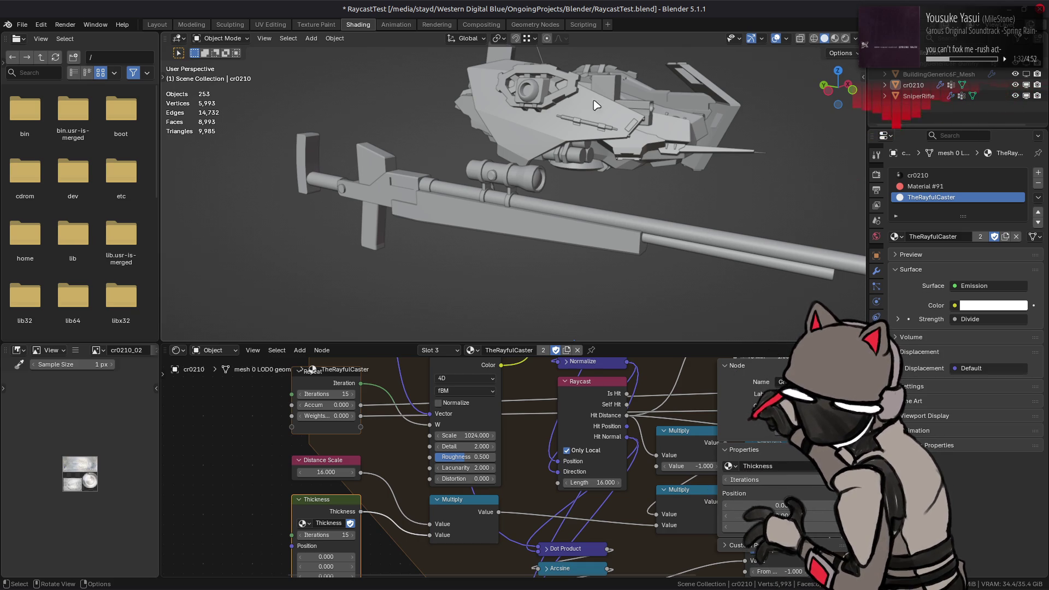
- Return to Rendered shading and rewire the Thickness output into the Multiply node's second value
{"action": "left_click", "coordinate": [844, 39]}
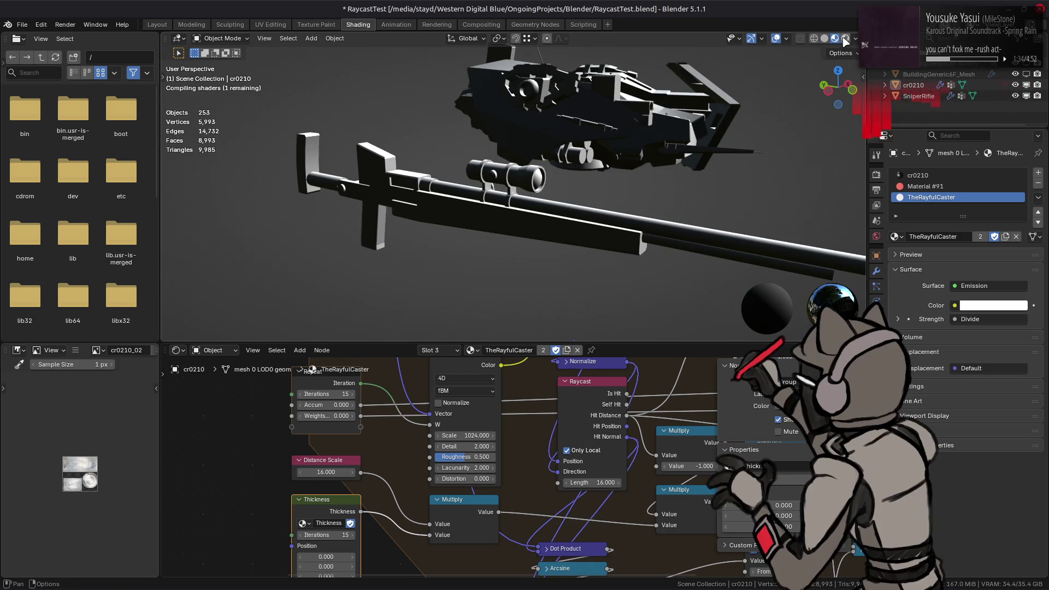
{"action": "middle_click_drag", "start_coordinate": [697, 123], "coordinate": [624, 158]}
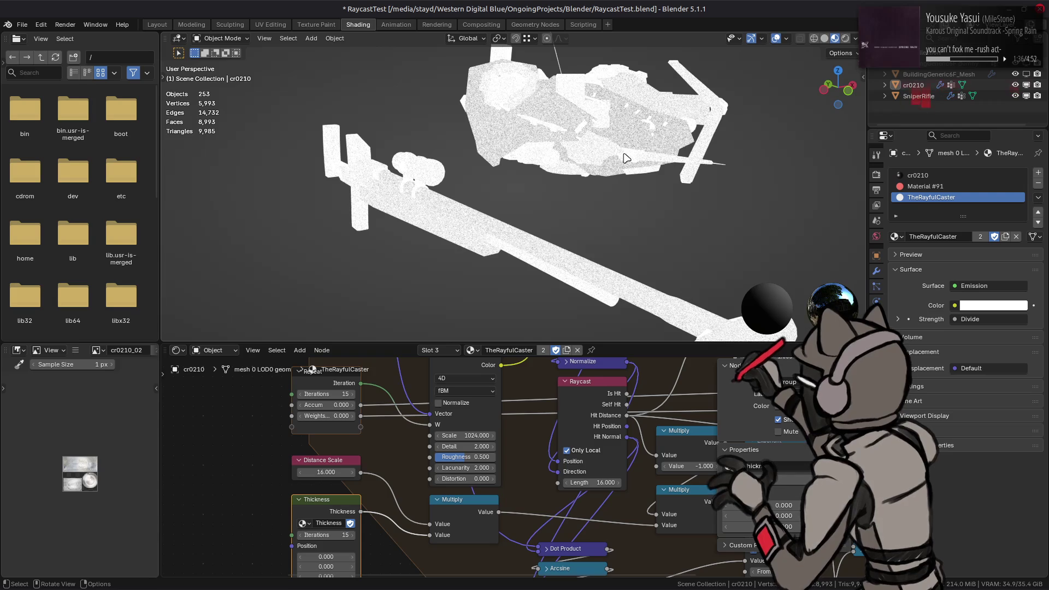
{"action": "left_click", "coordinate": [846, 39]}
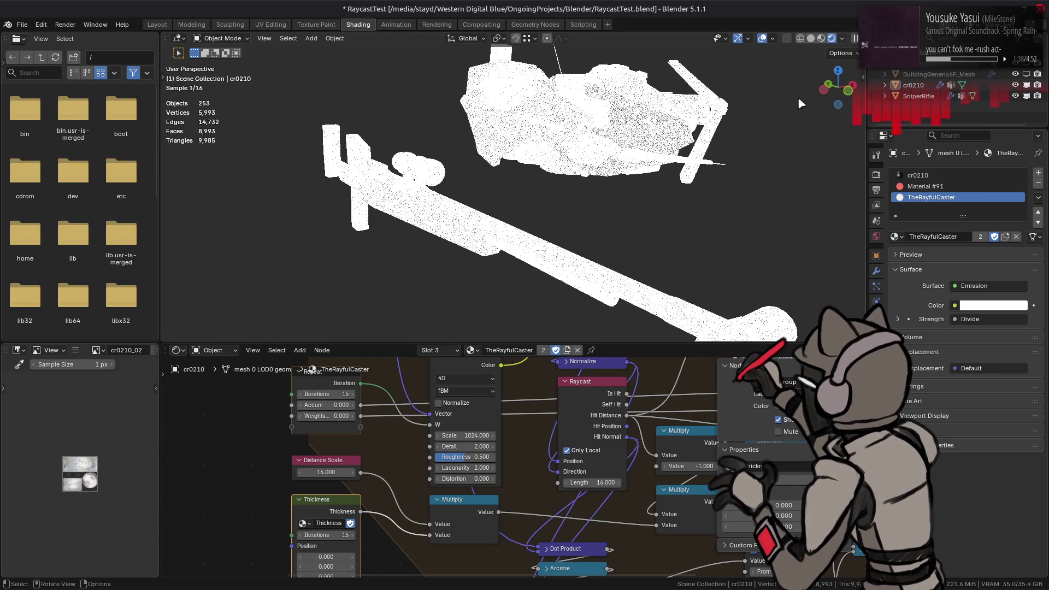
{"action": "middle_click_drag", "start_coordinate": [536, 490], "coordinate": [525, 429]}
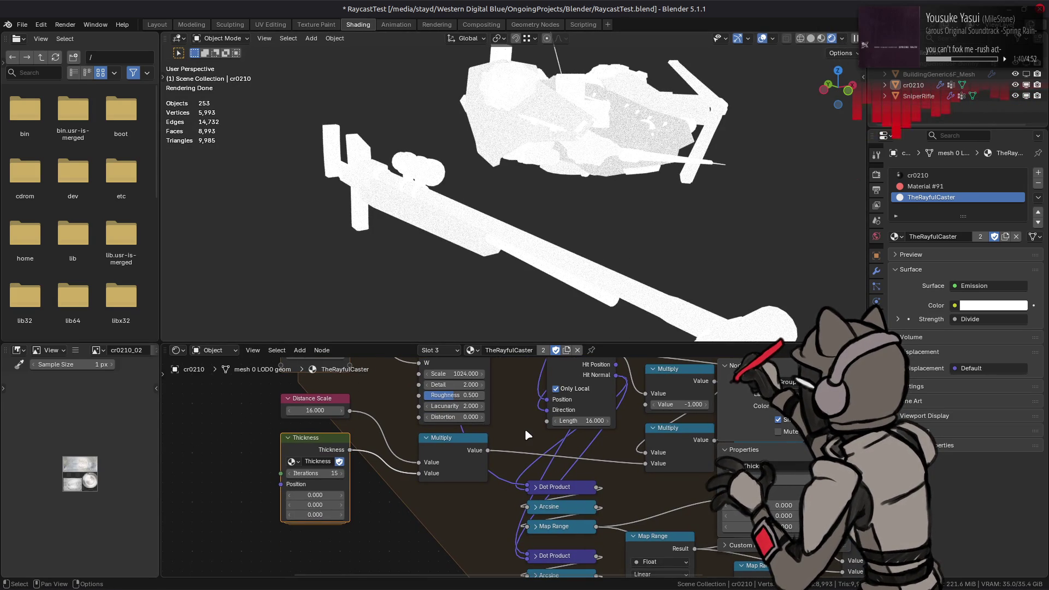
{"action": "left_click_drag", "start_coordinate": [419, 472], "coordinate": [392, 488]}
{"action": "left_click", "coordinate": [462, 475]}
{"action": "type", "text": "1"}
{"action": "key", "text": "Return"}
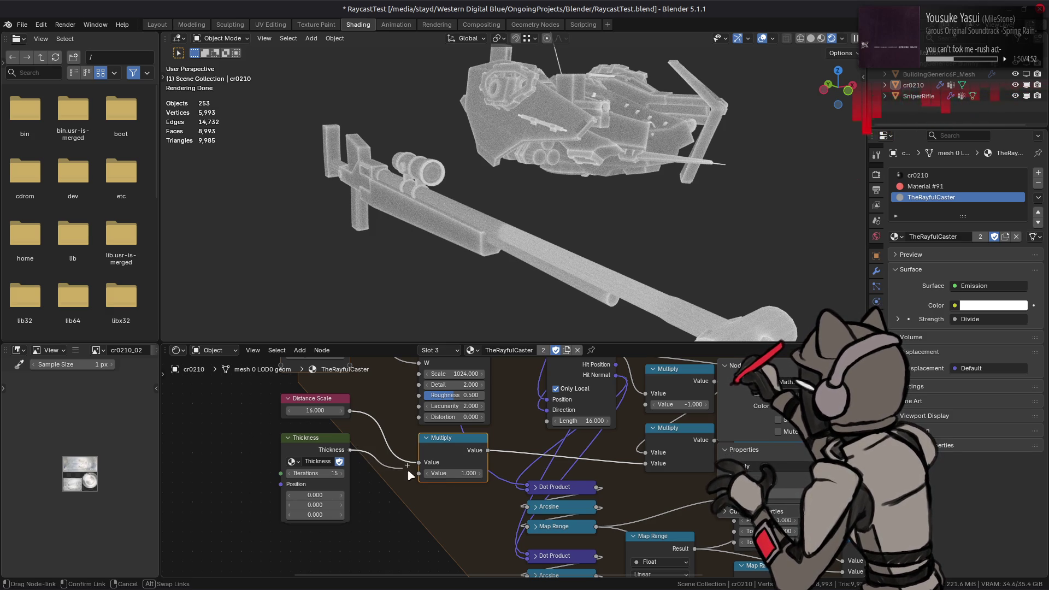
{"action": "left_click_drag", "start_coordinate": [351, 450], "coordinate": [419, 473]}
- Raise Distance Scale to 1166.5 and lower Thickness iterations to 8
{"action": "mouse_move", "coordinate": [340, 410]}
{"action": "left_mouse_down"}
{"action": "mouse_move", "coordinate": [352, 411]}
{"action": "mouse_move", "coordinate": [312, 413]}
{"action": "mouse_move", "coordinate": [426, 413]}
{"action": "left_mouse_up"}
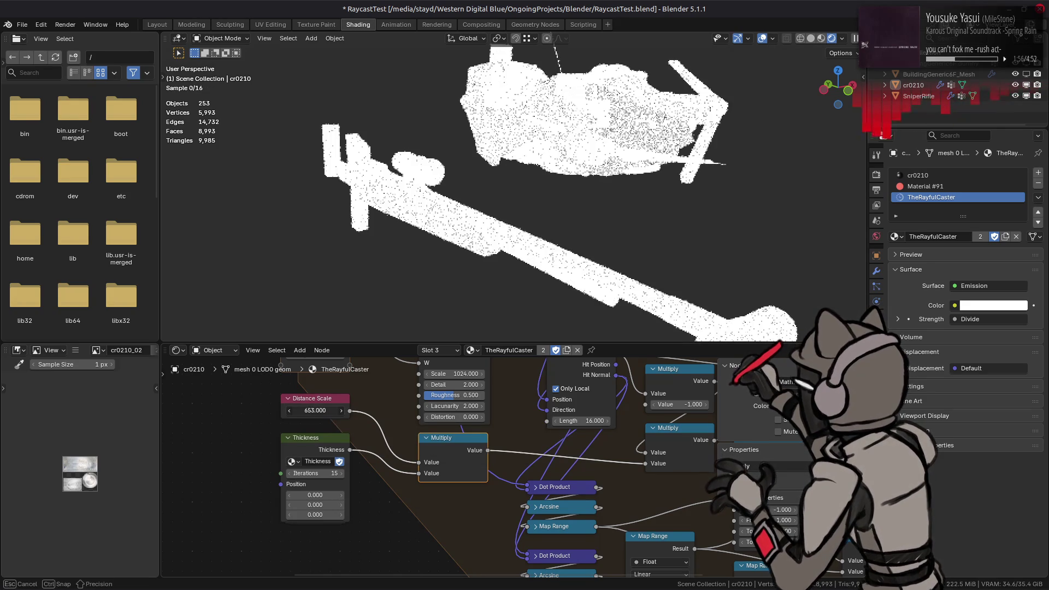
{"action": "left_click_drag", "start_coordinate": [311, 411], "coordinate": [308, 416]}
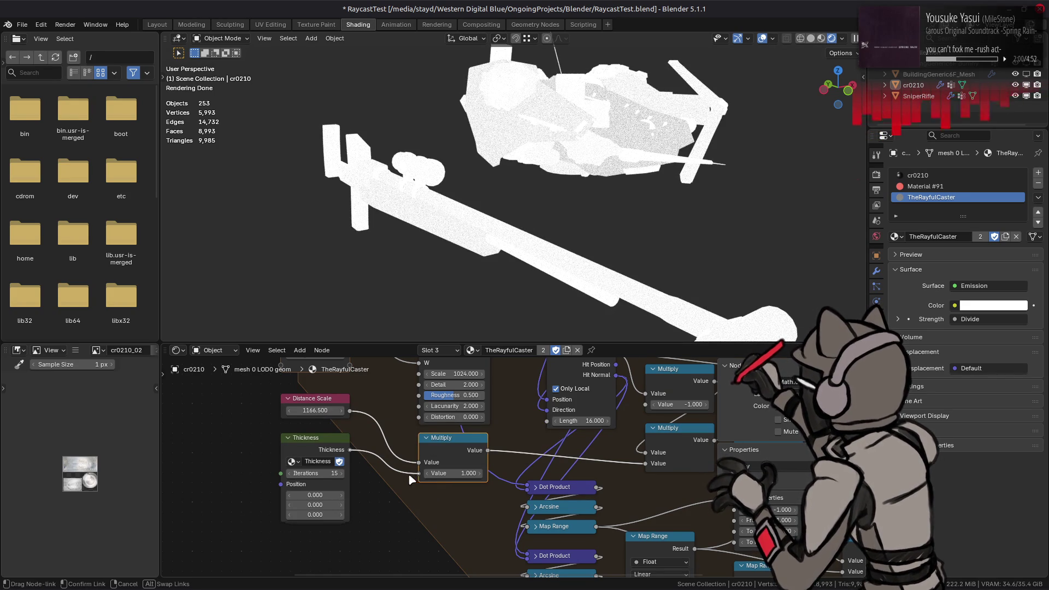
{"action": "left_click_drag", "start_coordinate": [420, 474], "coordinate": [419, 473]}
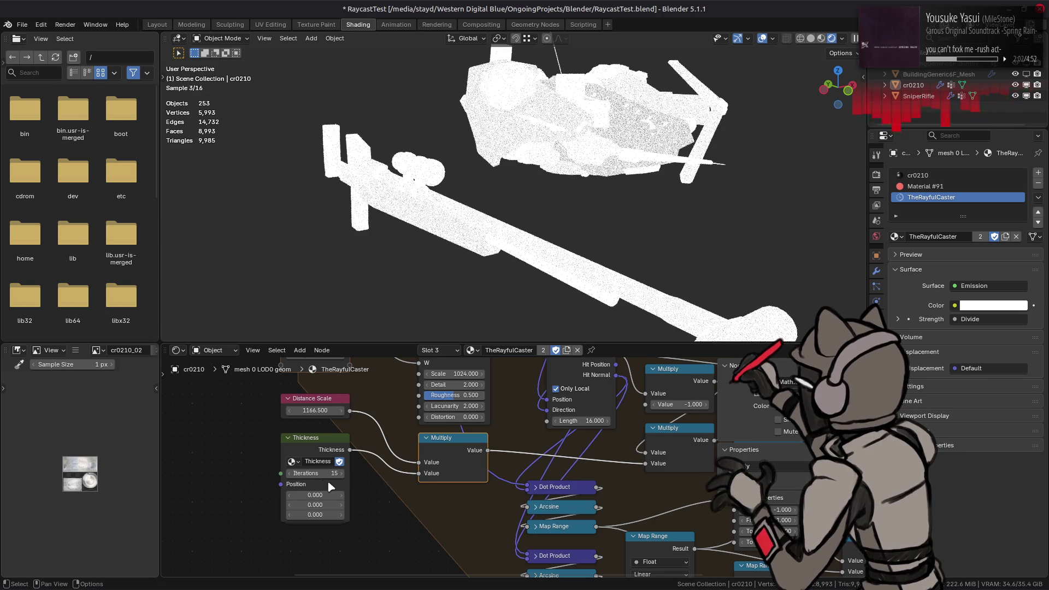
{"action": "left_click", "coordinate": [306, 473]}
{"action": "type", "text": "8"}
{"action": "key", "text": "Return"}
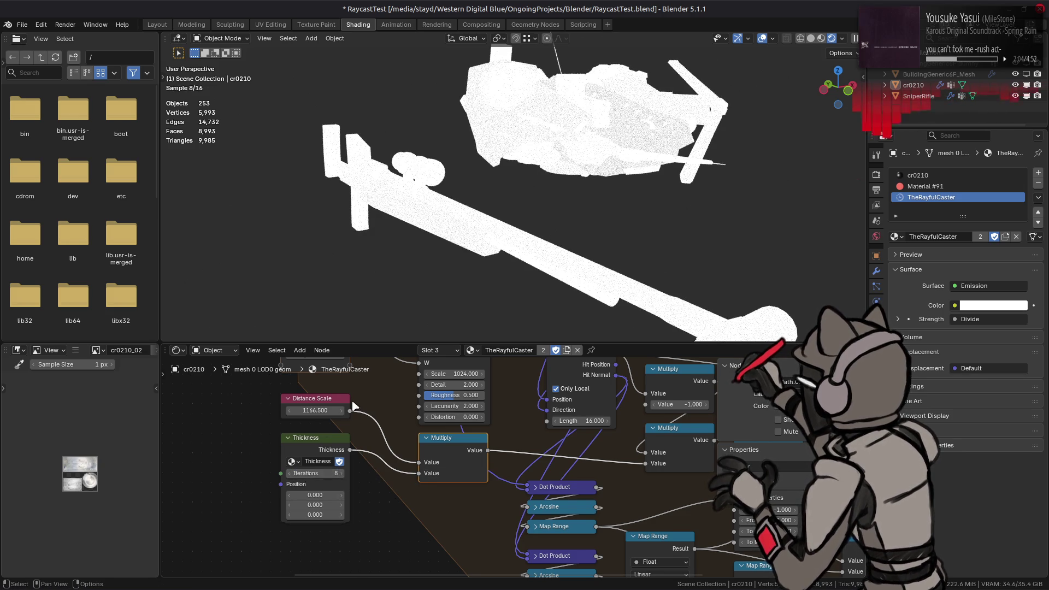
{"action": "middle_click_drag", "start_coordinate": [332, 359], "coordinate": [341, 448]}
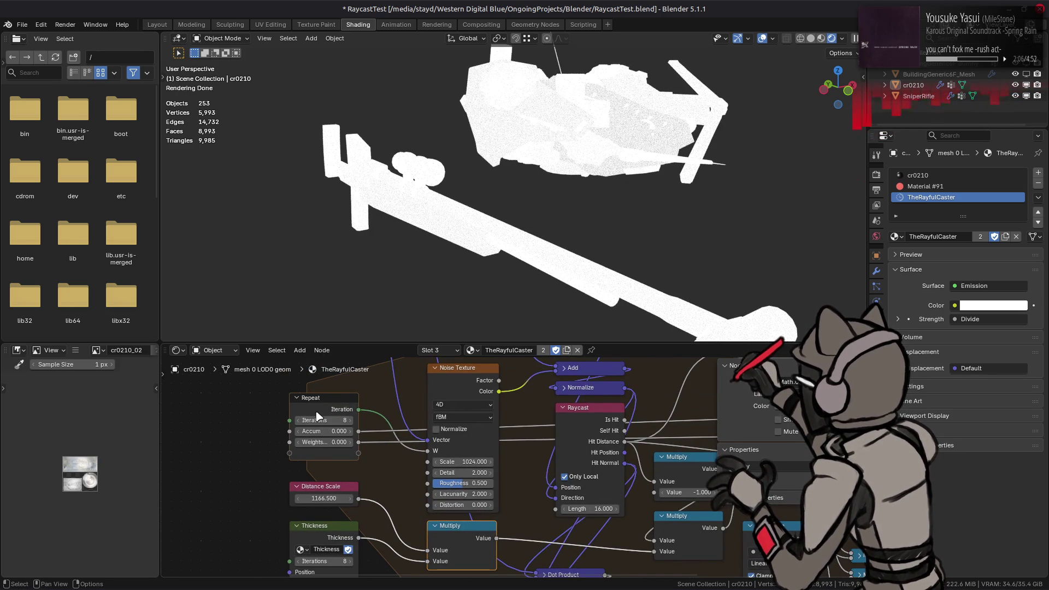
- Compare the Material Preview look against the Rendered thickness result
{"action": "left_click", "coordinate": [821, 39]}
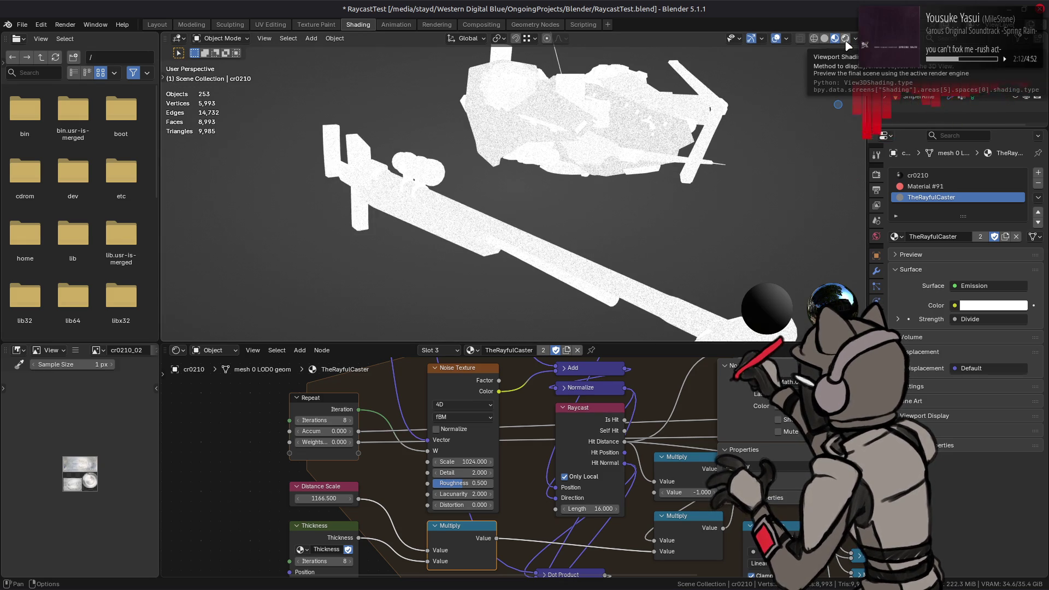
{"action": "left_click", "coordinate": [845, 40]}
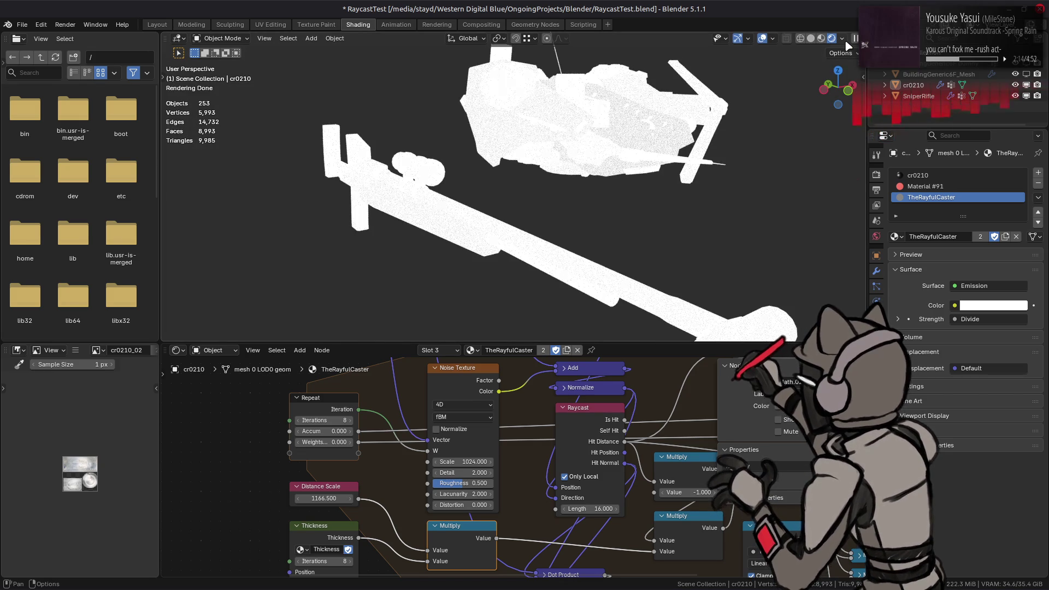
{"action": "left_click", "coordinate": [824, 39]}
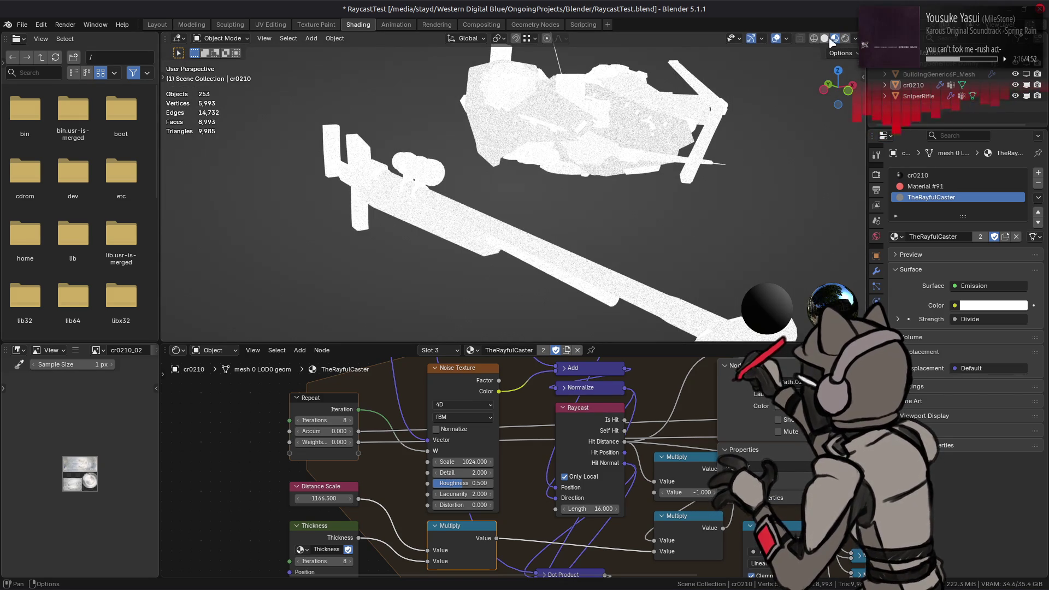
{"action": "left_click", "coordinate": [845, 39]}
{"action": "scroll", "coordinate": [517, 432], "scroll_direction": "down", "scroll_amount": 3}
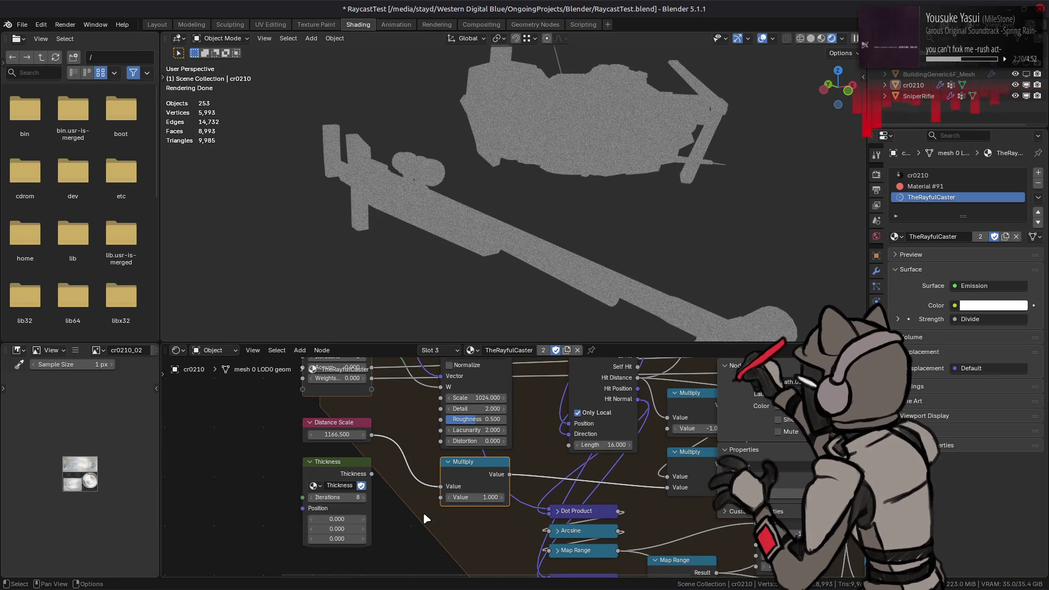
- Try Distance Scale at 16 and about 0.1, then settle it at 128
{"action": "left_click", "coordinate": [348, 434]}
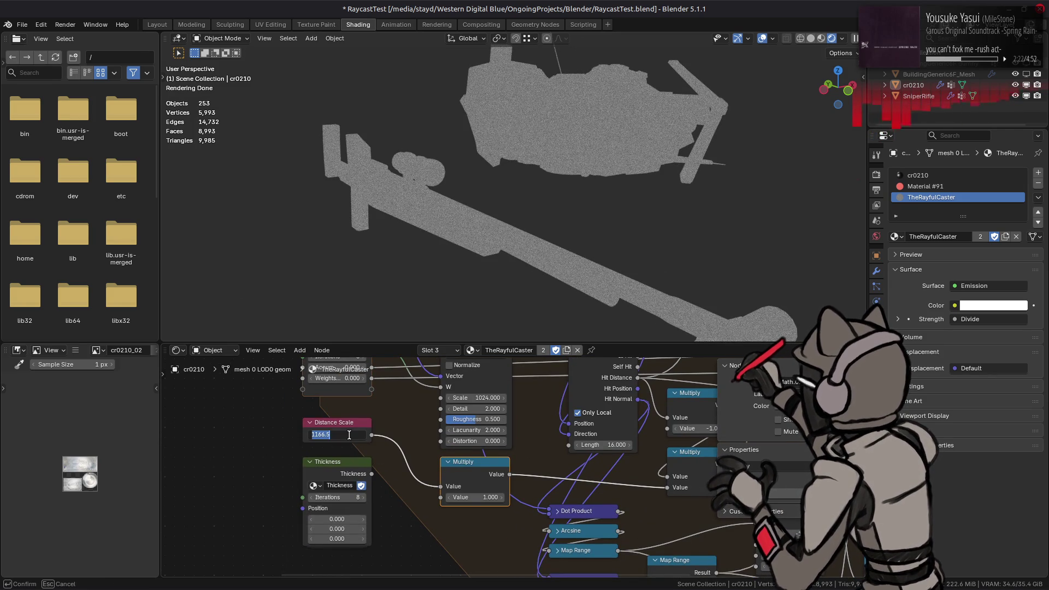
{"action": "type", "text": "16"}
{"action": "key", "text": "Return"}
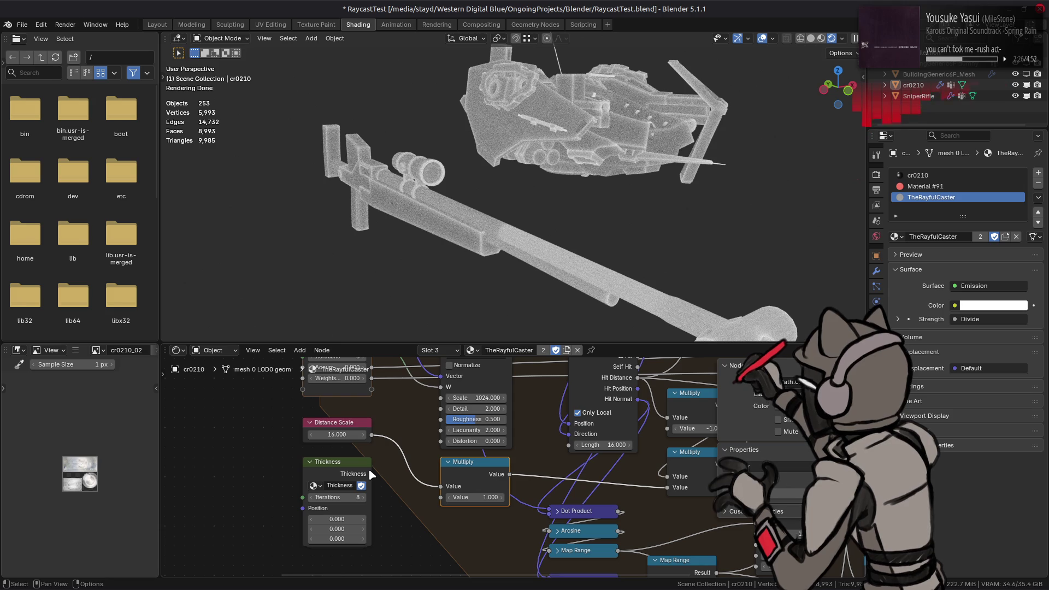
{"action": "left_click", "coordinate": [370, 474]}
{"action": "left_click_drag", "start_coordinate": [340, 434], "coordinate": [263, 435]}
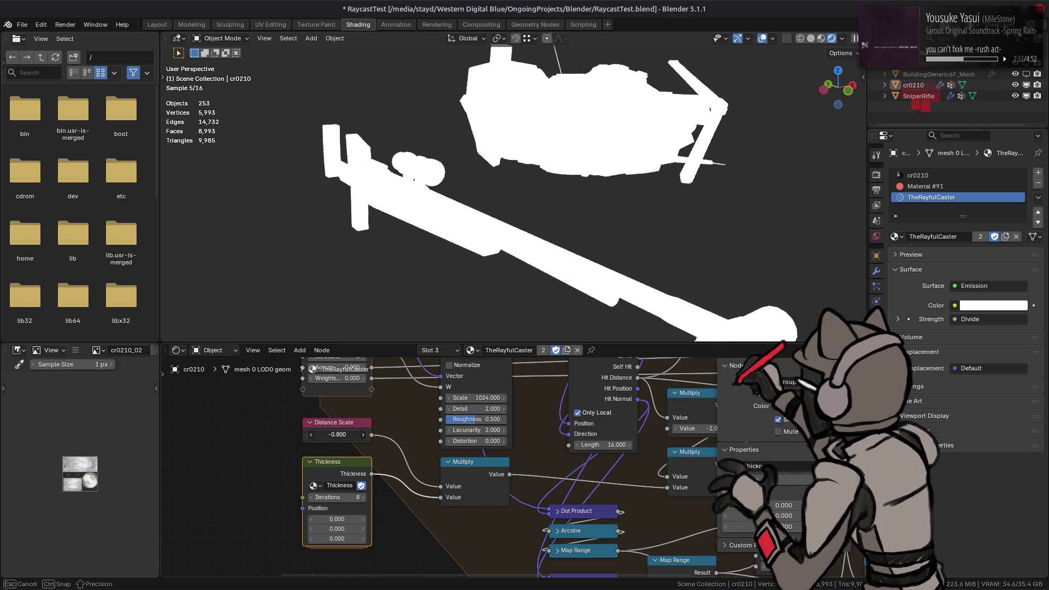
{"action": "left_click_drag", "start_coordinate": [262, 435], "coordinate": [396, 414]}
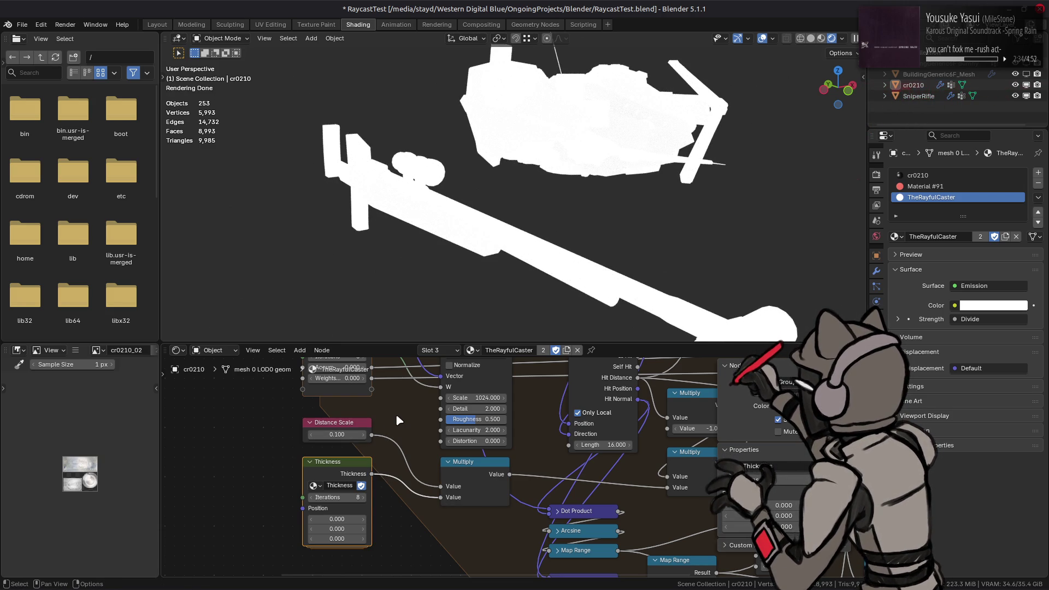
{"action": "left_click", "coordinate": [341, 434]}
{"action": "type", "text": "128"}
{"action": "key", "text": "Return"}
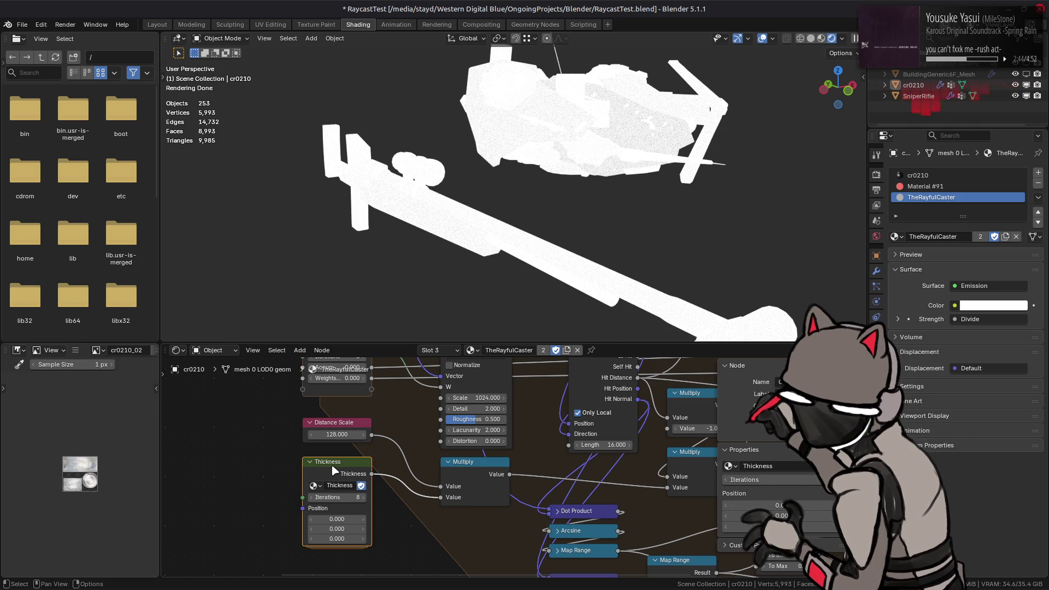
{"action": "middle_click_drag", "start_coordinate": [499, 484], "coordinate": [335, 497]}
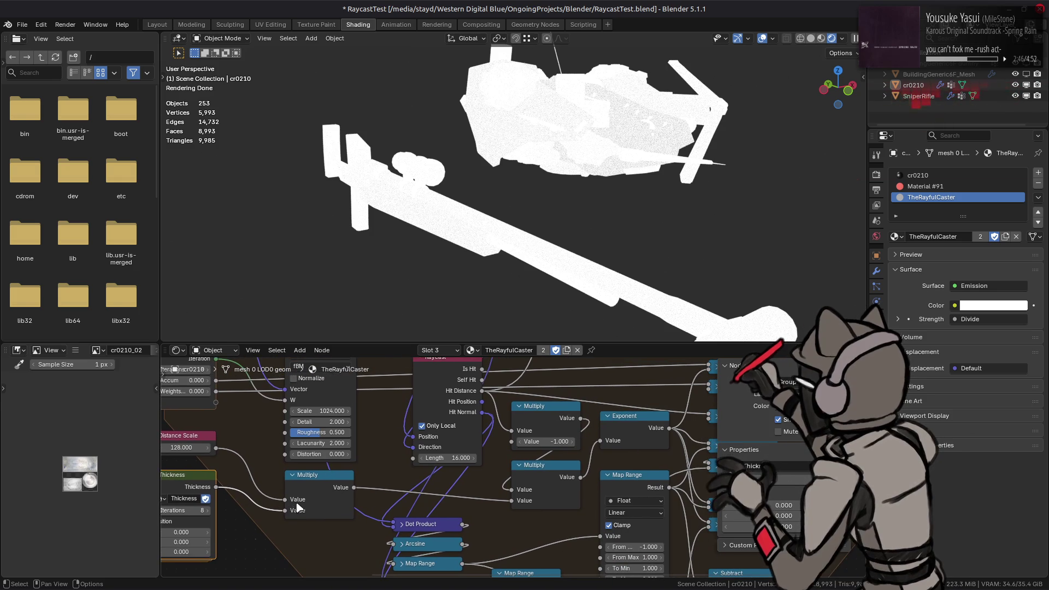
{"action": "mouse_move", "coordinate": [282, 512]}
{"action": "left_mouse_down"}
{"action": "mouse_move", "coordinate": [953, 469]}
{"action": "mouse_move", "coordinate": [596, 493]}
{"action": "left_mouse_up"}
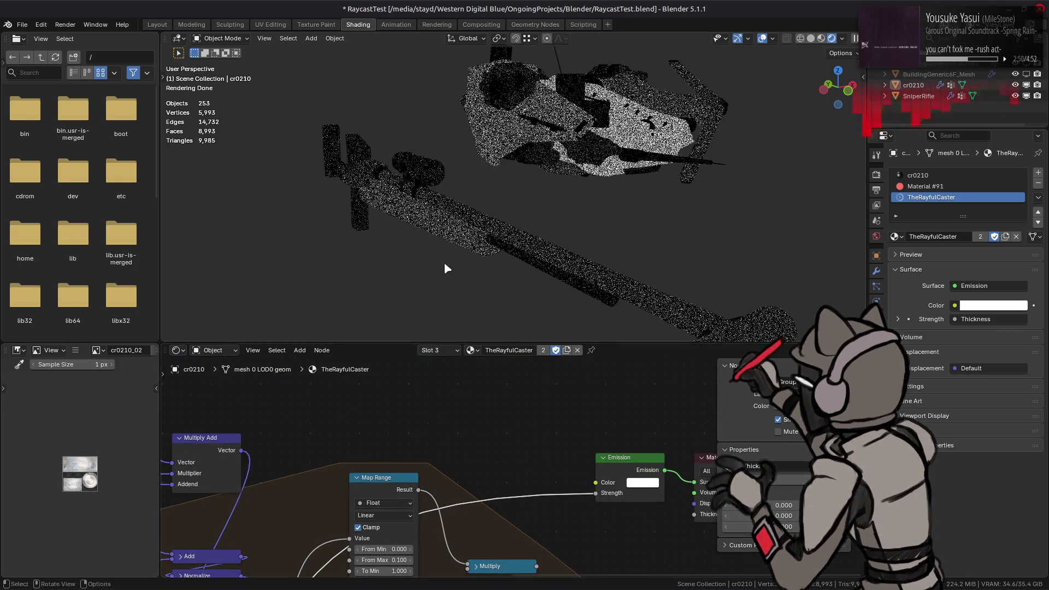
{"action": "mouse_move", "coordinate": [533, 219]}
{"action": "middle_mouse_down"}
{"action": "mouse_move", "coordinate": [460, 176]}
{"action": "mouse_move", "coordinate": [526, 227]}
{"action": "mouse_move", "coordinate": [506, 187]}
{"action": "mouse_move", "coordinate": [563, 222]}
{"action": "middle_mouse_up"}
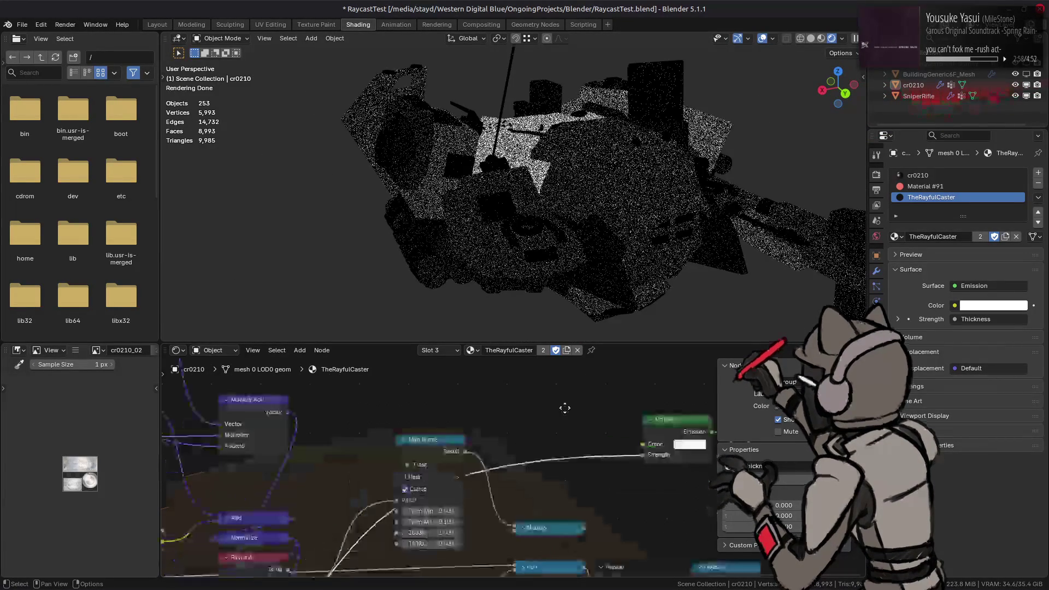
{"action": "middle_click_drag", "start_coordinate": [205, 565], "coordinate": [472, 427]}
{"action": "middle_click_drag", "start_coordinate": [282, 476], "coordinate": [468, 399]}
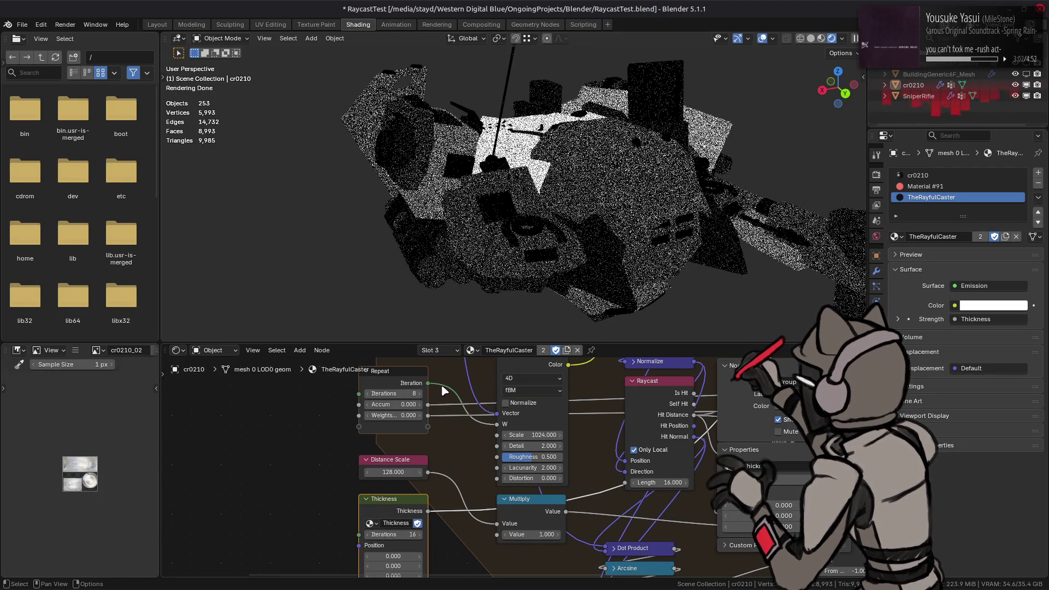
{"action": "middle_click_drag", "start_coordinate": [442, 390], "coordinate": [440, 500]}
{"action": "left_click", "coordinate": [372, 502]}
{"action": "type", "text": "16"}
{"action": "key", "text": "Return"}
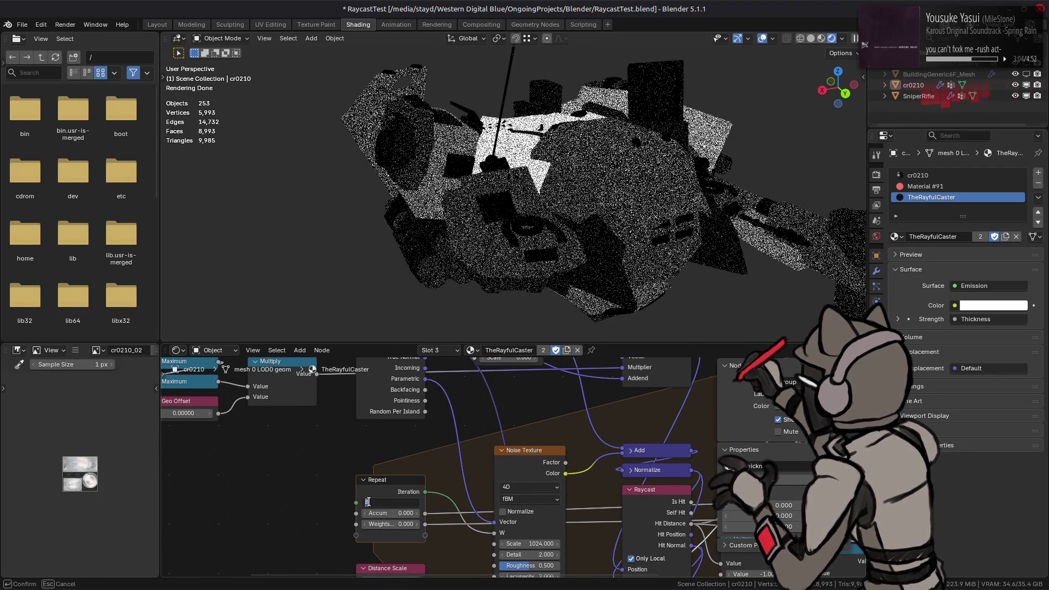
{"action": "key", "text": "ctrl+z"}
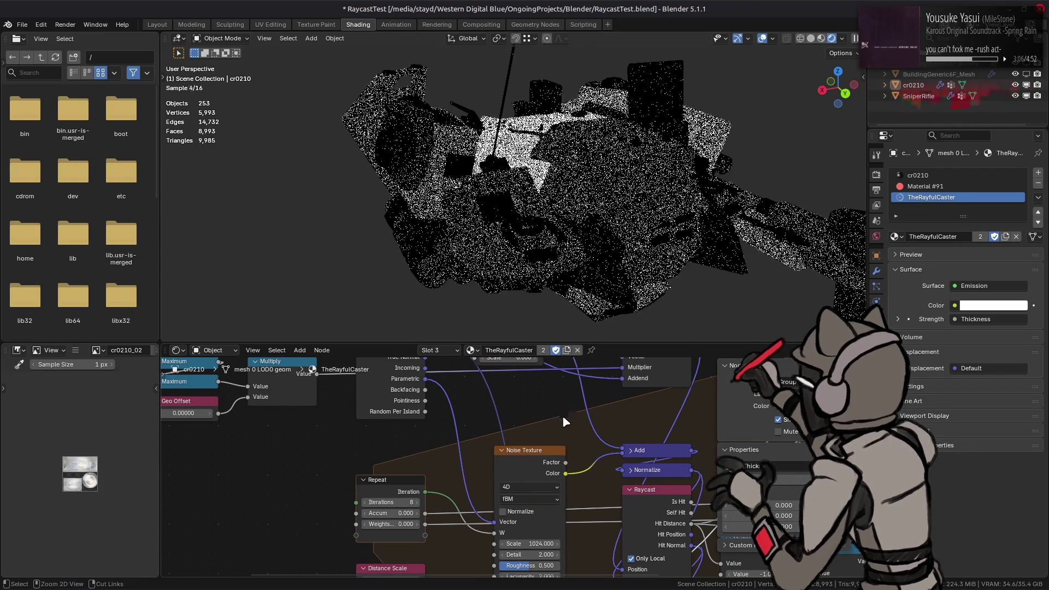
{"action": "mouse_move", "coordinate": [589, 425]}
{"action": "middle_mouse_down"}
{"action": "mouse_move", "coordinate": [586, 537]}
{"action": "mouse_move", "coordinate": [276, 417]}
{"action": "middle_mouse_up"}
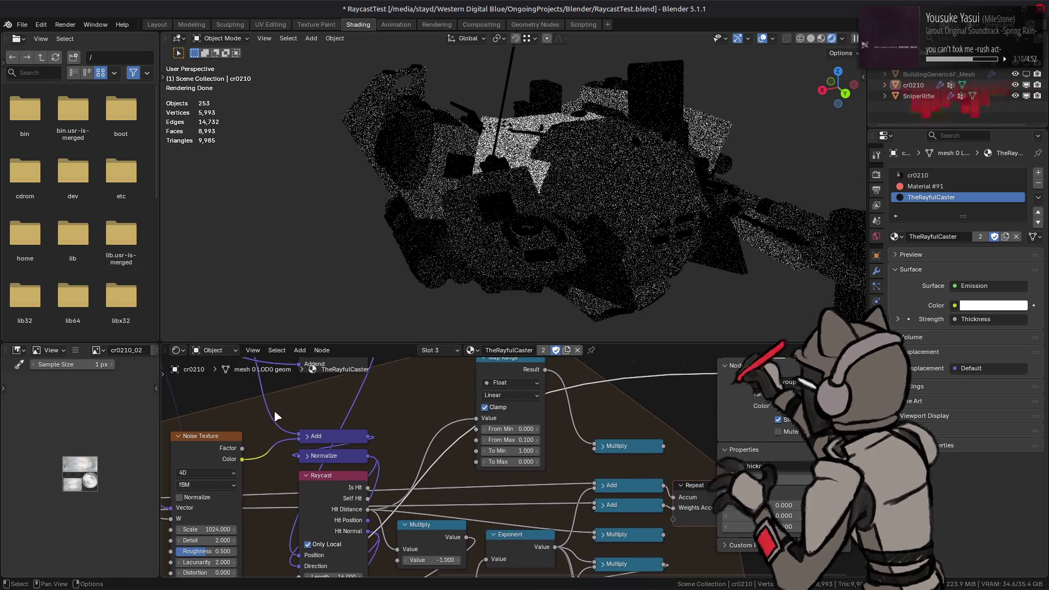
{"action": "middle_click_drag", "start_coordinate": [590, 411], "coordinate": [390, 435]}
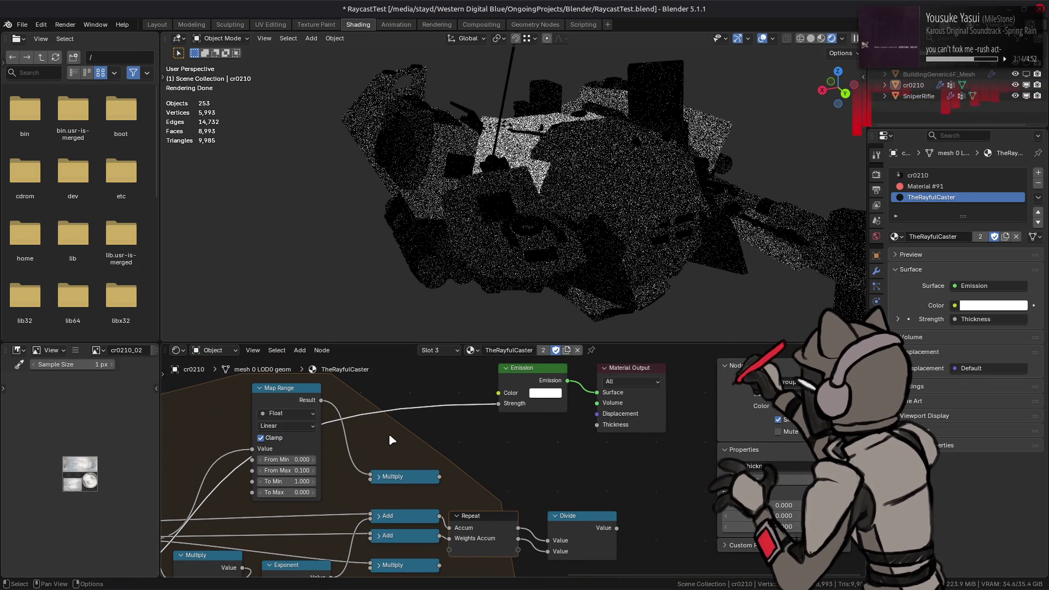
- Undo an invalid Multiply link and feed the accumulated Divide result into Emission Strength
{"action": "left_click_drag", "start_coordinate": [439, 477], "coordinate": [498, 403]}
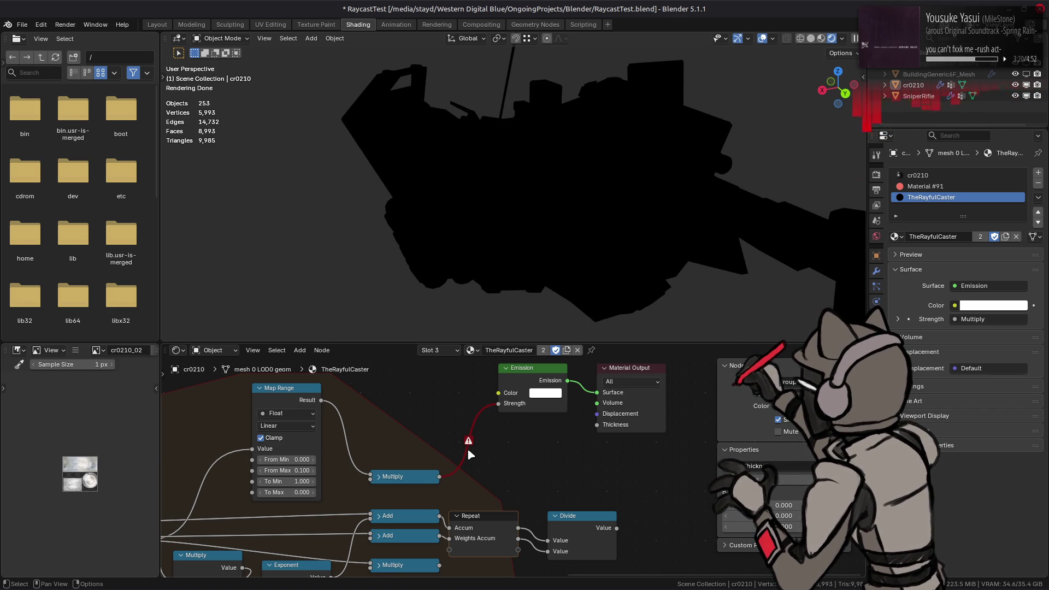
{"action": "key", "text": "ctrl+z"}
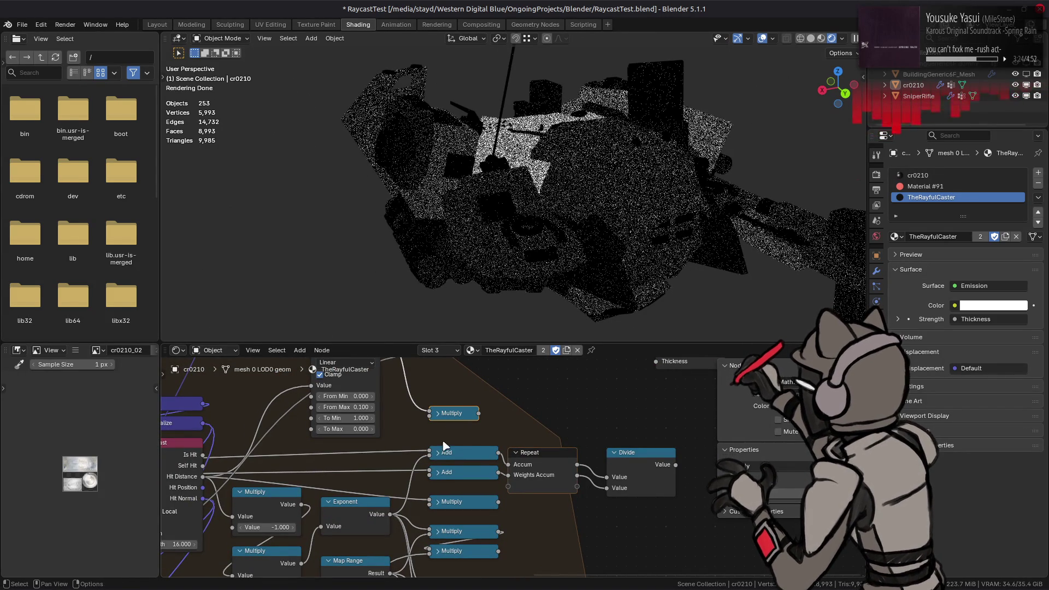
{"action": "key", "text": "ctrl+z"}
{"action": "left_click_drag", "start_coordinate": [498, 413], "coordinate": [419, 461]}
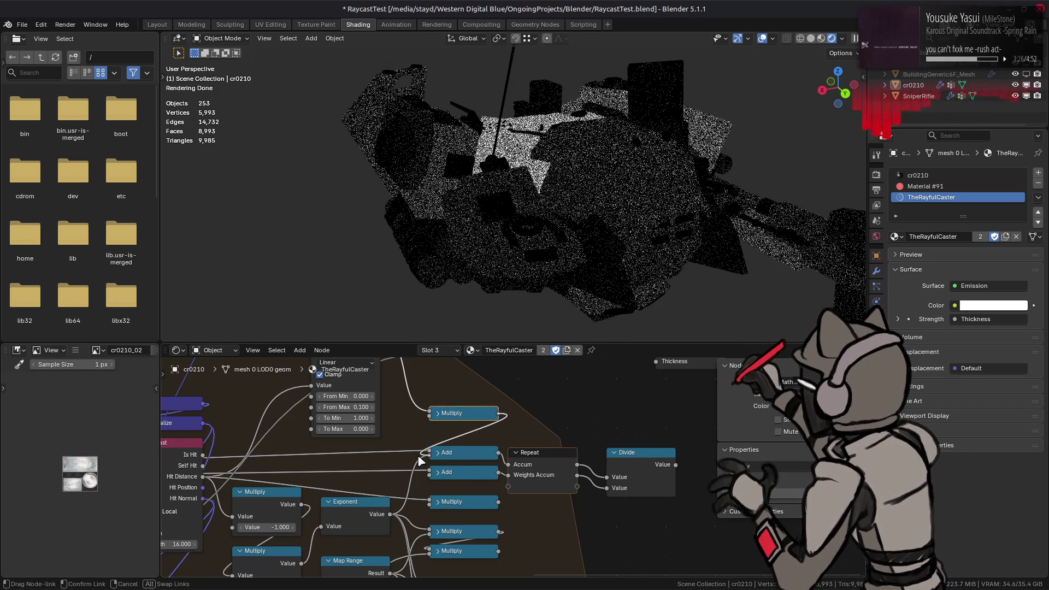
{"action": "middle_click_drag", "start_coordinate": [488, 449], "coordinate": [423, 517]}
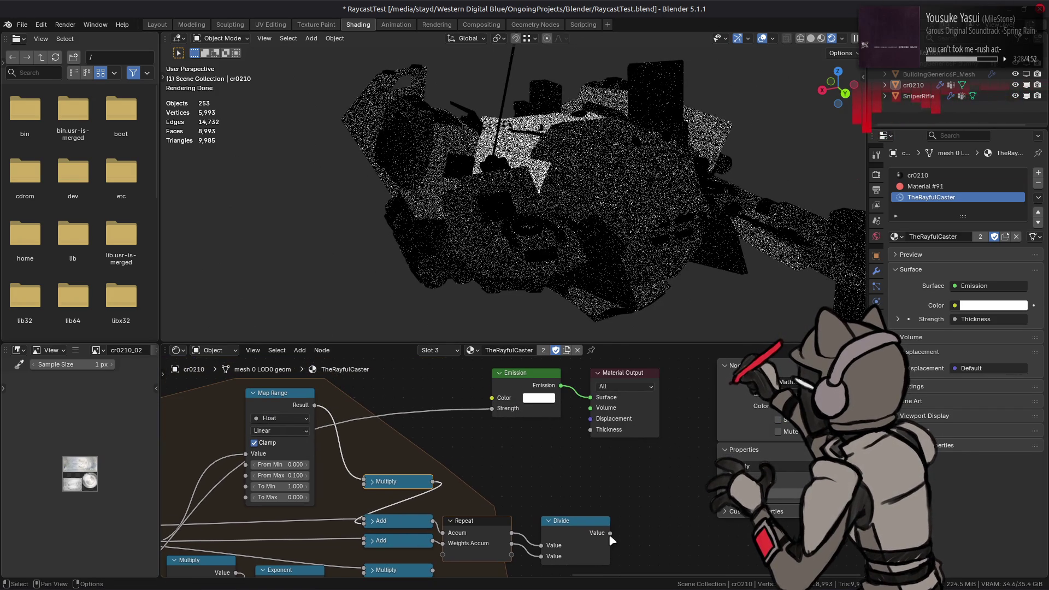
{"action": "left_click_drag", "start_coordinate": [610, 531], "coordinate": [491, 409]}
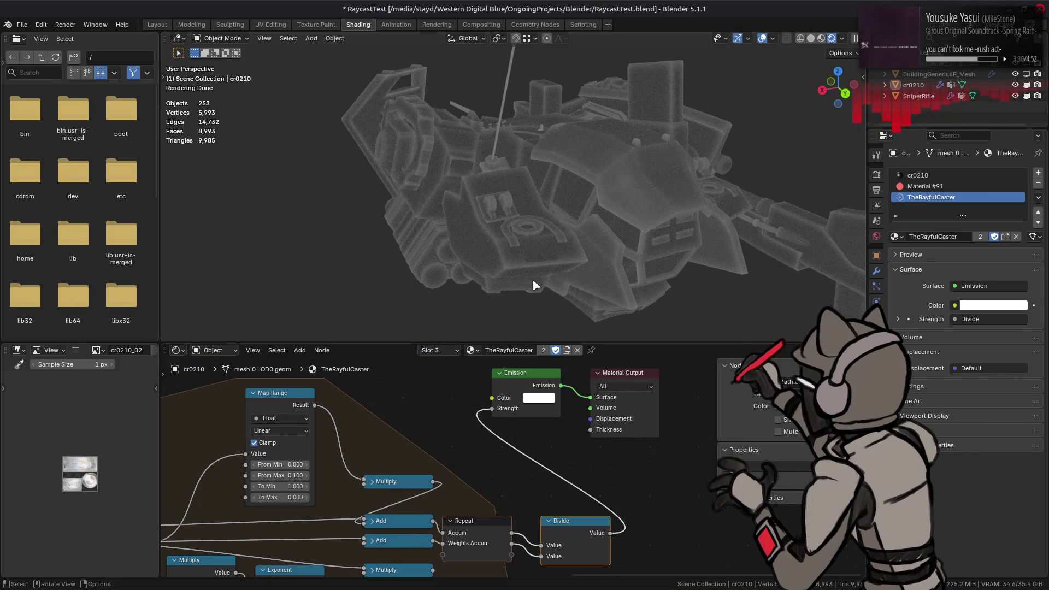
{"action": "scroll", "coordinate": [533, 239], "scroll_direction": "up", "scroll_amount": 2}
{"action": "scroll", "coordinate": [548, 238], "scroll_direction": "up", "scroll_amount": 2}
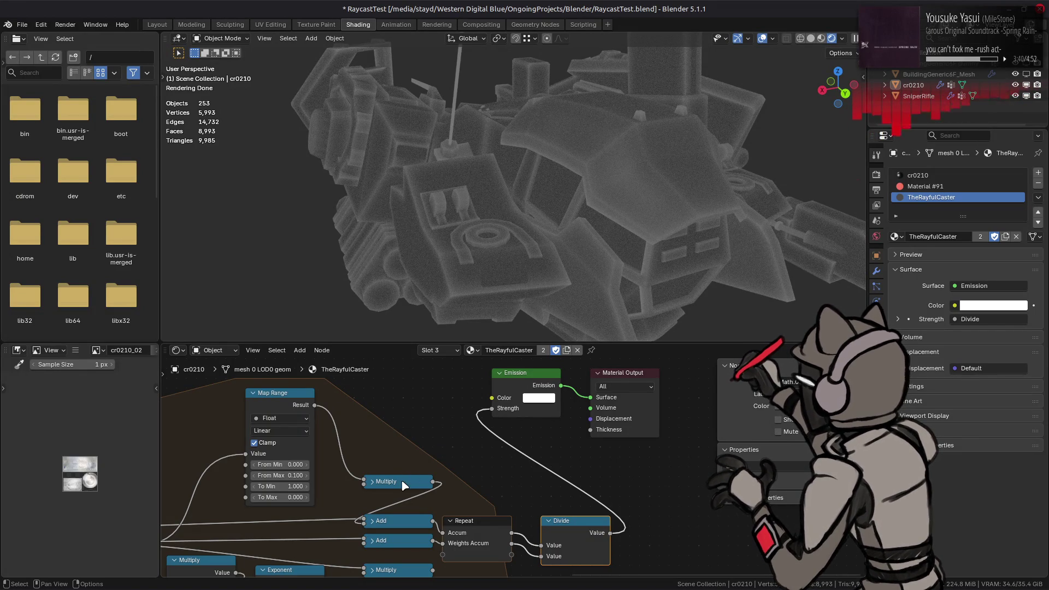
- Invert the middle Map Range's output (To Max 0) and wire it into a Multiply input
{"action": "middle_click_drag", "start_coordinate": [389, 500], "coordinate": [553, 460]}
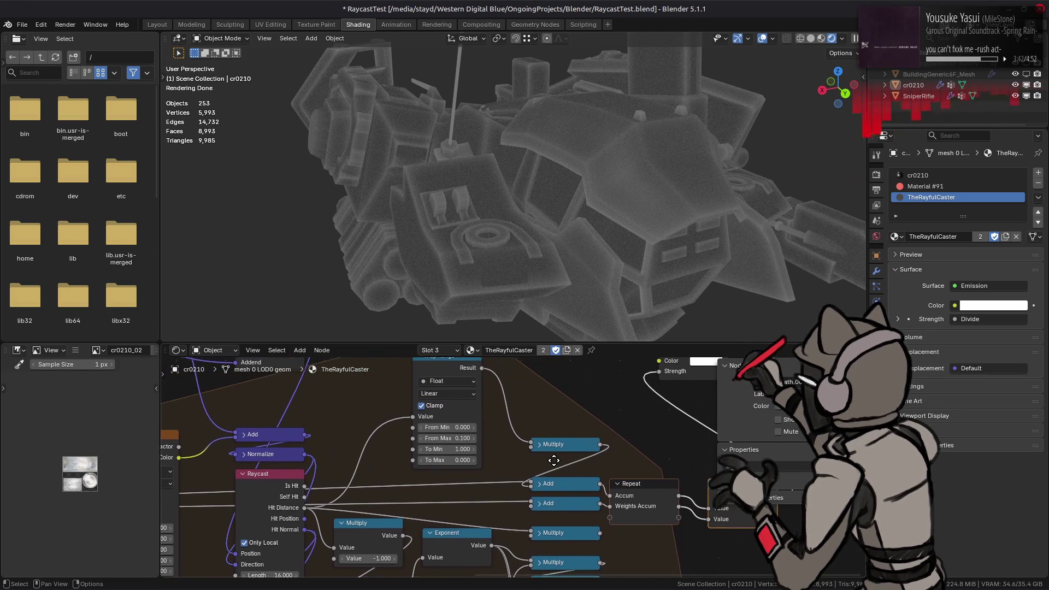
{"action": "middle_click_drag", "start_coordinate": [555, 459], "coordinate": [557, 522]}
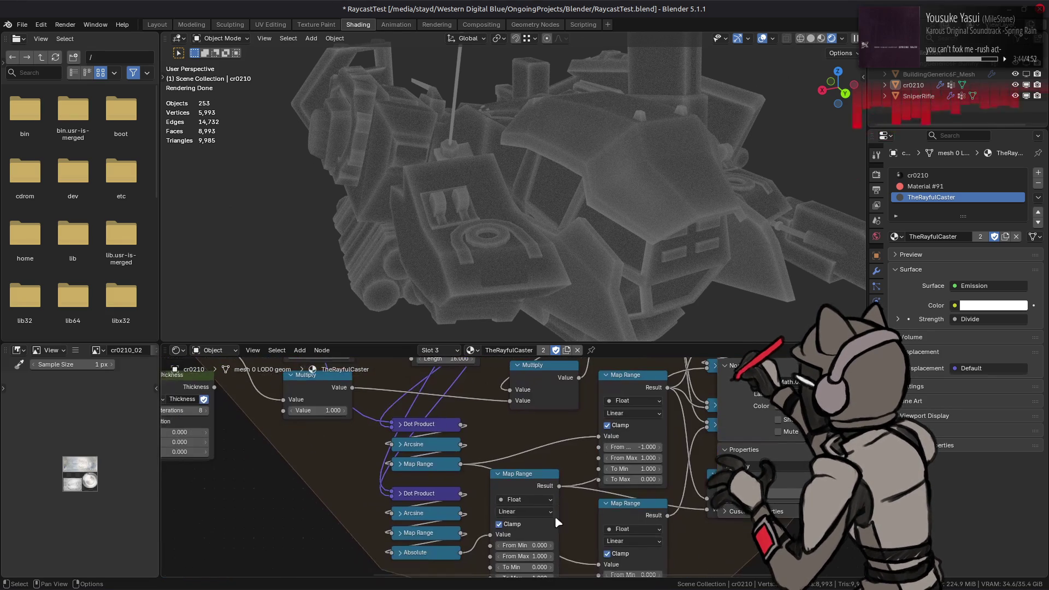
{"action": "left_click", "coordinate": [528, 479]}
{"action": "middle_click_drag", "start_coordinate": [529, 479], "coordinate": [518, 417]}
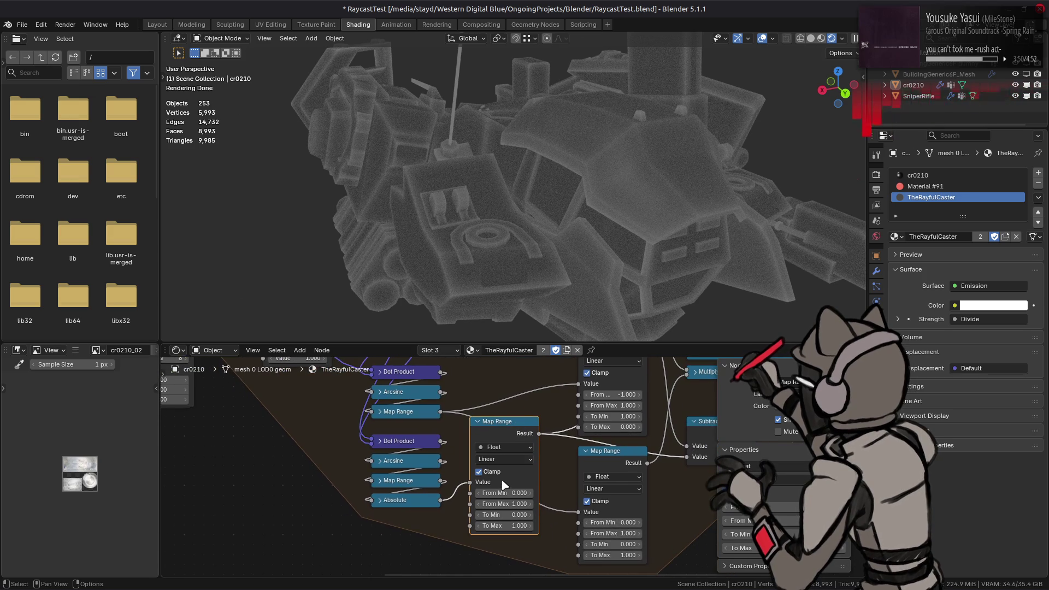
{"action": "left_click", "coordinate": [507, 526]}
{"action": "type", "text": "0.000"}
{"action": "key", "text": "Return"}
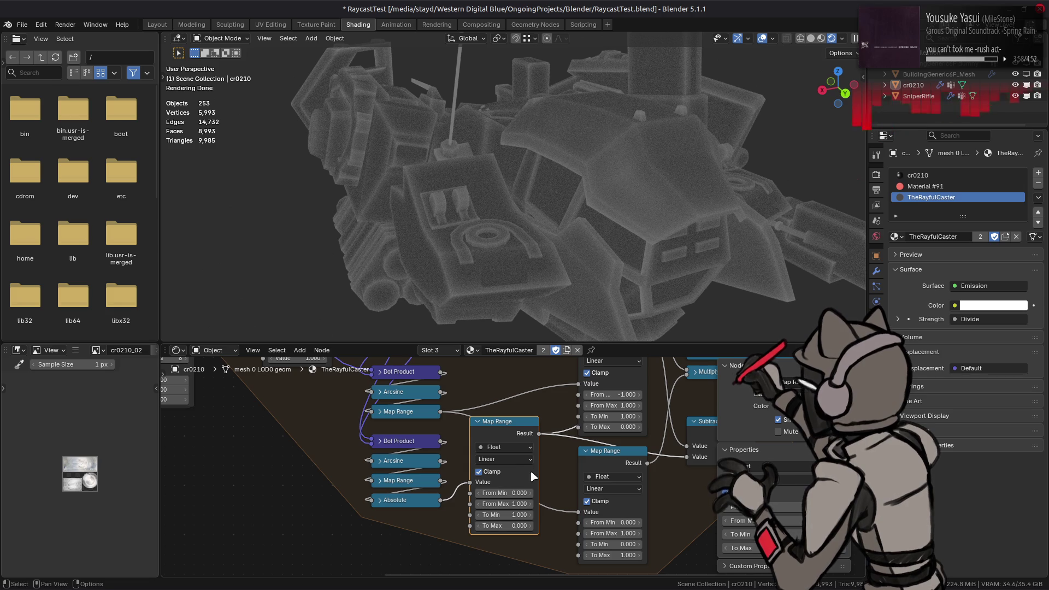
{"action": "left_click_drag", "start_coordinate": [539, 433], "coordinate": [499, 371]}
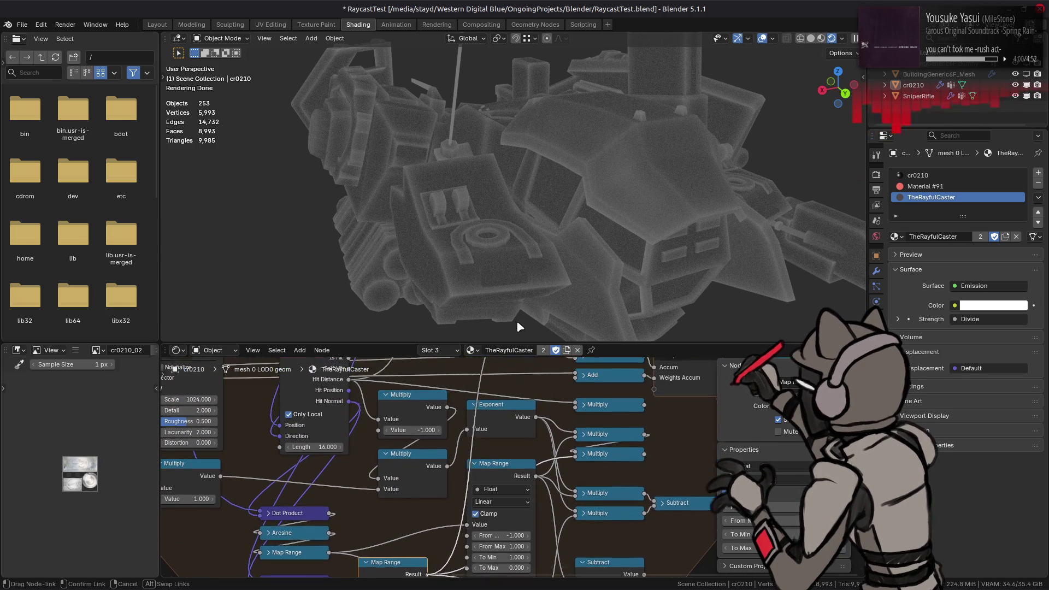
{"action": "left_click_drag", "start_coordinate": [498, 370], "coordinate": [571, 383]}
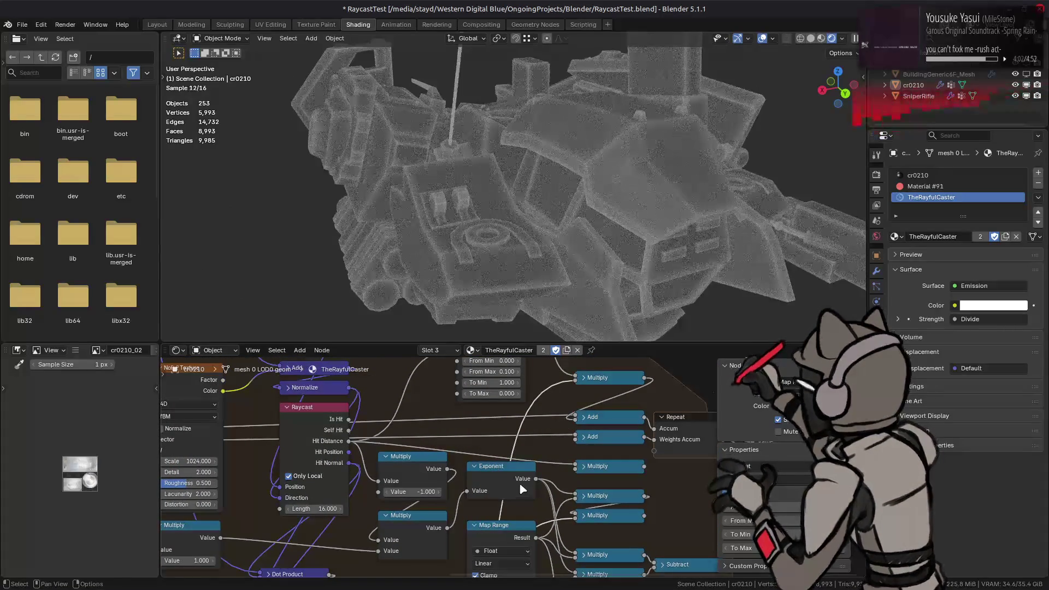
{"action": "scroll", "coordinate": [514, 525], "scroll_direction": "down", "scroll_amount": 5}
{"action": "scroll", "coordinate": [514, 525], "scroll_direction": "down", "scroll_amount": 2}
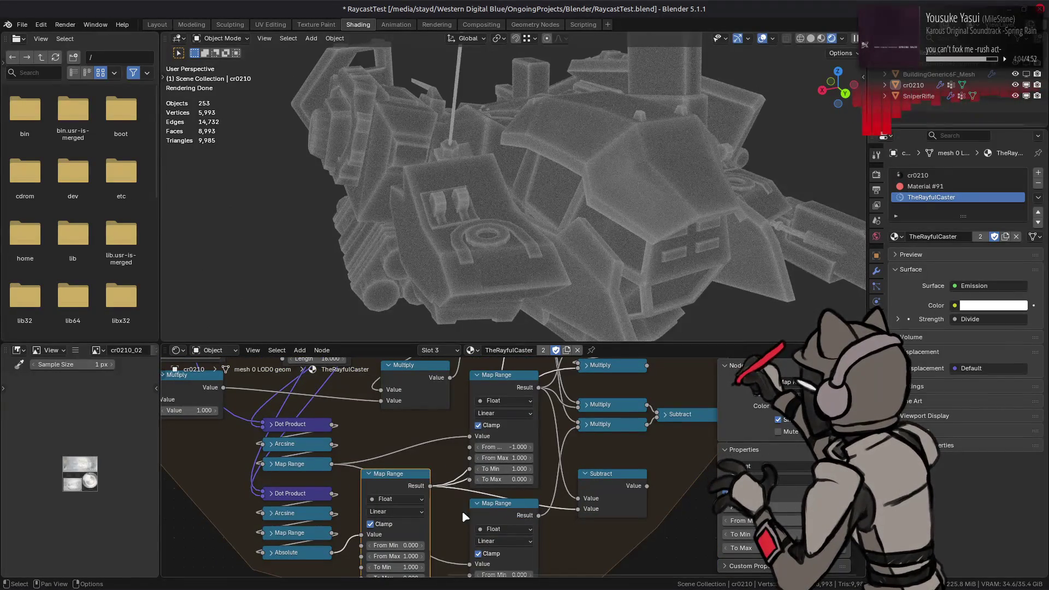
{"action": "scroll", "coordinate": [432, 492], "scroll_direction": "up", "scroll_amount": 2}
{"action": "scroll", "coordinate": [432, 492], "scroll_direction": "up", "scroll_amount": 4}
{"action": "scroll", "coordinate": [576, 479], "scroll_direction": "up", "scroll_amount": 2}
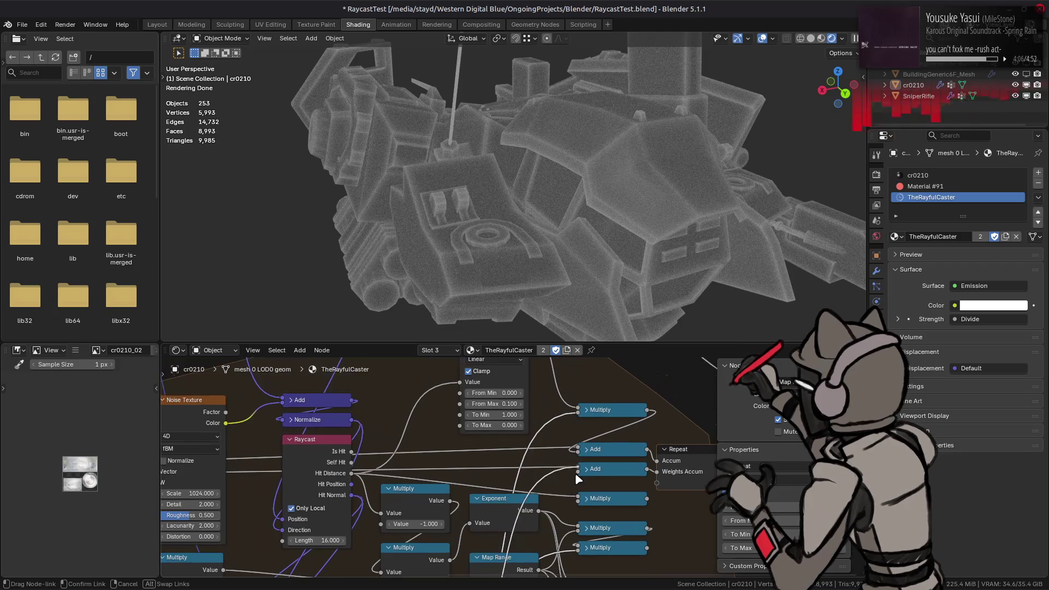
{"action": "scroll", "coordinate": [527, 429], "scroll_direction": "down", "scroll_amount": 4}
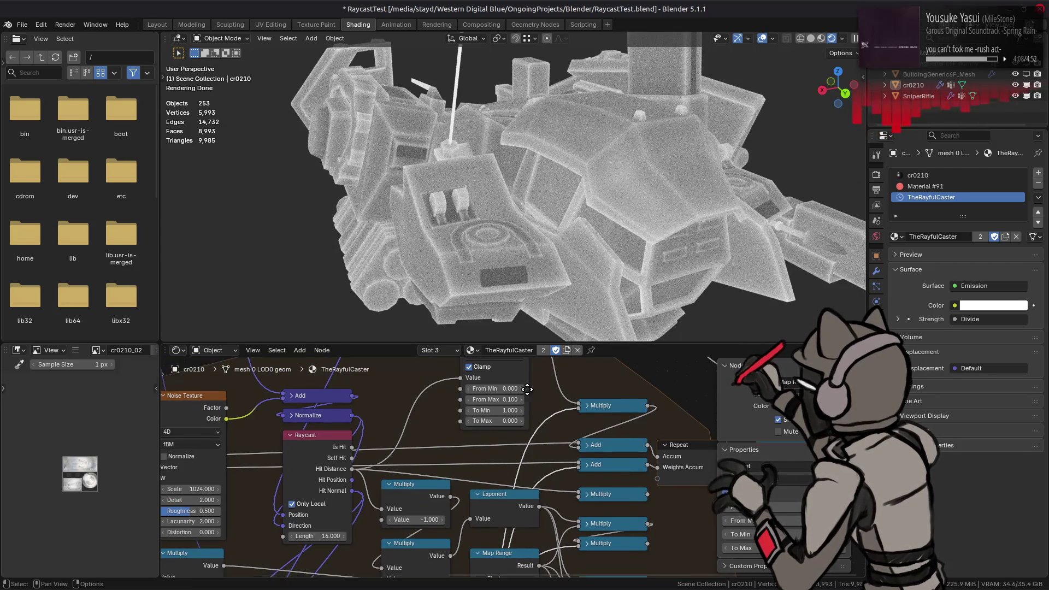
{"action": "scroll", "coordinate": [516, 475], "scroll_direction": "down", "scroll_amount": 6}
{"action": "left_click", "coordinate": [491, 505]}
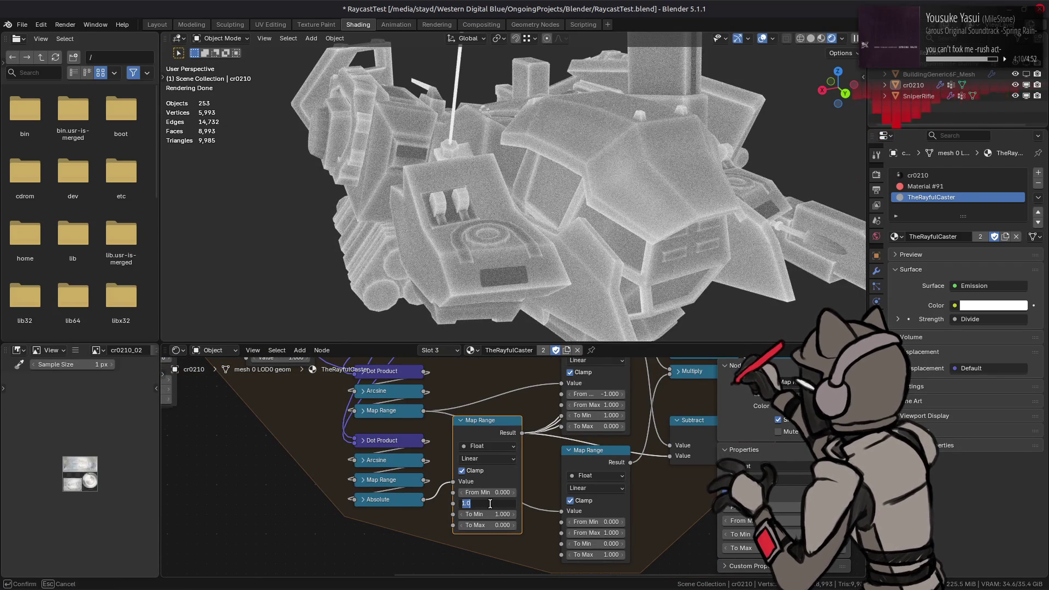
{"action": "type", "text": "0.1"}
- Try From Max 0.1 and higher on the middle Map Range and edit its From Min
{"action": "key", "text": "Return"}
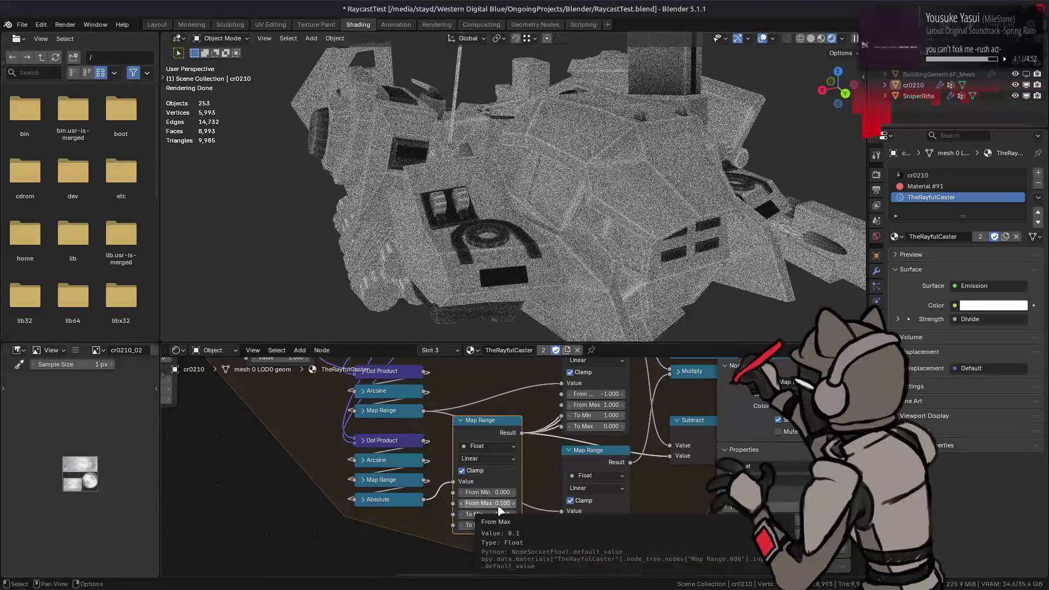
{"action": "left_click_drag", "start_coordinate": [513, 508], "coordinate": [498, 497]}
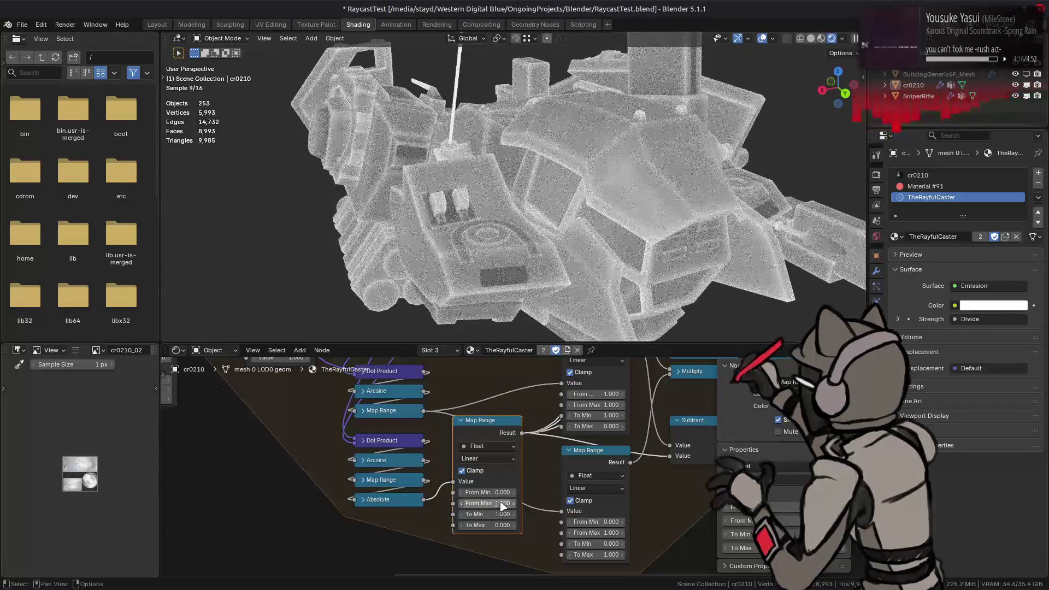
{"action": "left_click", "coordinate": [497, 495]}
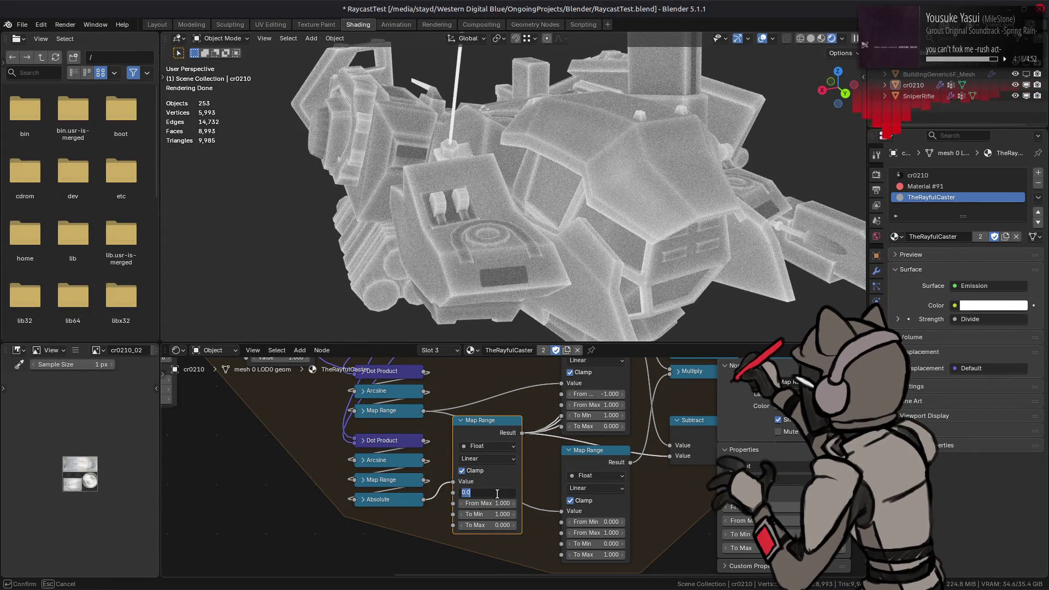
{"action": "type", "text": "-1"}
{"action": "key", "text": "Return"}
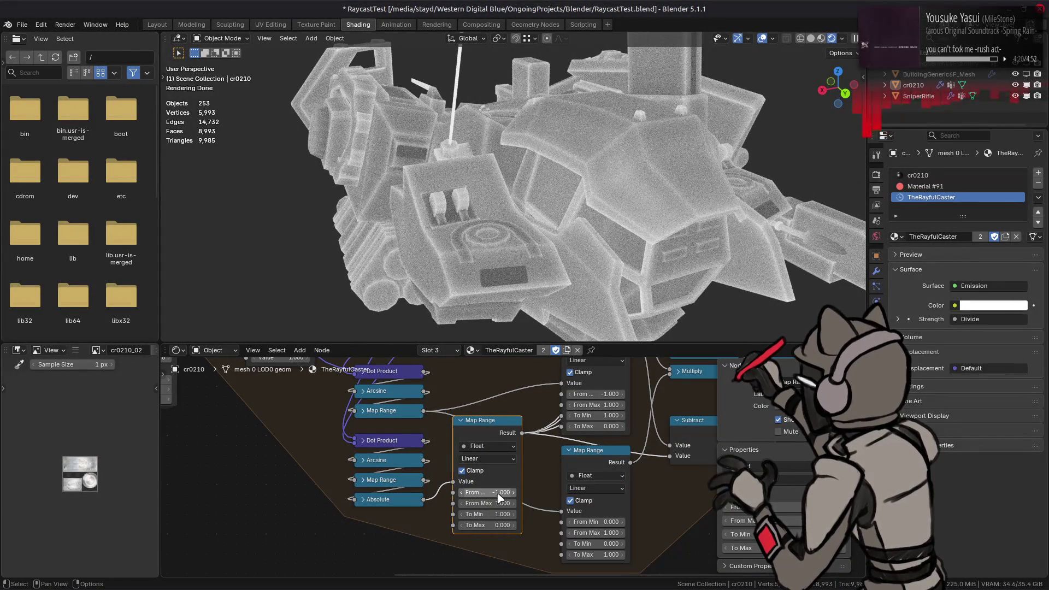
- Keep the Map Range input at 0 to 1 after comparing From Min -1 via undo/redo
{"action": "key", "text": "ctrl+z"}
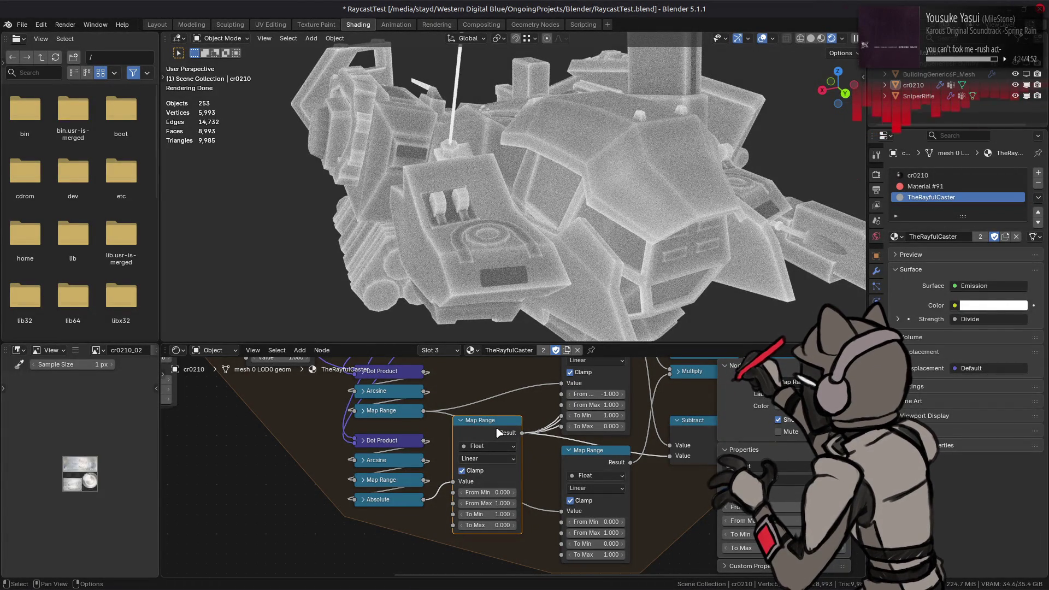
{"action": "key", "text": "ctrl+z"}
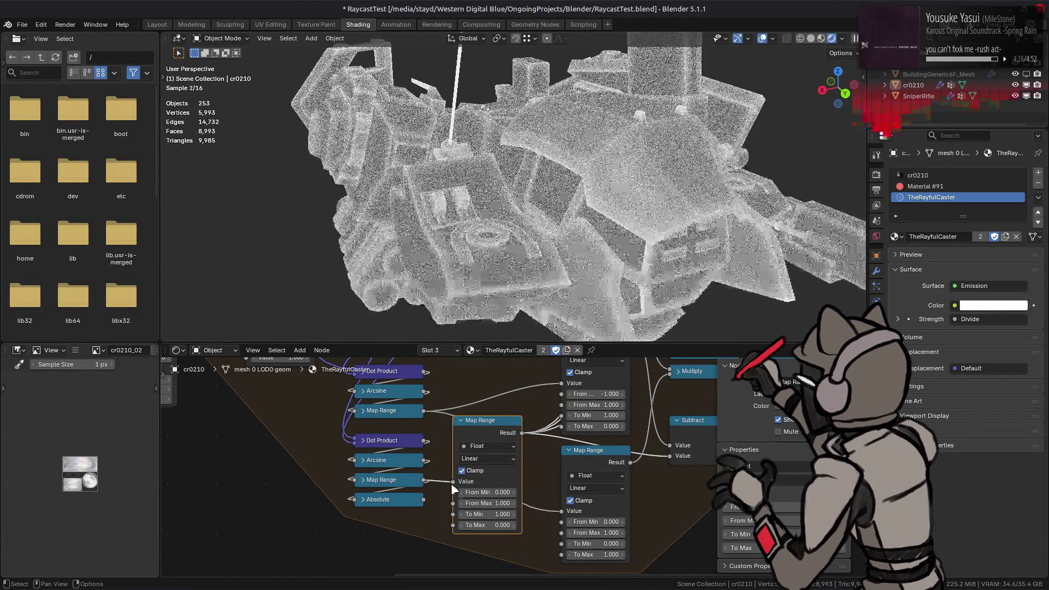
{"action": "key", "text": "ctrl+shift+z"}
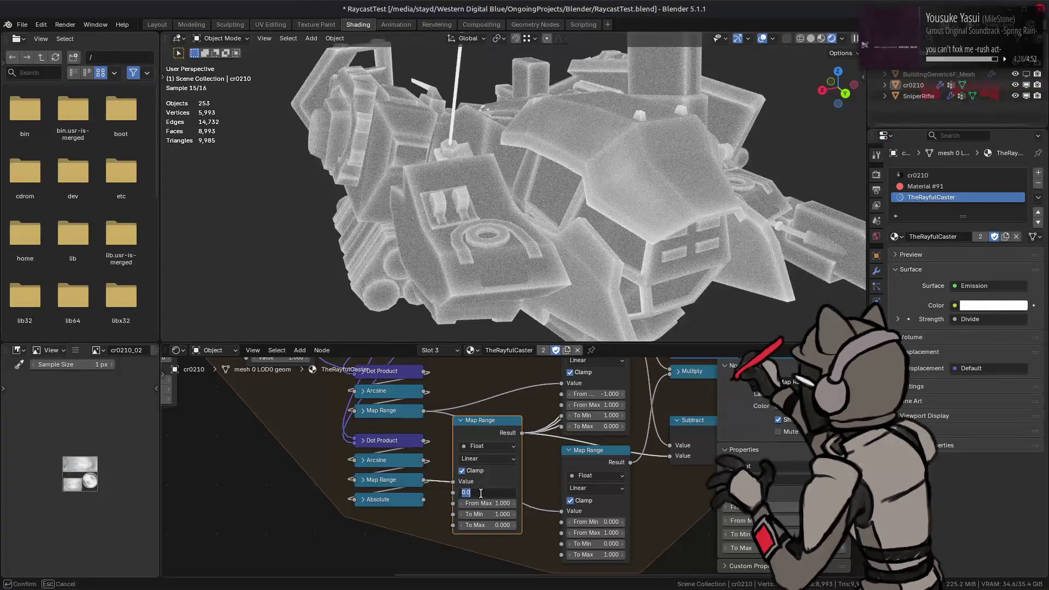
{"action": "type", "text": "-1.000"}
{"action": "key", "text": "ctrl+z"}
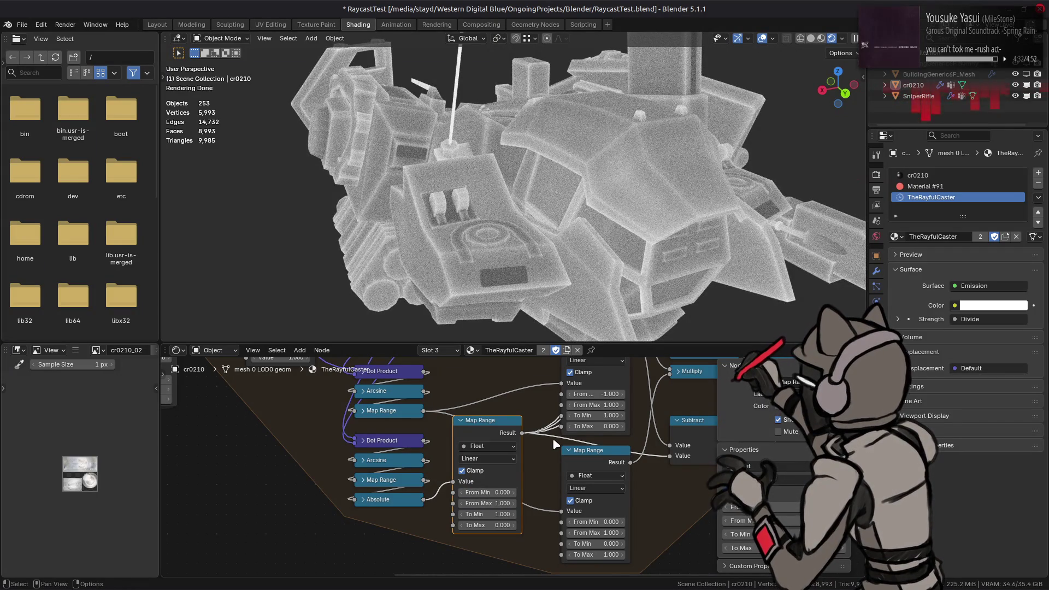
{"action": "left_click", "coordinate": [500, 457]}
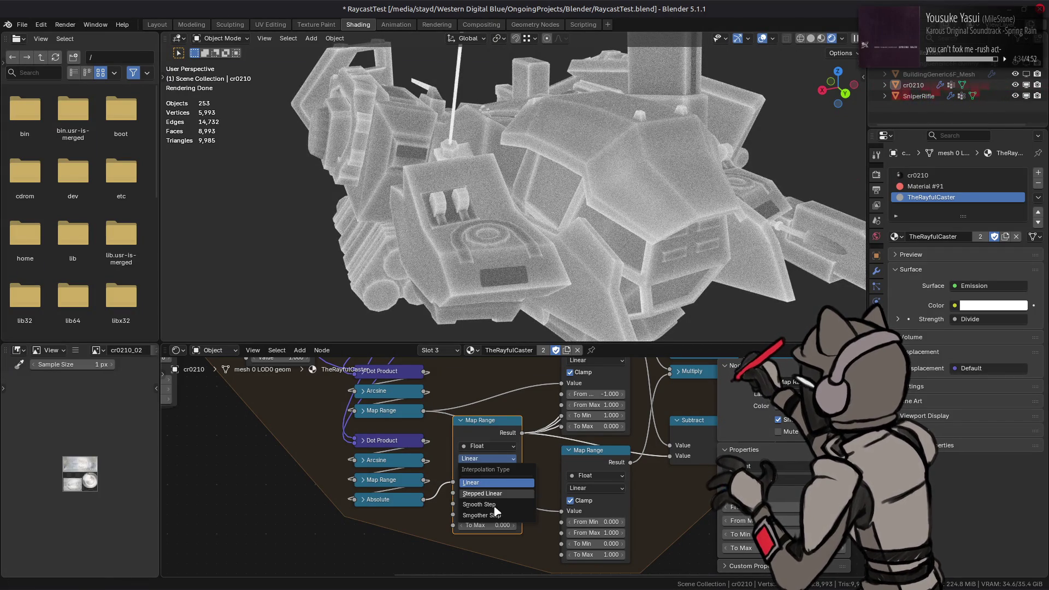
- Set the Map Range to Smooth Step interpolation with To Min 0 and To Max 1
{"action": "left_click", "coordinate": [494, 504]}
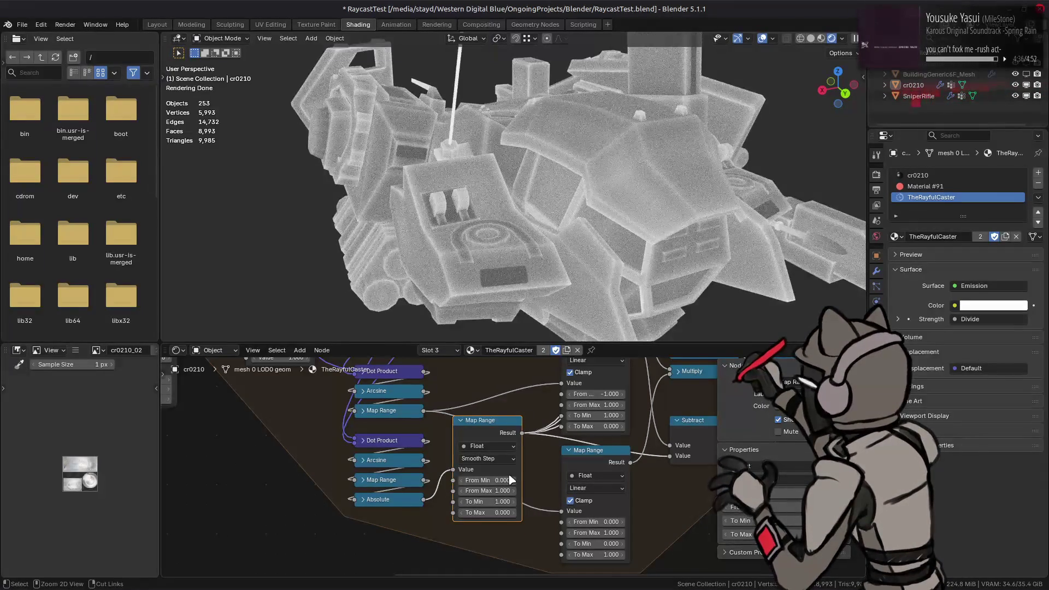
{"action": "scroll", "coordinate": [510, 479], "scroll_direction": "down", "scroll_amount": 3}
{"action": "scroll", "coordinate": [413, 406], "scroll_direction": "up", "scroll_amount": 3}
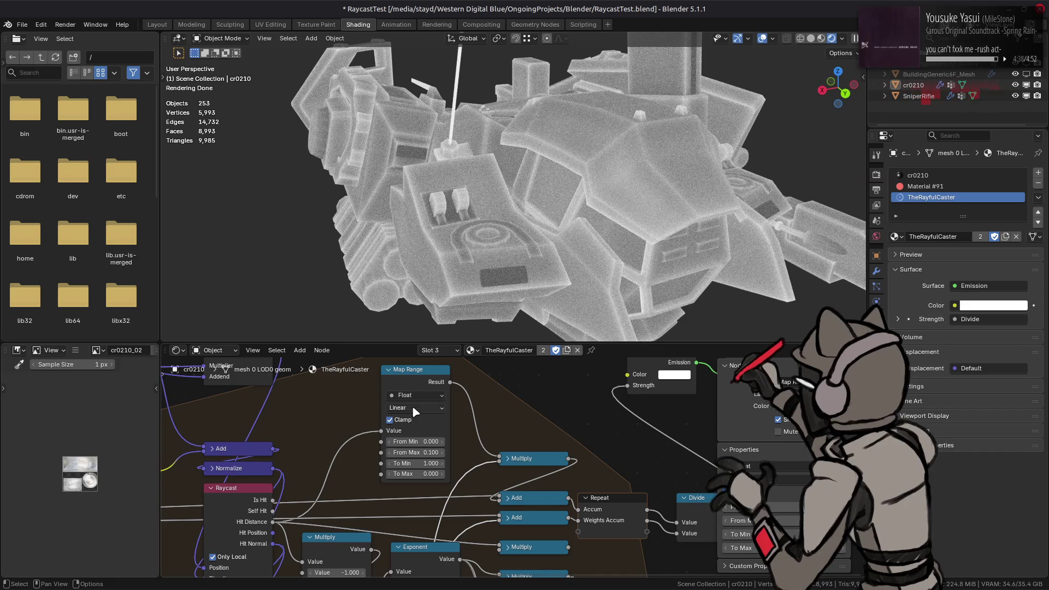
{"action": "mouse_move", "coordinate": [412, 405]}
{"action": "middle_mouse_down"}
{"action": "mouse_move", "coordinate": [590, 452]}
{"action": "mouse_move", "coordinate": [613, 432]}
{"action": "middle_mouse_up"}
{"action": "left_click", "coordinate": [502, 481]}
{"action": "left_click", "coordinate": [512, 520]}
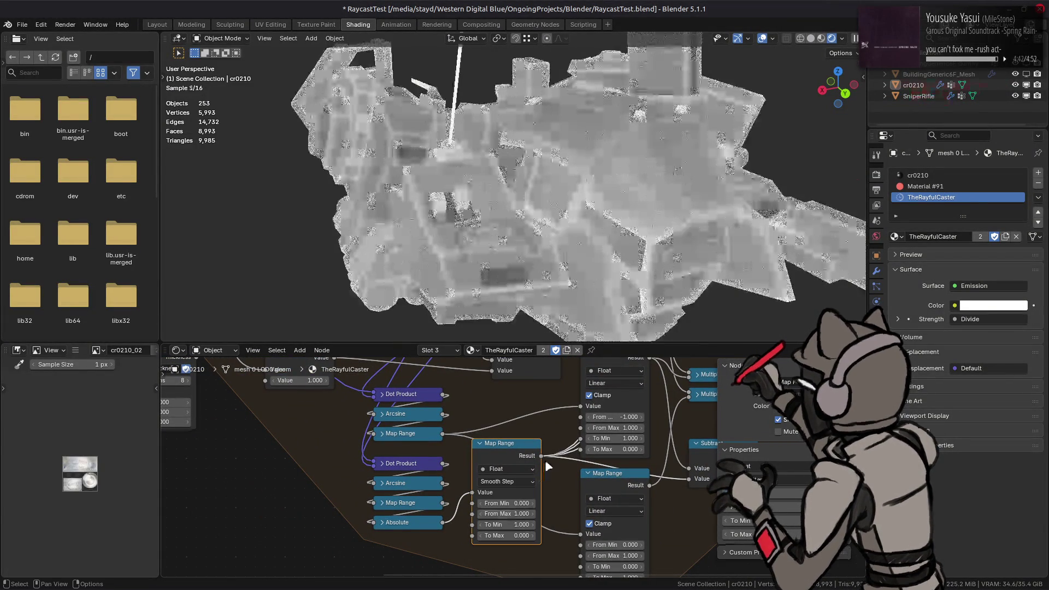
{"action": "left_click", "coordinate": [513, 534]}
{"action": "type", "text": "1"}
{"action": "key", "text": "Return"}
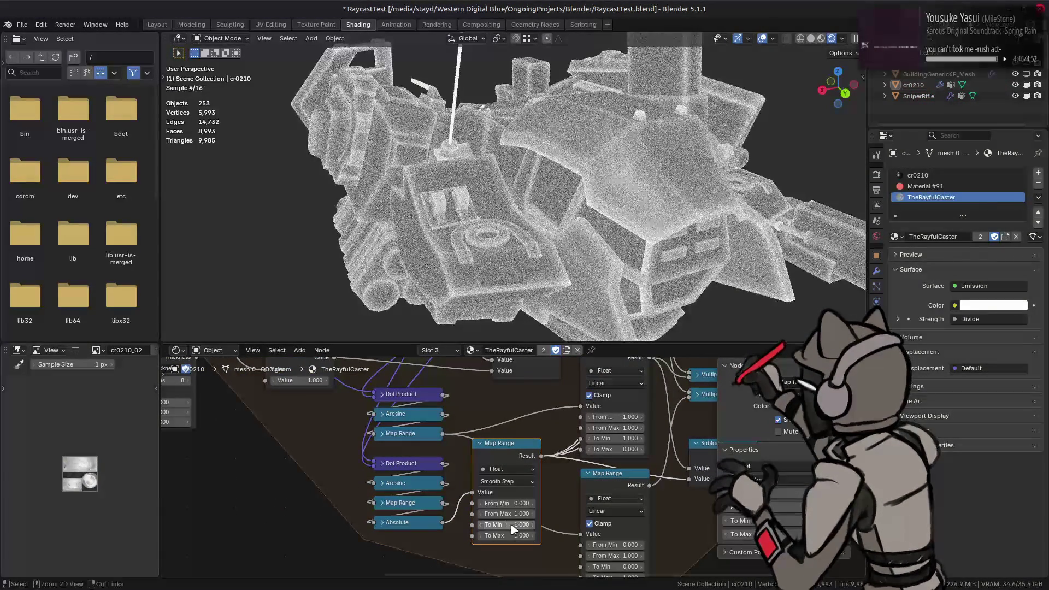
{"action": "left_click", "coordinate": [511, 525]}
{"action": "type", "text": "0"}
{"action": "key", "text": "Return"}
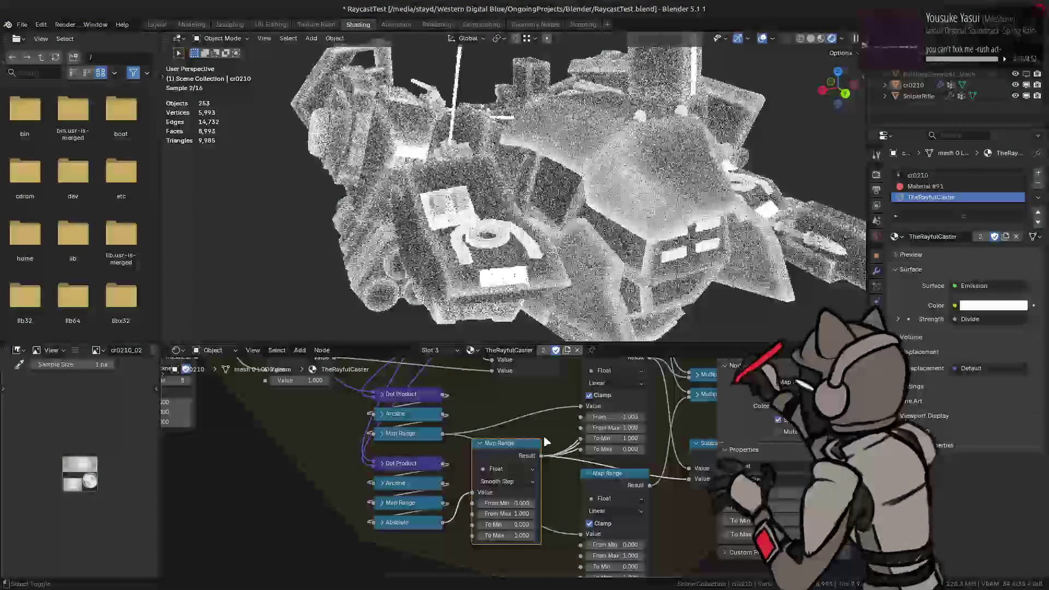
- Try To Max 0 and undo it back to 1, then orbit to bring the rifle into view
{"action": "left_click", "coordinate": [505, 535]}
{"action": "type", "text": "0"}
{"action": "key", "text": "Return"}
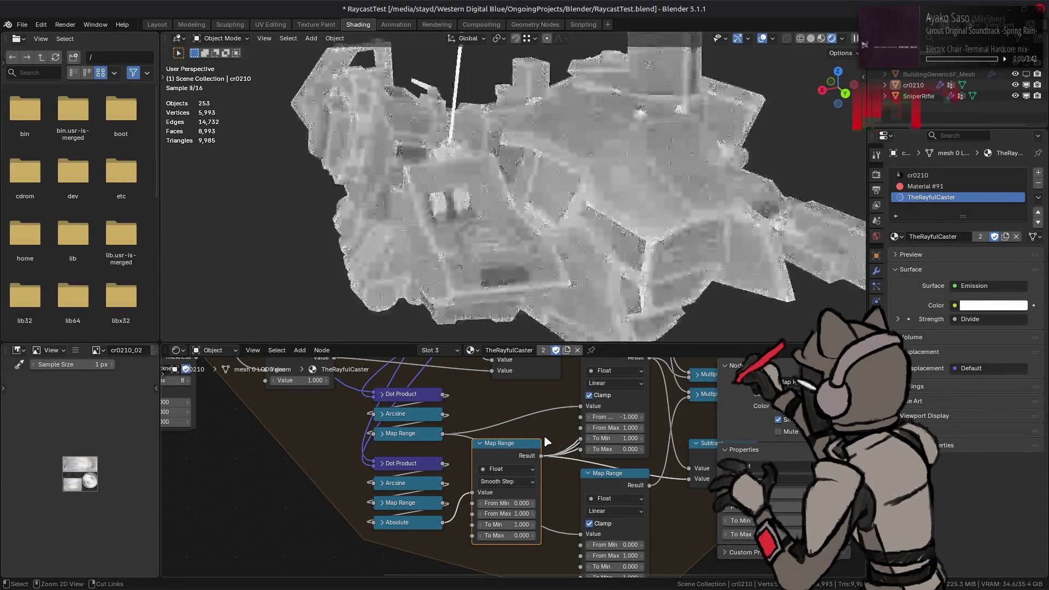
{"action": "key", "text": "ctrl+z"}
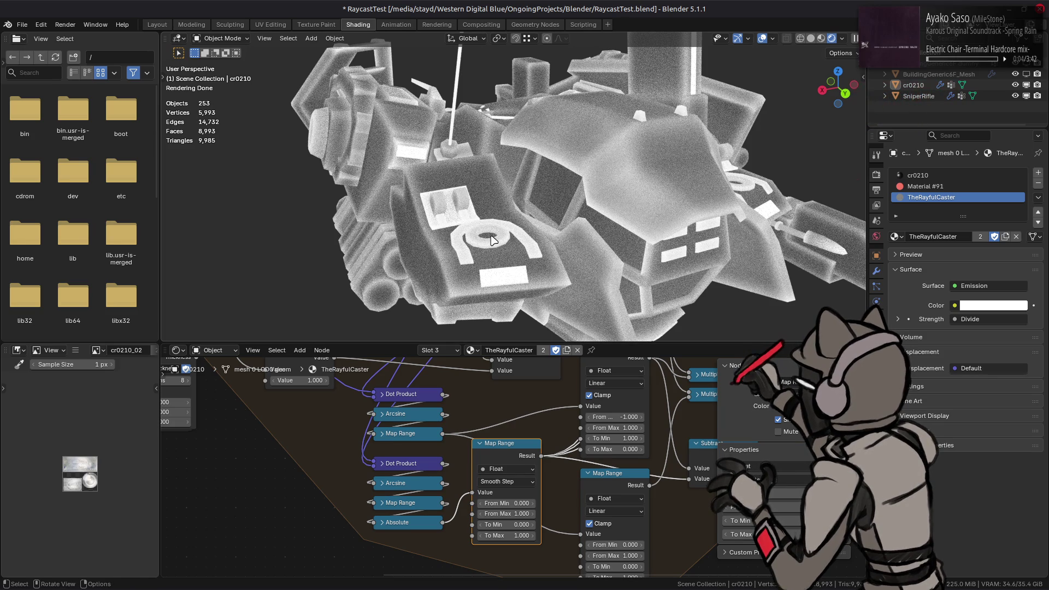
{"action": "middle_click_drag", "start_coordinate": [492, 205], "coordinate": [456, 239]}
- Set the hit-distance Map Range's From Max to 0.05
{"action": "mouse_move", "coordinate": [479, 439]}
{"action": "middle_mouse_down"}
{"action": "mouse_move", "coordinate": [508, 531]}
{"action": "mouse_move", "coordinate": [533, 530]}
{"action": "middle_mouse_up"}
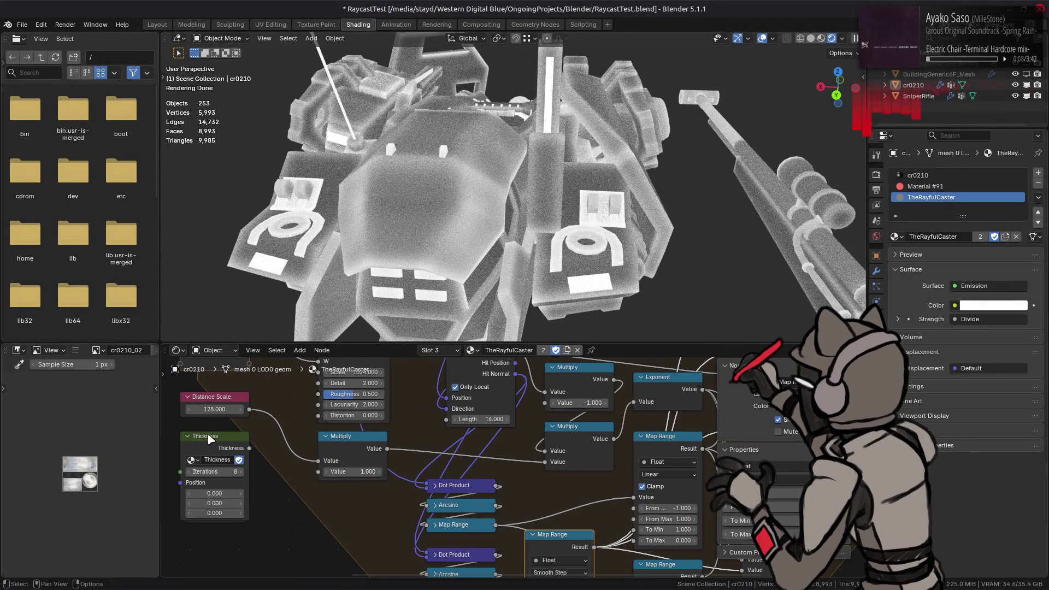
{"action": "middle_click_drag", "start_coordinate": [267, 438], "coordinate": [445, 490]}
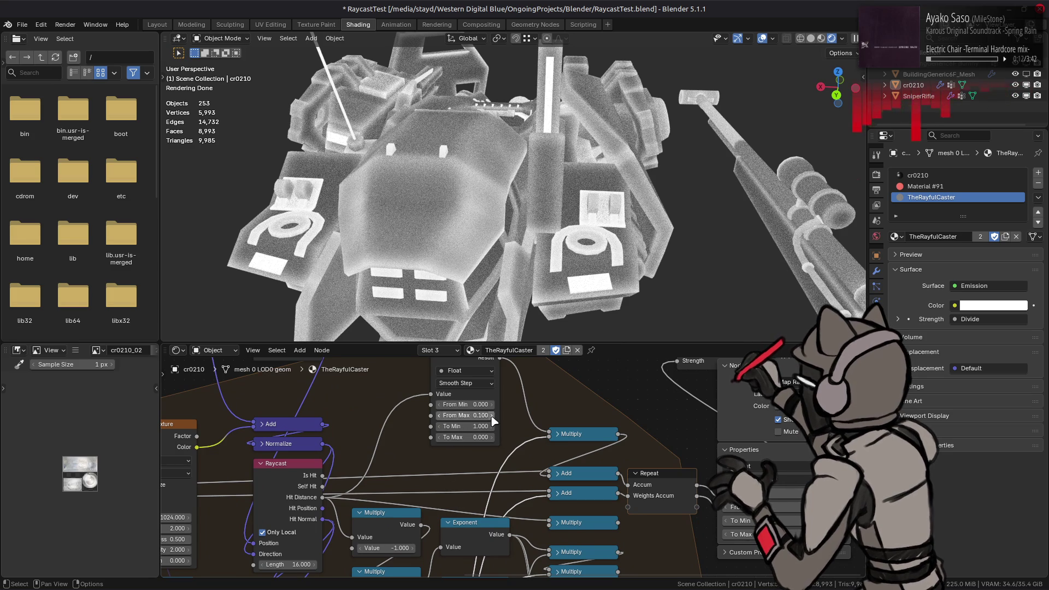
{"action": "left_click_drag", "start_coordinate": [476, 415], "coordinate": [483, 415]}
{"action": "left_click", "coordinate": [473, 414]}
{"action": "key", "text": "BackSpace"}
{"action": "key", "text": "Return"}
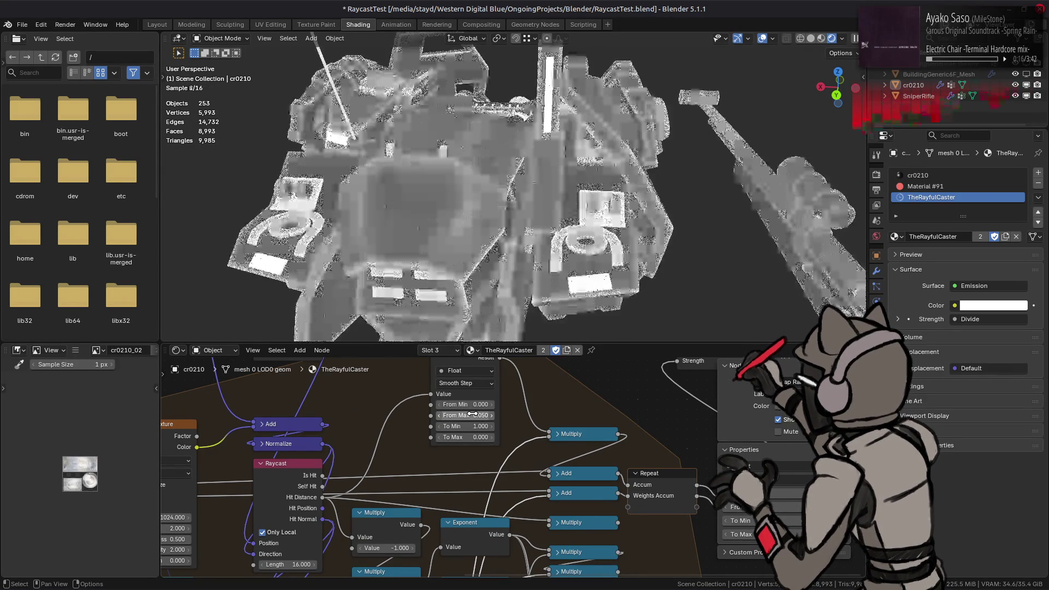
{"action": "left_click", "coordinate": [472, 413]}
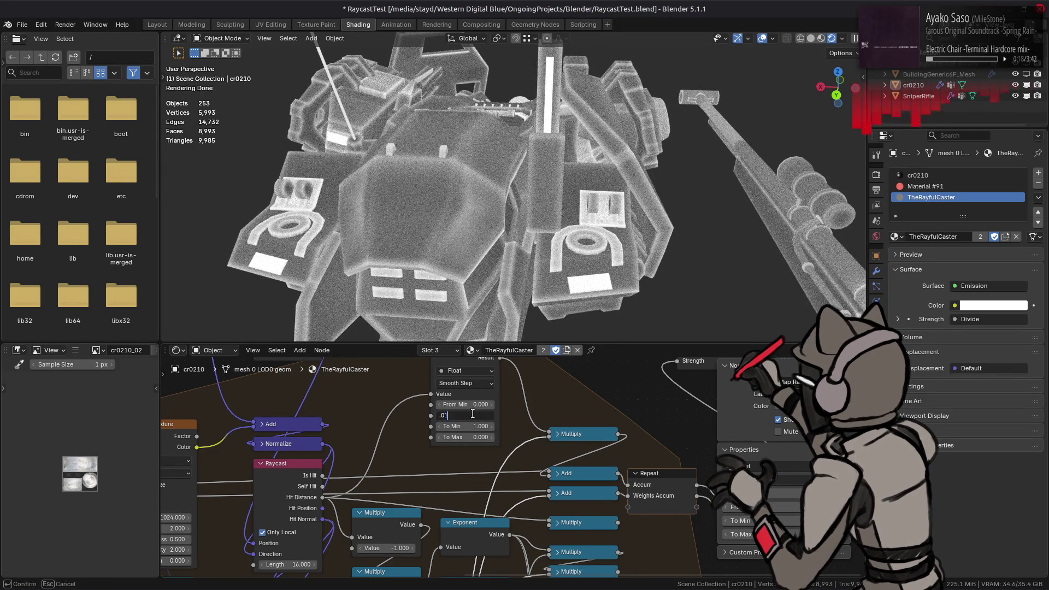
- Try From Max 0.01 then settle it at 0.1 and orbit to check the speckled grey models
{"action": "key", "text": "Return"}
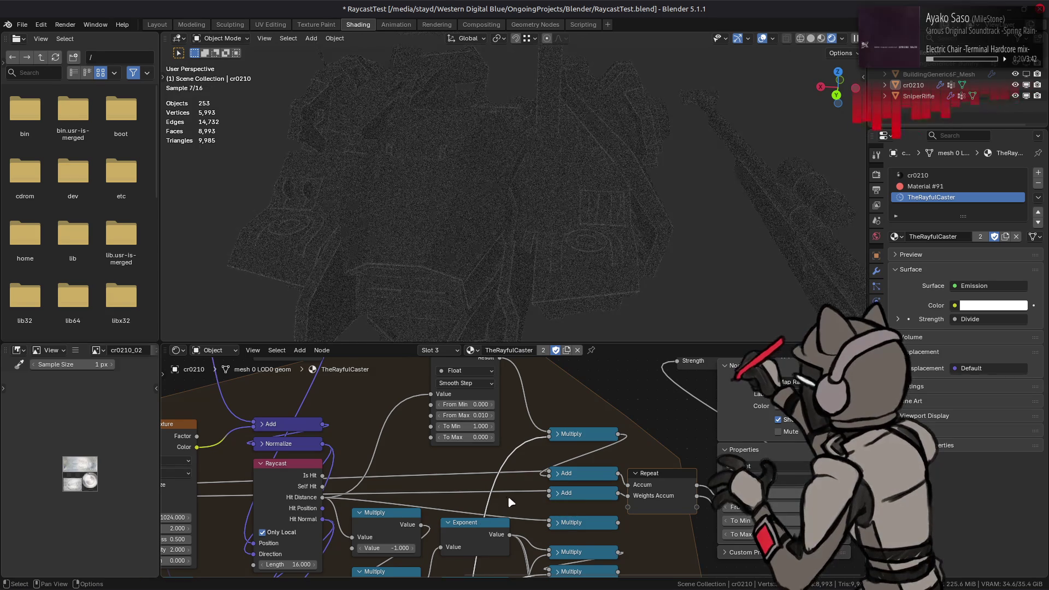
{"action": "left_click", "coordinate": [469, 416]}
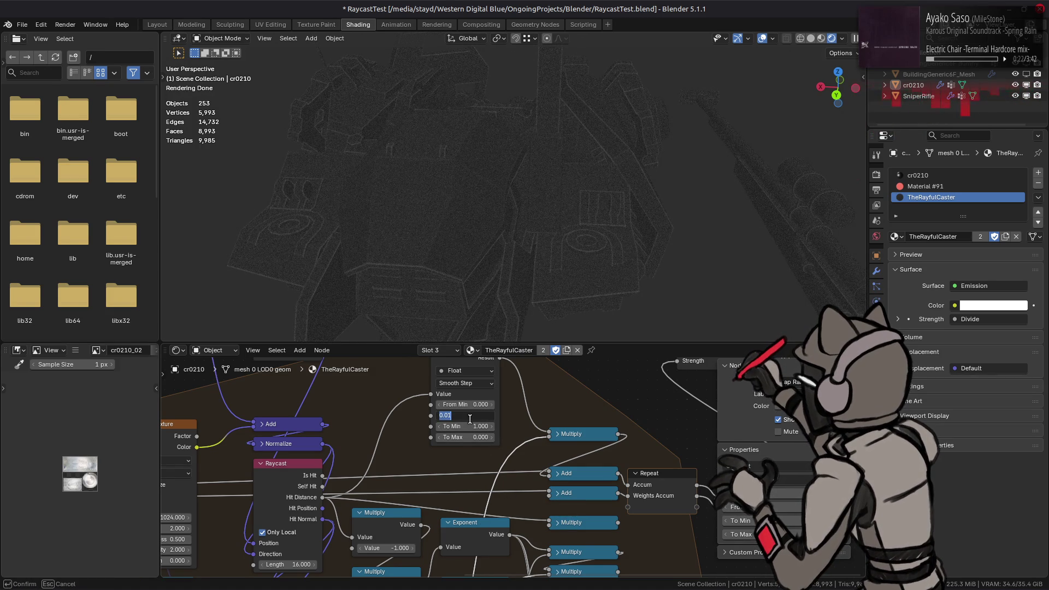
{"action": "type", "text": ".1"}
{"action": "key", "text": "Return"}
{"action": "mouse_move", "coordinate": [603, 259]}
{"action": "middle_mouse_down"}
{"action": "mouse_move", "coordinate": [664, 218]}
{"action": "mouse_move", "coordinate": [653, 235]}
{"action": "middle_mouse_up"}
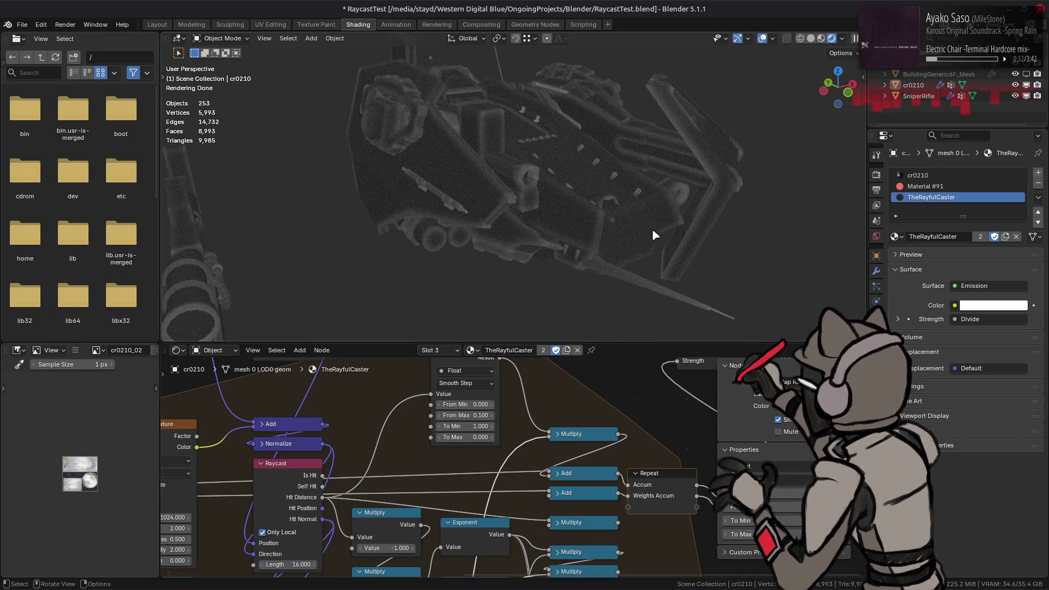
{"action": "scroll", "coordinate": [651, 229], "scroll_direction": "up", "scroll_amount": 3}
{"action": "scroll", "coordinate": [652, 229], "scroll_direction": "down", "scroll_amount": 3}
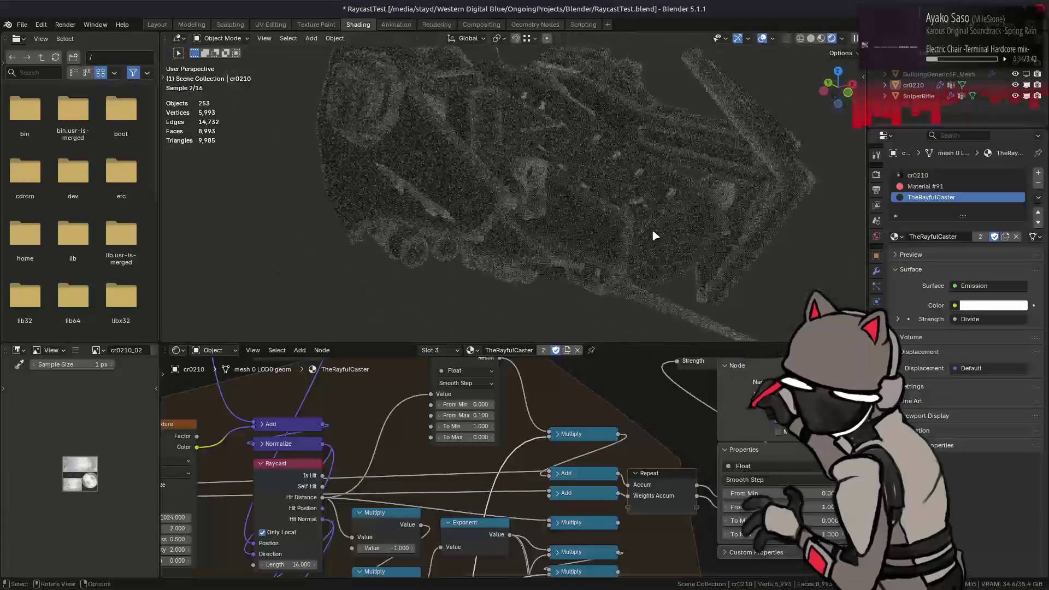
{"action": "middle_click_drag", "start_coordinate": [651, 229], "coordinate": [633, 220]}
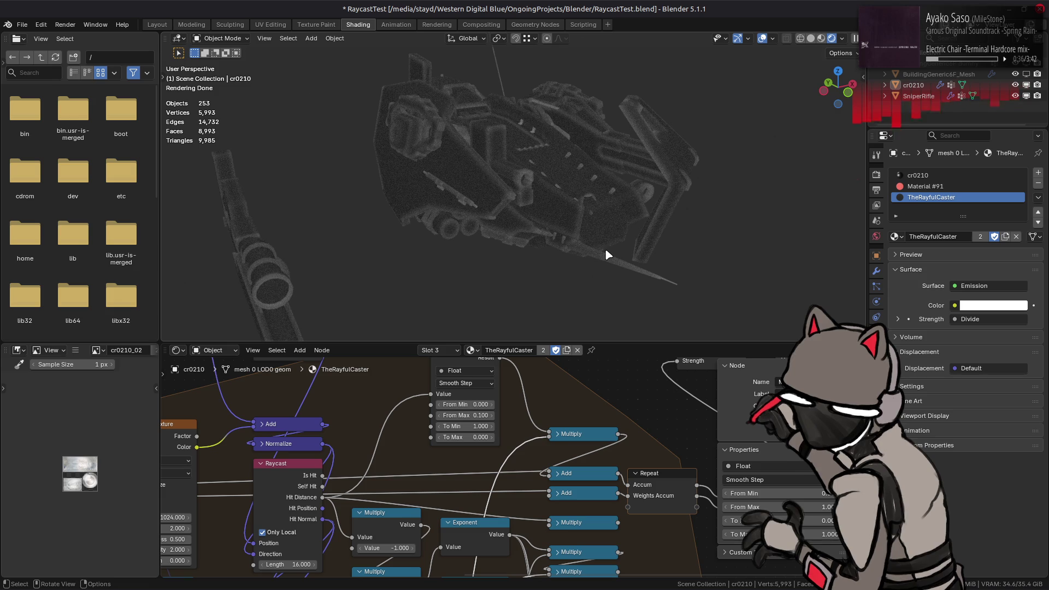
{"action": "middle_click_drag", "start_coordinate": [492, 535], "coordinate": [490, 485]}
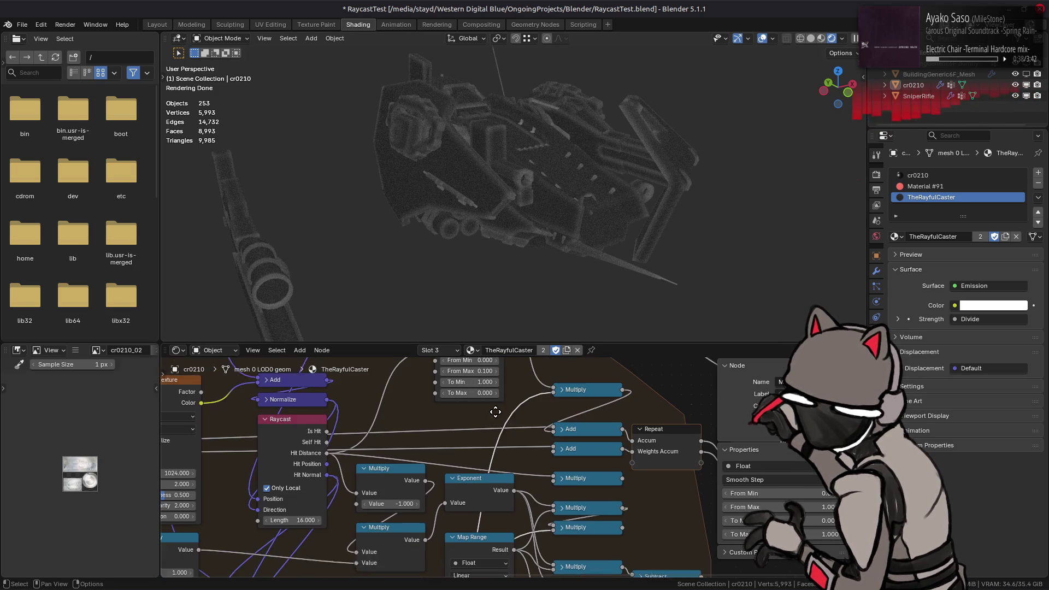
- Reconnect the Exponent output into the Add node and lower Distance Scale to 16
{"action": "left_click", "coordinate": [489, 485]}
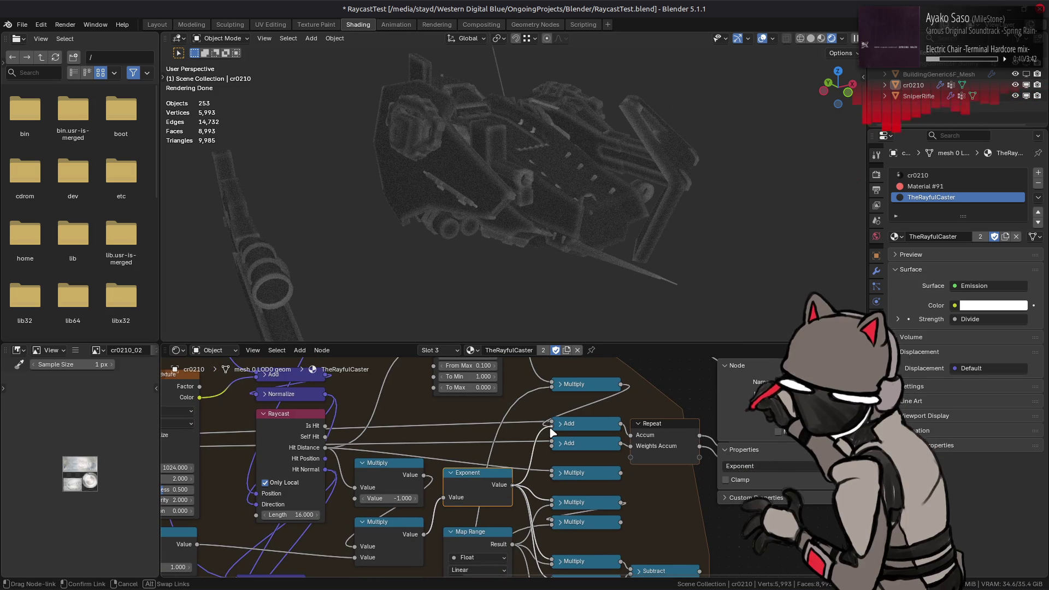
{"action": "left_click_drag", "start_coordinate": [512, 484], "coordinate": [549, 427]}
{"action": "middle_click_drag", "start_coordinate": [540, 451], "coordinate": [259, 430]}
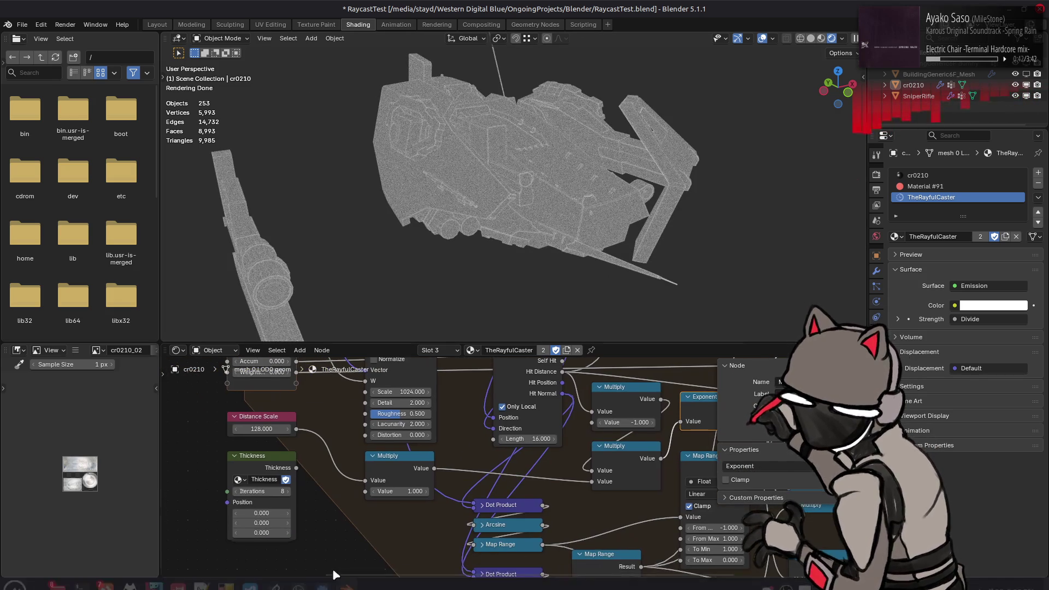
{"action": "left_click_drag", "start_coordinate": [257, 428], "coordinate": [271, 429]}
{"action": "type", "text": "16.000"}
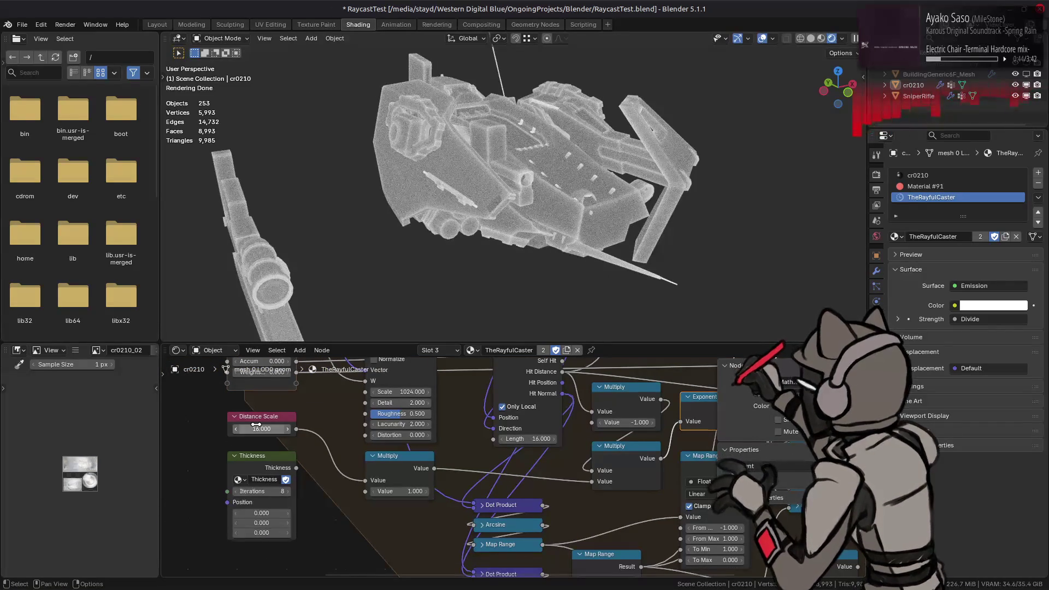
{"action": "middle_click_drag", "start_coordinate": [508, 246], "coordinate": [492, 213]}
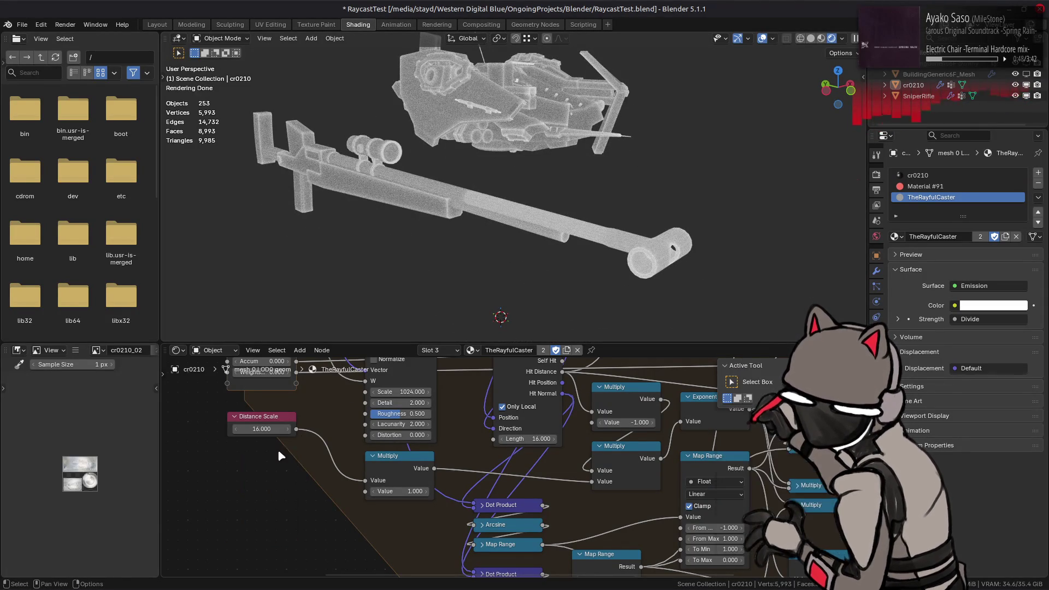
- Double the Repeat node's iterations to 16
{"action": "middle_click_drag", "start_coordinate": [296, 433], "coordinate": [322, 498]}
{"action": "left_click", "coordinate": [287, 415]}
{"action": "type", "text": "16"}
{"action": "key", "text": "Return"}
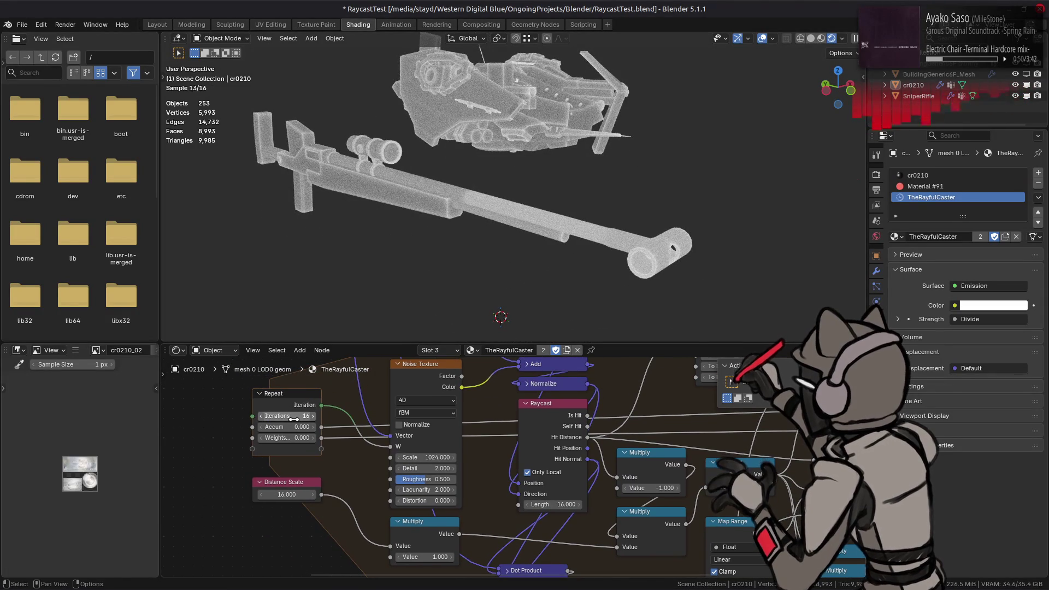
- Box-select and delete the five Multiply nodes and the Subtract node
{"action": "middle_click_drag", "start_coordinate": [514, 436], "coordinate": [439, 380]}
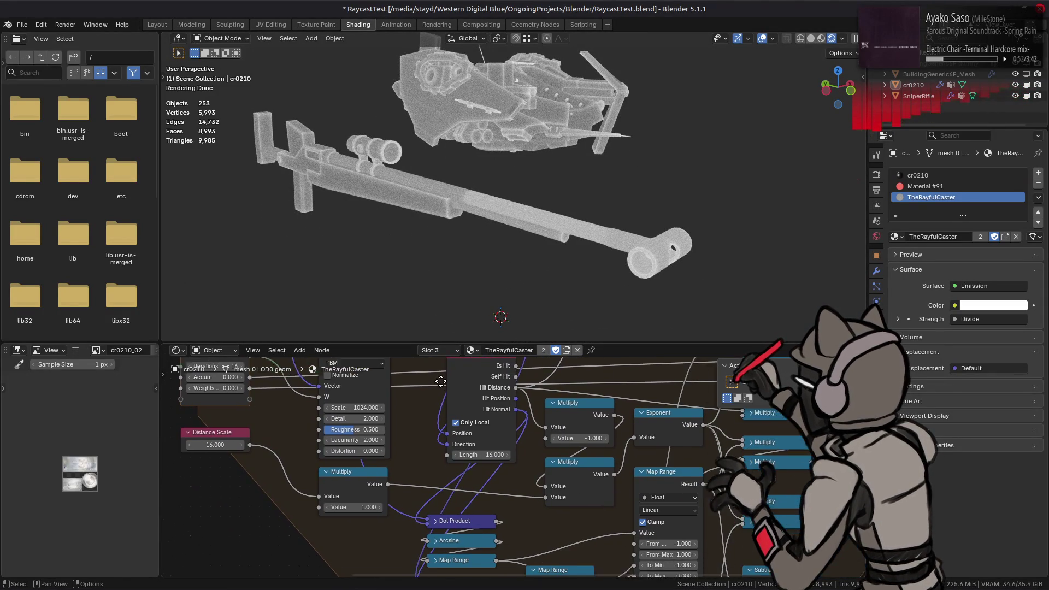
{"action": "middle_click_drag", "start_coordinate": [765, 577], "coordinate": [650, 487]}
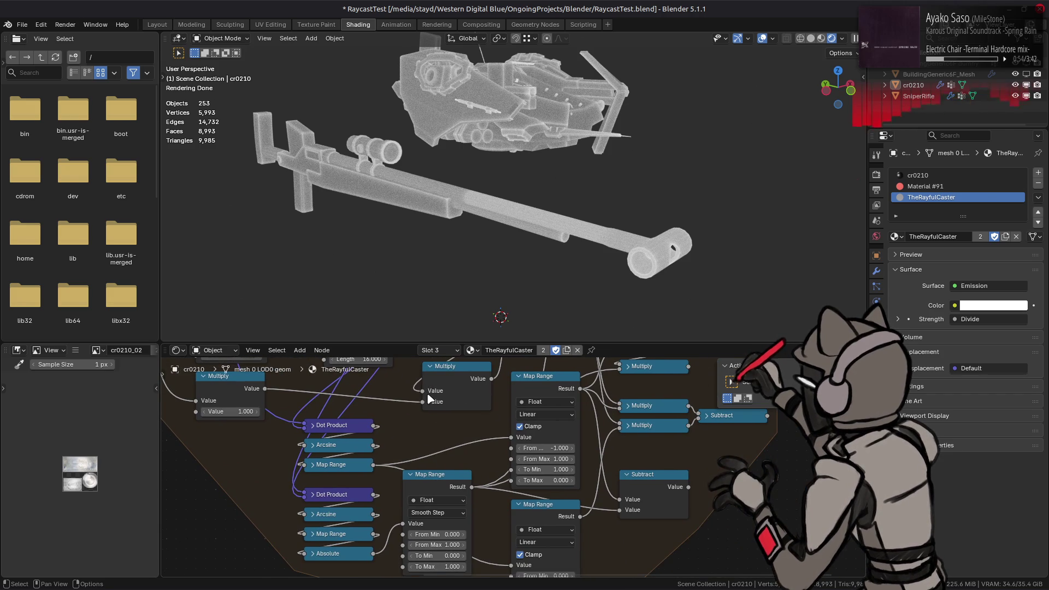
{"action": "middle_click_drag", "start_coordinate": [588, 436], "coordinate": [490, 535]}
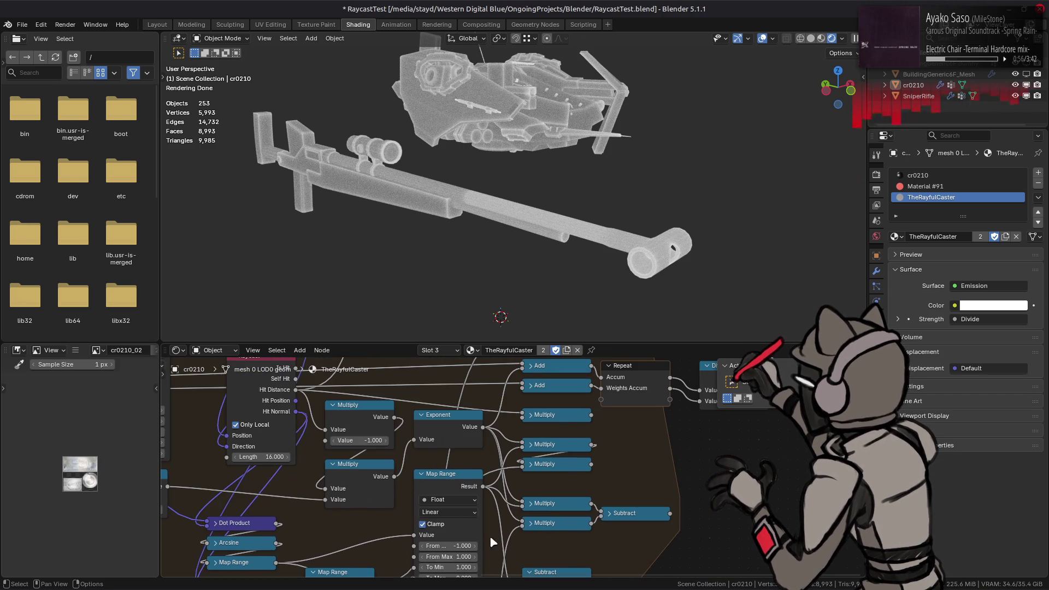
{"action": "mouse_move", "coordinate": [637, 529]}
{"action": "left_mouse_down"}
{"action": "mouse_move", "coordinate": [555, 438]}
{"action": "mouse_move", "coordinate": [557, 457]}
{"action": "mouse_move", "coordinate": [523, 453]}
{"action": "left_mouse_up"}
{"action": "key", "text": "x"}
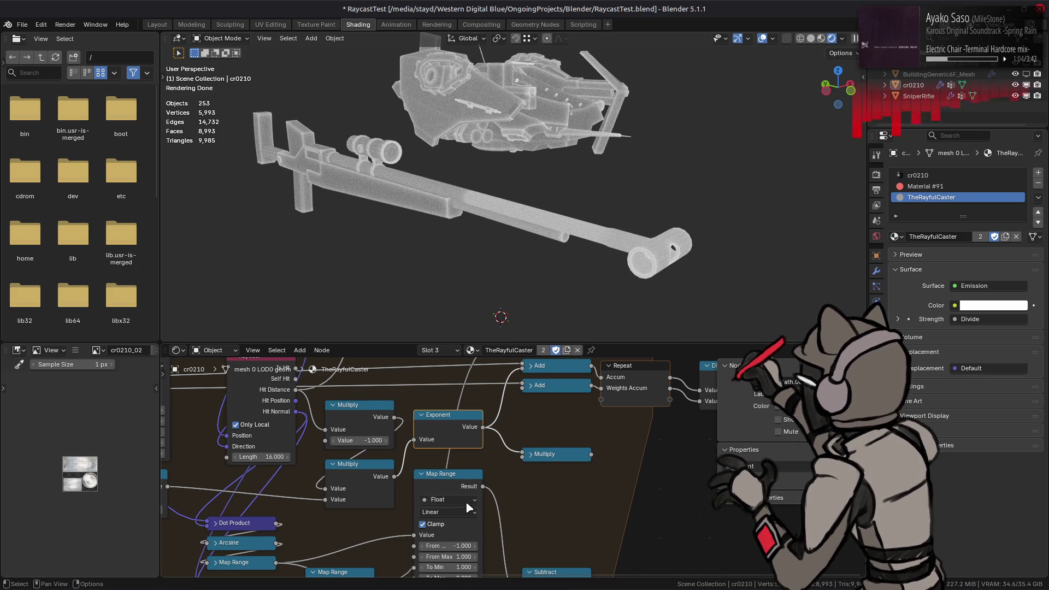
{"action": "scroll", "coordinate": [484, 472], "scroll_direction": "down", "scroll_amount": 2, "text": "shift"}
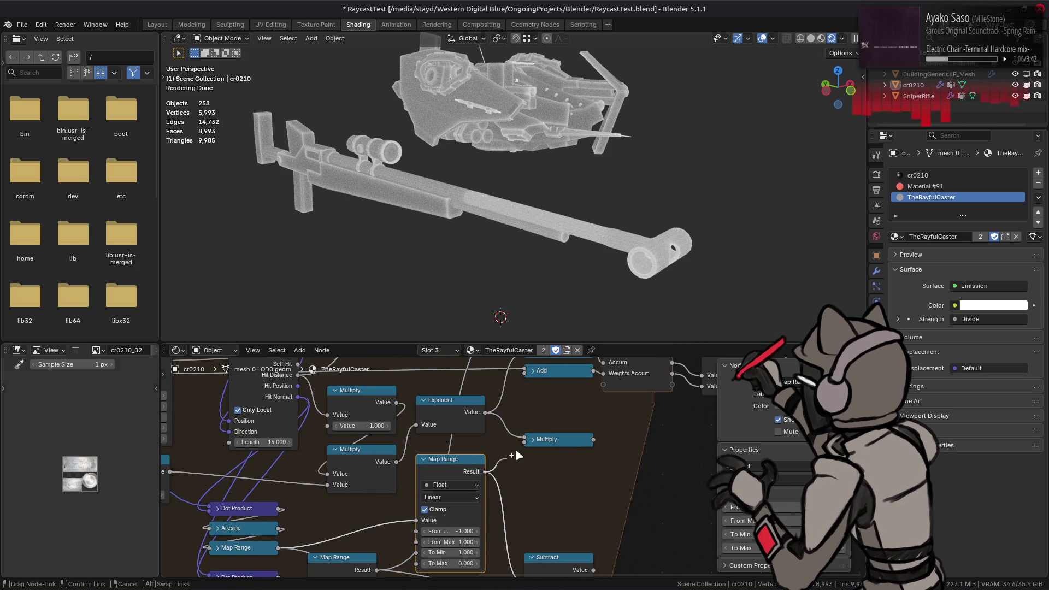
- Wire the remaining Multiply output into the Add node
{"action": "middle_click_drag", "start_coordinate": [567, 453], "coordinate": [571, 511]}
{"action": "left_click_drag", "start_coordinate": [597, 495], "coordinate": [597, 494]}
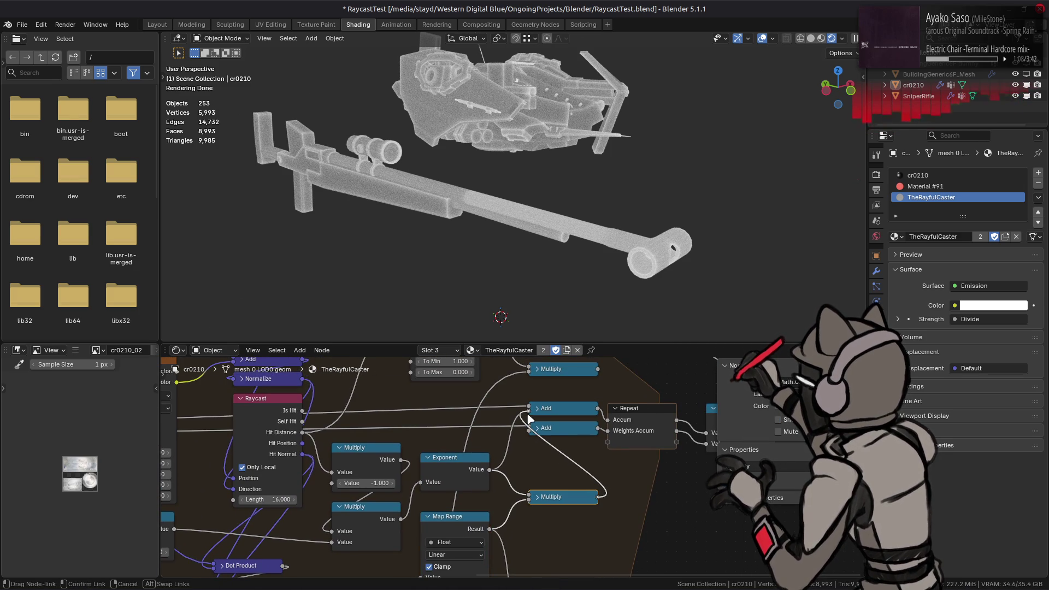
{"action": "left_click_drag", "start_coordinate": [551, 470], "coordinate": [529, 426]}
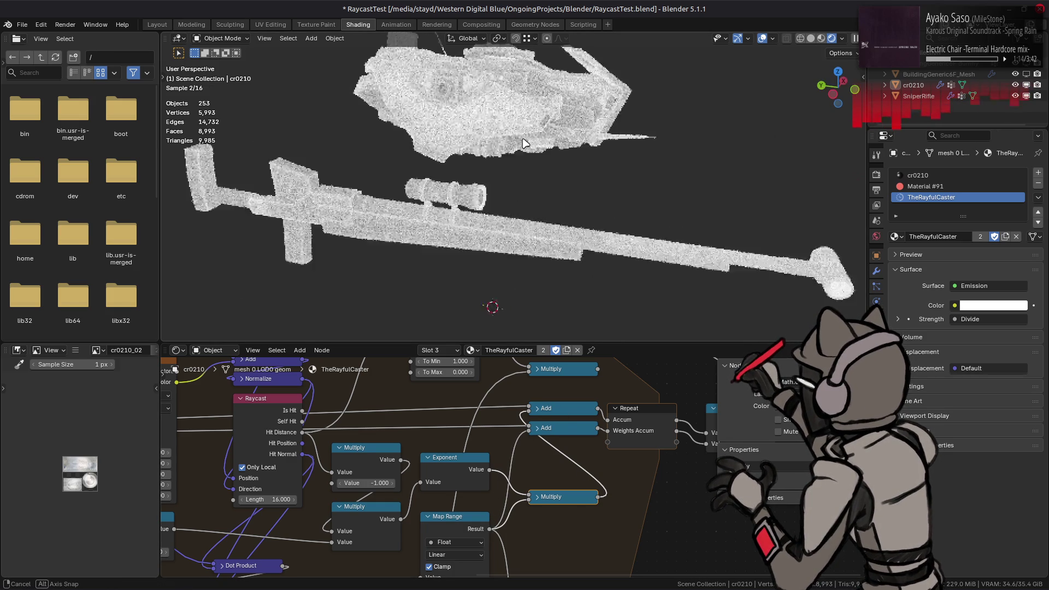
{"action": "scroll", "coordinate": [550, 170], "scroll_direction": "up", "scroll_amount": 3}
{"action": "scroll", "coordinate": [549, 166], "scroll_direction": "down", "scroll_amount": 3}
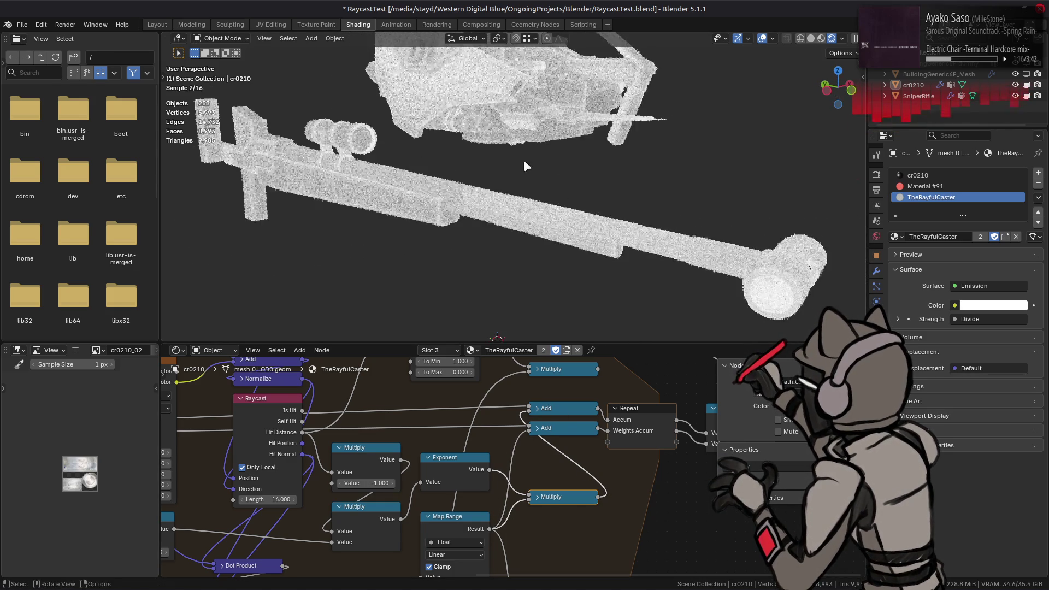
{"action": "middle_click_drag", "start_coordinate": [168, 476], "coordinate": [370, 494]}
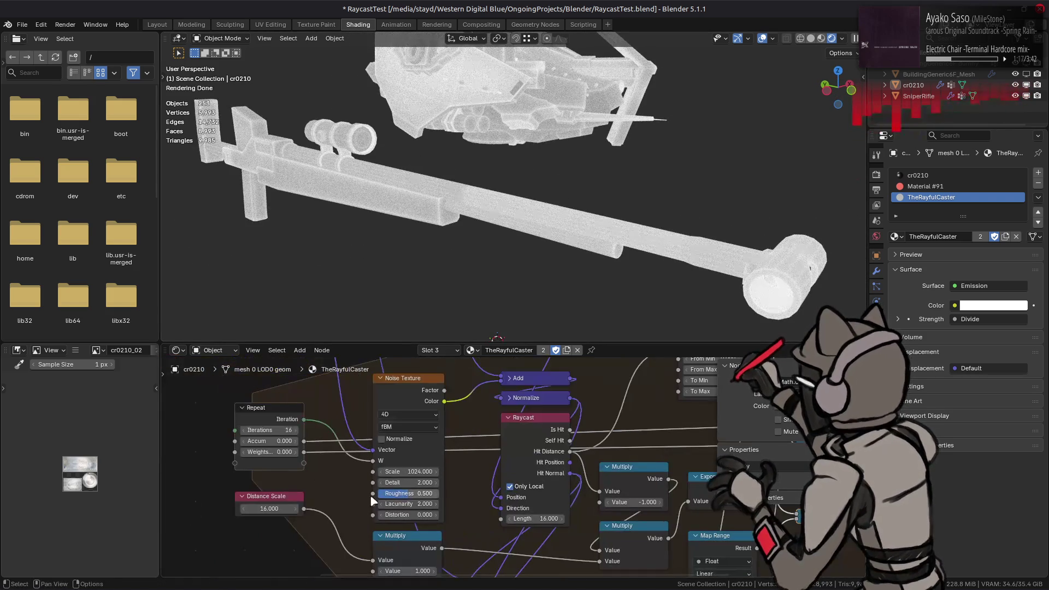
{"action": "left_click", "coordinate": [294, 508]}
{"action": "type", "text": "8"}
{"action": "key", "text": "Return"}
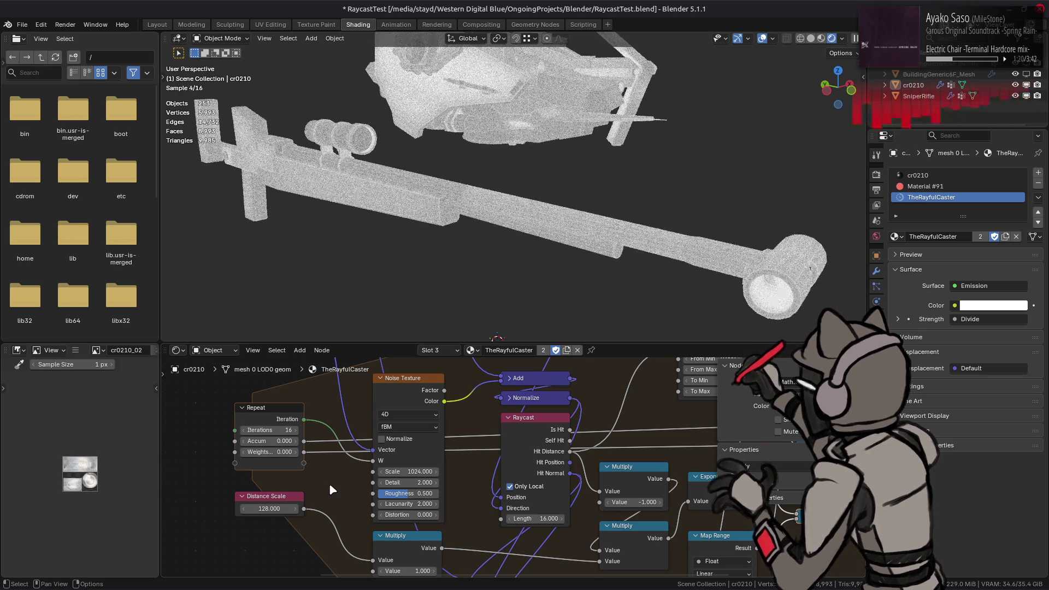
{"action": "key", "text": "ctrl+z"}
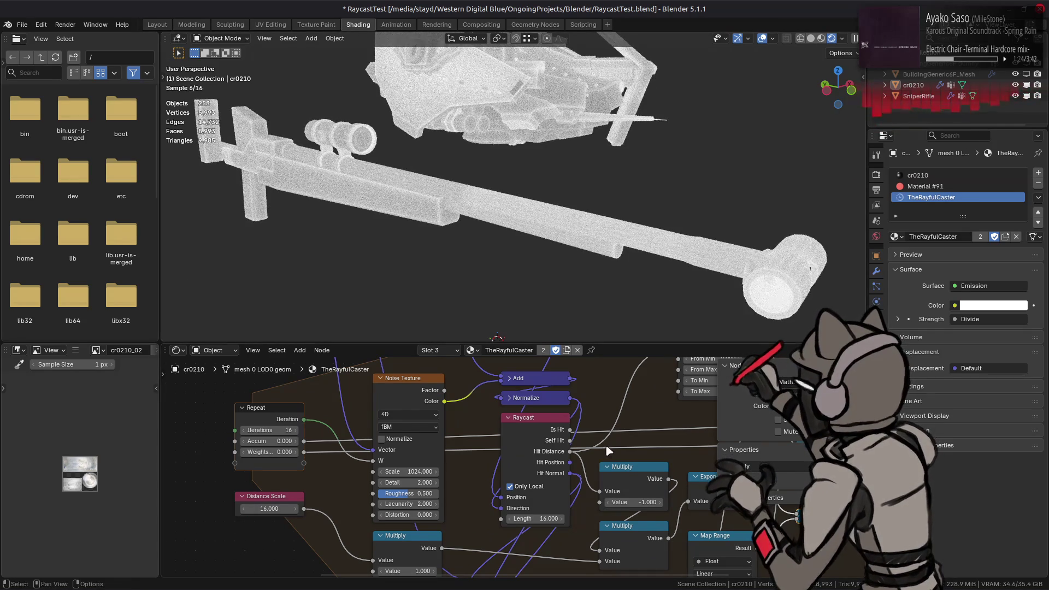
{"action": "middle_click_drag", "start_coordinate": [589, 448], "coordinate": [378, 427]}
{"action": "scroll", "coordinate": [554, 427], "scroll_direction": "down", "scroll_amount": 5, "text": "shift"}
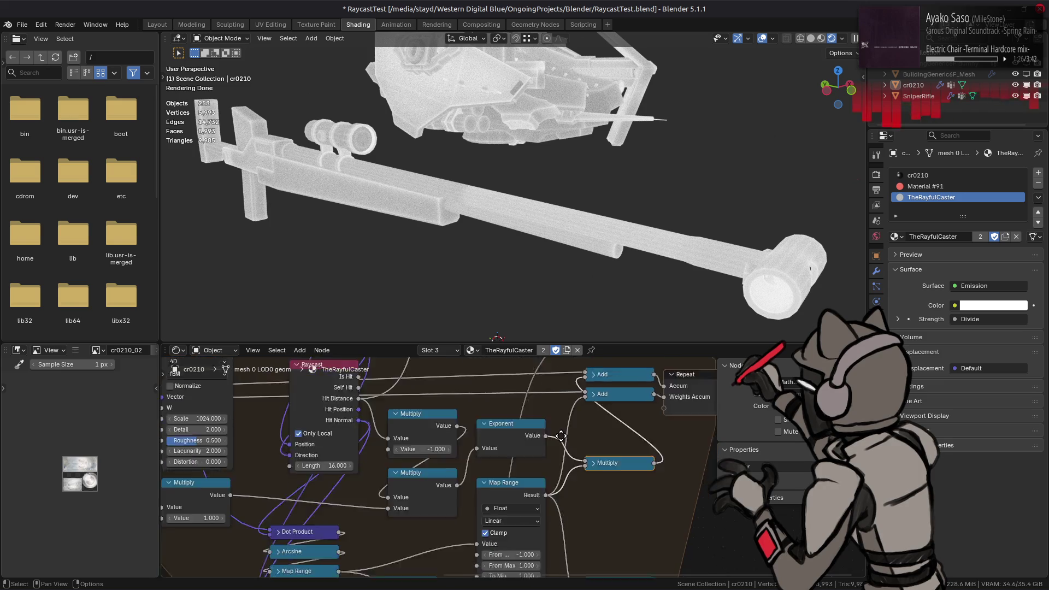
- Undo a 0.001 To Max edit and swap the Map Range target range to 0–1
{"action": "left_click", "coordinate": [509, 505]}
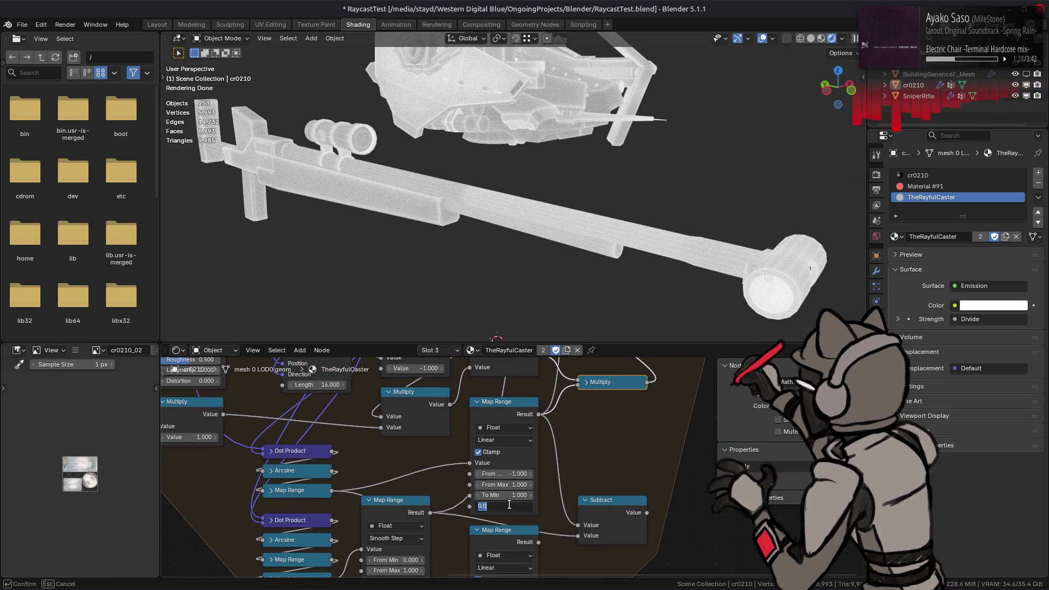
{"action": "type", "text": "1"}
{"action": "key", "text": "Return"}
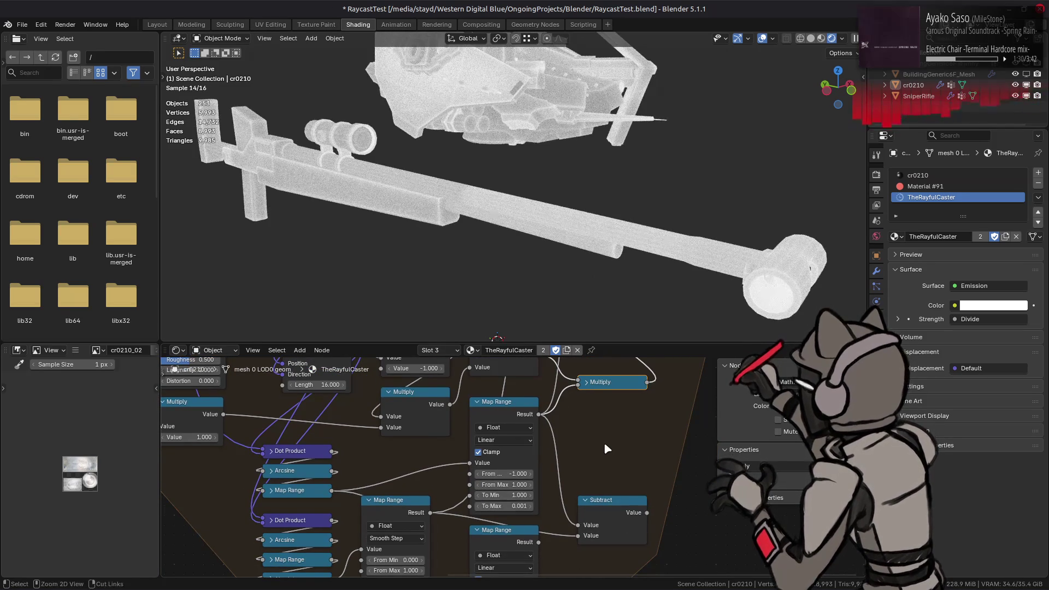
{"action": "key", "text": "ctrl+z"}
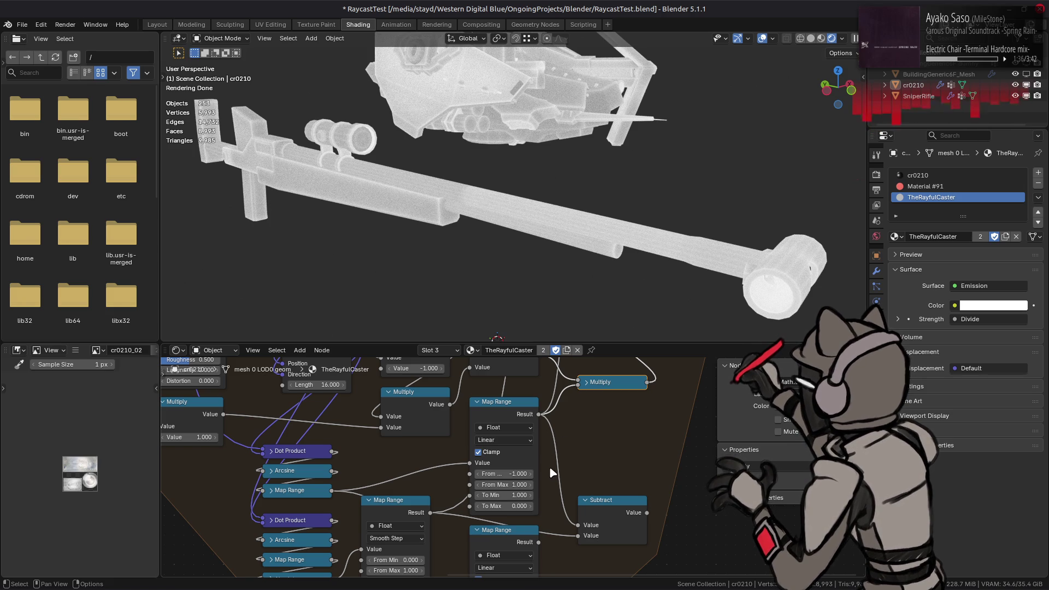
{"action": "left_click", "coordinate": [514, 417]}
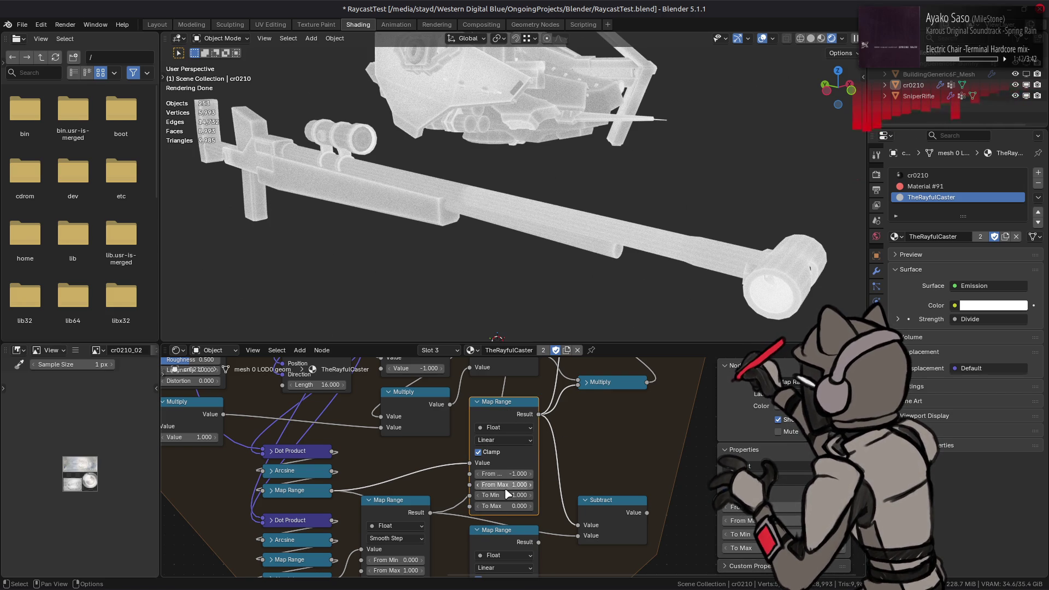
{"action": "mouse_move", "coordinate": [505, 509]}
{"action": "left_mouse_down"}
{"action": "mouse_move", "coordinate": [541, 508]}
{"action": "mouse_move", "coordinate": [471, 498]}
{"action": "left_mouse_up"}
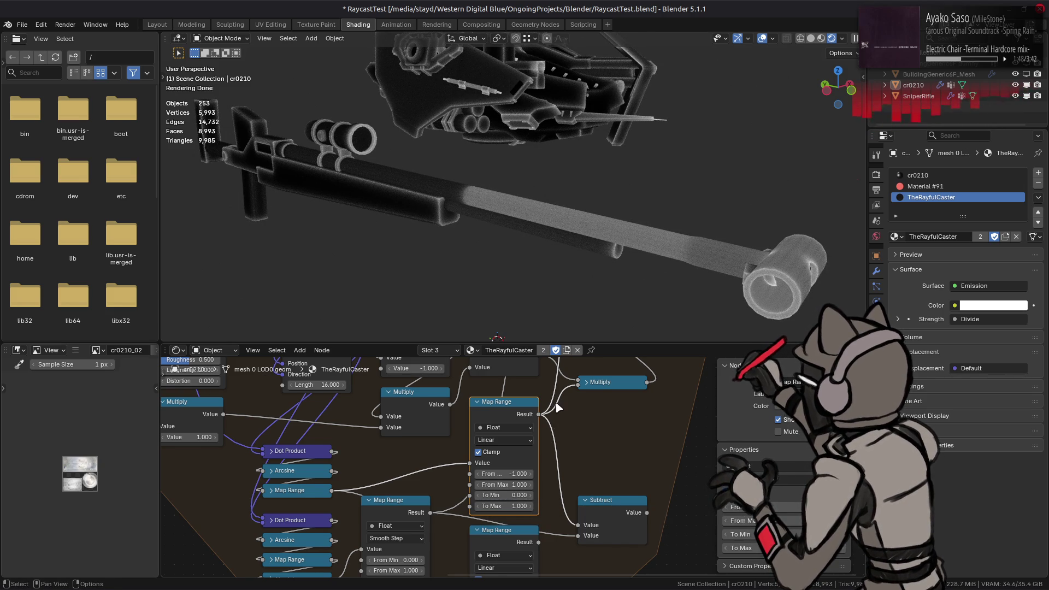
{"action": "scroll", "coordinate": [557, 414], "scroll_direction": "up", "scroll_amount": 2, "text": "shift"}
{"action": "scroll", "coordinate": [569, 430], "scroll_direction": "up", "scroll_amount": 2, "text": "shift"}
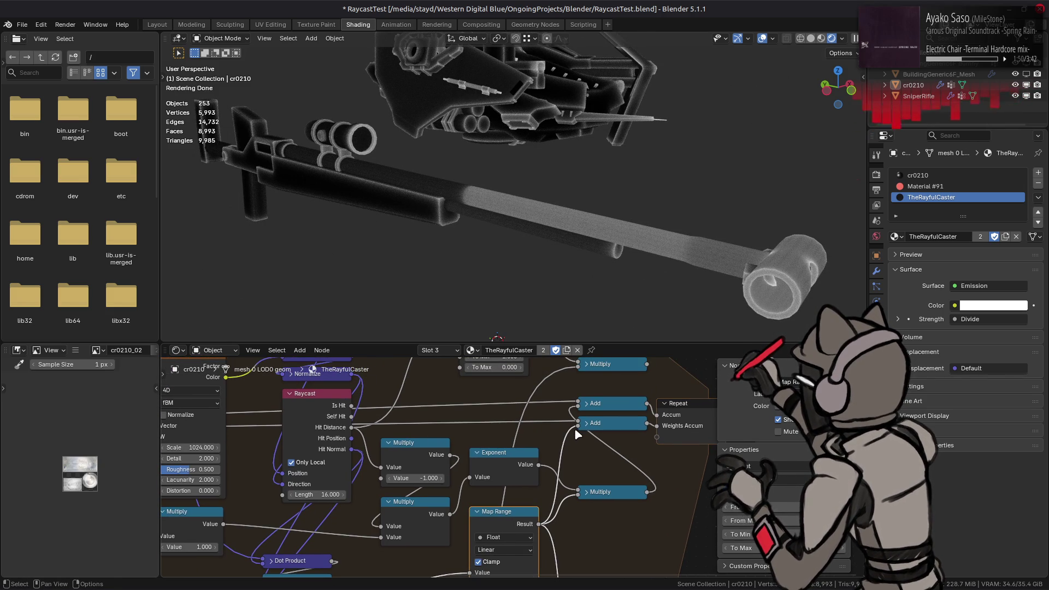
{"action": "left_click_drag", "start_coordinate": [576, 432], "coordinate": [573, 426]}
{"action": "key", "text": "ctrl+z"}
{"action": "key", "text": "ctrl+shift+z"}
{"action": "key", "text": "ctrl+z"}
{"action": "key", "text": "ctrl+shift+z"}
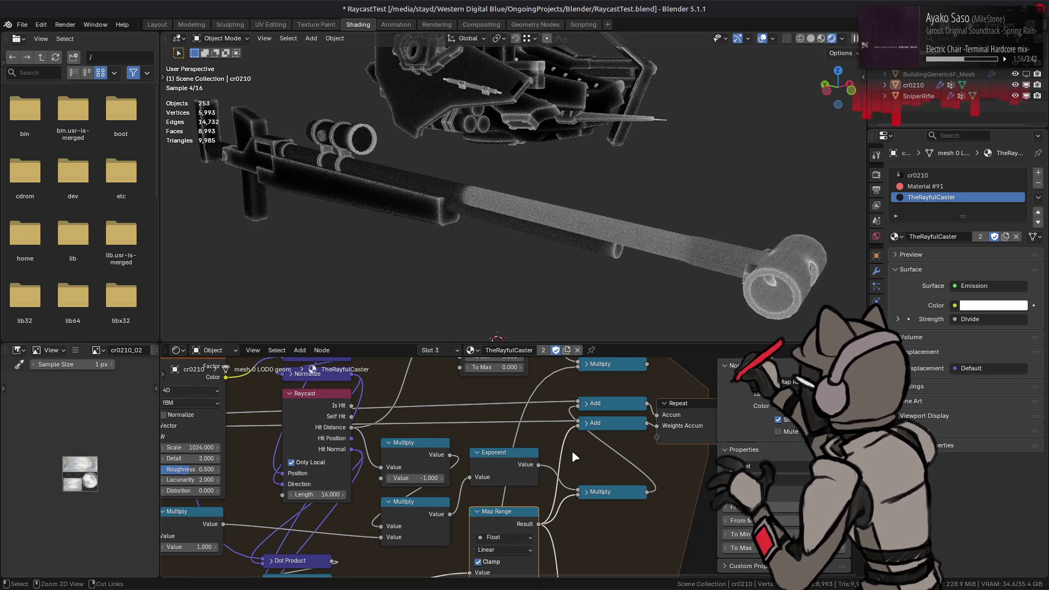
{"action": "key", "text": "ctrl+z"}
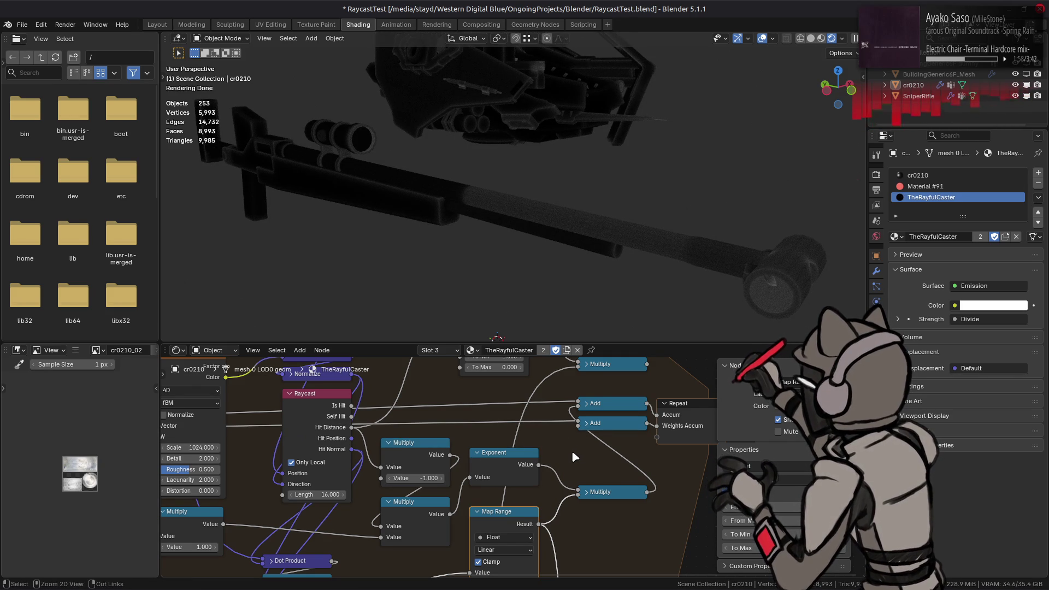
{"action": "key", "text": "ctrl+shift+z"}
{"action": "key", "text": "ctrl+shift+z"}
{"action": "key", "text": "ctrl+z"}
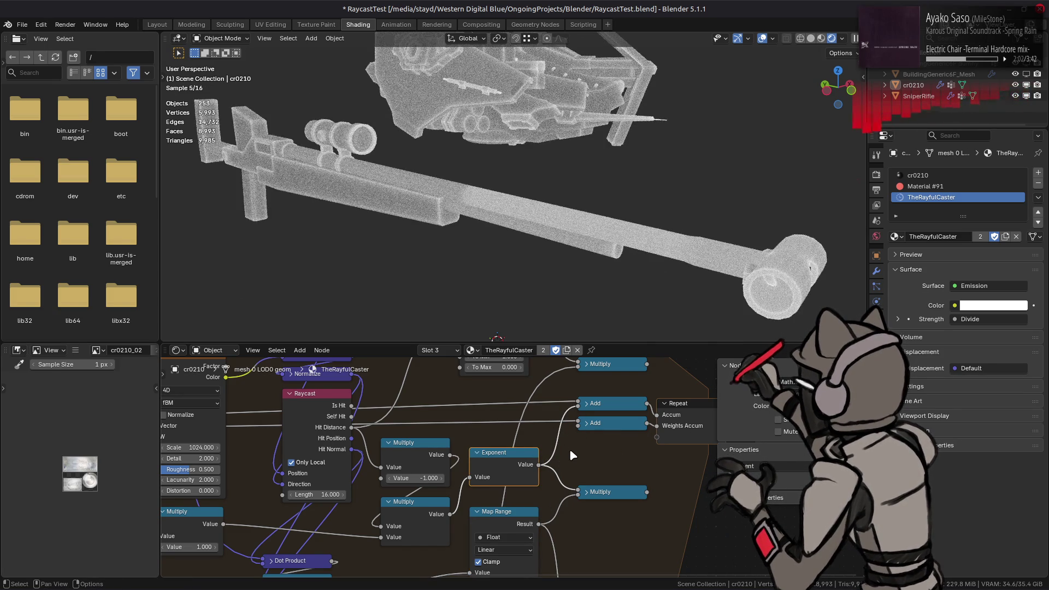
{"action": "key", "text": "ctrl+z"}
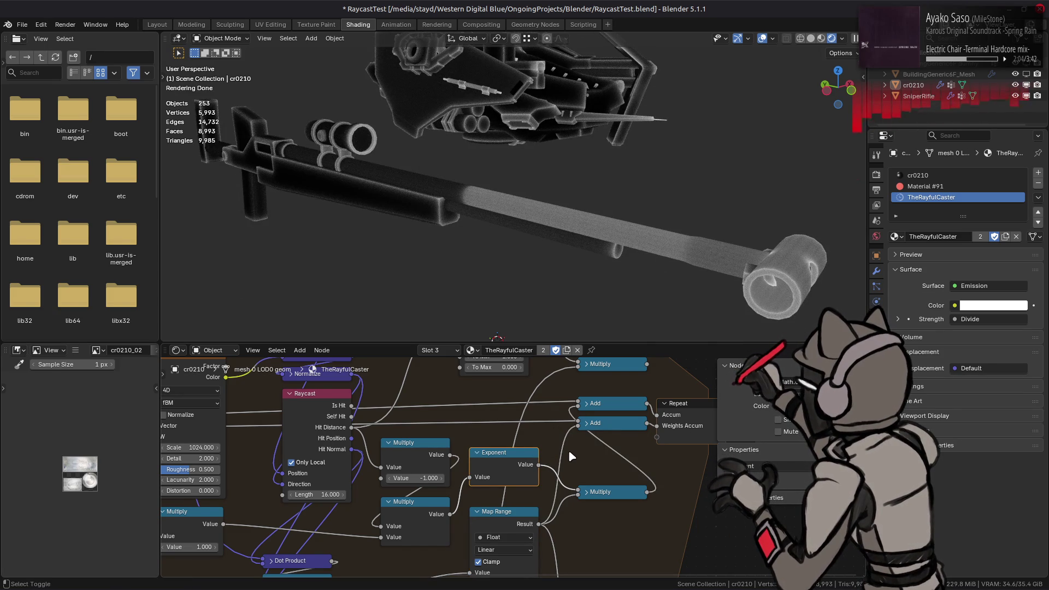
{"action": "key", "text": "ctrl+shift+z"}
{"action": "key", "text": "ctrl+z"}
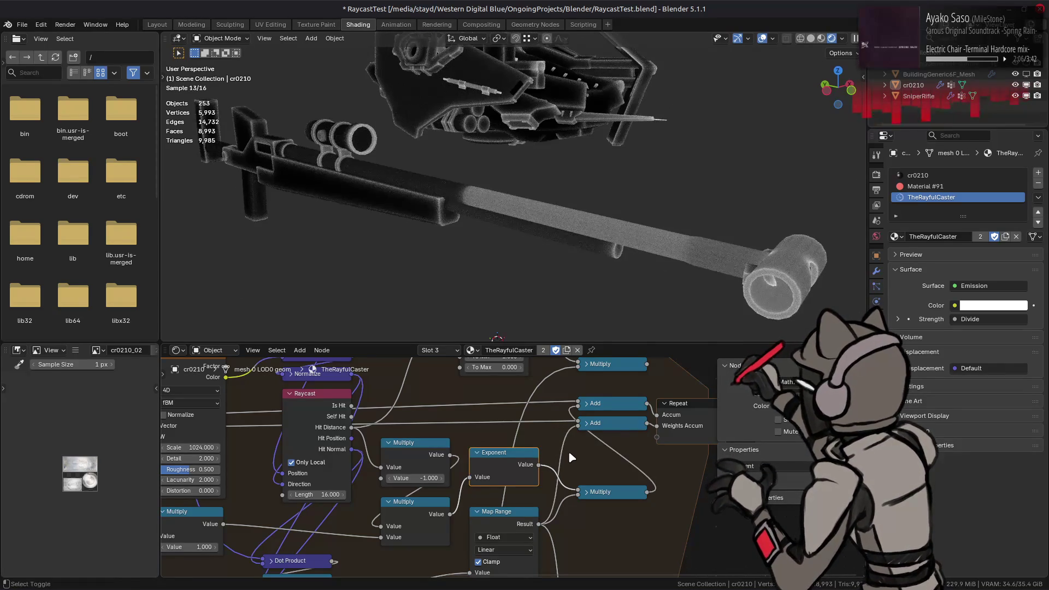
{"action": "middle_click_drag", "start_coordinate": [416, 509], "coordinate": [504, 518]}
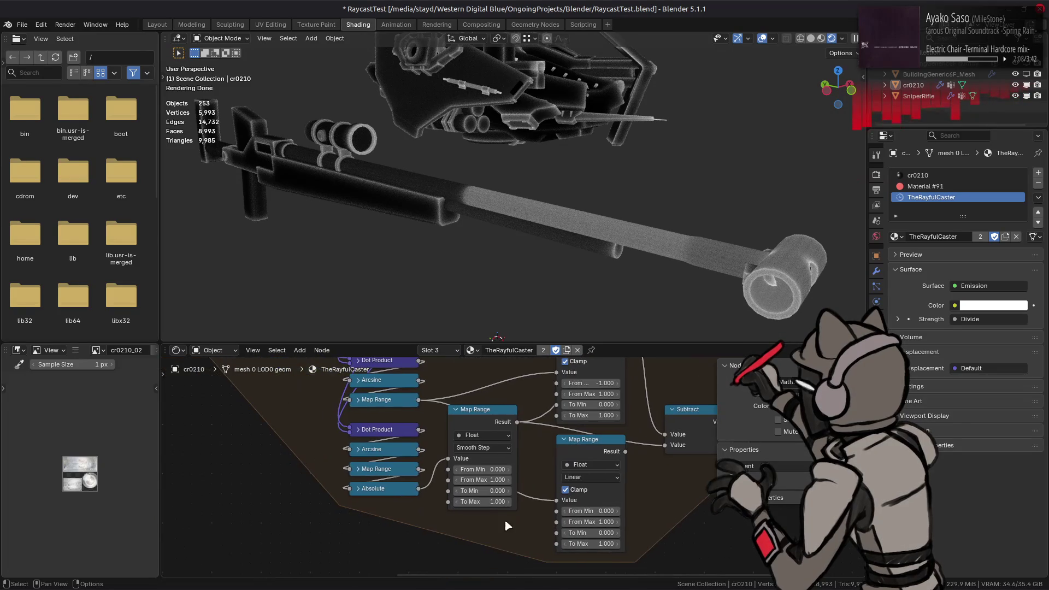
- Rewire so the top Map Range takes its Value from the teal Map Range result
{"action": "middle_click_drag", "start_coordinate": [434, 401], "coordinate": [431, 480]}
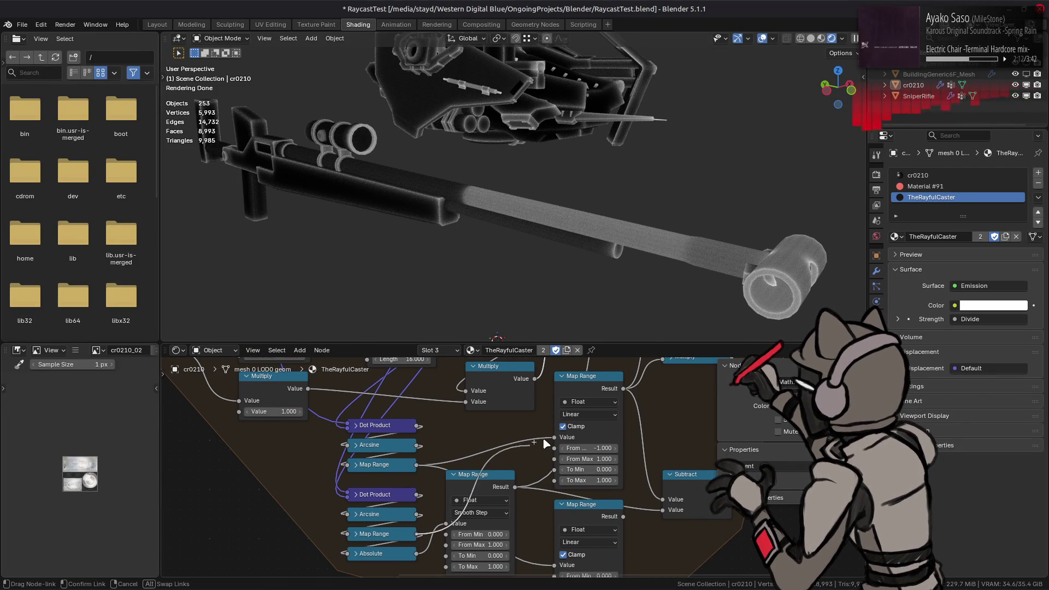
{"action": "left_click_drag", "start_coordinate": [419, 534], "coordinate": [551, 444]}
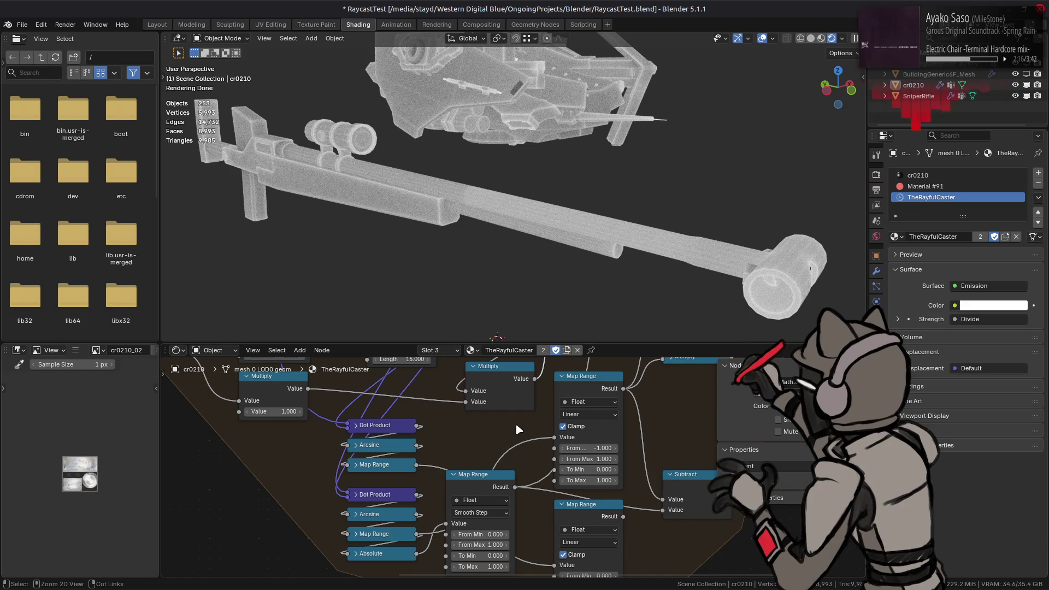
{"action": "key", "text": "ctrl+shift+z"}
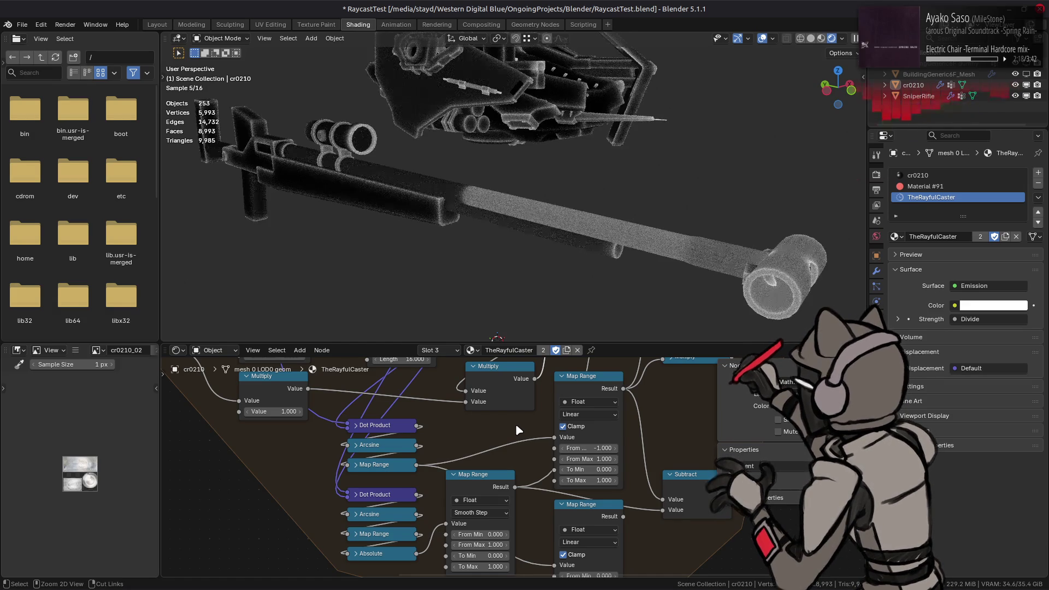
{"action": "key", "text": "ctrl+z"}
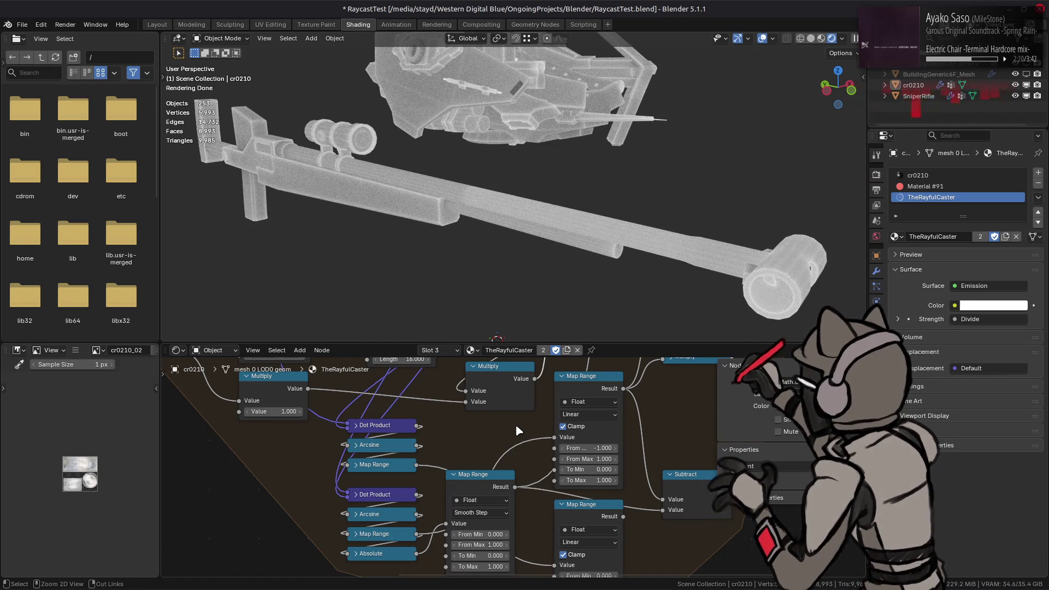
{"action": "key", "text": "ctrl+shift+z"}
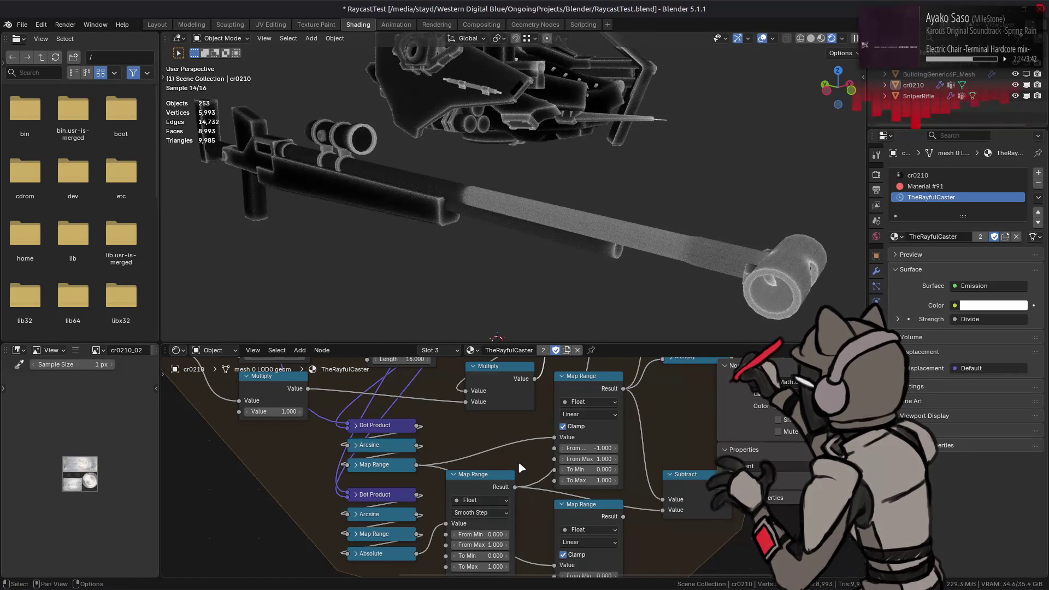
- Select the Smooth Step Map Range node and move it slightly lower in the graph
{"action": "middle_click_drag", "start_coordinate": [518, 462], "coordinate": [480, 443]}
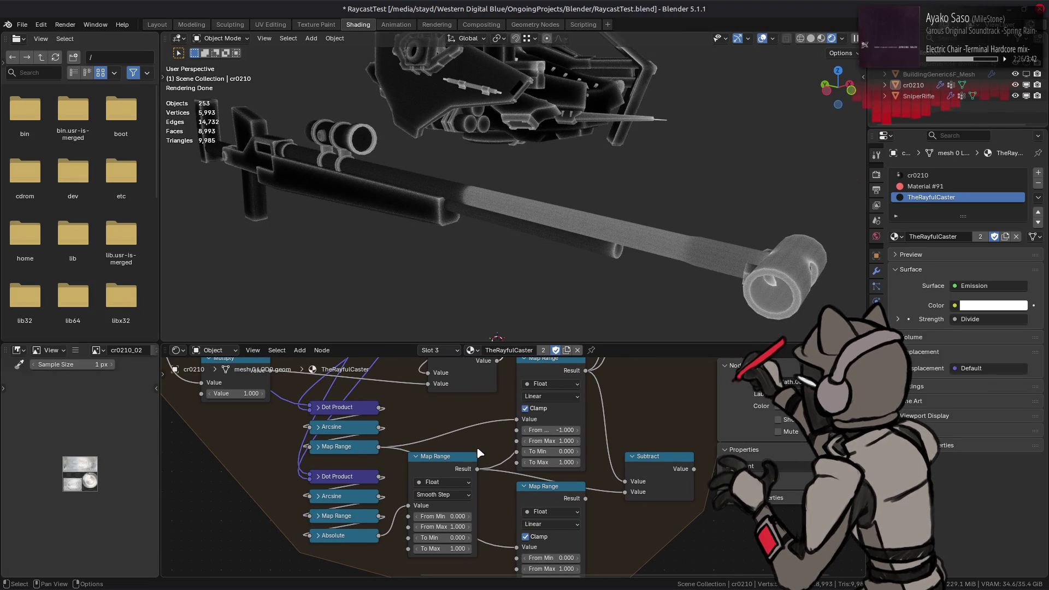
{"action": "mouse_move", "coordinate": [538, 470]}
{"action": "middle_mouse_down"}
{"action": "mouse_move", "coordinate": [521, 449]}
{"action": "mouse_move", "coordinate": [417, 436]}
{"action": "middle_mouse_up"}
{"action": "left_click", "coordinate": [478, 456]}
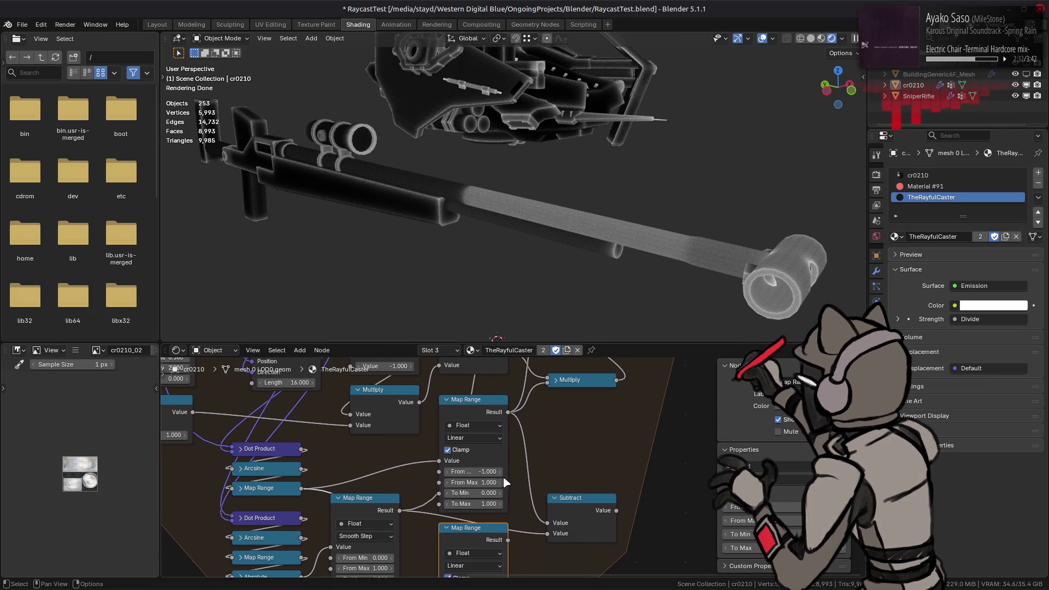
{"action": "middle_click_drag", "start_coordinate": [455, 439], "coordinate": [440, 446]}
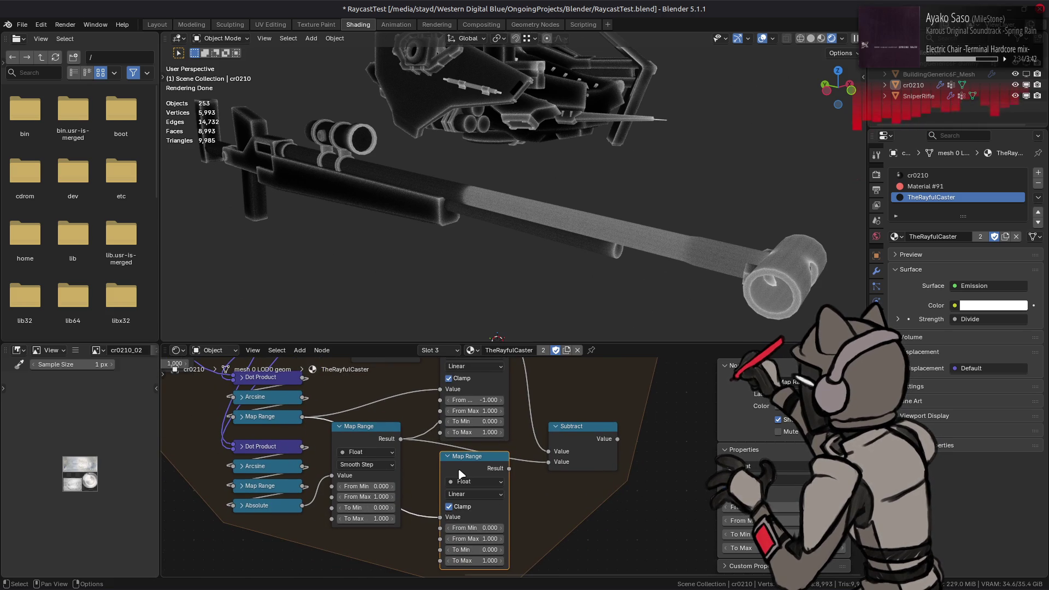
{"action": "left_click_drag", "start_coordinate": [387, 441], "coordinate": [383, 462]}
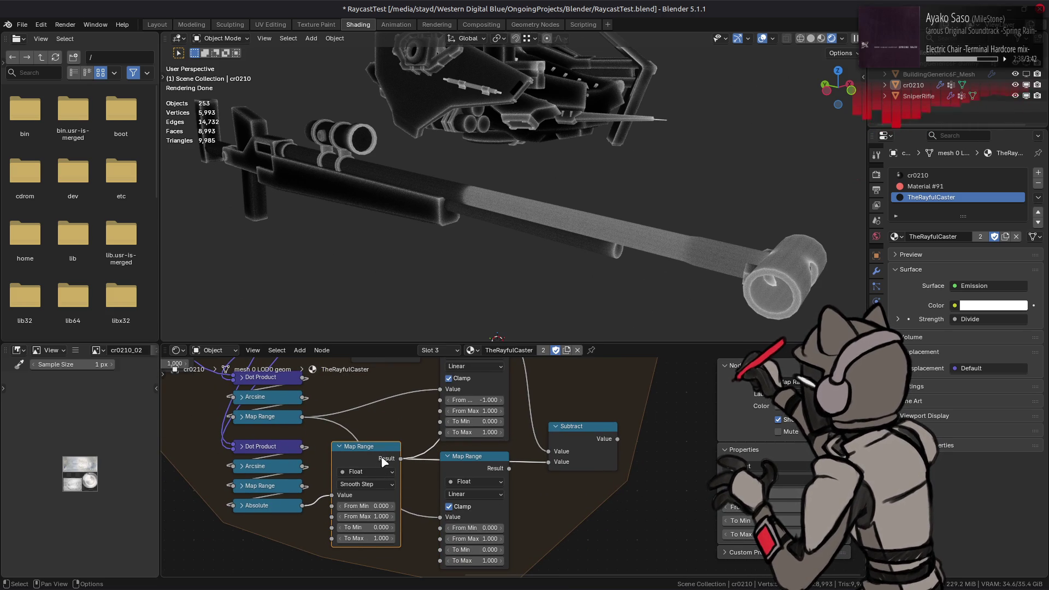
- Switch the left Map Range from Smooth Step to clamped Linear interpolation
{"action": "left_click", "coordinate": [369, 483]}
{"action": "left_click", "coordinate": [374, 503]}
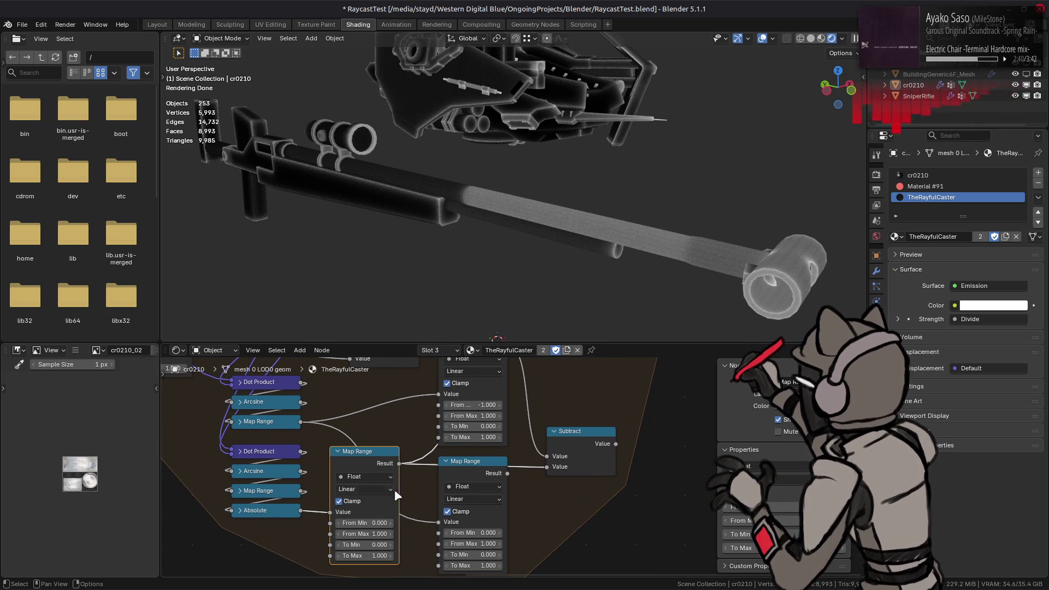
{"action": "middle_click_drag", "start_coordinate": [395, 485], "coordinate": [374, 537]}
- Relink the Linear Map Range result onward to the downstream nodes
{"action": "middle_click_drag", "start_coordinate": [385, 426], "coordinate": [379, 527]}
{"action": "left_click_drag", "start_coordinate": [484, 492], "coordinate": [503, 495]}
{"action": "key", "text": "KP_Decimal"}
{"action": "mouse_move", "coordinate": [499, 420]}
{"action": "left_mouse_down"}
{"action": "mouse_move", "coordinate": [497, 340]}
{"action": "mouse_move", "coordinate": [535, 442]}
{"action": "left_mouse_up"}
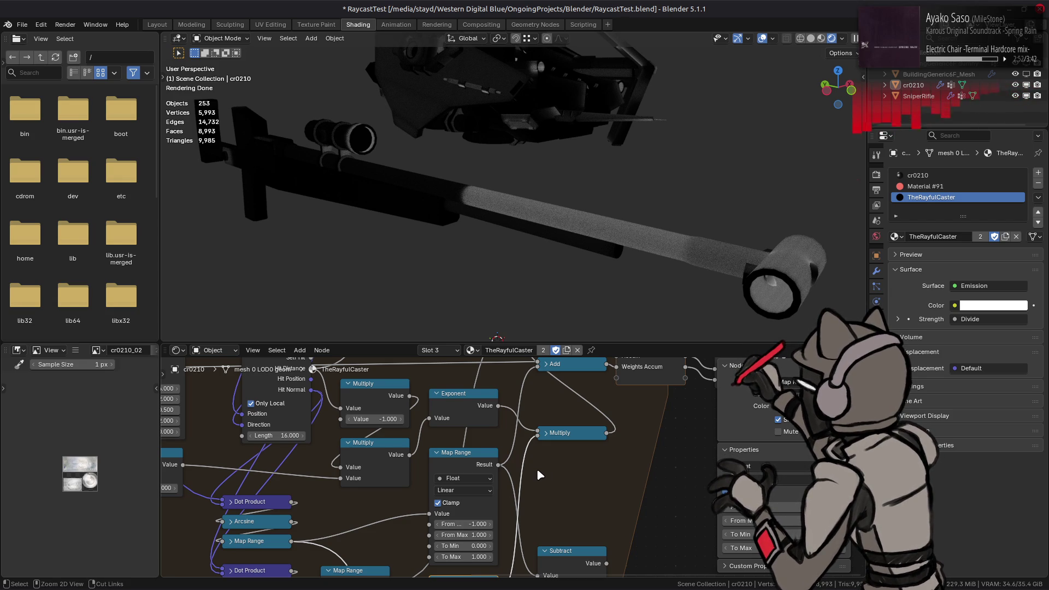
- Connect the Map Range result into the Multiply node's second input
{"action": "key", "text": "ctrl+z"}
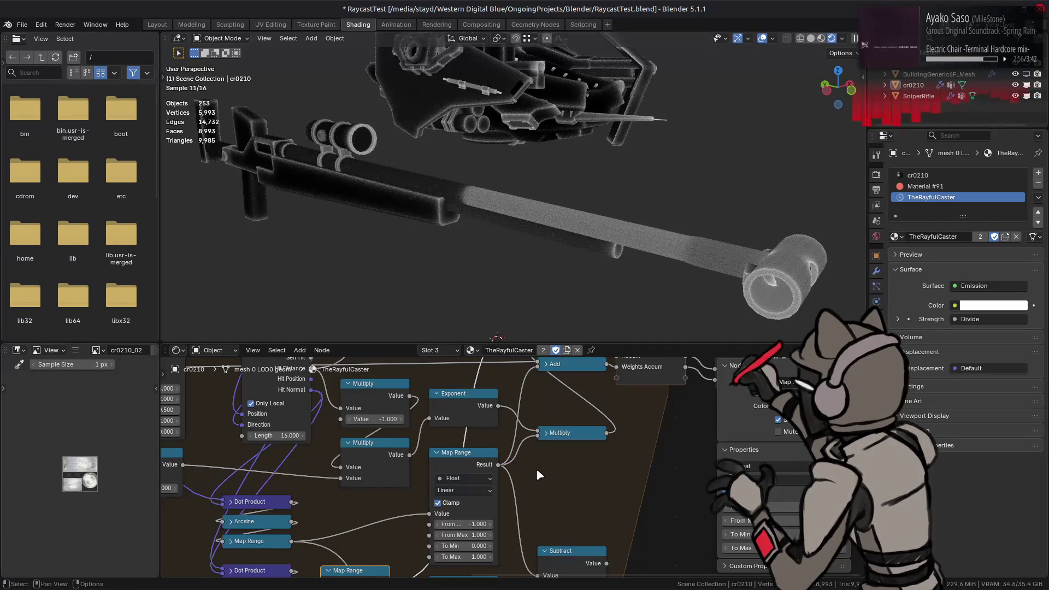
{"action": "middle_click_drag", "start_coordinate": [532, 476], "coordinate": [525, 446]}
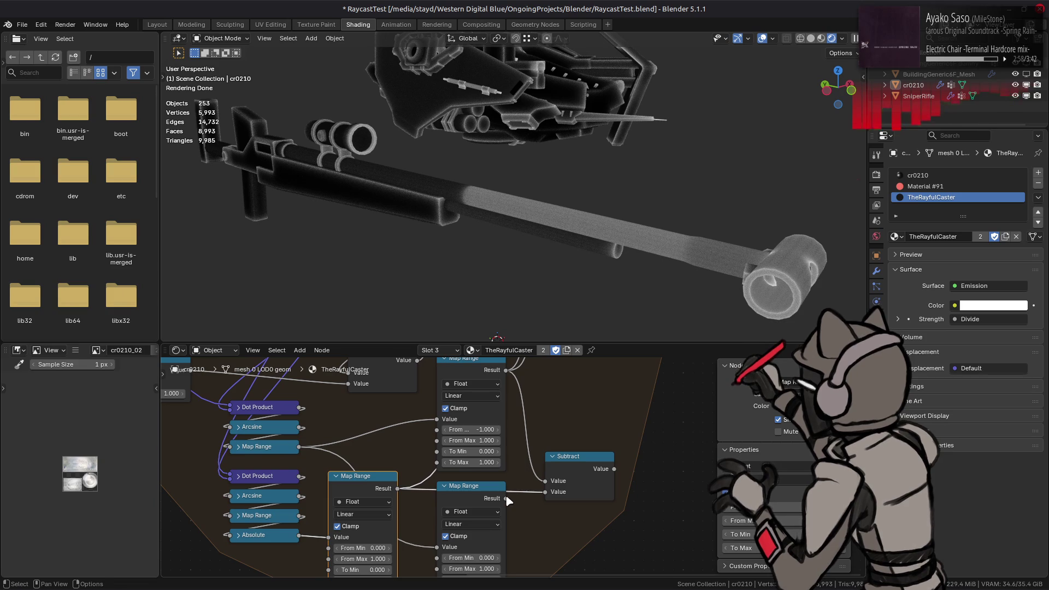
{"action": "left_click_drag", "start_coordinate": [507, 500], "coordinate": [550, 432]}
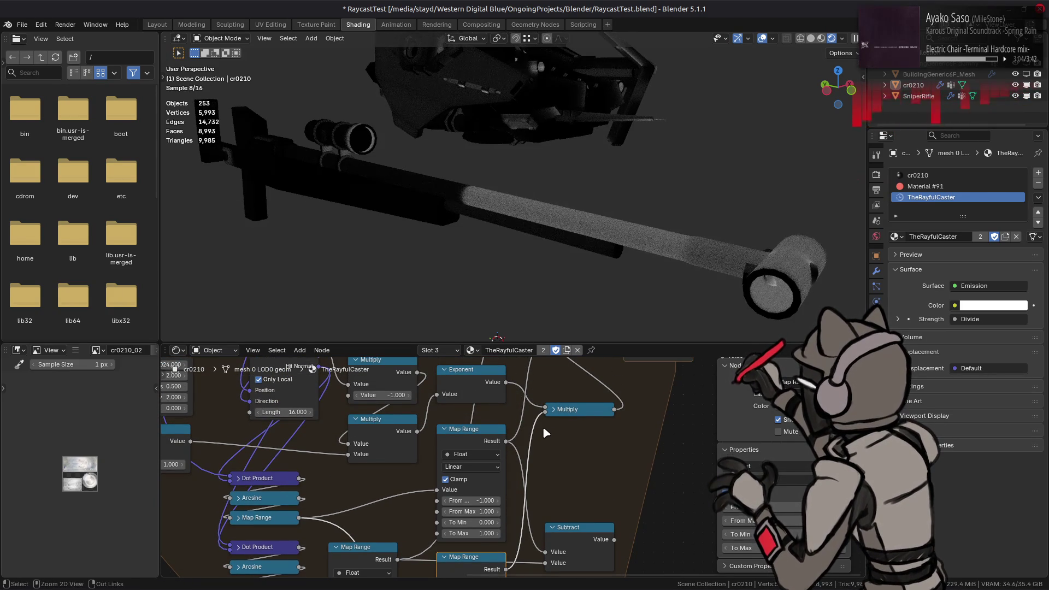
{"action": "key", "text": "ctrl+z"}
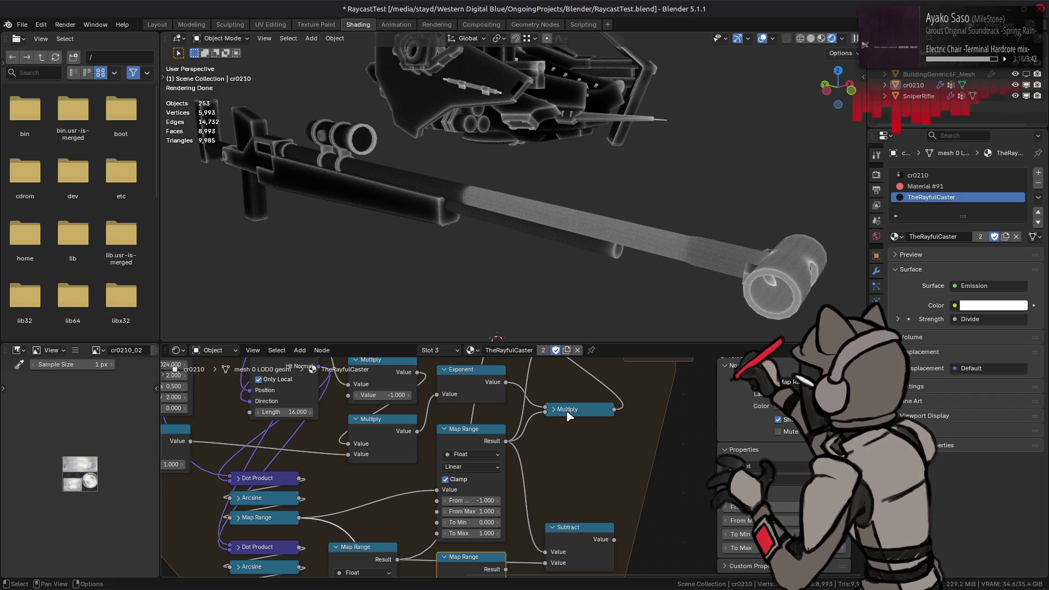
- Duplicate the Multiply node below the original and wire Exponent and Map Range into it
{"action": "middle_click_drag", "start_coordinate": [567, 415], "coordinate": [560, 426]}
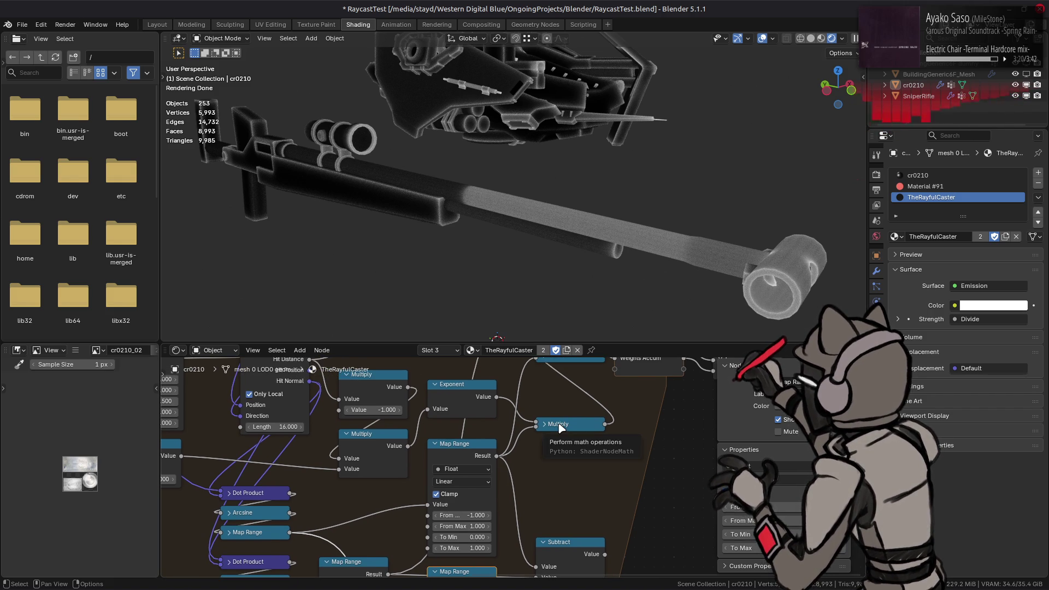
{"action": "left_click", "coordinate": [559, 425]}
{"action": "key", "text": "shift+d"}
{"action": "left_click", "coordinate": [580, 473]}
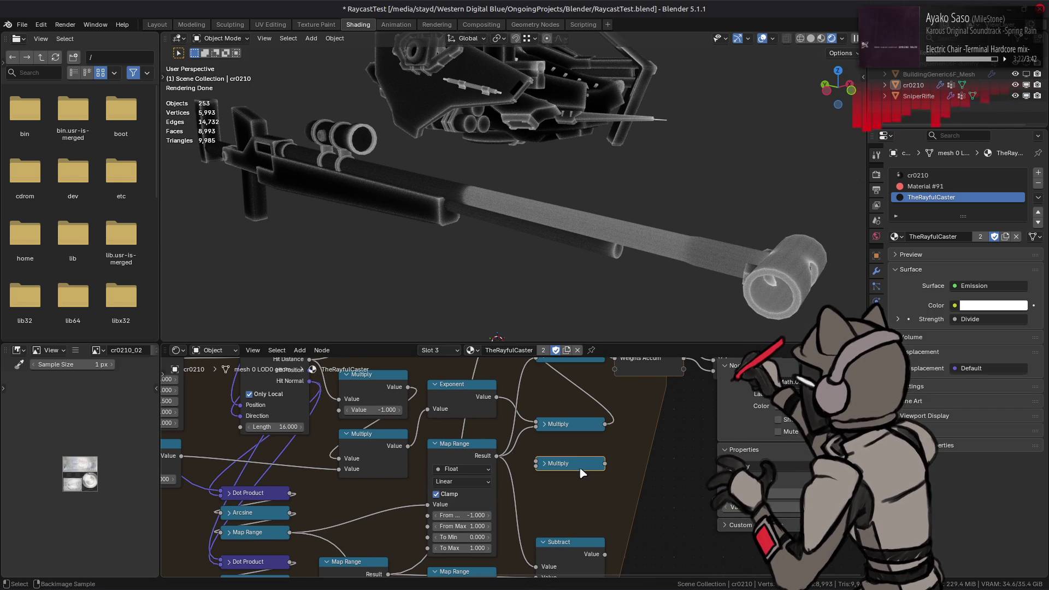
{"action": "left_click_drag", "start_coordinate": [497, 402], "coordinate": [503, 416]}
{"action": "left_click_drag", "start_coordinate": [534, 461], "coordinate": [534, 462]}
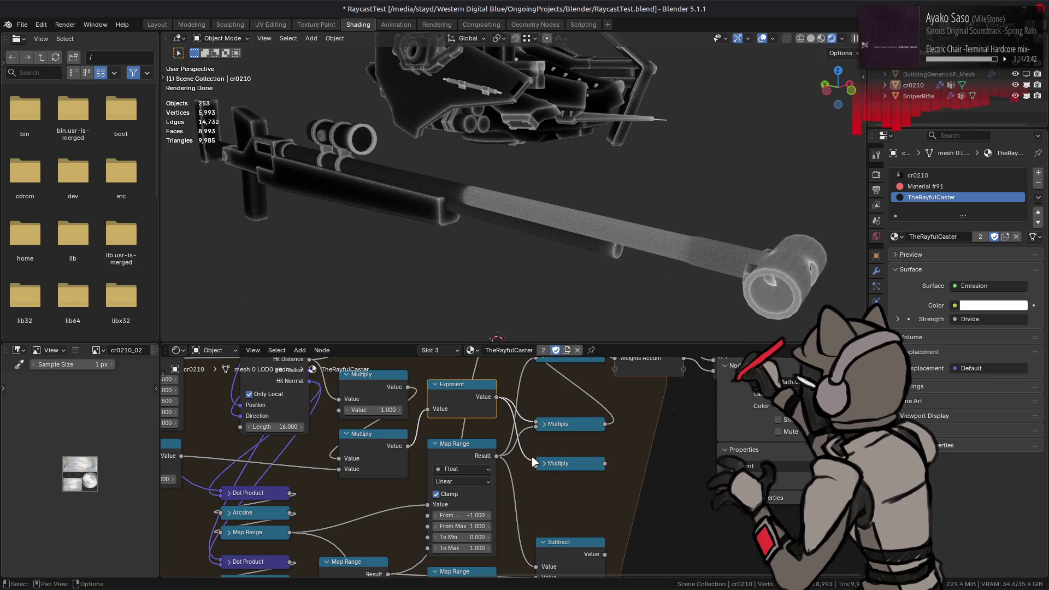
{"action": "middle_click_drag", "start_coordinate": [497, 537], "coordinate": [488, 486]}
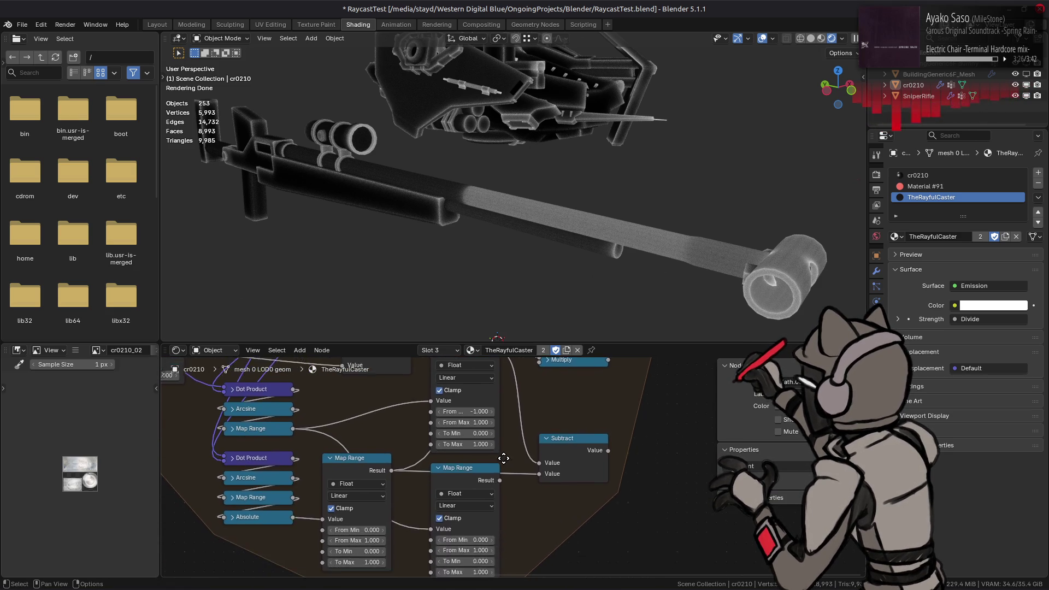
{"action": "middle_click_drag", "start_coordinate": [484, 534], "coordinate": [490, 560]}
{"action": "left_click", "coordinate": [489, 560]}
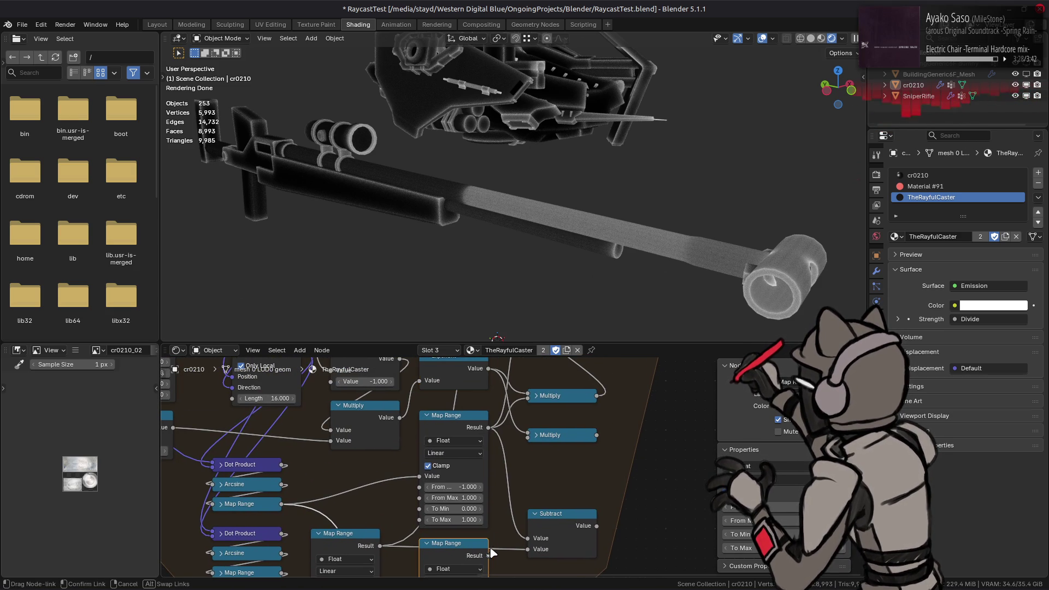
{"action": "left_click", "coordinate": [345, 545]}
- Feed the lower Multiply output into the Subtract node, then cut the Divide divisor link
{"action": "mouse_move", "coordinate": [480, 432]}
{"action": "middle_mouse_down"}
{"action": "mouse_move", "coordinate": [426, 396]}
{"action": "mouse_move", "coordinate": [436, 408]}
{"action": "middle_mouse_up"}
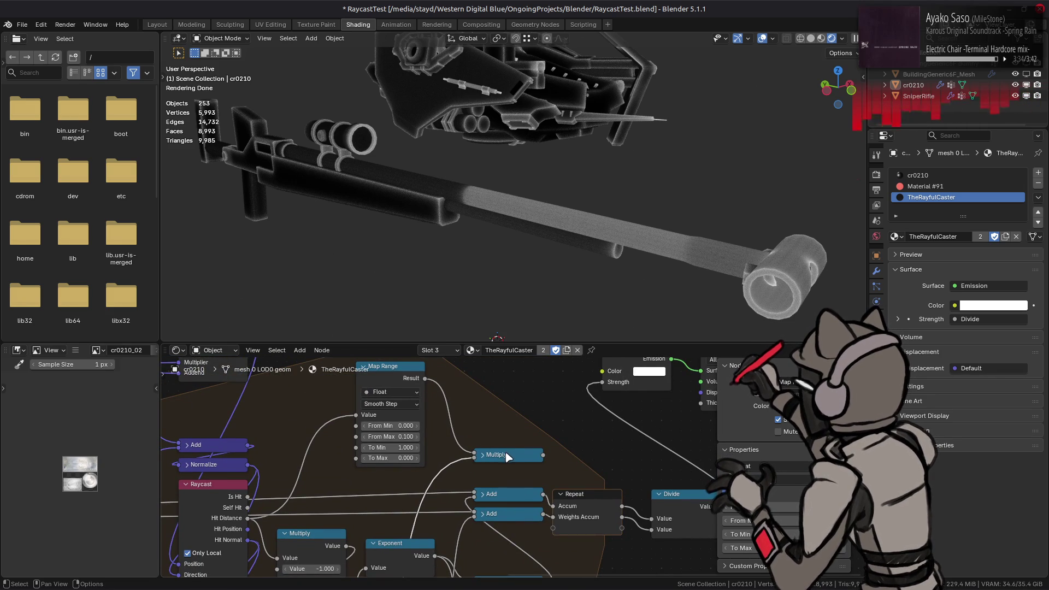
{"action": "scroll", "coordinate": [505, 512], "scroll_direction": "down", "scroll_amount": 5, "text": "shift"}
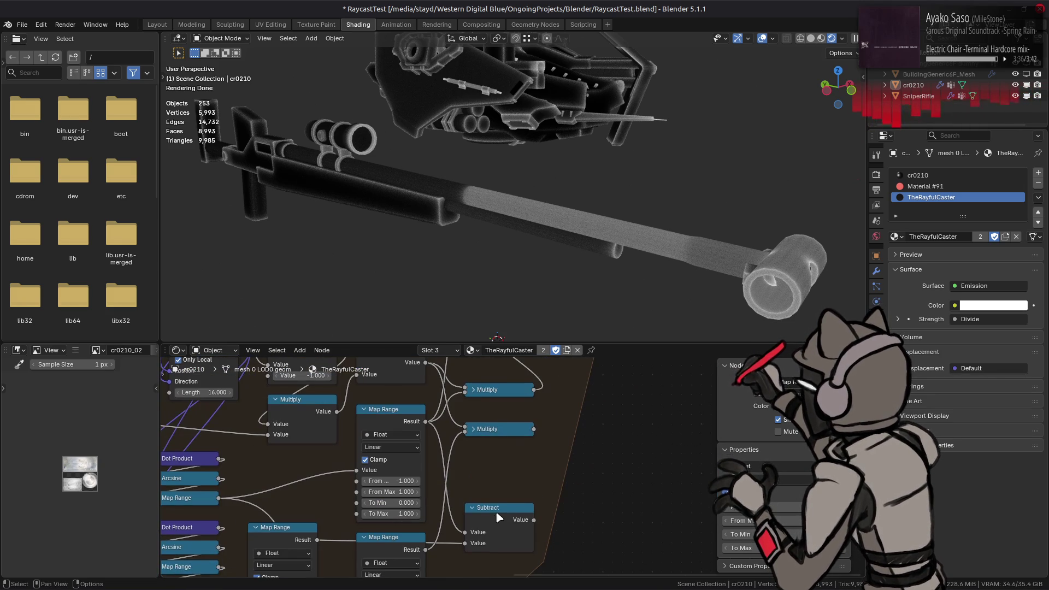
{"action": "left_click_drag", "start_coordinate": [535, 429], "coordinate": [464, 532]}
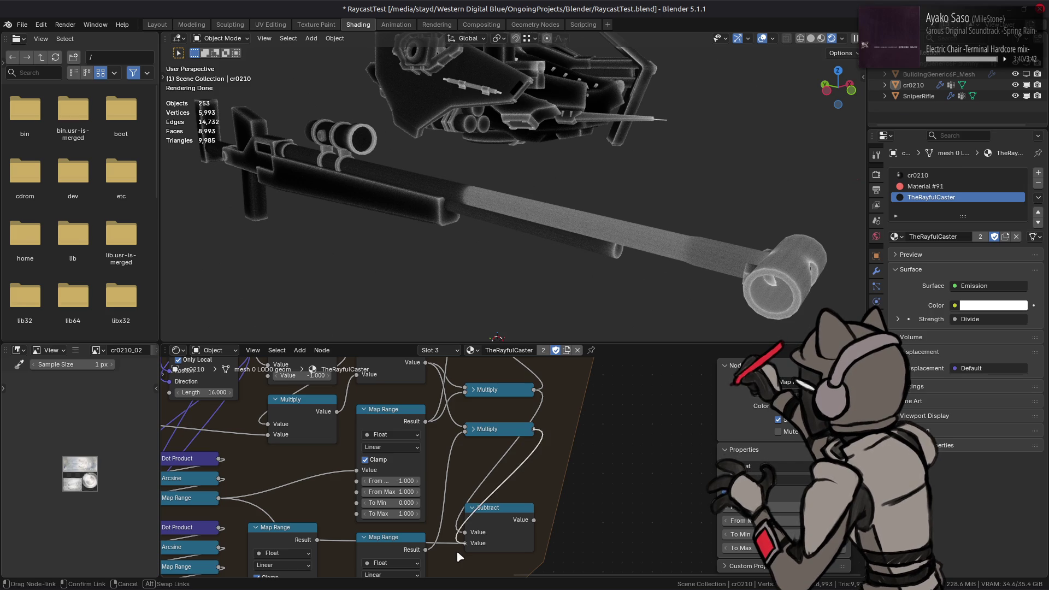
{"action": "mouse_move", "coordinate": [535, 521]}
{"action": "left_mouse_down"}
{"action": "mouse_move", "coordinate": [441, 459]}
{"action": "mouse_move", "coordinate": [447, 468]}
{"action": "left_mouse_up"}
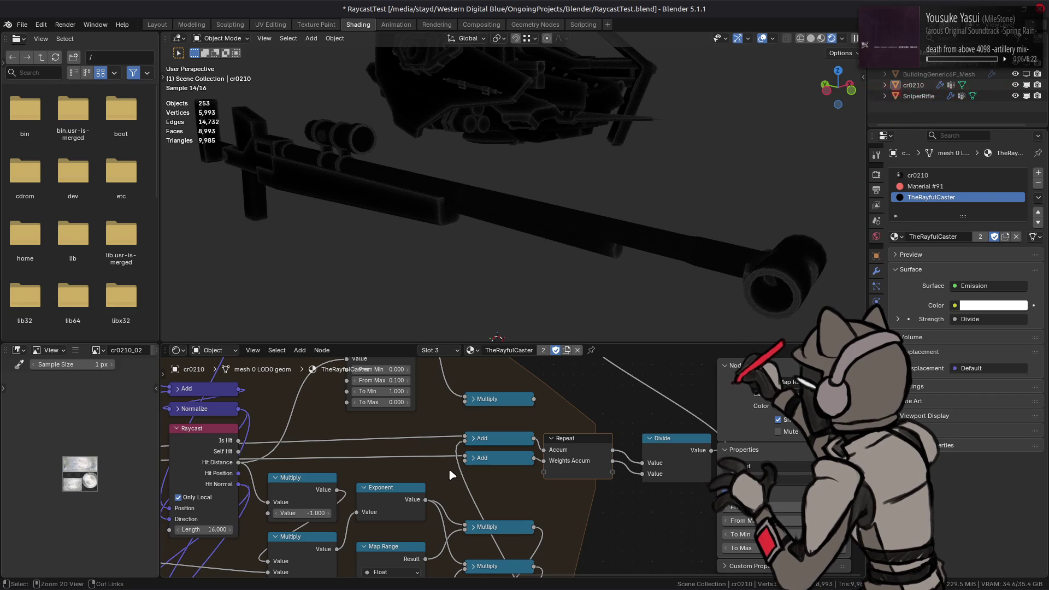
{"action": "middle_click_drag", "start_coordinate": [480, 472], "coordinate": [506, 557]}
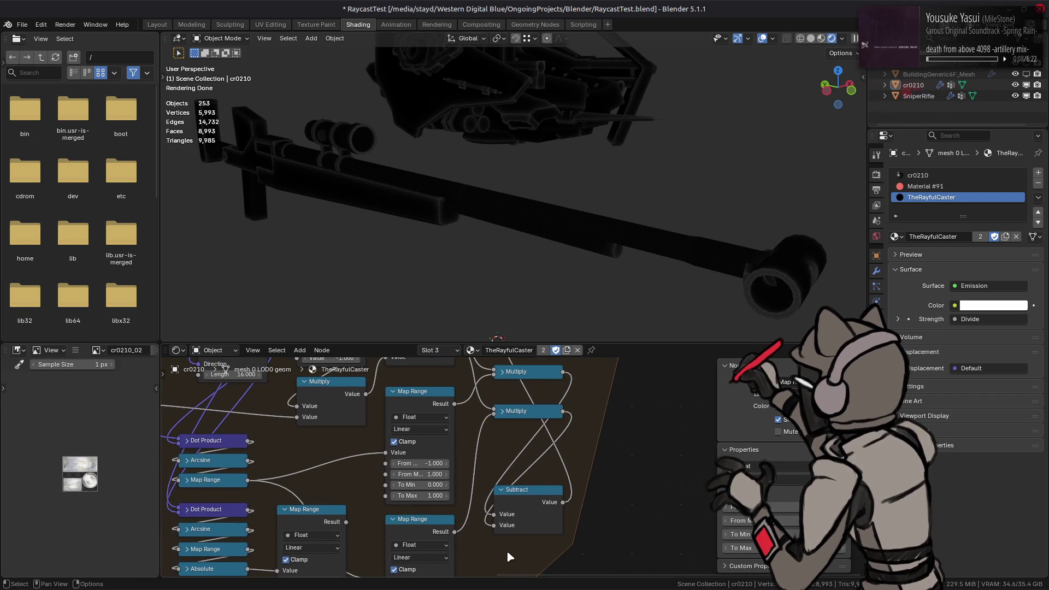
{"action": "mouse_move", "coordinate": [537, 502]}
{"action": "middle_mouse_down"}
{"action": "mouse_move", "coordinate": [601, 538]}
{"action": "mouse_move", "coordinate": [580, 391]}
{"action": "middle_mouse_up"}
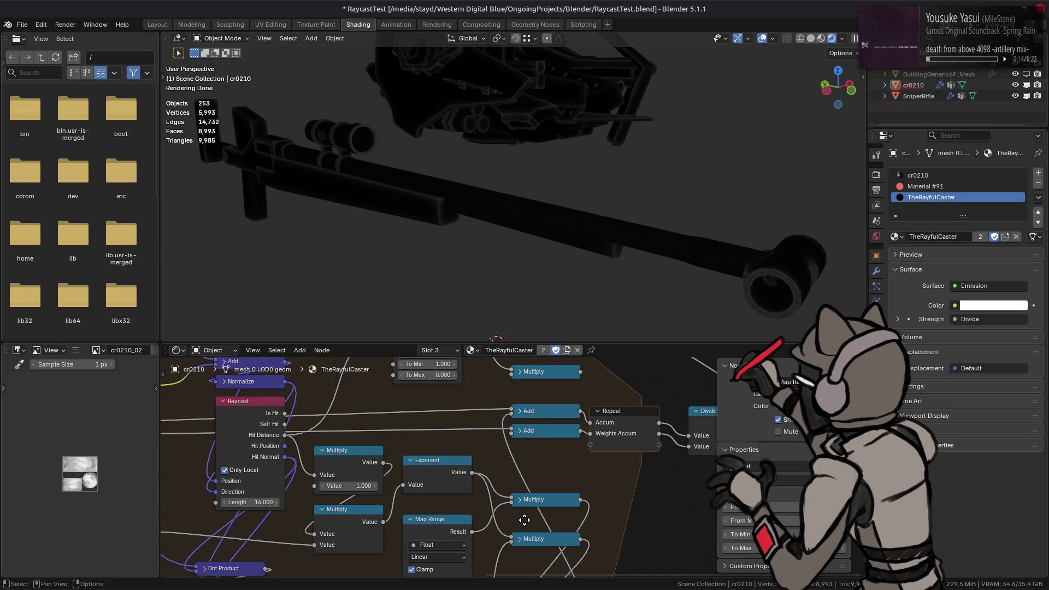
{"action": "middle_click_drag", "start_coordinate": [521, 524], "coordinate": [519, 515]}
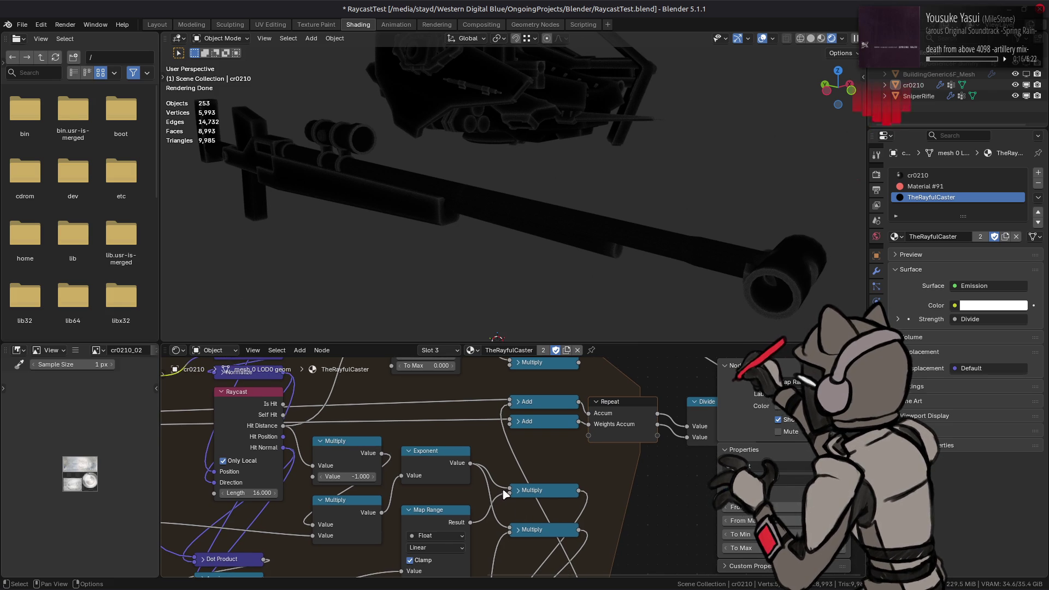
{"action": "middle_click_drag", "start_coordinate": [581, 443], "coordinate": [531, 453]}
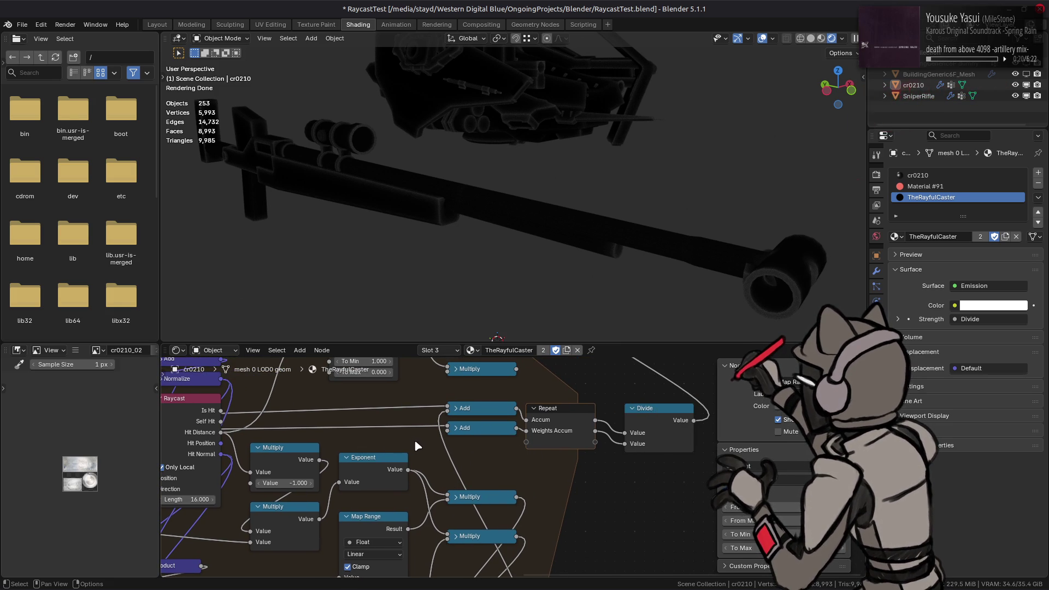
{"action": "left_click_drag", "start_coordinate": [618, 447], "coordinate": [605, 468]}
- Set the Divide node's divisor to a constant 1
{"action": "left_click", "coordinate": [651, 444]}
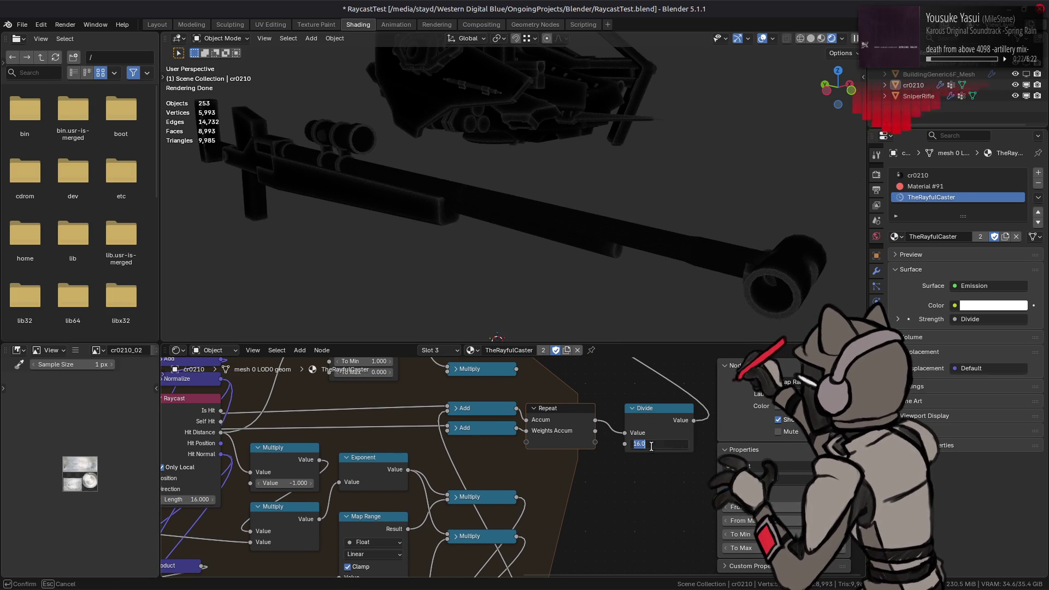
{"action": "type", "text": "1"}
{"action": "key", "text": "Return"}
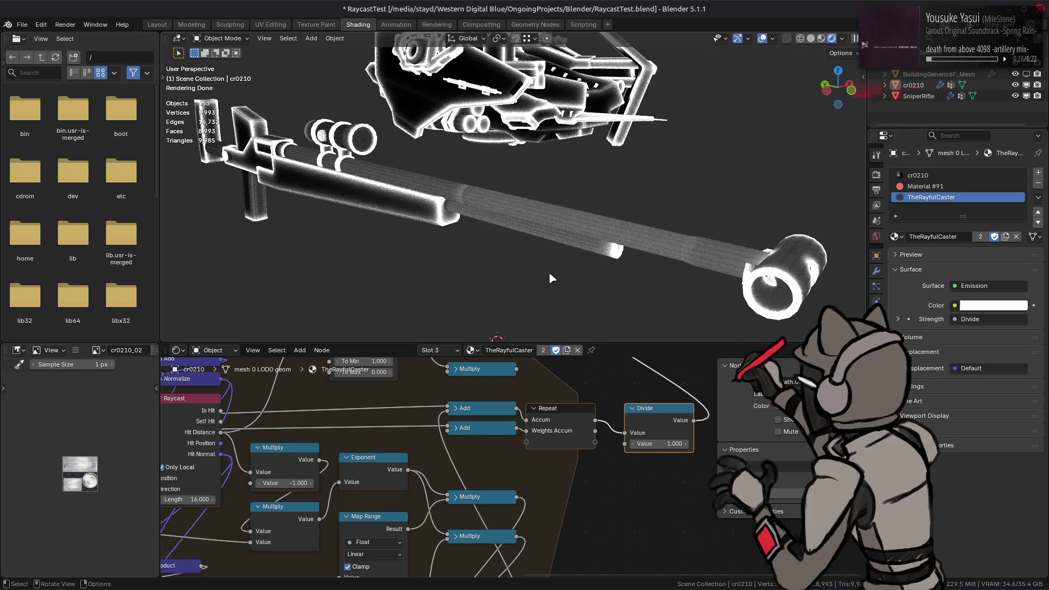
{"action": "scroll", "coordinate": [548, 275], "scroll_direction": "up", "scroll_amount": 2}
{"action": "scroll", "coordinate": [553, 267], "scroll_direction": "up", "scroll_amount": 1}
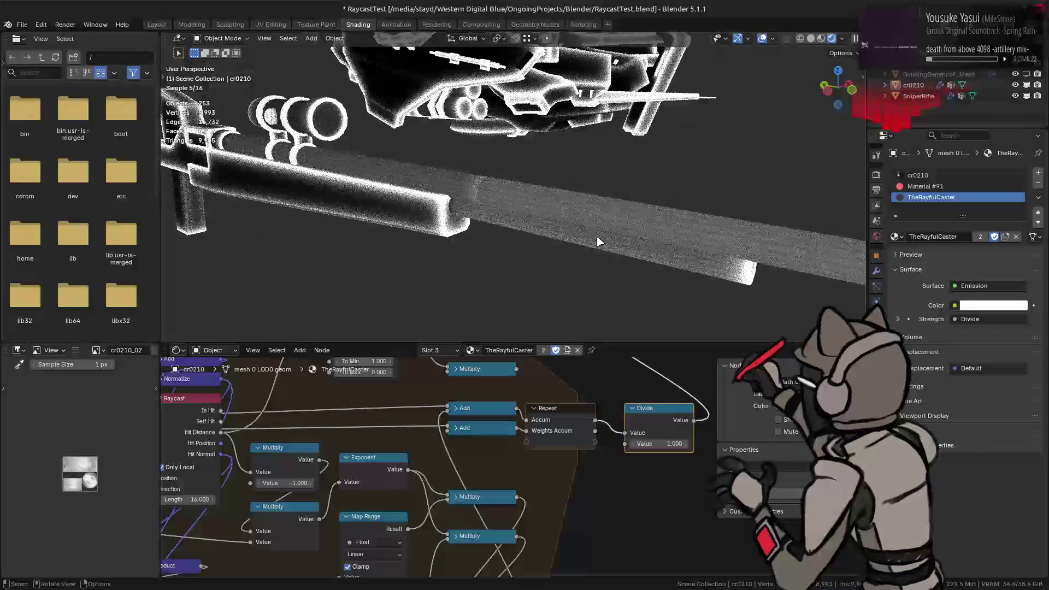
{"action": "scroll", "coordinate": [598, 241], "scroll_direction": "down", "scroll_amount": 3}
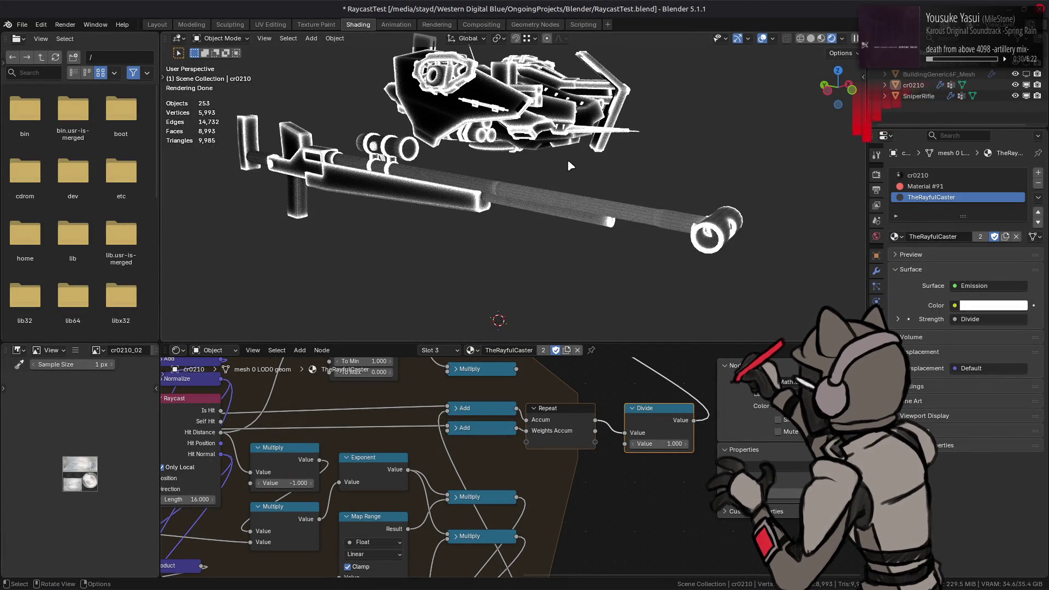
{"action": "mouse_move", "coordinate": [417, 360]}
{"action": "middle_mouse_down"}
{"action": "mouse_move", "coordinate": [531, 473]}
{"action": "mouse_move", "coordinate": [710, 506]}
{"action": "middle_mouse_up"}
- Set the Scale node factor to 0.5 after a mistyped negative value
{"action": "left_click", "coordinate": [346, 456]}
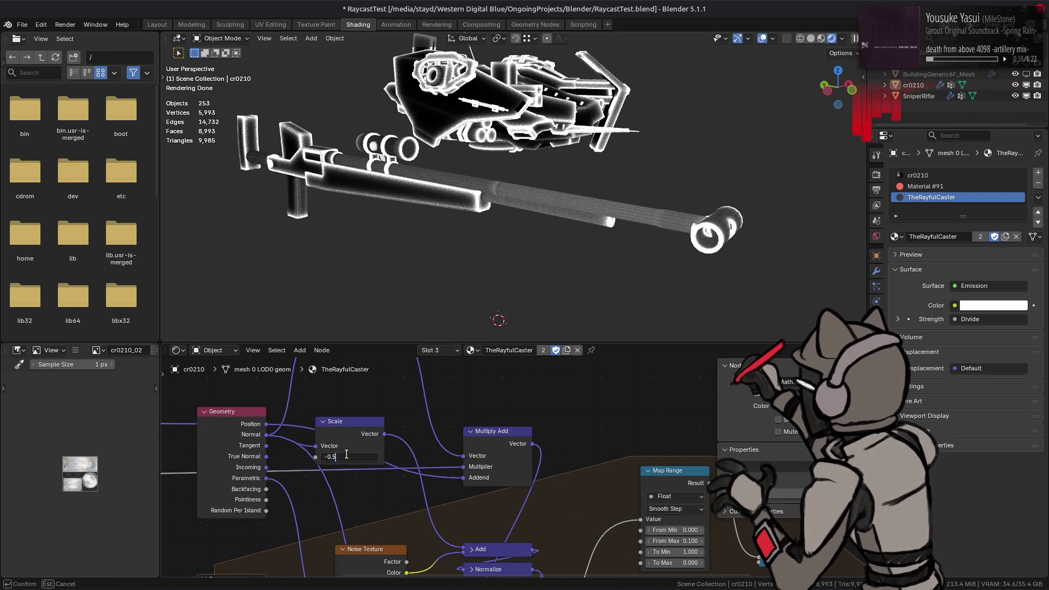
{"action": "key", "text": "Return"}
{"action": "left_click", "coordinate": [346, 456]}
{"action": "type", "text": "0.5"}
{"action": "key", "text": "Return"}
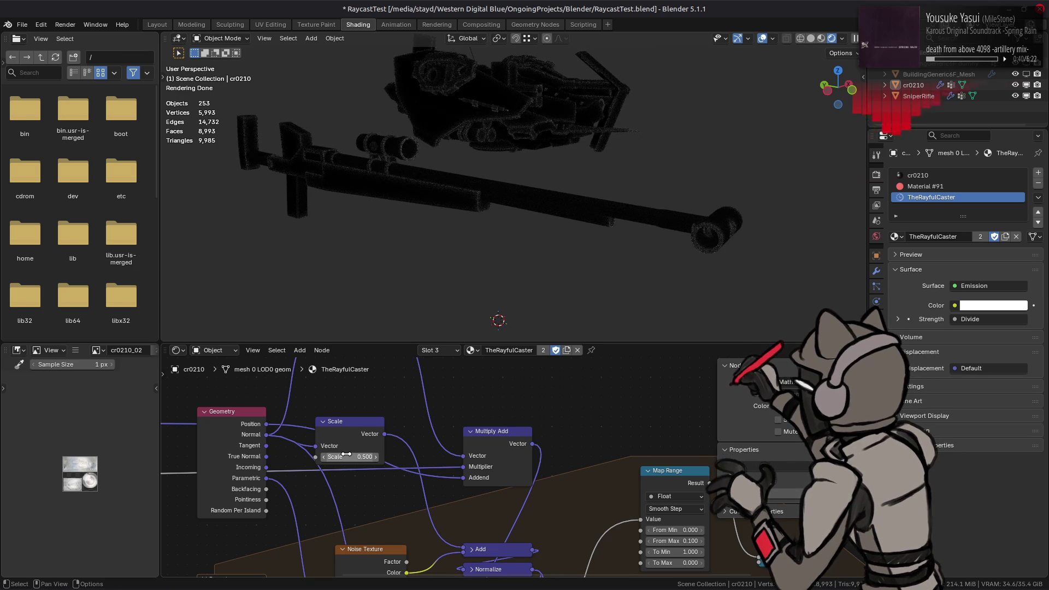
{"action": "scroll", "coordinate": [571, 284], "scroll_direction": "up", "scroll_amount": 3}
{"action": "scroll", "coordinate": [574, 458], "scroll_direction": "down", "scroll_amount": 1}
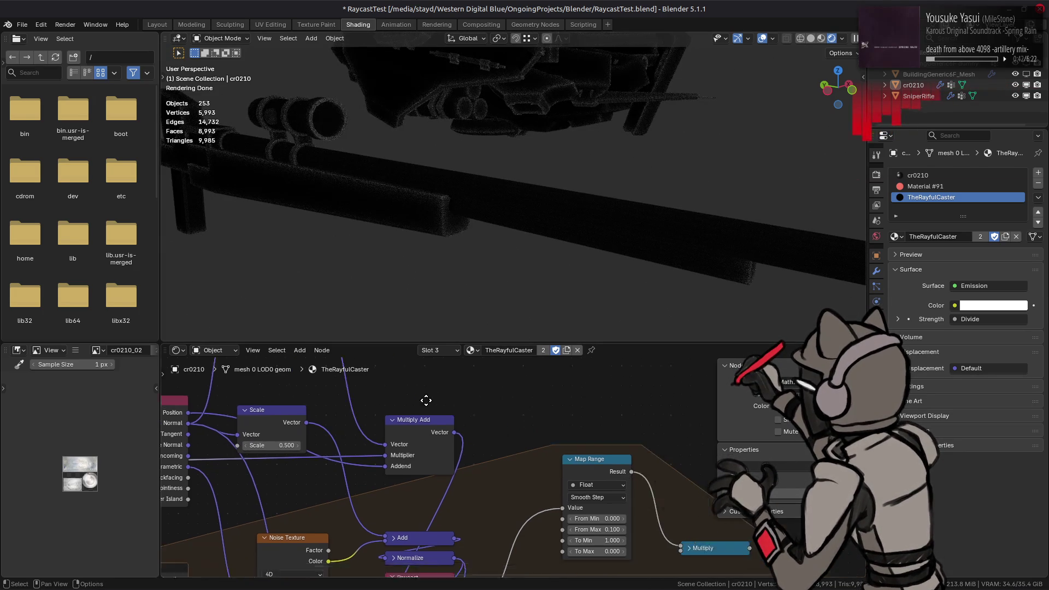
- Relink Repeat Weights Accum as the Divide divisor and set Scale to 1/16 (0.062)
{"action": "mouse_move", "coordinate": [574, 467]}
{"action": "middle_mouse_down"}
{"action": "mouse_move", "coordinate": [463, 379]}
{"action": "mouse_move", "coordinate": [522, 336]}
{"action": "middle_mouse_up"}
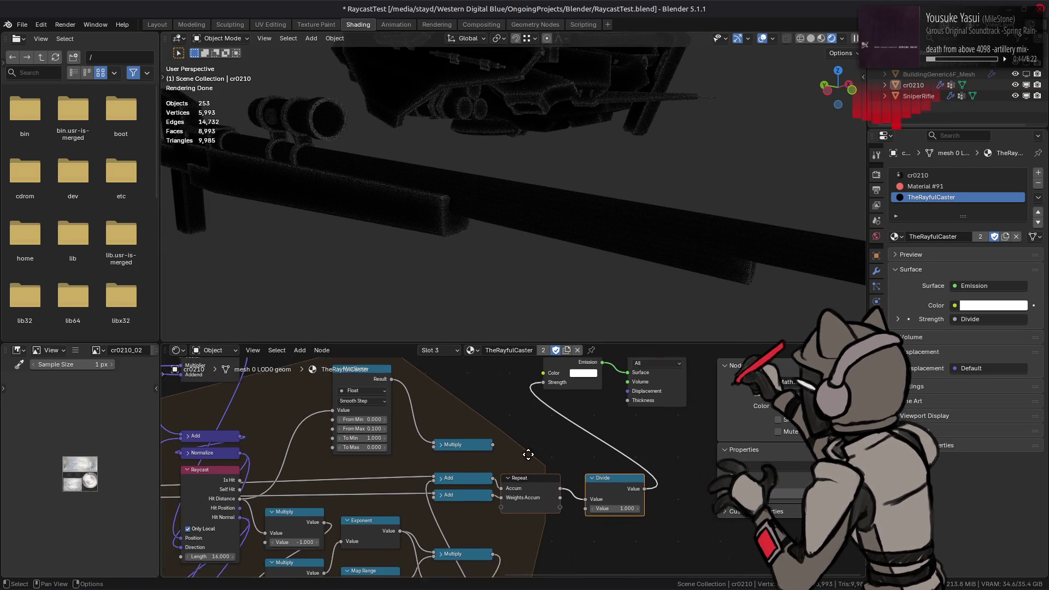
{"action": "left_click_drag", "start_coordinate": [602, 467], "coordinate": [629, 476]}
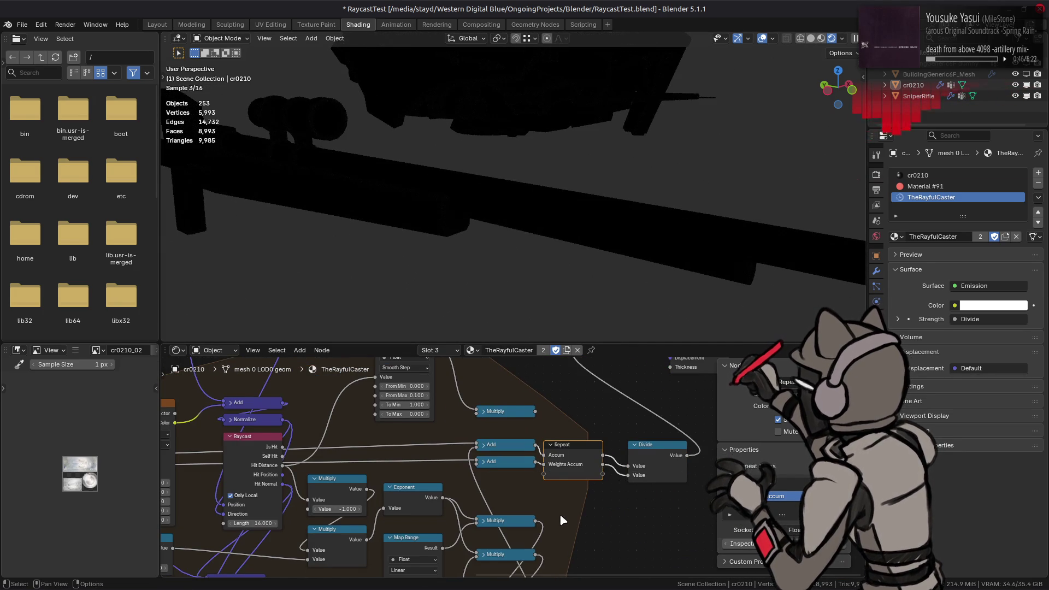
{"action": "mouse_move", "coordinate": [560, 513]}
{"action": "middle_mouse_down"}
{"action": "mouse_move", "coordinate": [591, 378]}
{"action": "mouse_move", "coordinate": [472, 464]}
{"action": "mouse_move", "coordinate": [430, 472]}
{"action": "middle_mouse_up"}
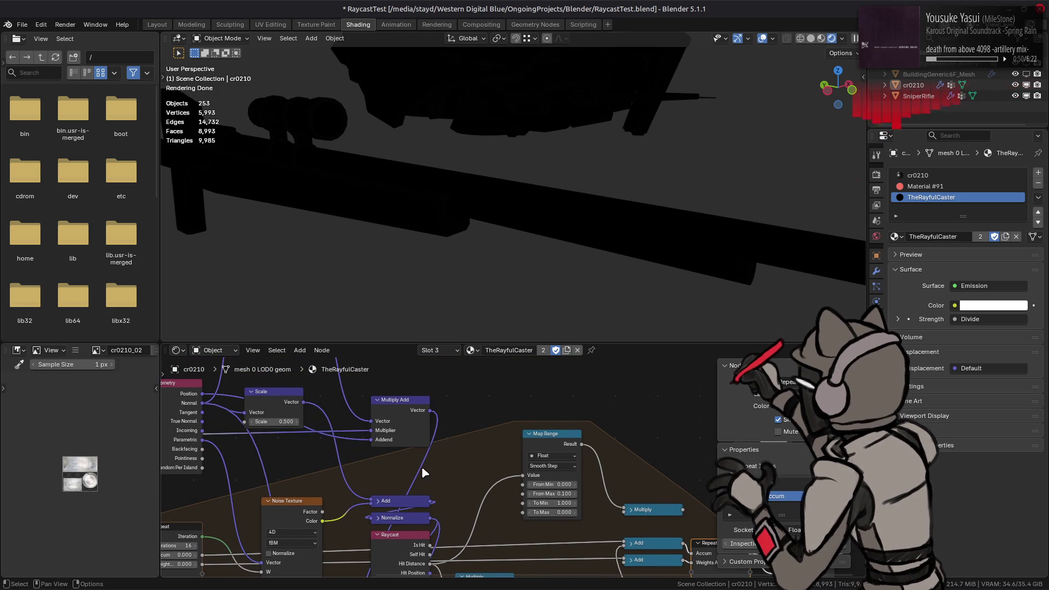
{"action": "left_click", "coordinate": [273, 420]}
{"action": "type", "text": "6"}
{"action": "key", "text": "Return"}
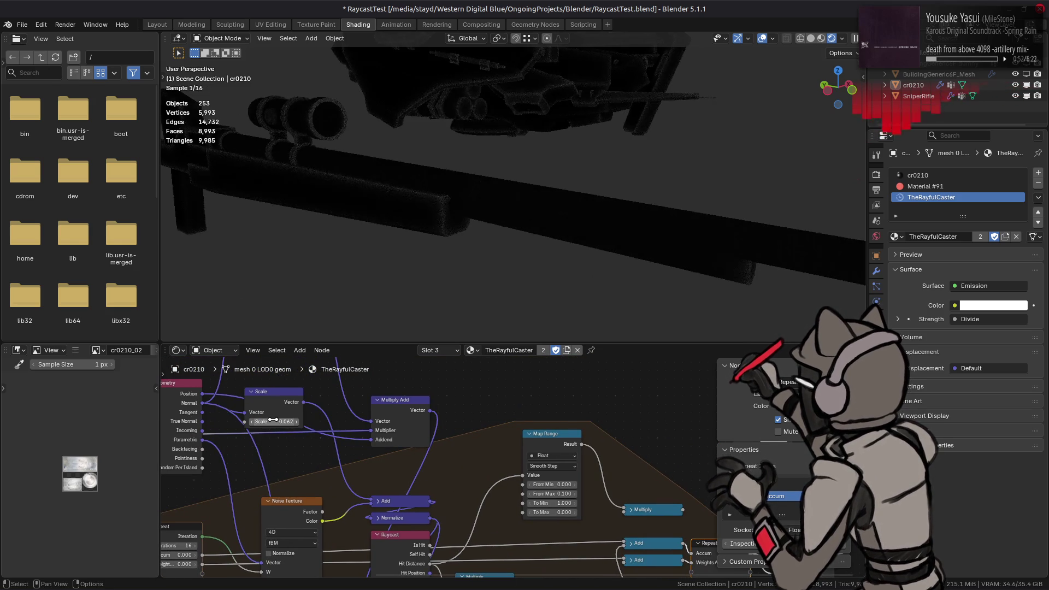
{"action": "middle_click_drag", "start_coordinate": [607, 463], "coordinate": [404, 470]}
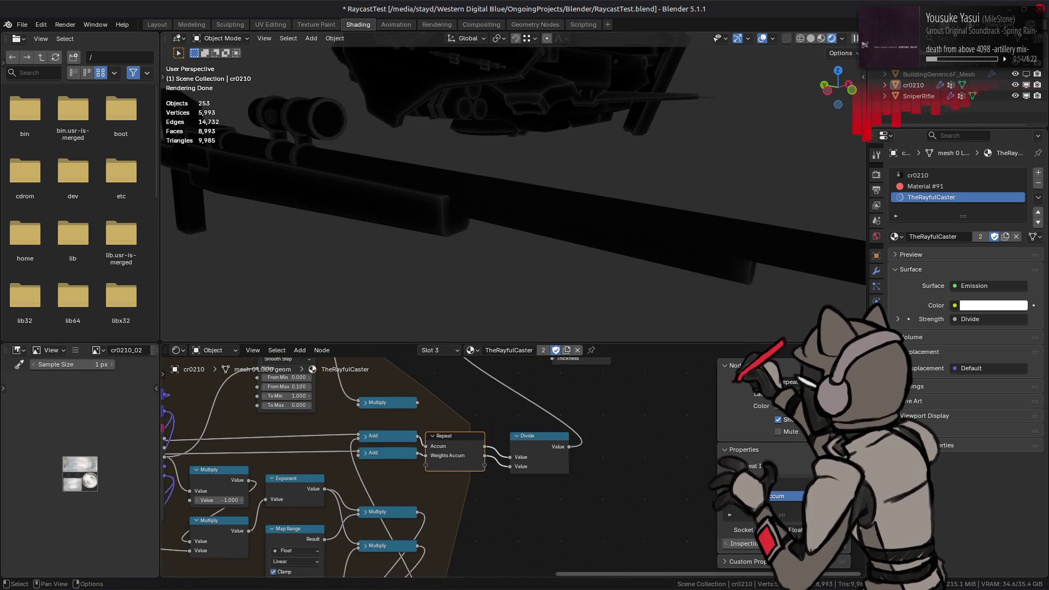
- Unlink Weights Accum from Divide and set its divisor to 2, then 4
{"action": "left_click_drag", "start_coordinate": [511, 465], "coordinate": [501, 490]}
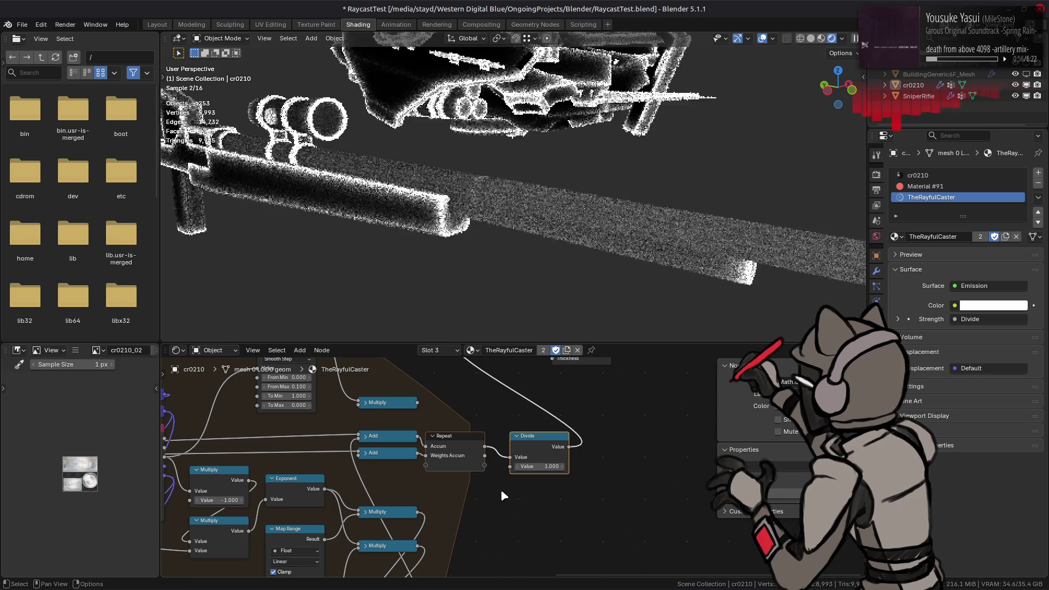
{"action": "scroll", "coordinate": [510, 207], "scroll_direction": "down", "scroll_amount": 4}
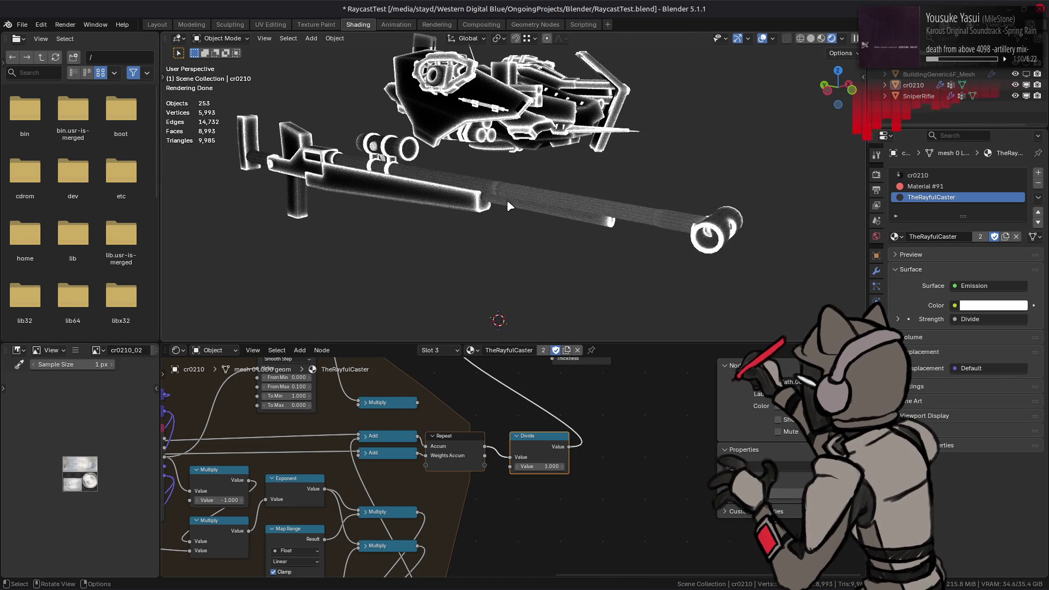
{"action": "left_click", "coordinate": [540, 466]}
{"action": "type", "text": "2"}
{"action": "key", "text": "Return"}
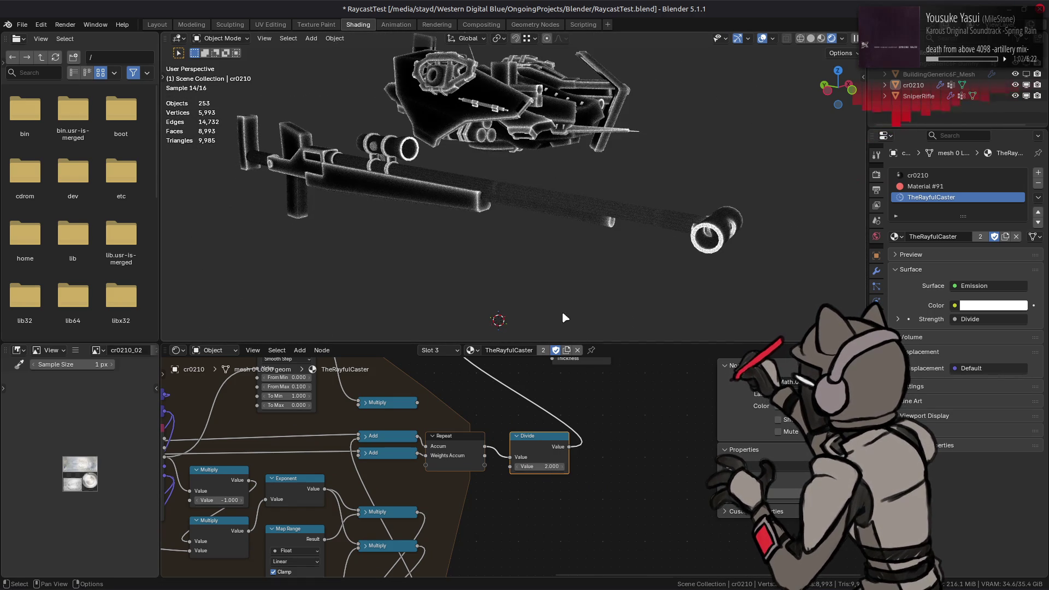
{"action": "left_click", "coordinate": [535, 466]}
{"action": "type", "text": "4"}
{"action": "key", "text": "Return"}
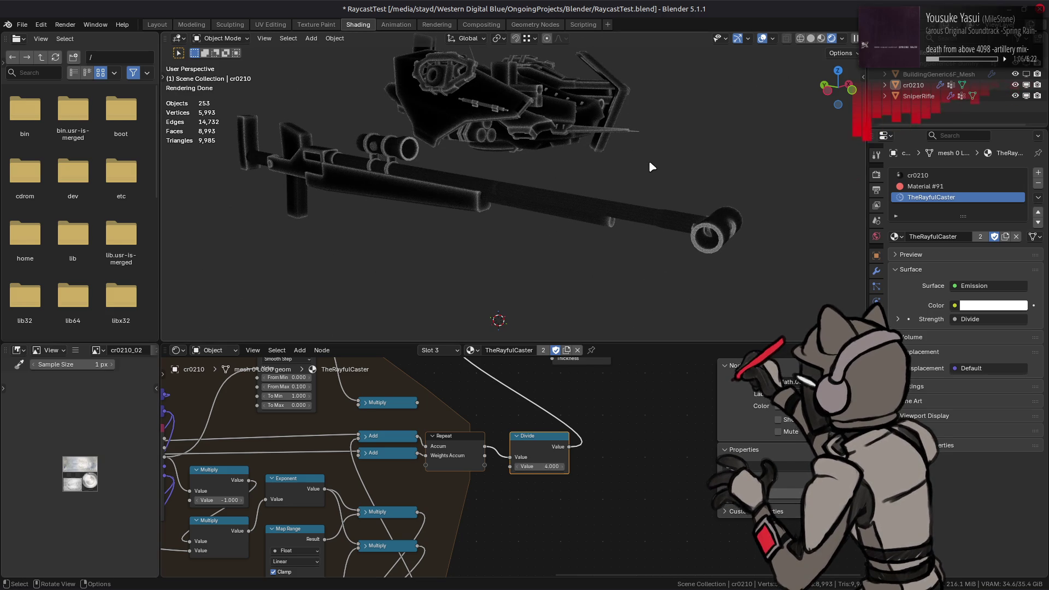
- Orbit the viewport to a wider view of the mech and reopen the Divide divisor field
{"action": "middle_click_drag", "start_coordinate": [648, 158], "coordinate": [570, 114]}
{"action": "scroll", "coordinate": [606, 156], "scroll_direction": "up", "scroll_amount": 5}
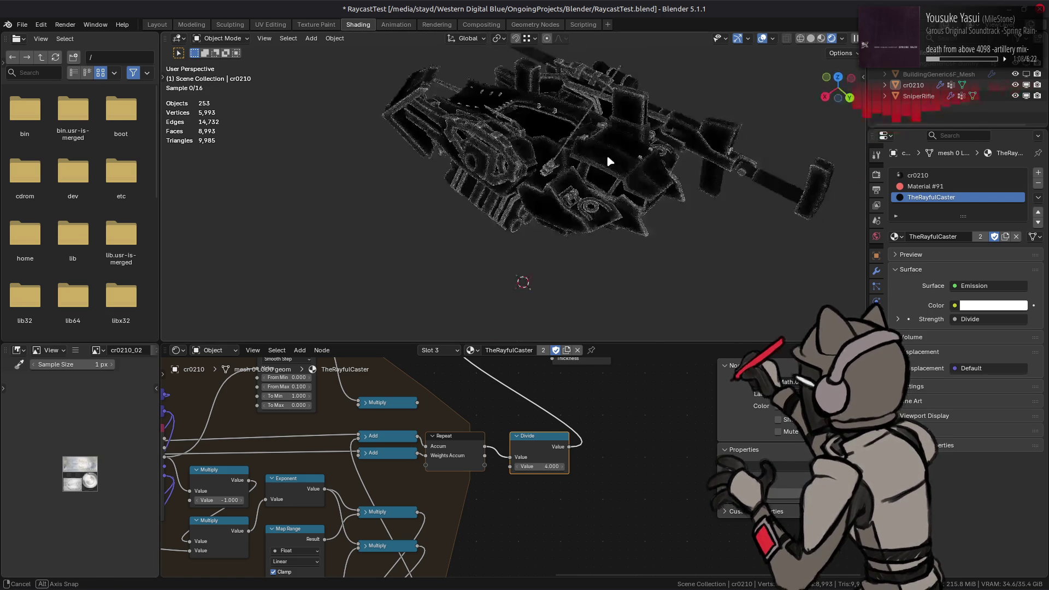
{"action": "scroll", "coordinate": [564, 161], "scroll_direction": "up", "scroll_amount": 4}
{"action": "mouse_move", "coordinate": [564, 161]}
{"action": "middle_mouse_down"}
{"action": "mouse_move", "coordinate": [471, 214]}
{"action": "mouse_move", "coordinate": [480, 206]}
{"action": "middle_mouse_up"}
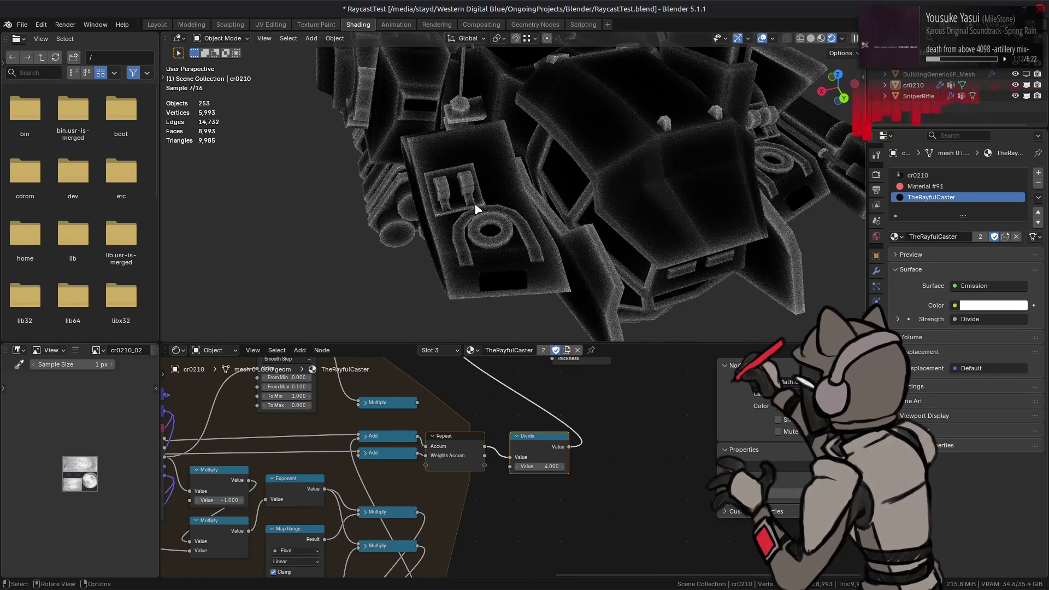
{"action": "middle_click_drag", "start_coordinate": [443, 438], "coordinate": [485, 444]}
{"action": "double_click", "coordinate": [584, 474]}
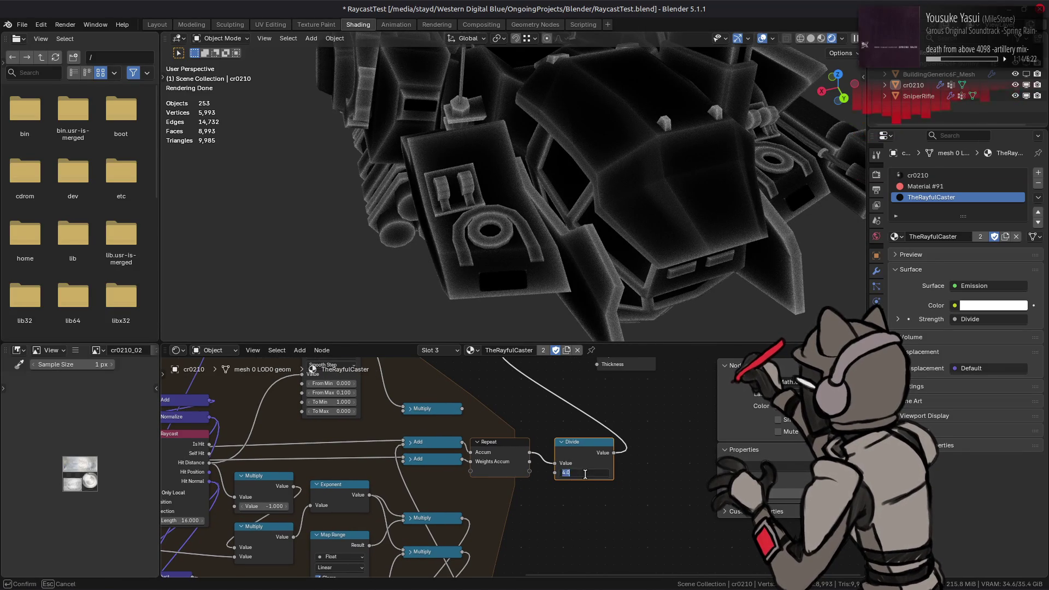
{"action": "type", "text": "1"}
- Confirm a Divide divisor of 1 and pan to the Scale node
{"action": "key", "text": "Return"}
{"action": "middle_click_drag", "start_coordinate": [583, 474], "coordinate": [677, 490]}
{"action": "middle_click_drag", "start_coordinate": [443, 429], "coordinate": [533, 521]}
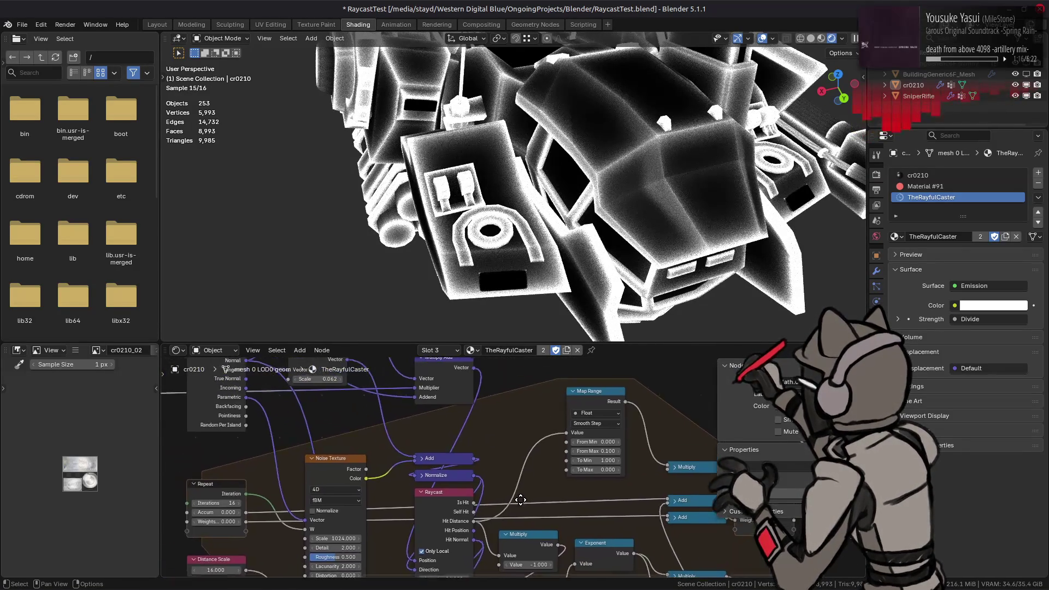
- Lower the Scale node value to 0.5, darkening the mech render
{"action": "double_click", "coordinate": [346, 411]}
{"action": "type", "text": "1"}
{"action": "key", "text": "Return"}
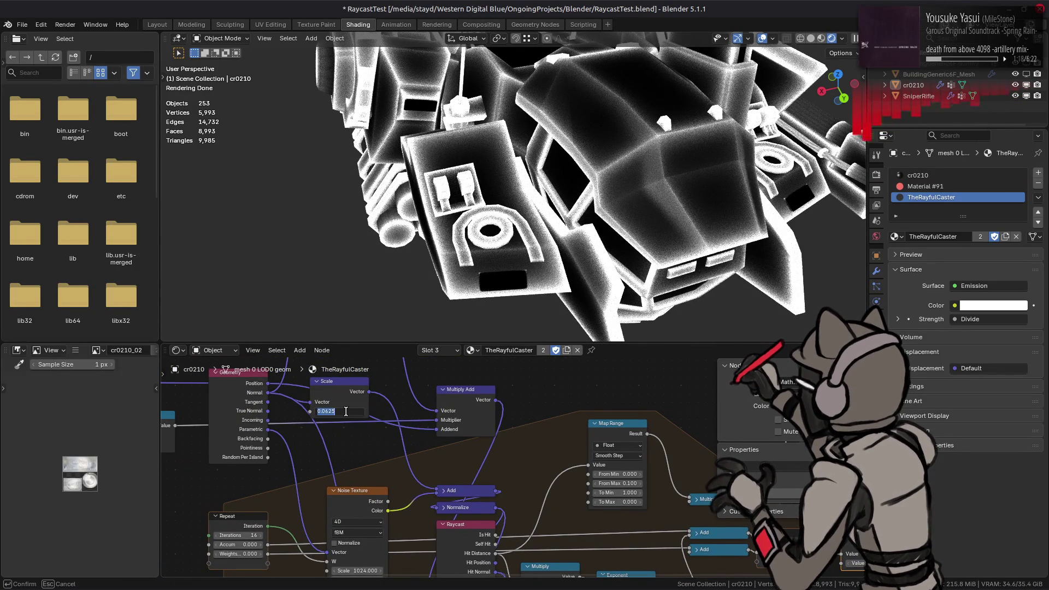
{"action": "left_click_drag", "start_coordinate": [344, 411], "coordinate": [346, 411]}
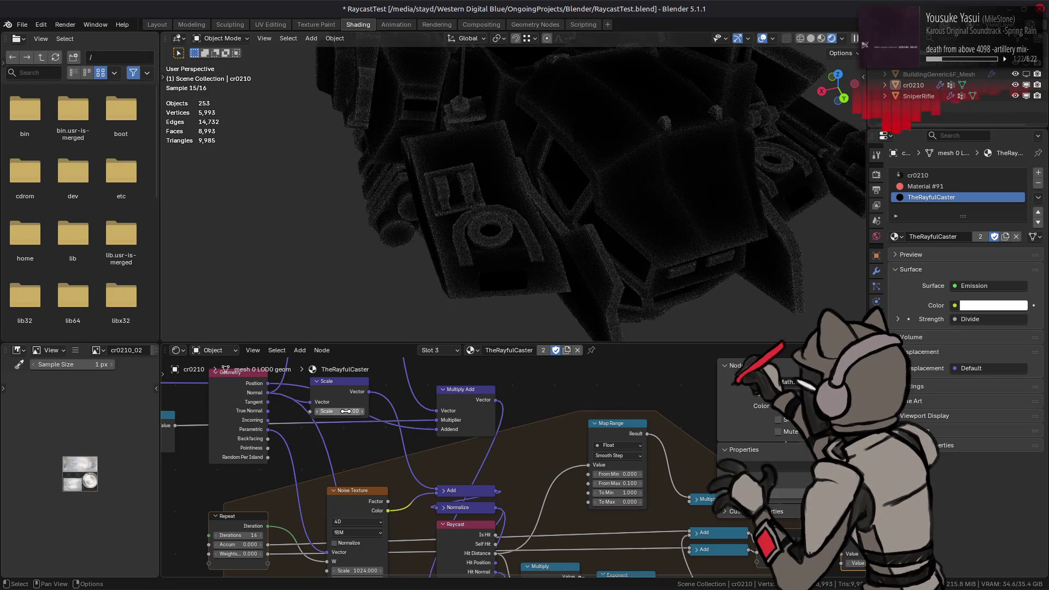
{"action": "middle_click_drag", "start_coordinate": [770, 553], "coordinate": [463, 514]}
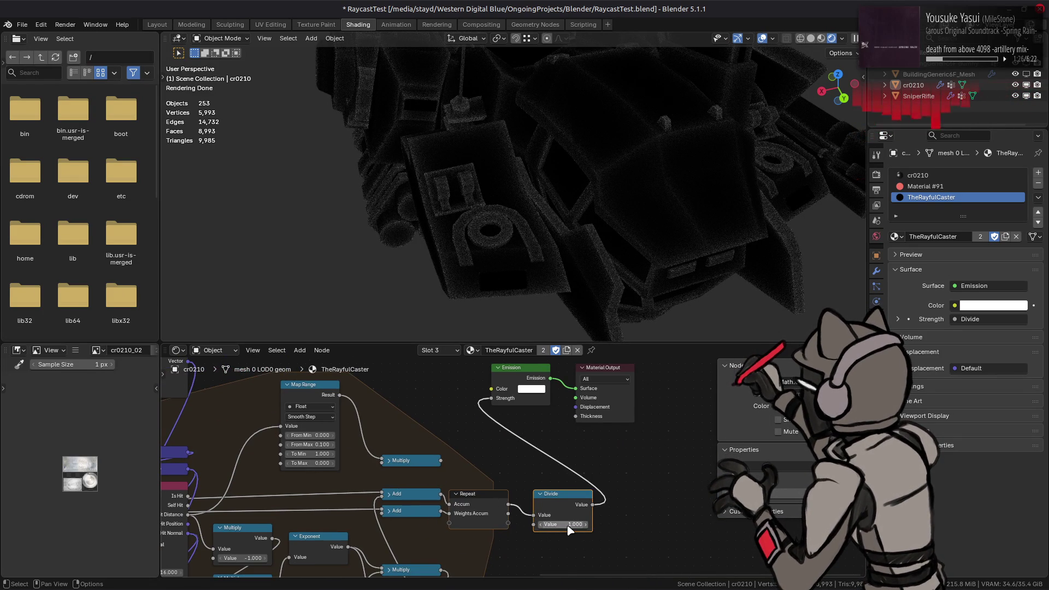
{"action": "scroll", "coordinate": [567, 524], "scroll_direction": "down", "scroll_amount": 2}
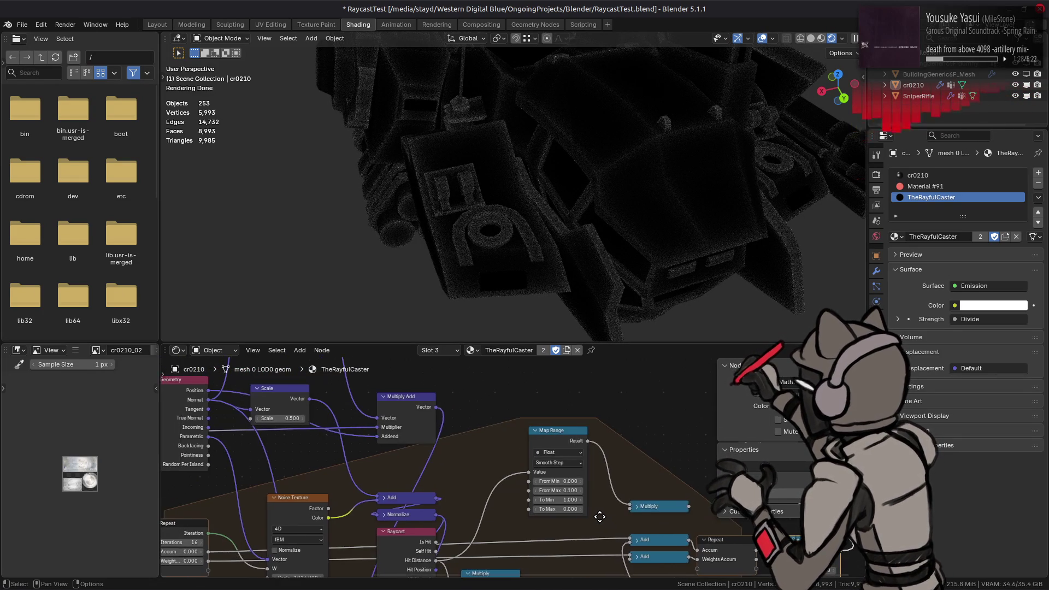
{"action": "scroll", "coordinate": [567, 508], "scroll_direction": "up", "scroll_amount": 2}
{"action": "left_click", "coordinate": [607, 505]}
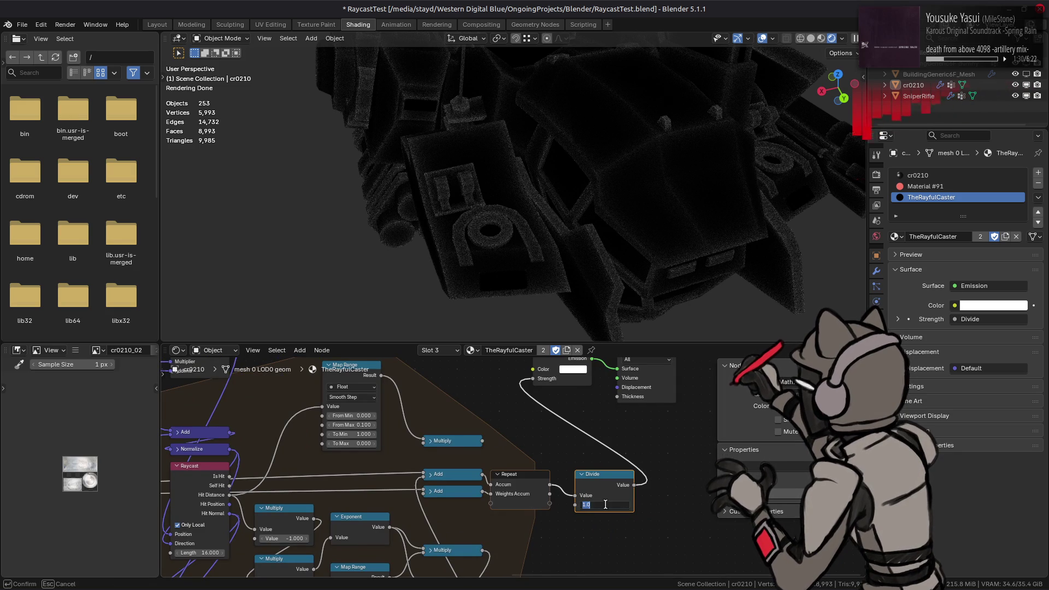
{"action": "type", "text": "0.5"}
- Set the Divide value to 0.5 then 0.25, checking the glow on the sniper rifle
{"action": "key", "text": "Return"}
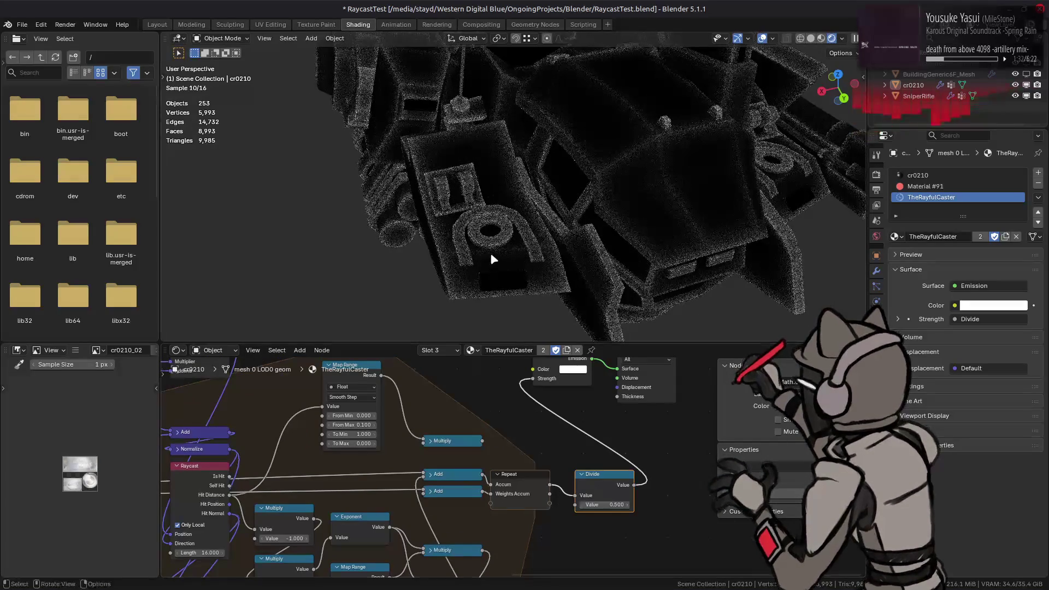
{"action": "mouse_move", "coordinate": [490, 254]}
{"action": "middle_mouse_down"}
{"action": "mouse_move", "coordinate": [701, 219]}
{"action": "mouse_move", "coordinate": [514, 201]}
{"action": "mouse_move", "coordinate": [539, 200]}
{"action": "middle_mouse_up"}
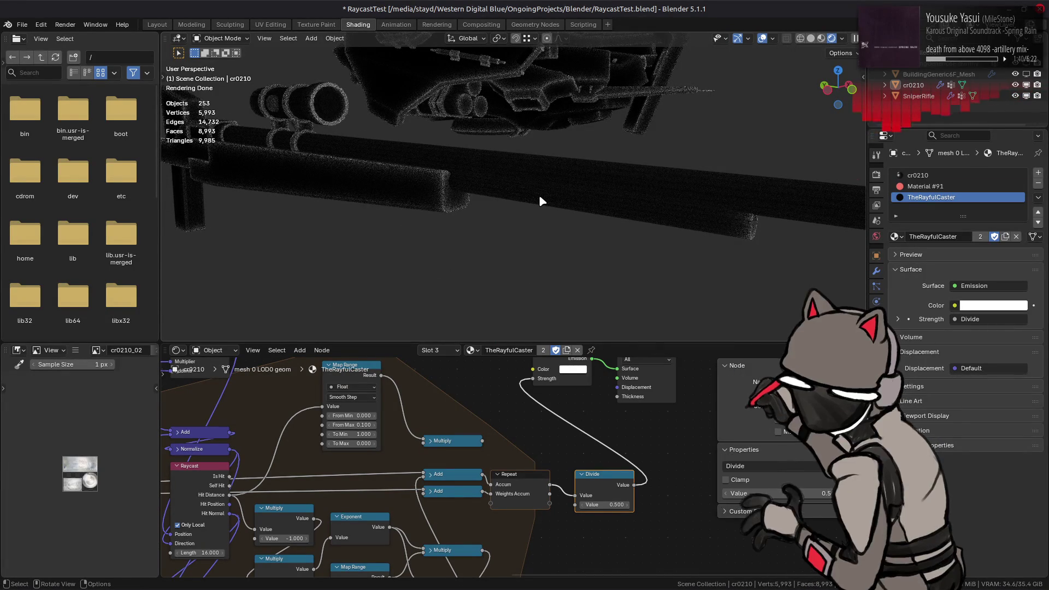
{"action": "scroll", "coordinate": [538, 194], "scroll_direction": "down", "scroll_amount": 2}
{"action": "mouse_move", "coordinate": [531, 203]}
{"action": "middle_mouse_down"}
{"action": "mouse_move", "coordinate": [481, 201]}
{"action": "mouse_move", "coordinate": [565, 206]}
{"action": "middle_mouse_up"}
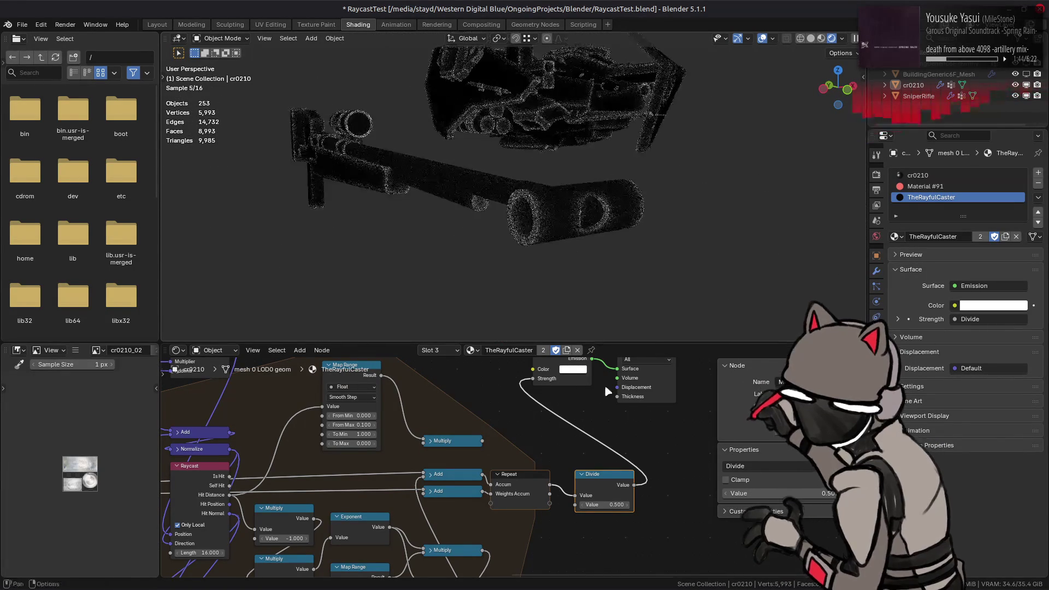
{"action": "left_click", "coordinate": [611, 505]}
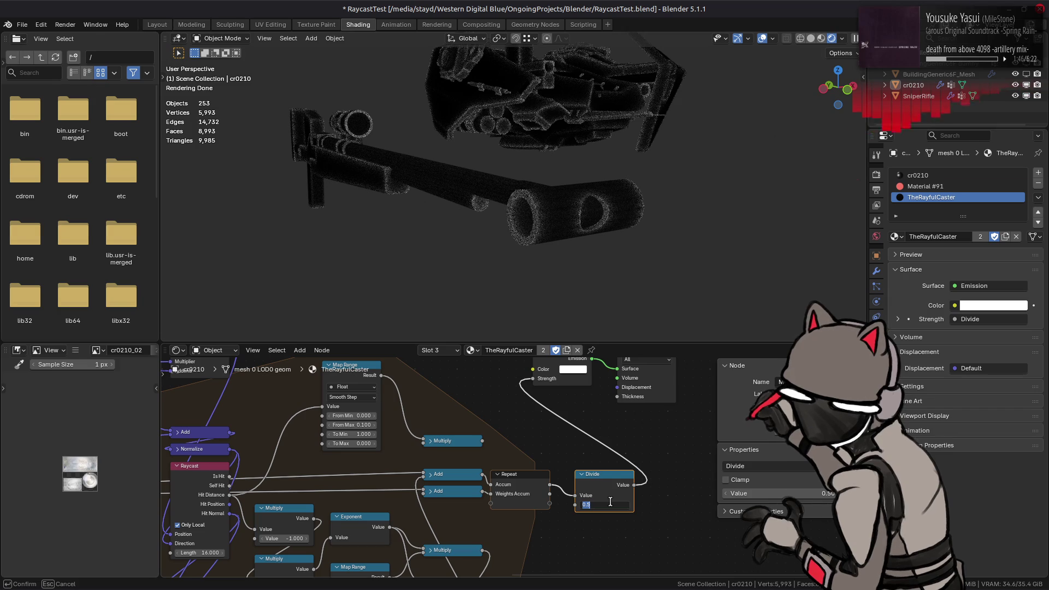
{"action": "type", "text": "0.25"}
{"action": "key", "text": "Return"}
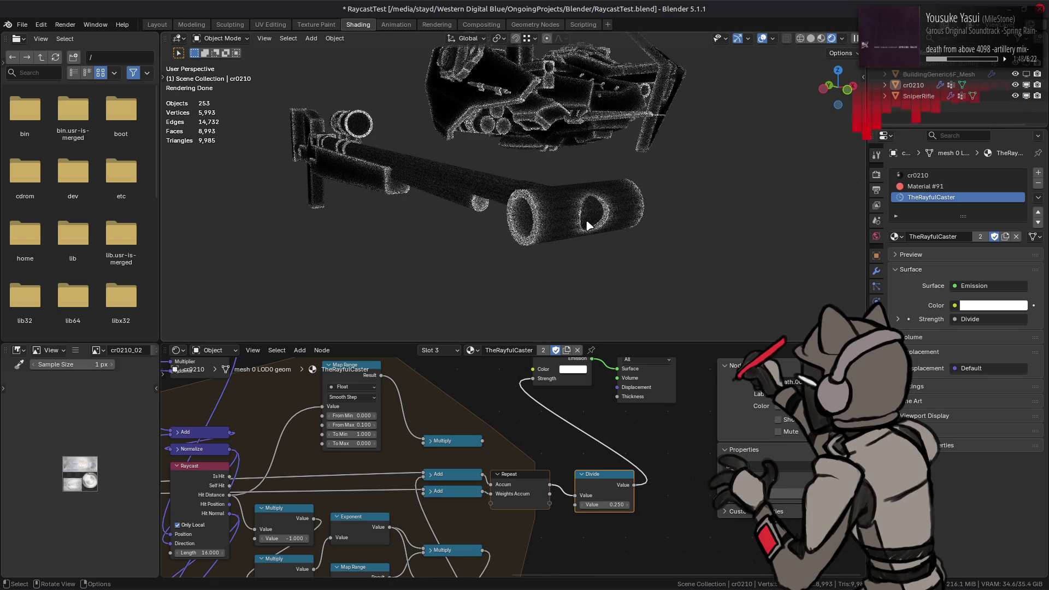
- Orbit back to the mech and drag the Scale value to 0.75
{"action": "mouse_move", "coordinate": [569, 181]}
{"action": "middle_mouse_down"}
{"action": "mouse_move", "coordinate": [571, 258]}
{"action": "mouse_move", "coordinate": [639, 225]}
{"action": "middle_mouse_up"}
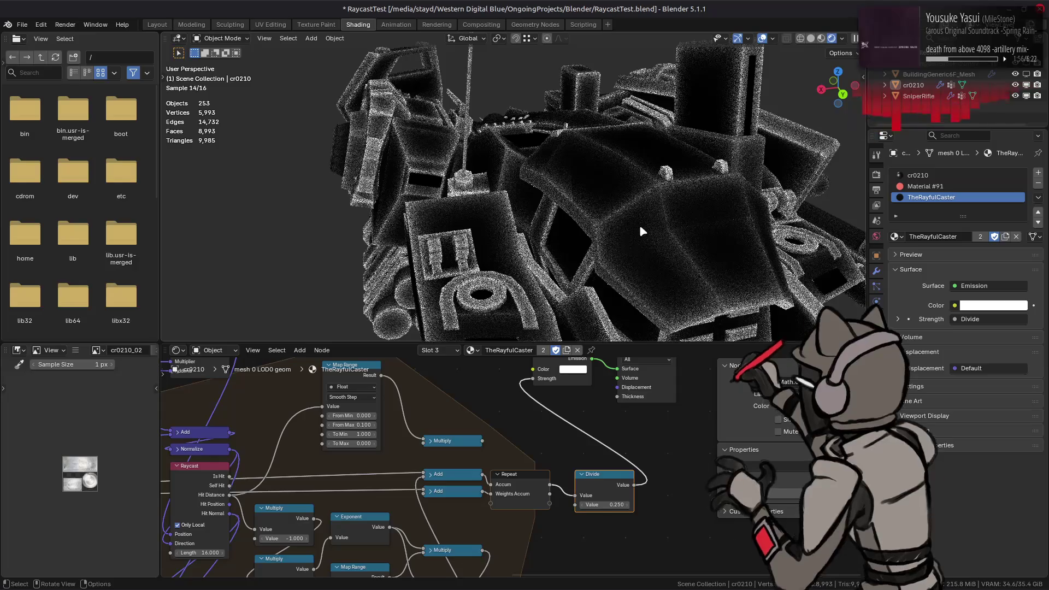
{"action": "mouse_move", "coordinate": [506, 432]}
{"action": "middle_mouse_down"}
{"action": "mouse_move", "coordinate": [620, 434]}
{"action": "mouse_move", "coordinate": [606, 431]}
{"action": "middle_mouse_up"}
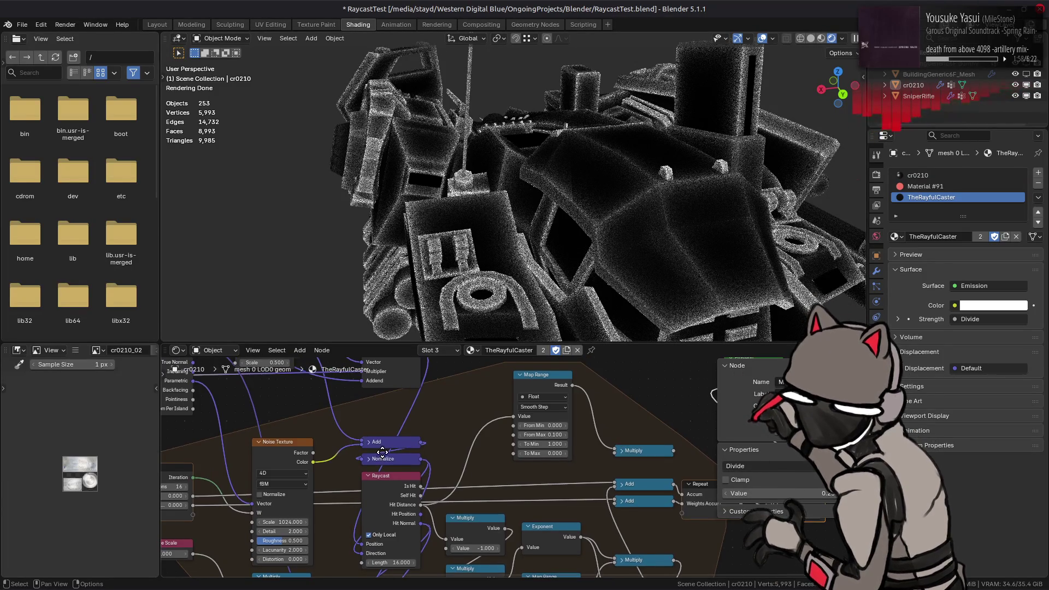
{"action": "middle_click_drag", "start_coordinate": [312, 394], "coordinate": [383, 476]}
{"action": "left_click_drag", "start_coordinate": [354, 441], "coordinate": [348, 438]}
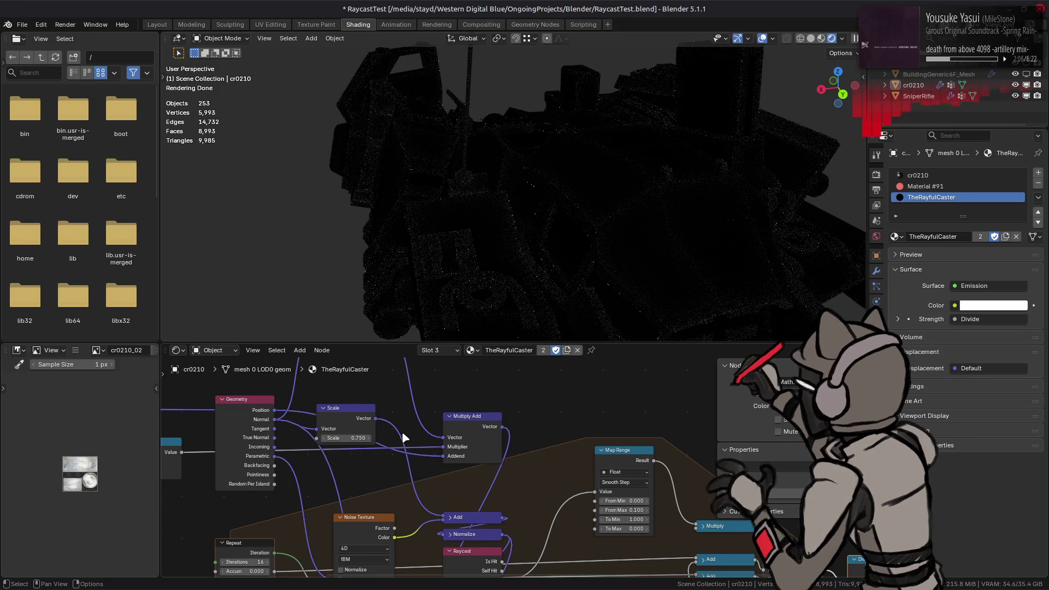
- Add a Vector Math Normalize node on the Noise Texture colour before Add, and set Scale to 1
{"action": "key", "text": "ctrl+z"}
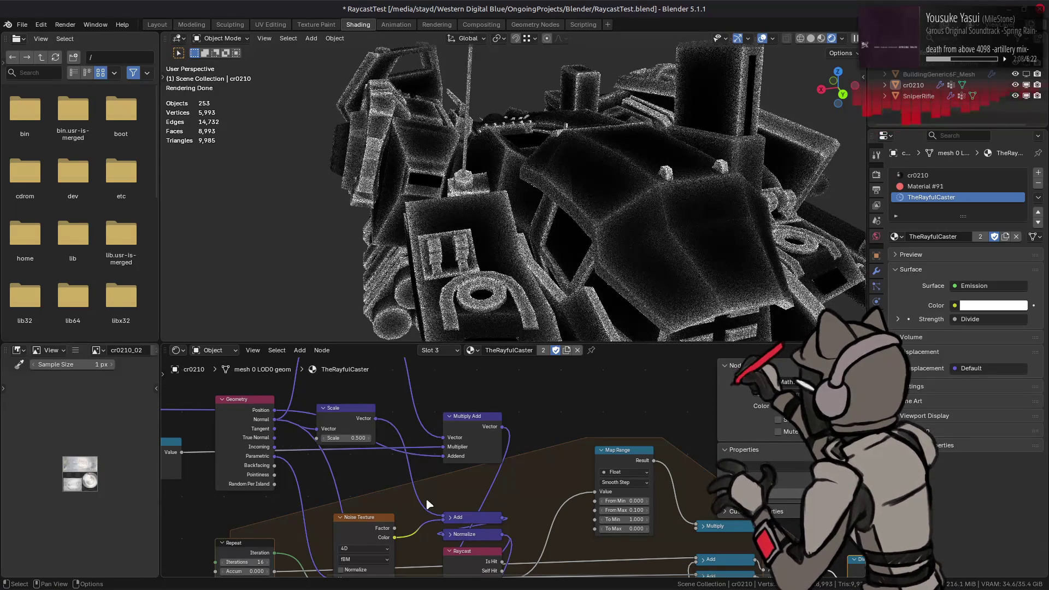
{"action": "middle_click_drag", "start_coordinate": [427, 505], "coordinate": [458, 418]}
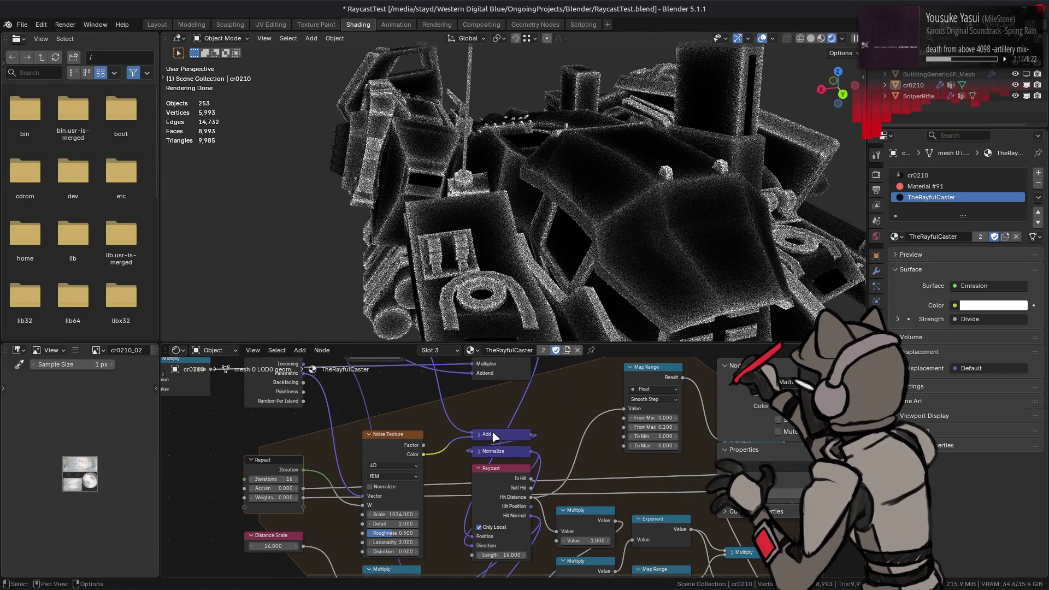
{"action": "left_click", "coordinate": [494, 436]}
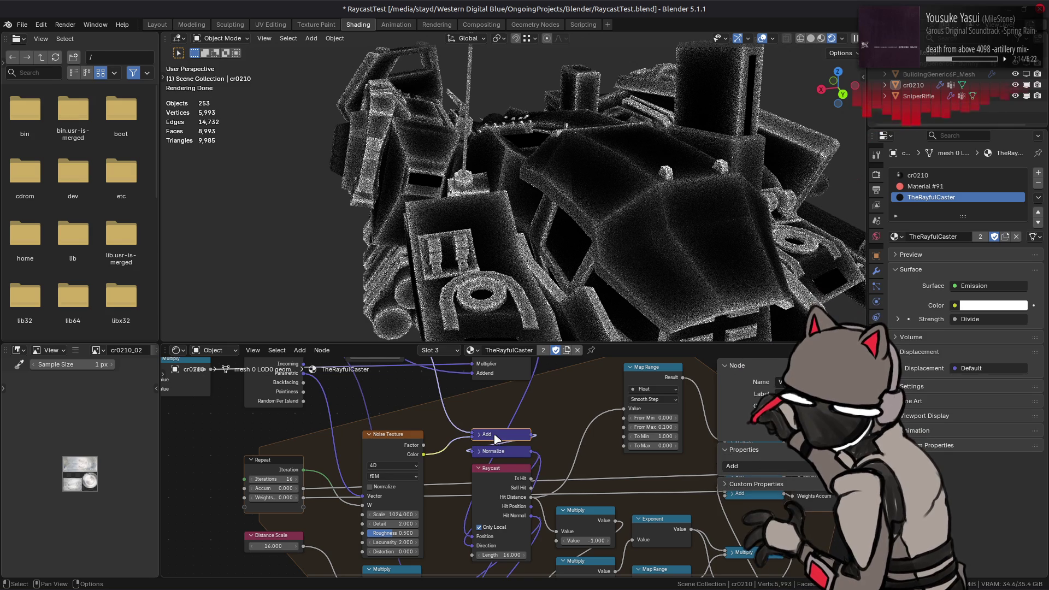
{"action": "left_click", "coordinate": [491, 451]}
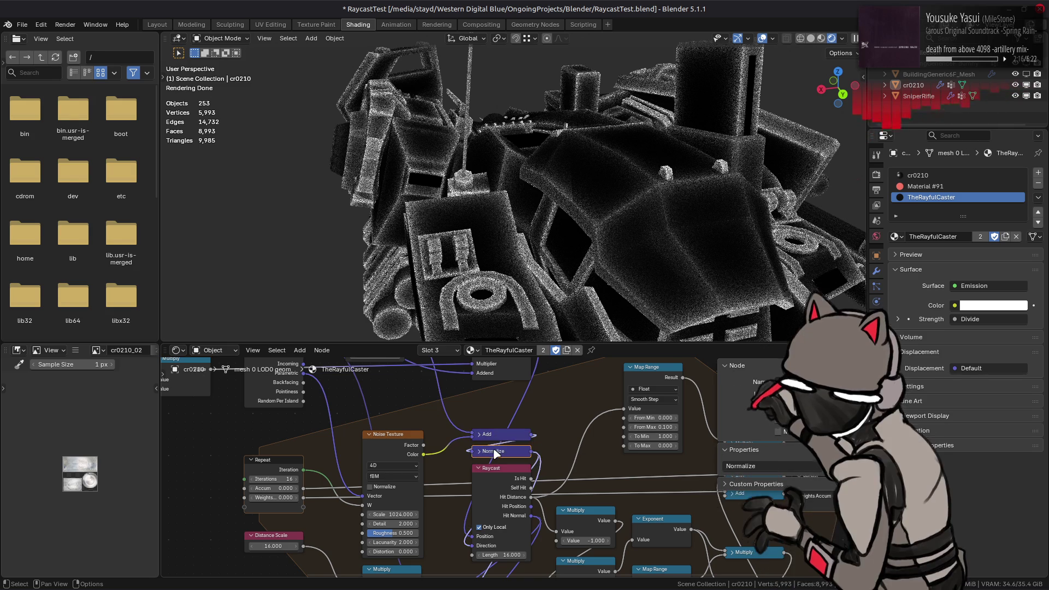
{"action": "key", "text": "shift+d"}
{"action": "left_click", "coordinate": [470, 432]}
{"action": "mouse_move", "coordinate": [423, 454]}
{"action": "left_mouse_down"}
{"action": "mouse_move", "coordinate": [475, 416]}
{"action": "mouse_move", "coordinate": [505, 421]}
{"action": "mouse_move", "coordinate": [463, 449]}
{"action": "mouse_move", "coordinate": [473, 451]}
{"action": "left_mouse_up"}
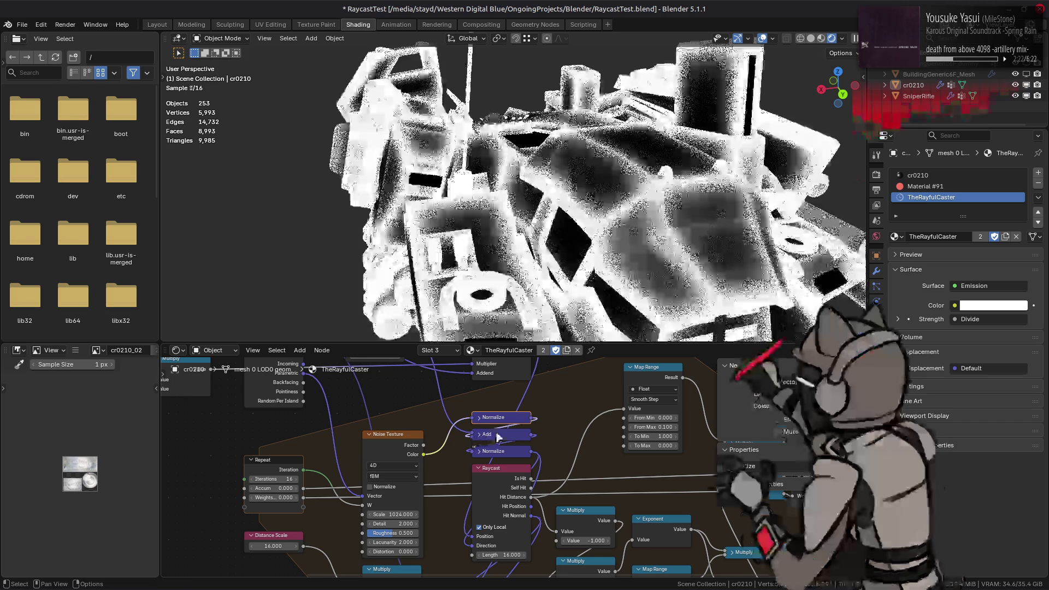
{"action": "middle_click_drag", "start_coordinate": [543, 402], "coordinate": [540, 449]}
{"action": "type", "text": "1"}
{"action": "key", "text": "Return"}
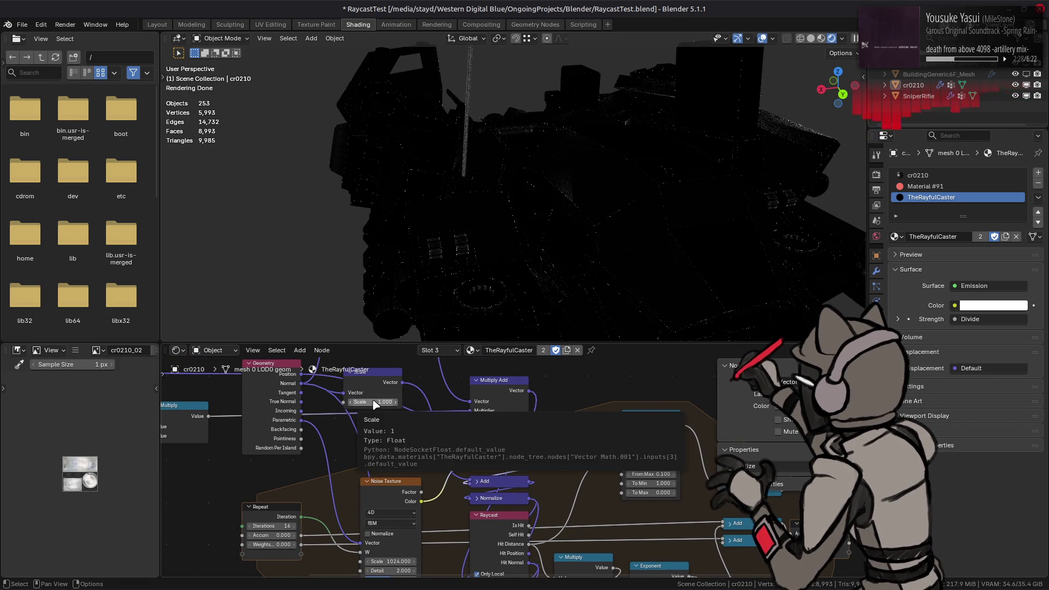
- Try Scale 0 and Divide 3, detaching the noise colour link from the Add node
{"action": "left_click", "coordinate": [374, 405]}
{"action": "type", "text": "0.000"}
{"action": "key", "text": "Return"}
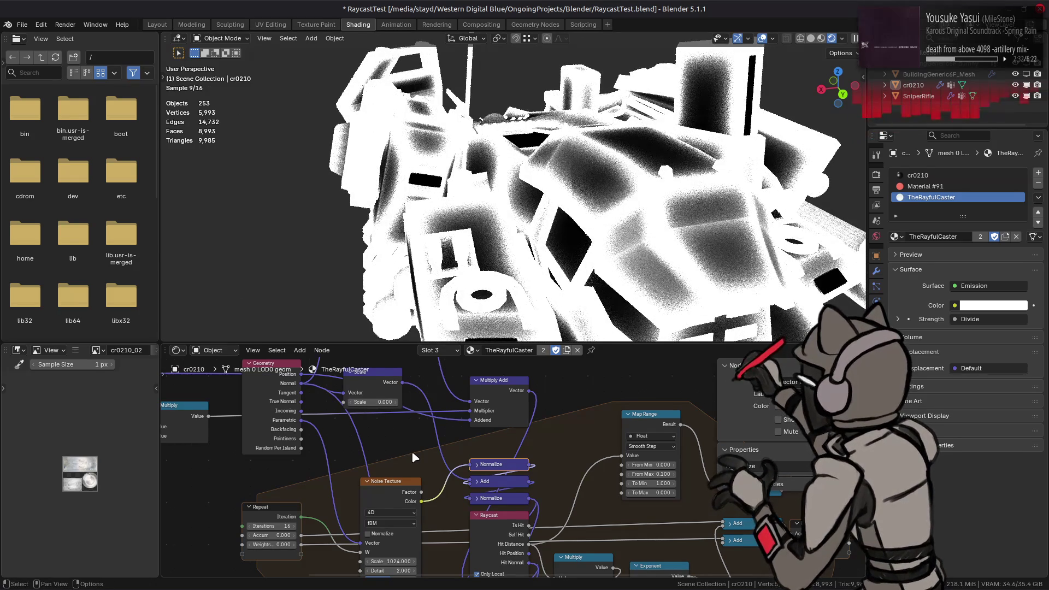
{"action": "left_click", "coordinate": [497, 485]}
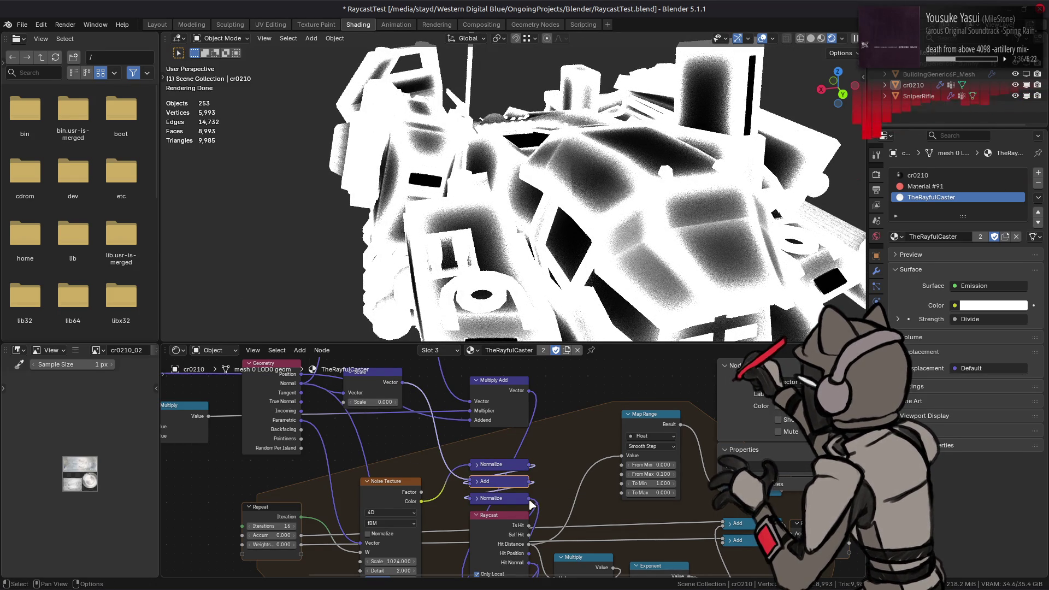
{"action": "left_click_drag", "start_coordinate": [421, 500], "coordinate": [472, 499]}
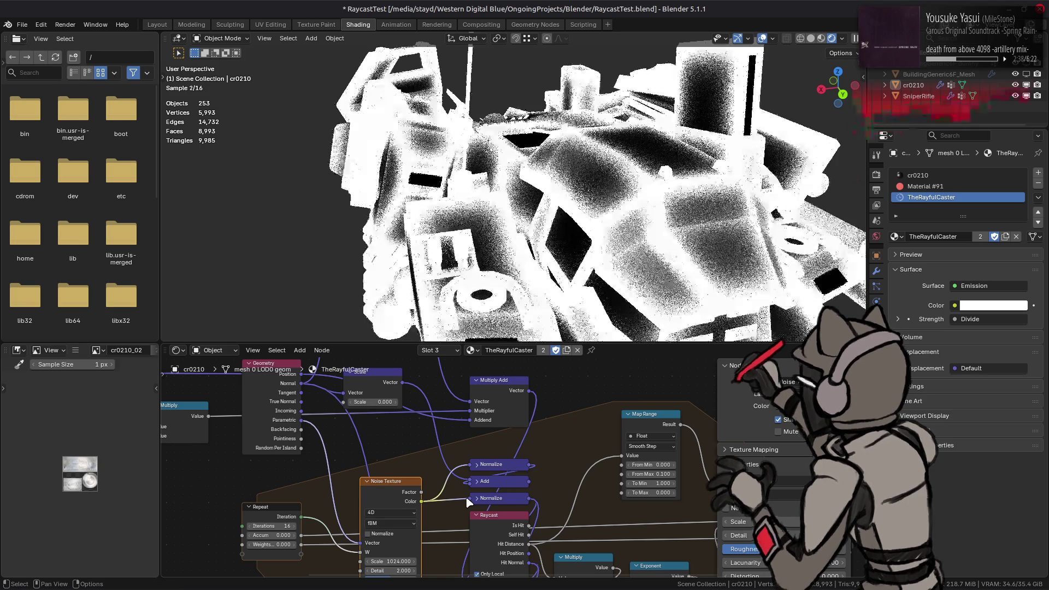
{"action": "left_click", "coordinate": [377, 401]}
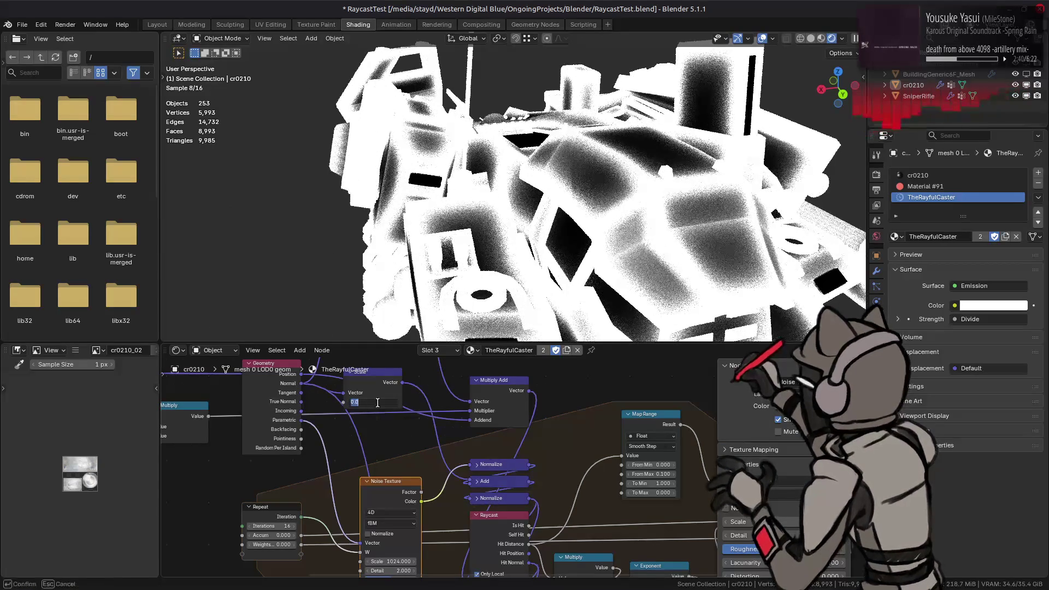
{"action": "key", "text": "Return"}
{"action": "mouse_move", "coordinate": [804, 468]}
{"action": "middle_mouse_down"}
{"action": "mouse_move", "coordinate": [567, 466]}
{"action": "mouse_move", "coordinate": [563, 517]}
{"action": "middle_mouse_up"}
{"action": "left_click", "coordinate": [608, 545]}
{"action": "type", "text": "3"}
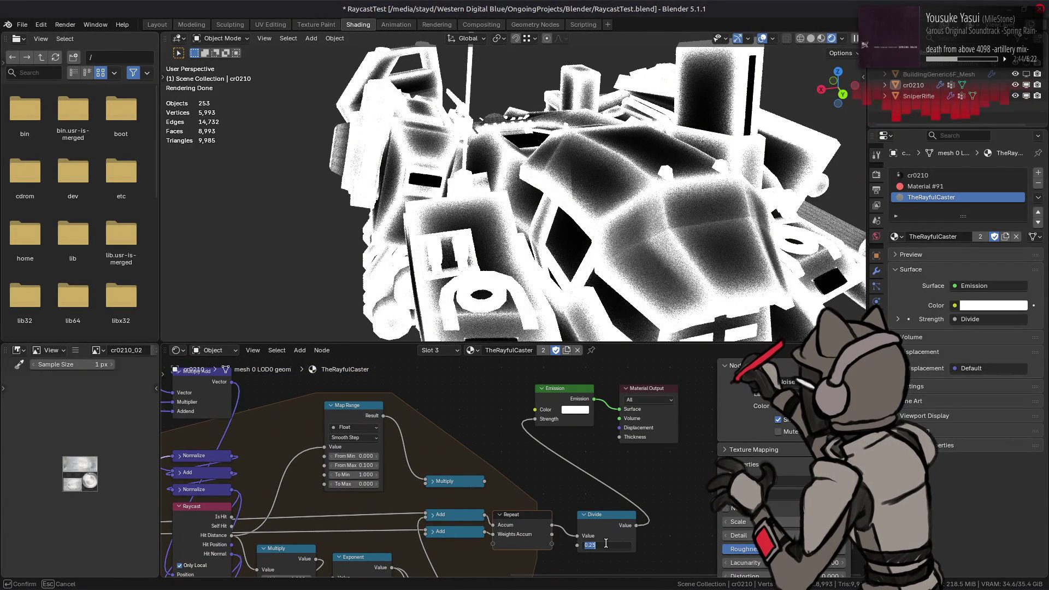
{"action": "key", "text": "Return"}
- Settle on Scale 0.875 and Divide 0.5 after trying 0.75 and 0.25, then orbit the mech
{"action": "middle_click_drag", "start_coordinate": [426, 421], "coordinate": [598, 427]}
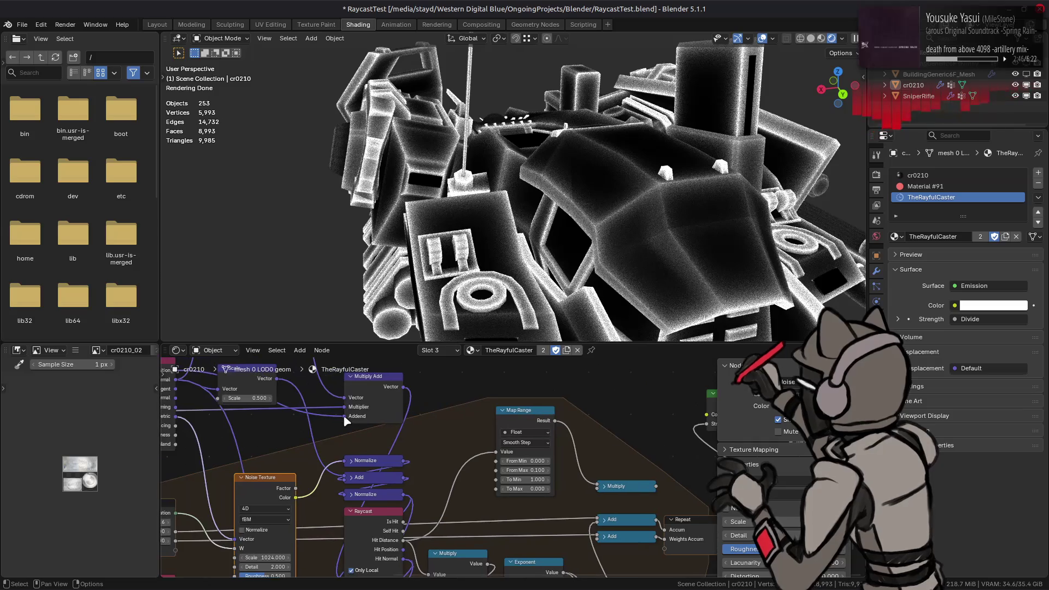
{"action": "left_click", "coordinate": [258, 399]}
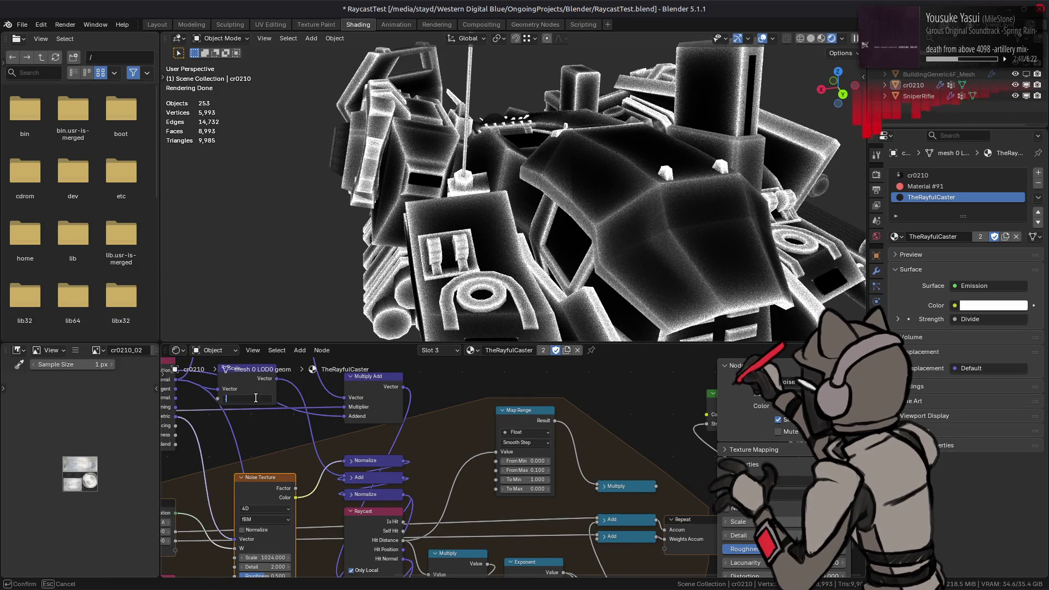
{"action": "type", "text": ".75"}
{"action": "key", "text": "Return"}
{"action": "left_click", "coordinate": [256, 398]}
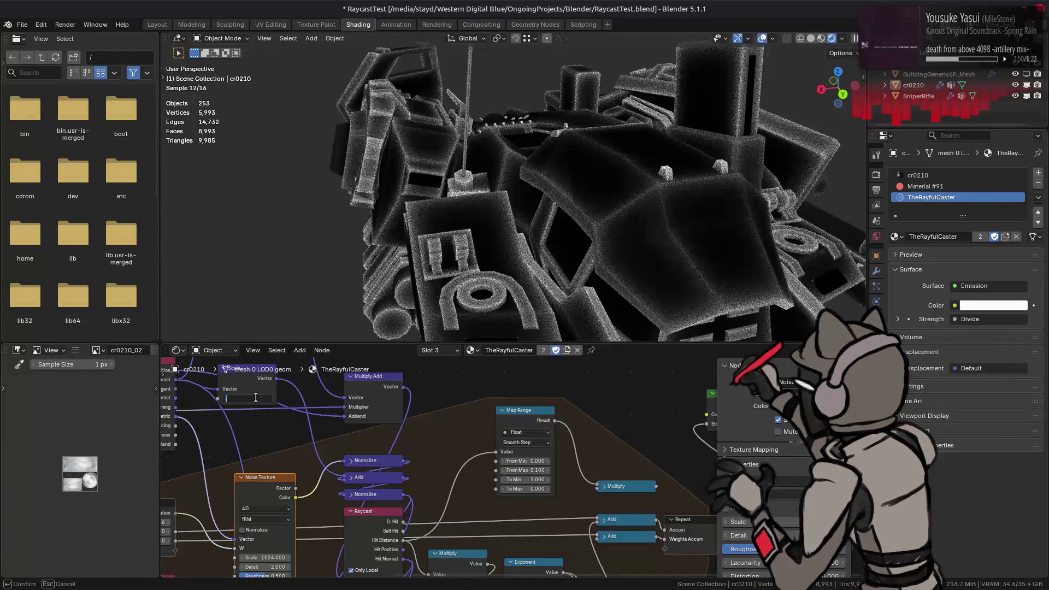
{"action": "type", "text": "5"}
{"action": "key", "text": "Return"}
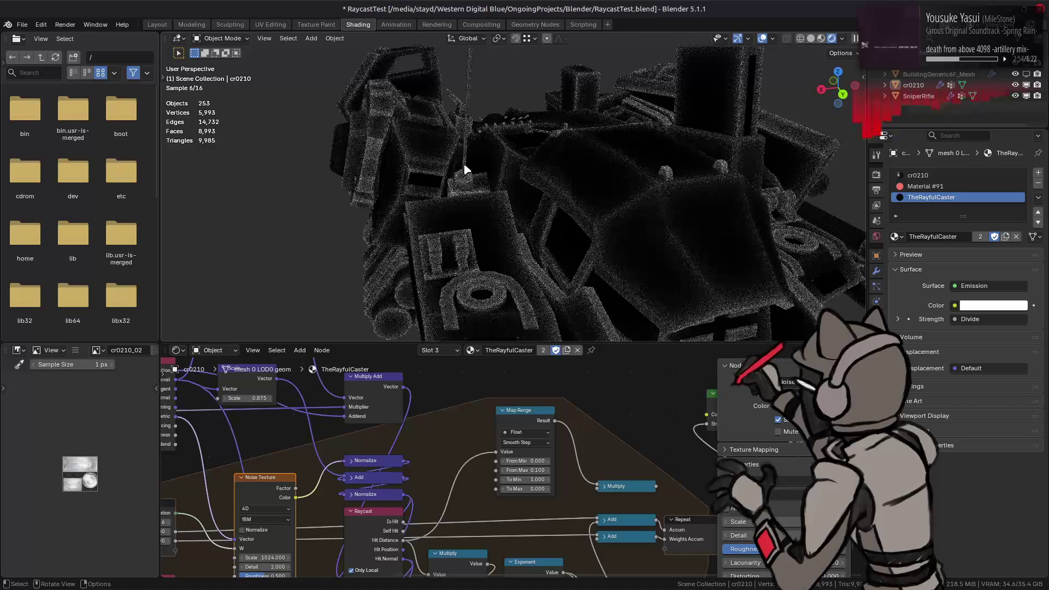
{"action": "middle_click_drag", "start_coordinate": [629, 419], "coordinate": [532, 358]}
{"action": "left_click", "coordinate": [674, 490]}
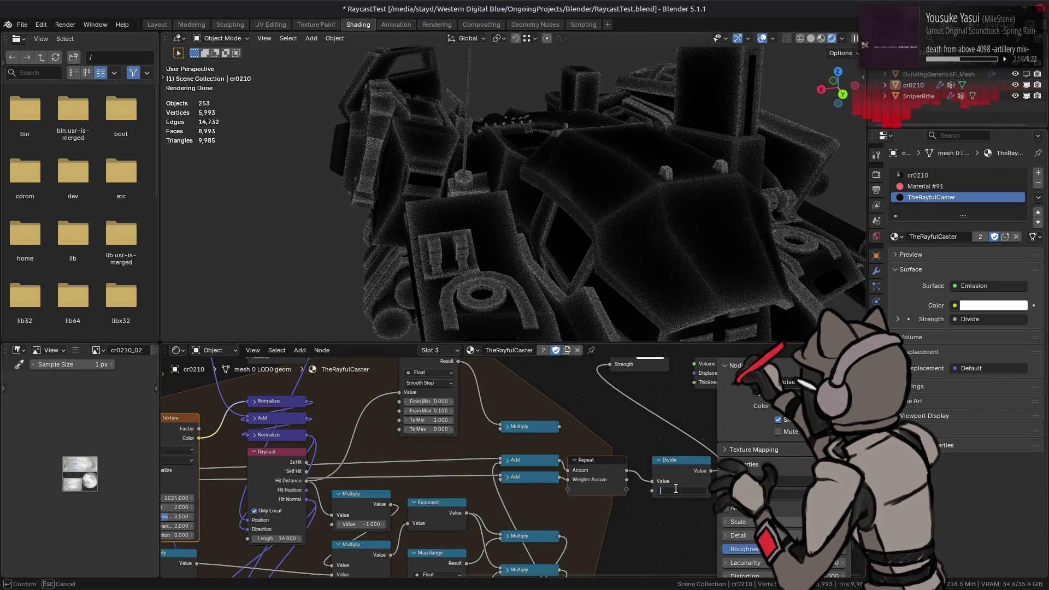
{"action": "type", "text": "0.25"}
{"action": "key", "text": "Return"}
{"action": "left_click", "coordinate": [674, 490]}
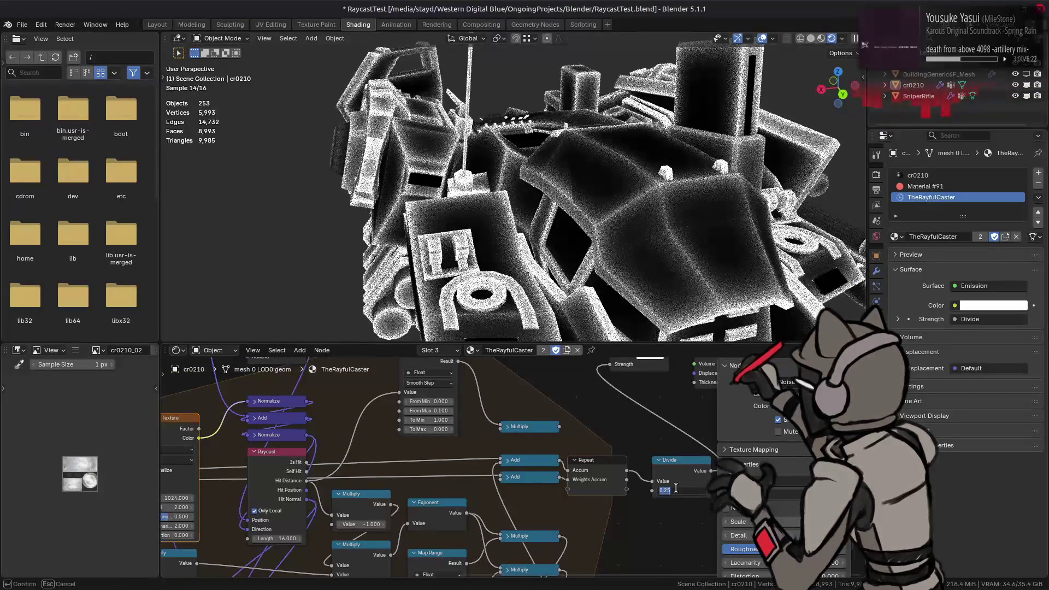
{"action": "type", "text": "0.5"}
{"action": "key", "text": "Return"}
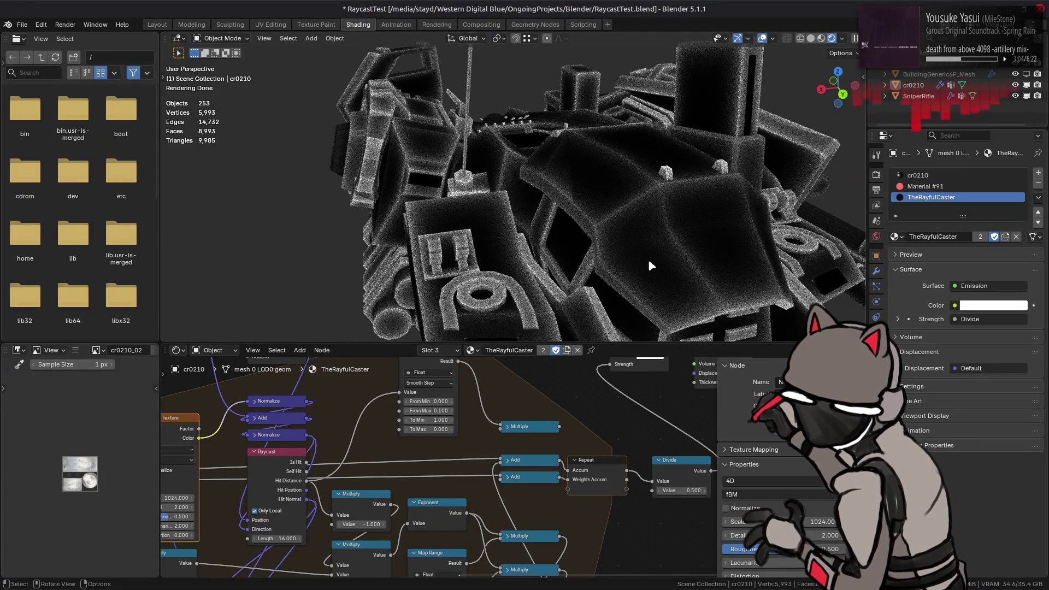
{"action": "mouse_move", "coordinate": [568, 206]}
{"action": "middle_mouse_down"}
{"action": "mouse_move", "coordinate": [584, 182]}
{"action": "mouse_move", "coordinate": [606, 196]}
{"action": "middle_mouse_up"}
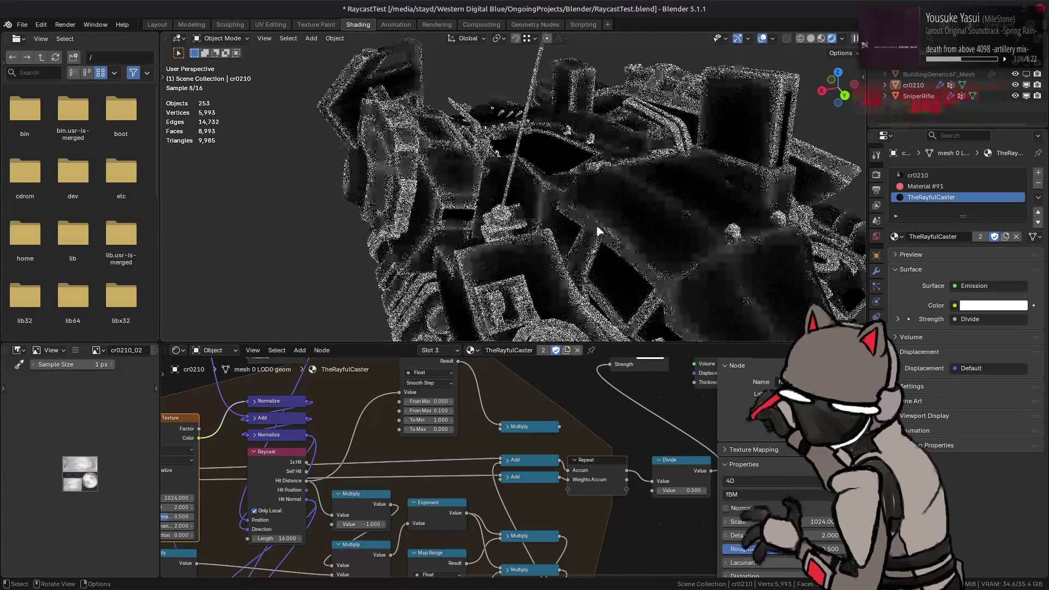
{"action": "scroll", "coordinate": [444, 392], "scroll_direction": "down", "scroll_amount": 3}
{"action": "scroll", "coordinate": [410, 458], "scroll_direction": "up", "scroll_amount": 3}
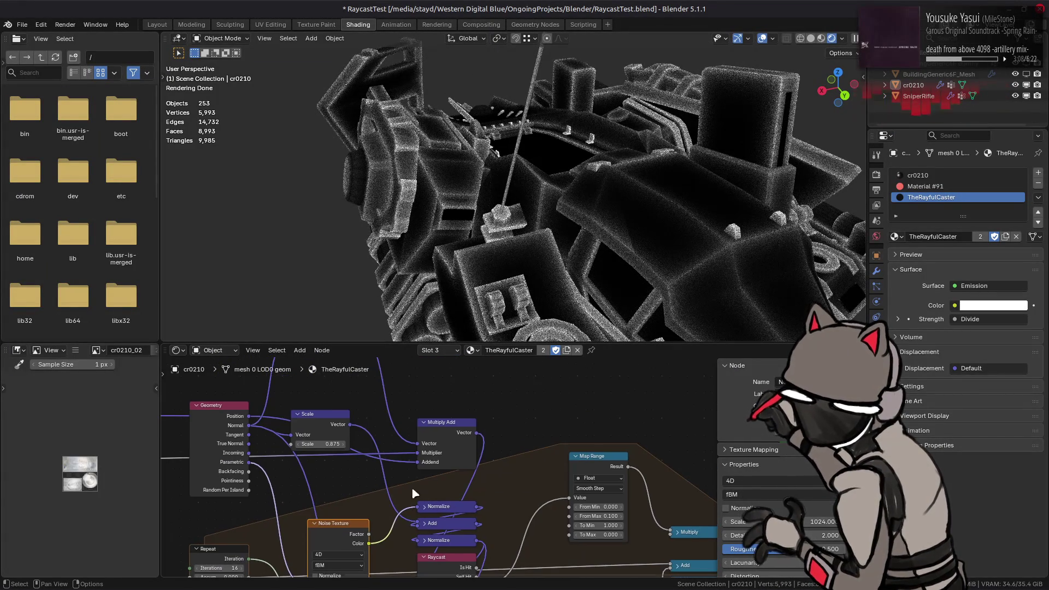
{"action": "middle_click_drag", "start_coordinate": [381, 471], "coordinate": [405, 481]}
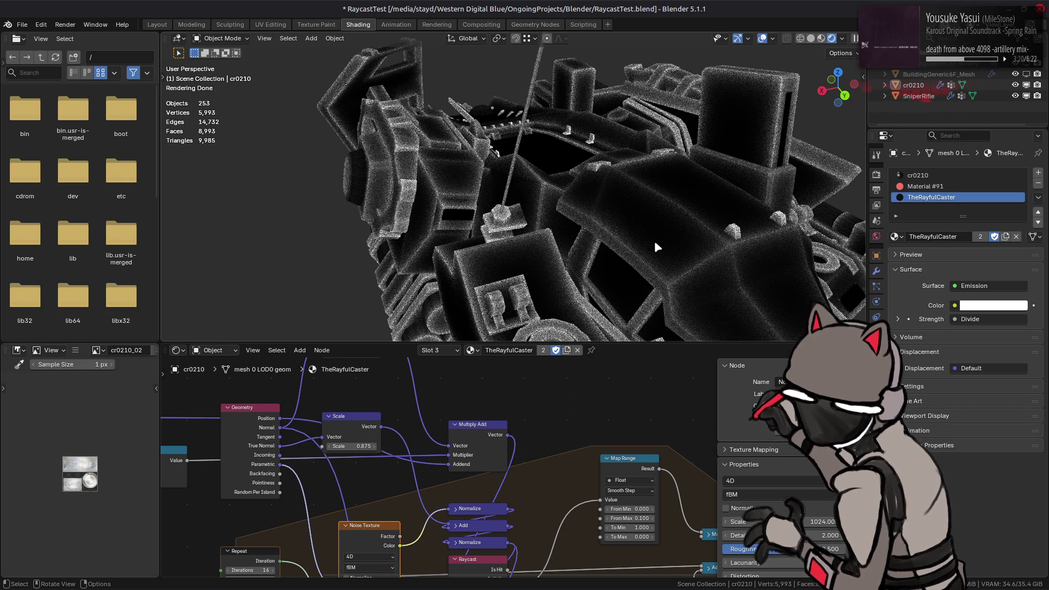
{"action": "mouse_move", "coordinate": [653, 241]}
{"action": "middle_mouse_down"}
{"action": "mouse_move", "coordinate": [468, 231]}
{"action": "mouse_move", "coordinate": [548, 197]}
{"action": "middle_mouse_up"}
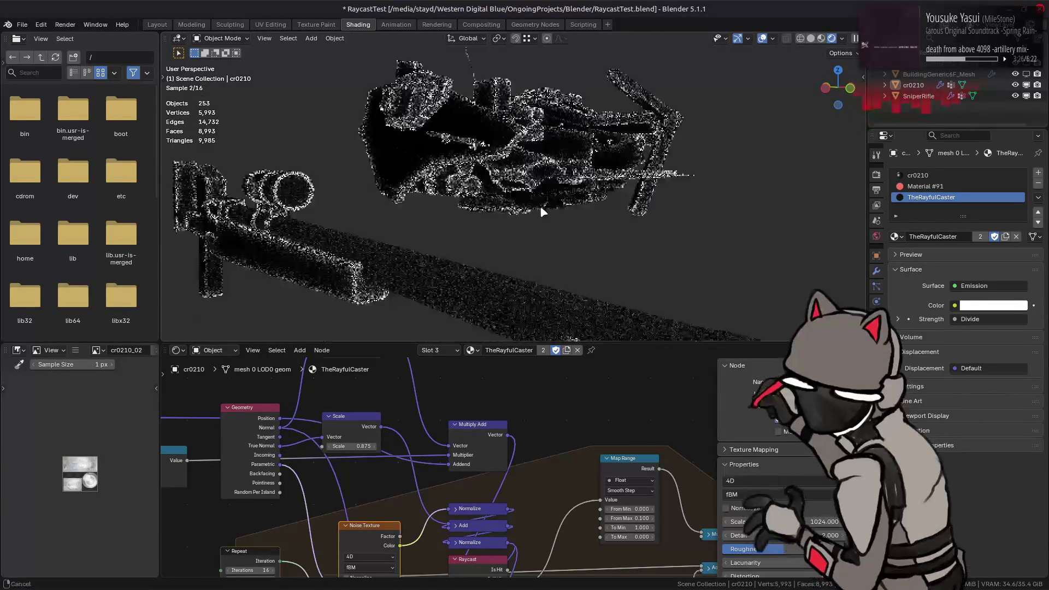
{"action": "middle_click_drag", "start_coordinate": [549, 198], "coordinate": [493, 450]}
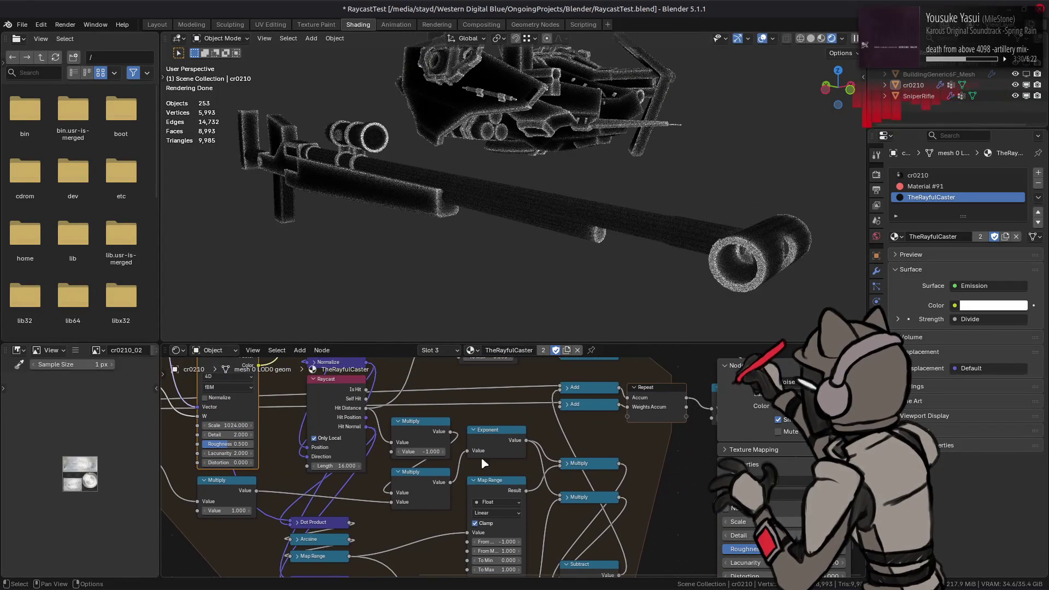
{"action": "mouse_move", "coordinate": [526, 441]}
{"action": "left_mouse_down"}
{"action": "mouse_move", "coordinate": [563, 397]}
{"action": "mouse_move", "coordinate": [551, 395]}
{"action": "left_mouse_up"}
- Test feeding Weights Accum into the Divide divisor, remove it and set the divisor to 16
{"action": "middle_click_drag", "start_coordinate": [550, 396], "coordinate": [460, 418]}
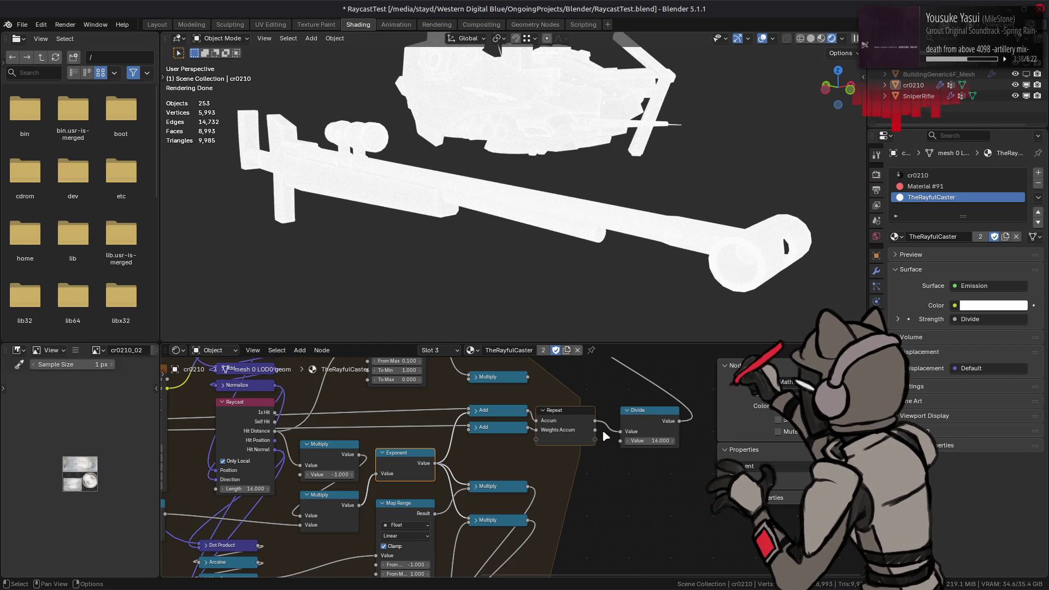
{"action": "left_click_drag", "start_coordinate": [596, 430], "coordinate": [616, 442]}
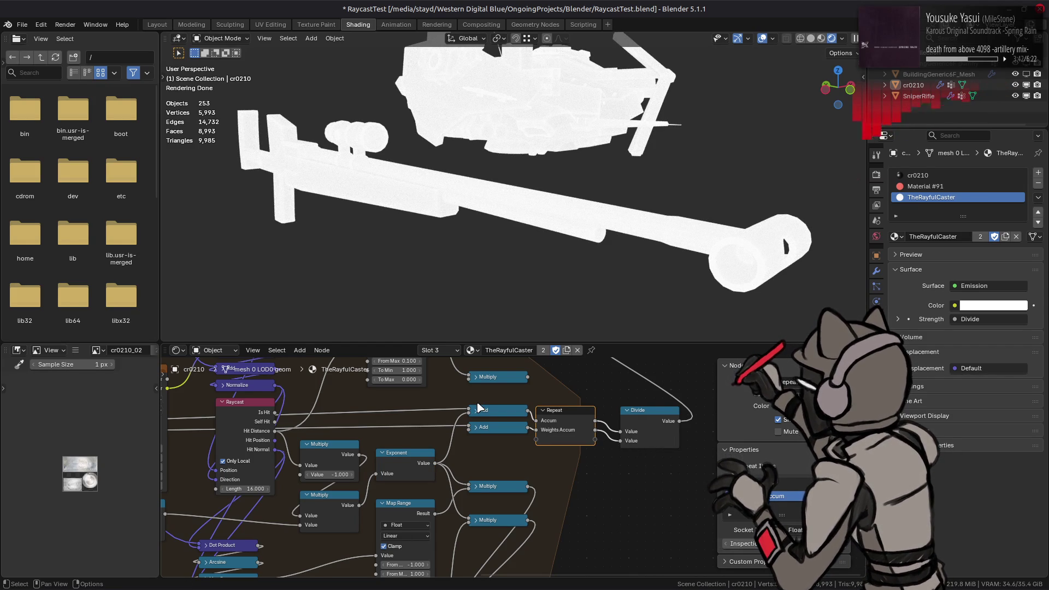
{"action": "middle_click_drag", "start_coordinate": [462, 403], "coordinate": [552, 491]}
{"action": "middle_click_drag", "start_coordinate": [293, 411], "coordinate": [369, 450]}
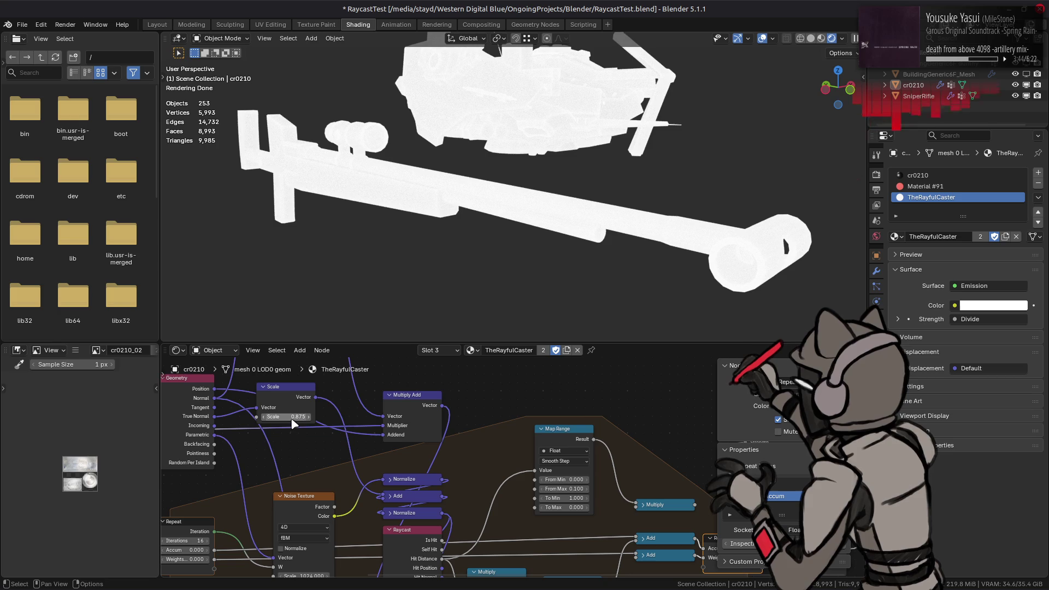
{"action": "type", "text": "1"}
{"action": "key", "text": "Return"}
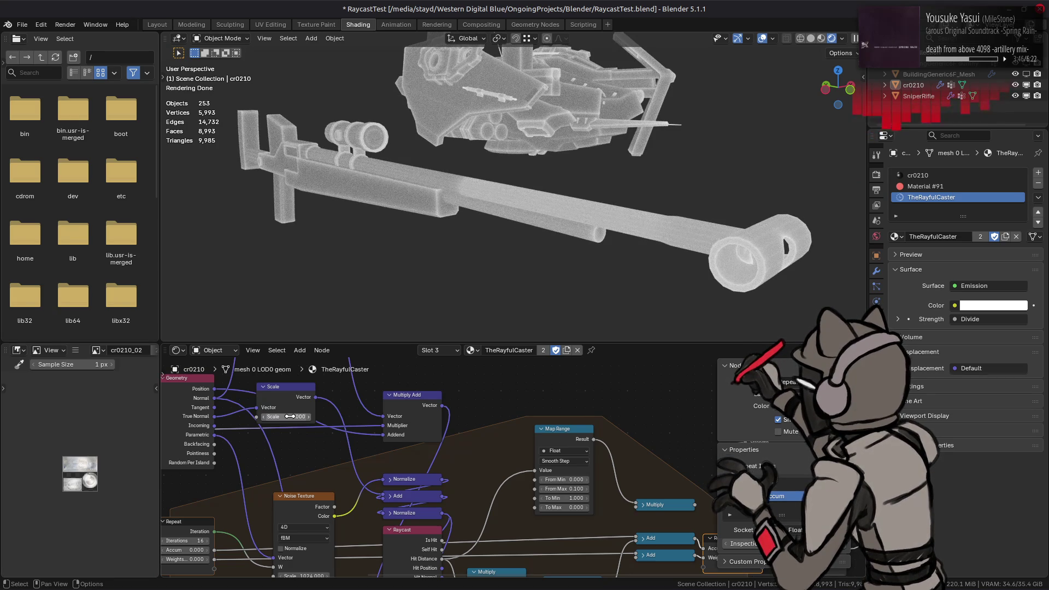
{"action": "middle_click_drag", "start_coordinate": [607, 482], "coordinate": [360, 421]}
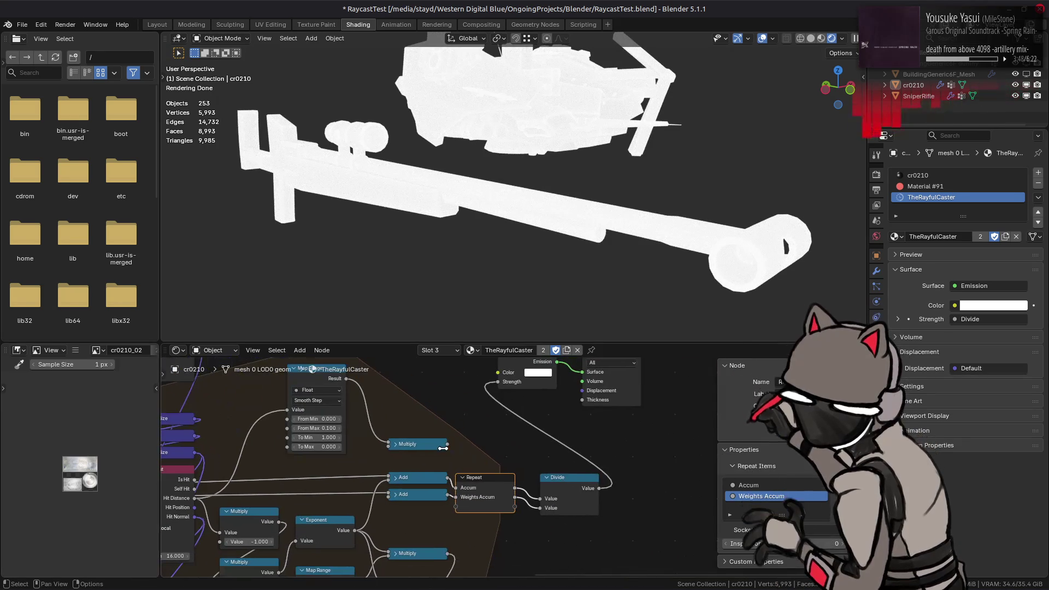
{"action": "mouse_move", "coordinate": [542, 509]}
{"action": "left_mouse_down"}
{"action": "mouse_move", "coordinate": [529, 529]}
{"action": "mouse_move", "coordinate": [582, 507]}
{"action": "mouse_move", "coordinate": [564, 512]}
{"action": "left_mouse_up"}
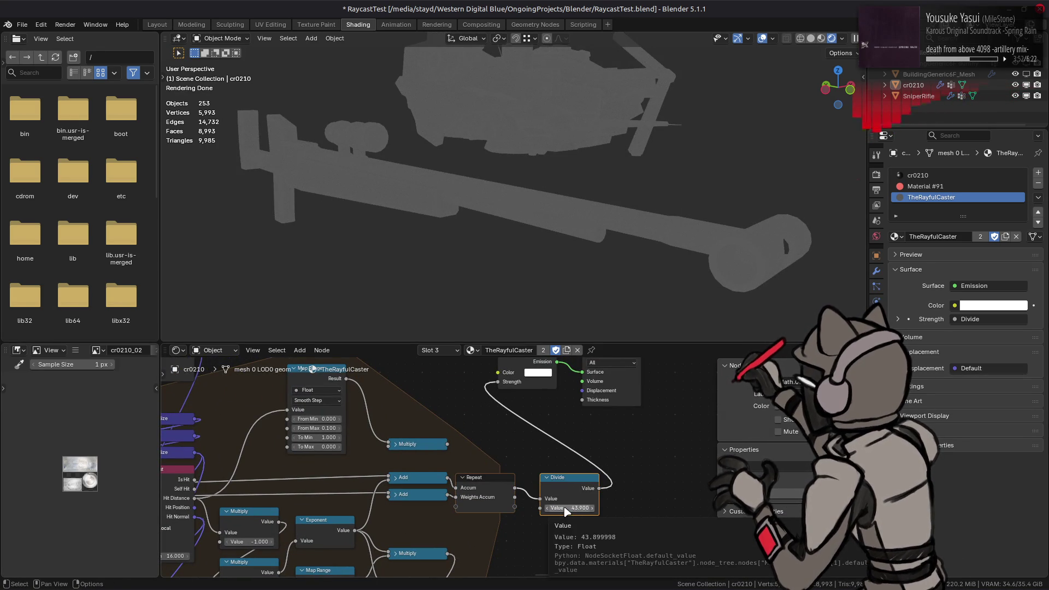
{"action": "double_click", "coordinate": [564, 509]}
{"action": "type", "text": "16"}
{"action": "key", "text": "Return"}
- Undo the divisor back to 0.5 and try relinking the Multiply output into the chain
{"action": "left_click", "coordinate": [488, 492]}
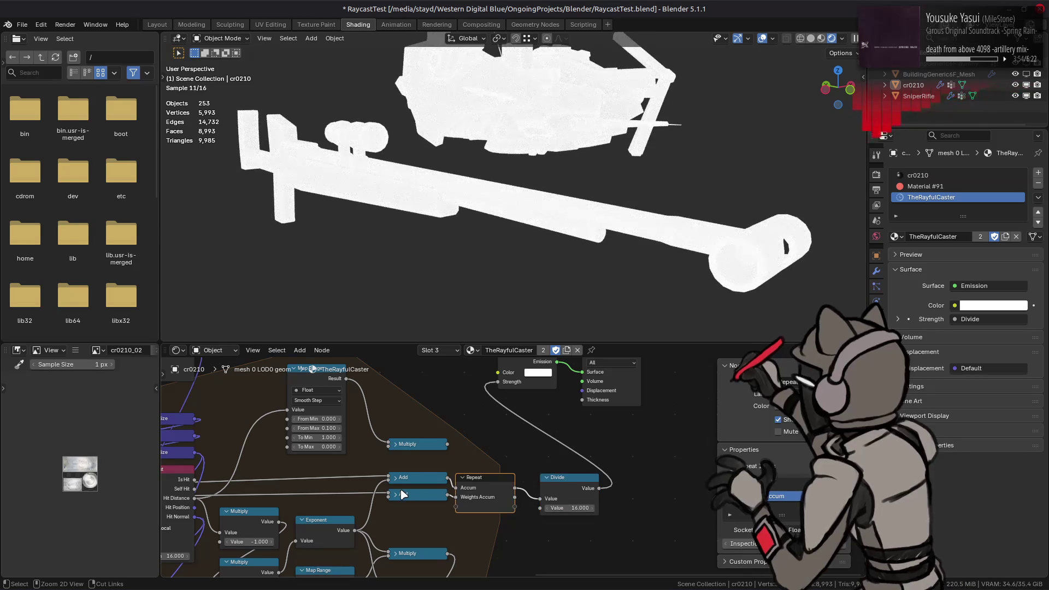
{"action": "key", "text": "ctrl+z"}
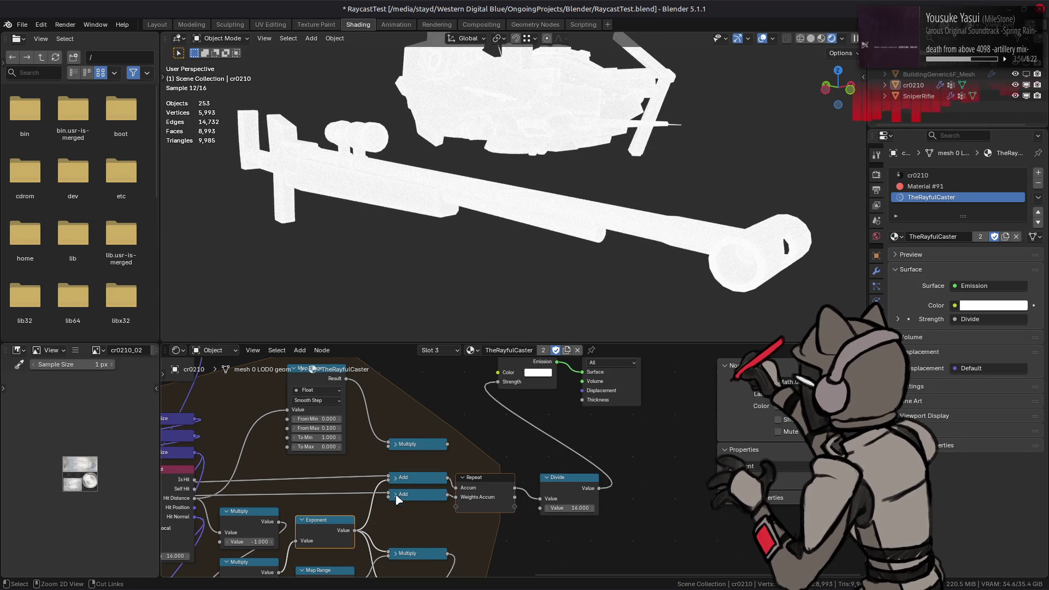
{"action": "middle_click_drag", "start_coordinate": [396, 499], "coordinate": [514, 421]}
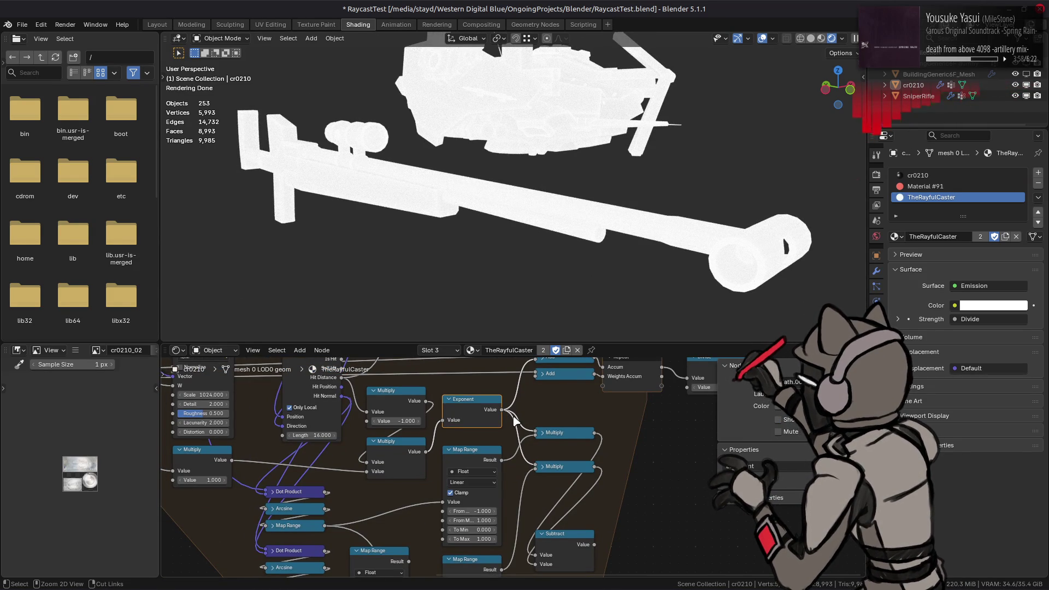
{"action": "key", "text": "ctrl+z"}
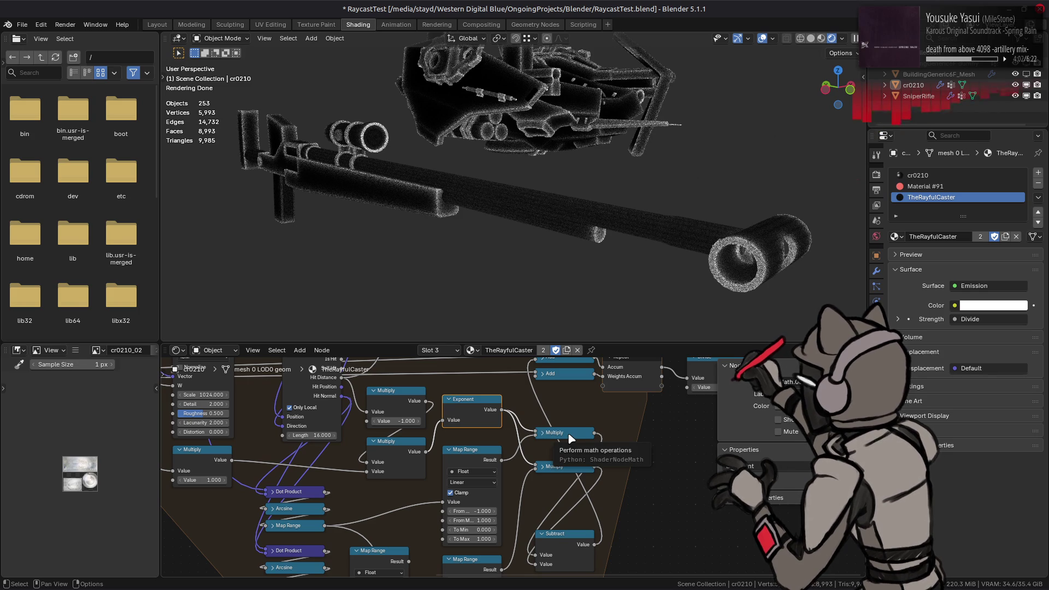
{"action": "middle_click_drag", "start_coordinate": [569, 439], "coordinate": [534, 502]}
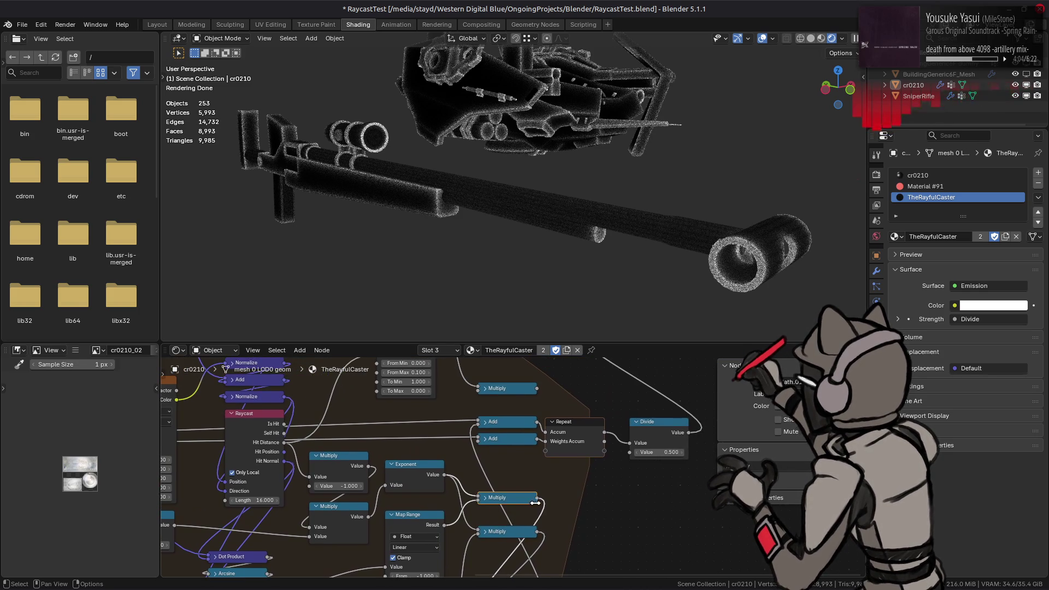
{"action": "mouse_move", "coordinate": [538, 498]}
{"action": "left_mouse_down"}
{"action": "mouse_move", "coordinate": [465, 437]}
{"action": "mouse_move", "coordinate": [477, 428]}
{"action": "left_mouse_up"}
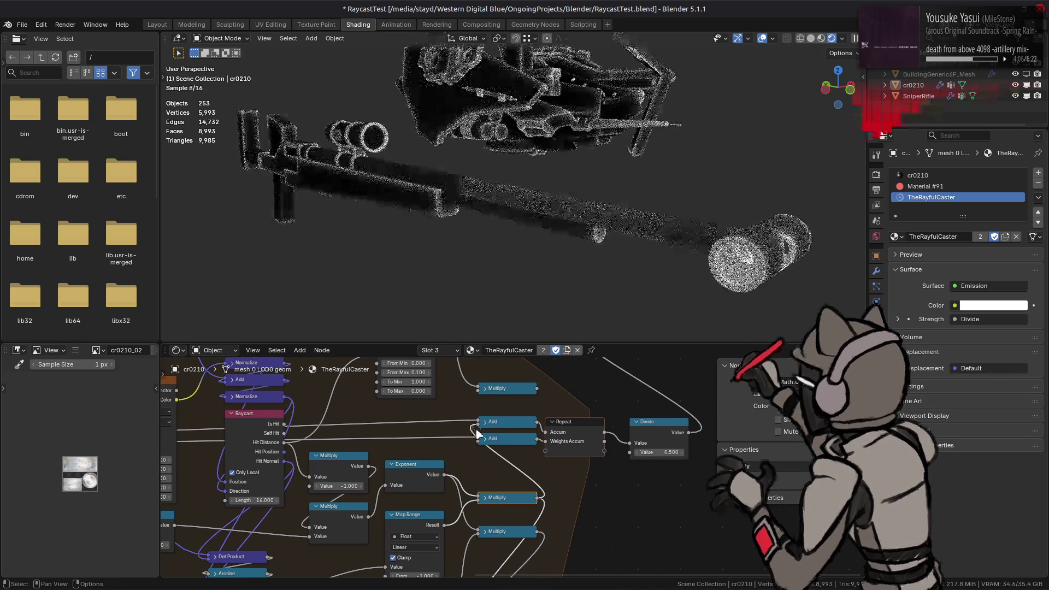
{"action": "left_click", "coordinate": [503, 422]}
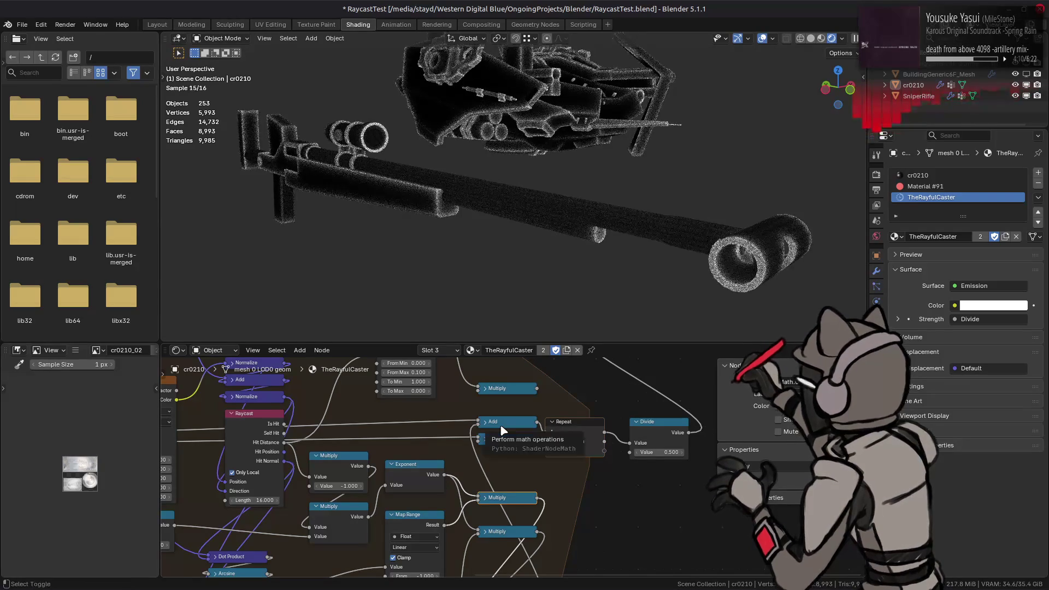
{"action": "mouse_move", "coordinate": [503, 422]}
{"action": "middle_mouse_down"}
{"action": "mouse_move", "coordinate": [584, 507]}
{"action": "mouse_move", "coordinate": [593, 544]}
{"action": "middle_mouse_up"}
- Re-enter the Scale value at 0.875 and orbit to look down onto the mech
{"action": "left_click", "coordinate": [302, 423]}
{"action": "key", "text": "BackSpace"}
{"action": "type", "text": "5"}
{"action": "key", "text": "Return"}
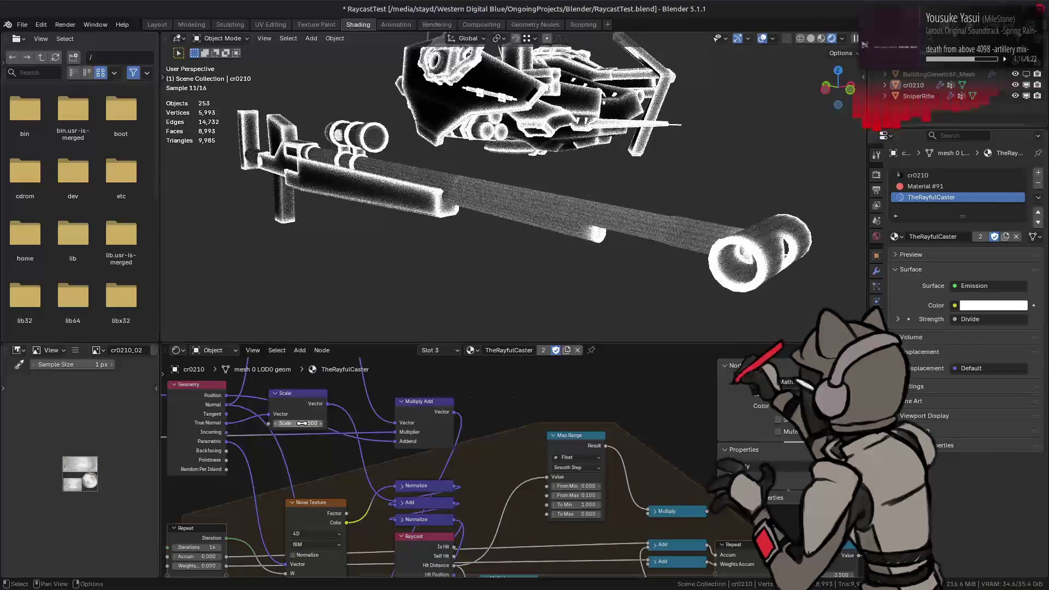
{"action": "left_click_drag", "start_coordinate": [302, 423], "coordinate": [344, 423]}
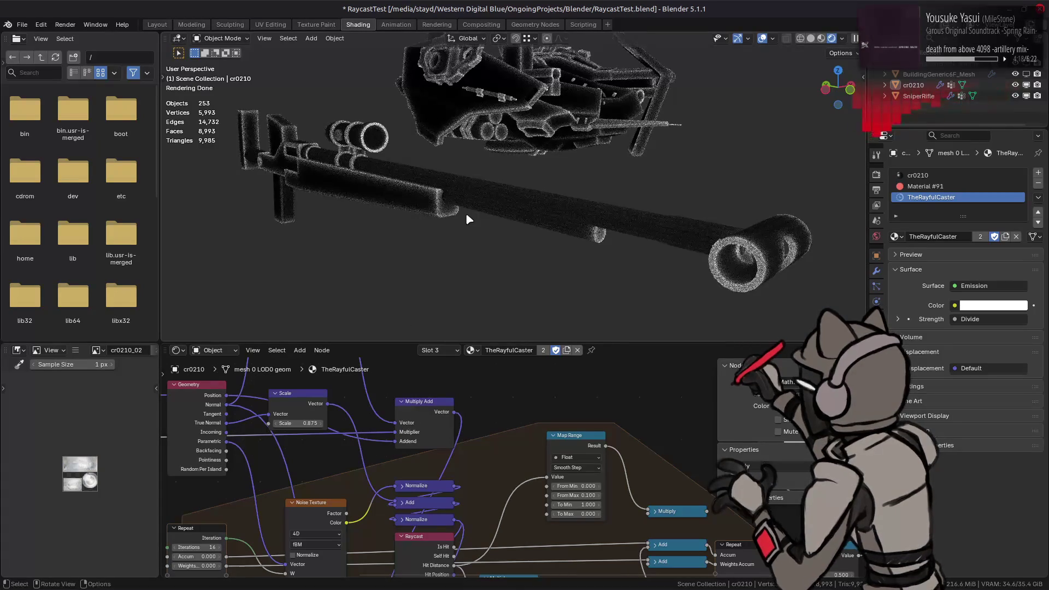
{"action": "middle_click_drag", "start_coordinate": [620, 433], "coordinate": [564, 461]}
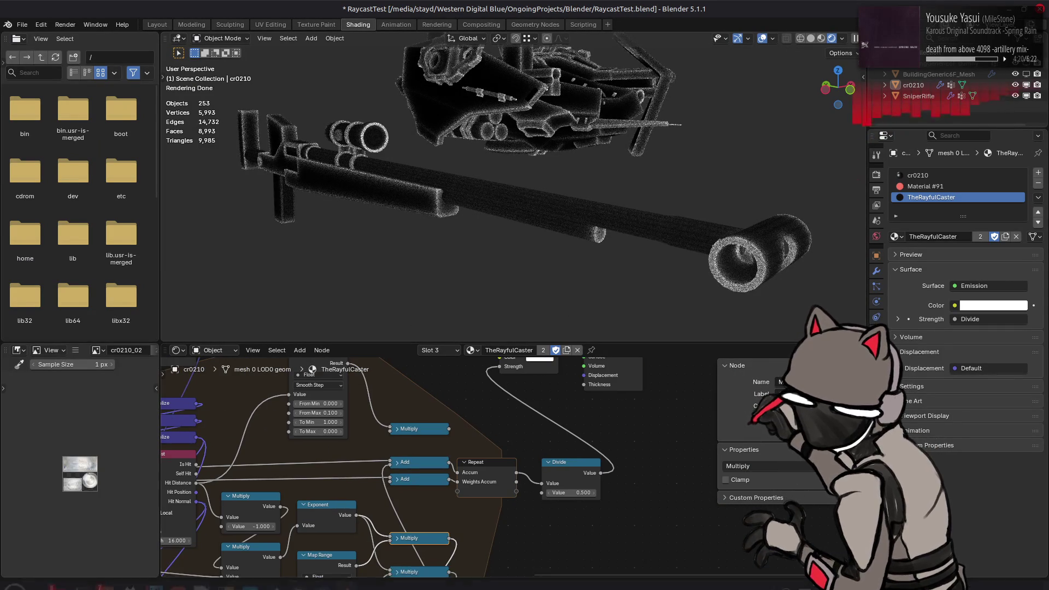
{"action": "middle_click_drag", "start_coordinate": [561, 122], "coordinate": [648, 234]}
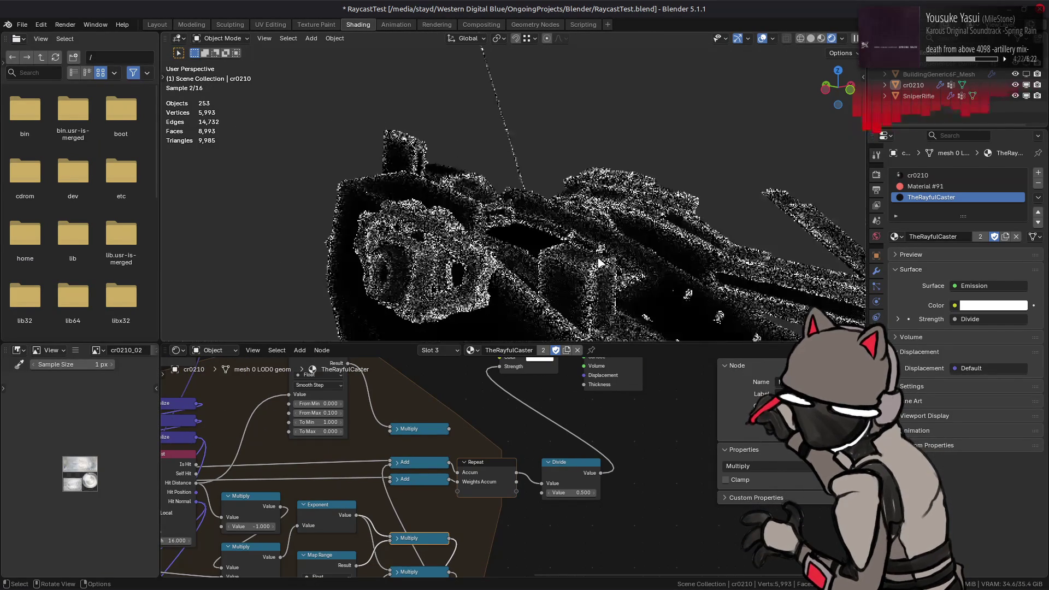
{"action": "mouse_move", "coordinate": [648, 233]}
{"action": "middle_mouse_down"}
{"action": "mouse_move", "coordinate": [578, 132]}
{"action": "mouse_move", "coordinate": [483, 245]}
{"action": "middle_mouse_up"}
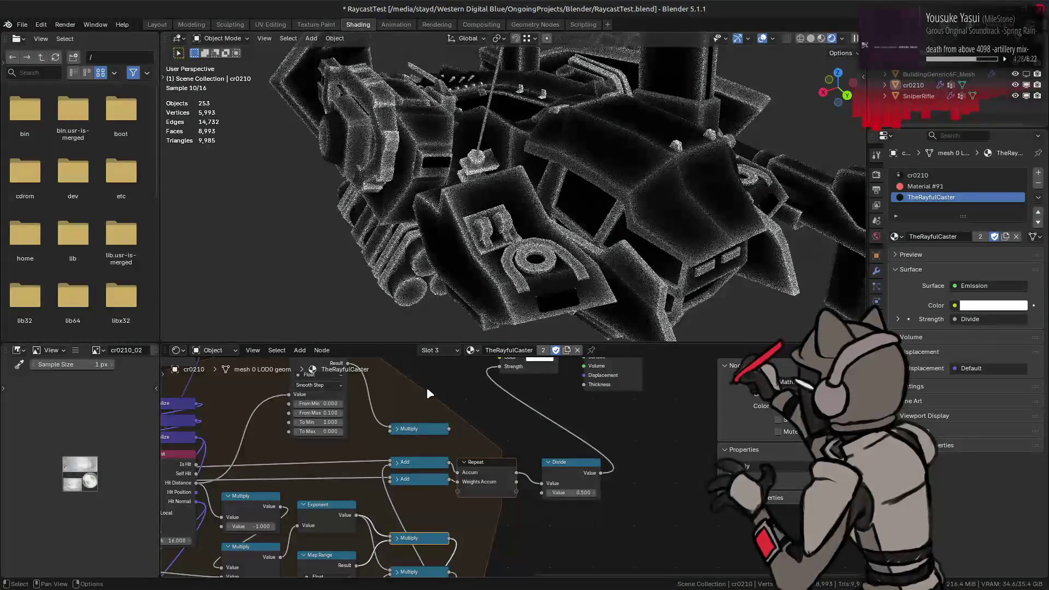
{"action": "mouse_move", "coordinate": [223, 378]}
{"action": "middle_mouse_down"}
{"action": "mouse_move", "coordinate": [380, 475]}
{"action": "mouse_move", "coordinate": [482, 437]}
{"action": "middle_mouse_up"}
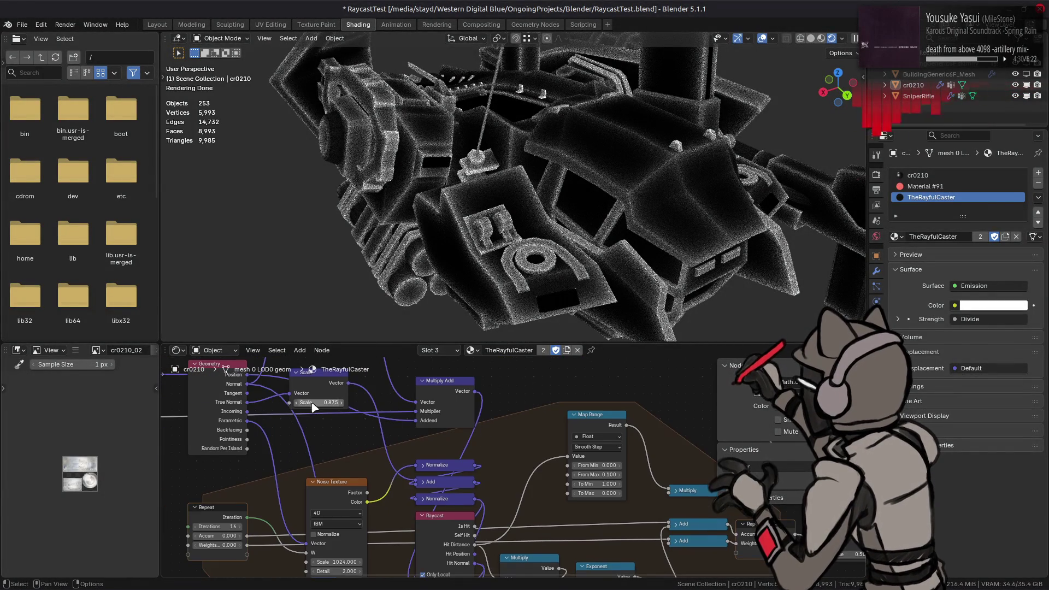
{"action": "type", "text": "000"}
{"action": "key", "text": "Return"}
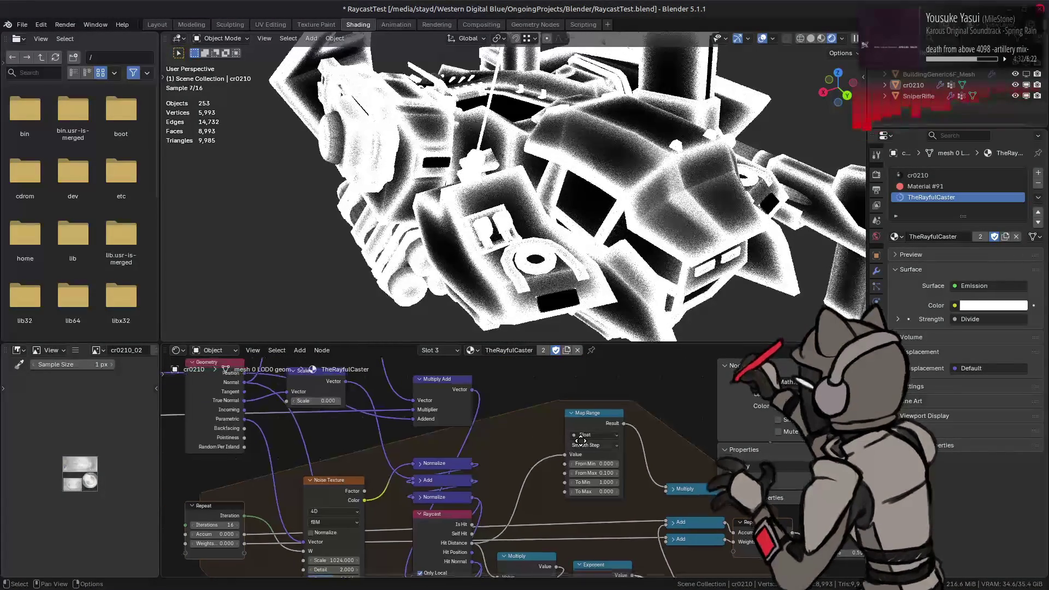
- Retest the weights link into the divisor, undo it and make the Divide value a constant 4
{"action": "middle_click_drag", "start_coordinate": [799, 550], "coordinate": [571, 506]}
{"action": "left_click_drag", "start_coordinate": [572, 506], "coordinate": [587, 512]}
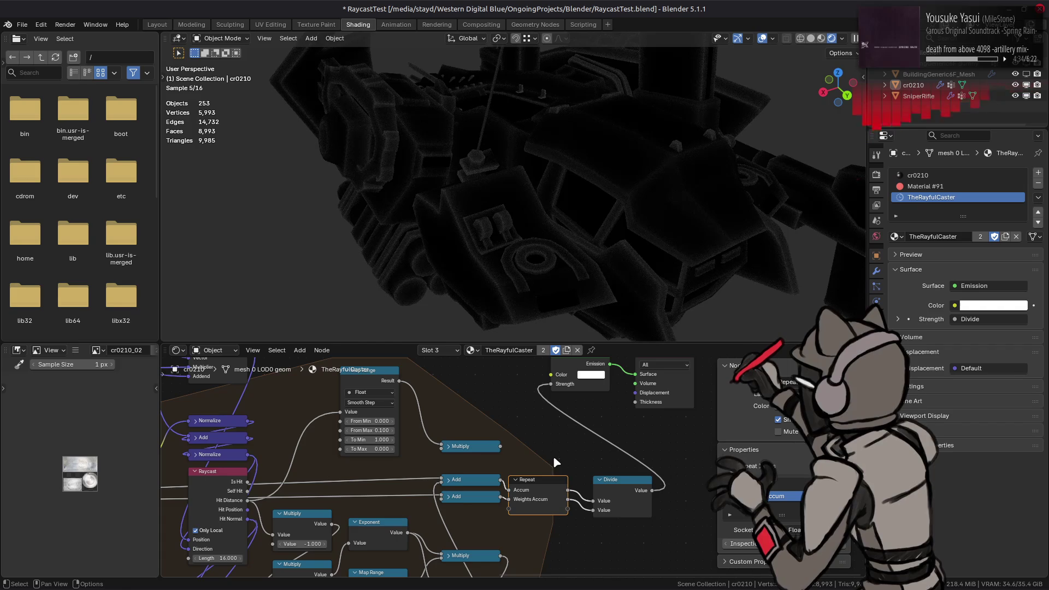
{"action": "key", "text": "ctrl+z"}
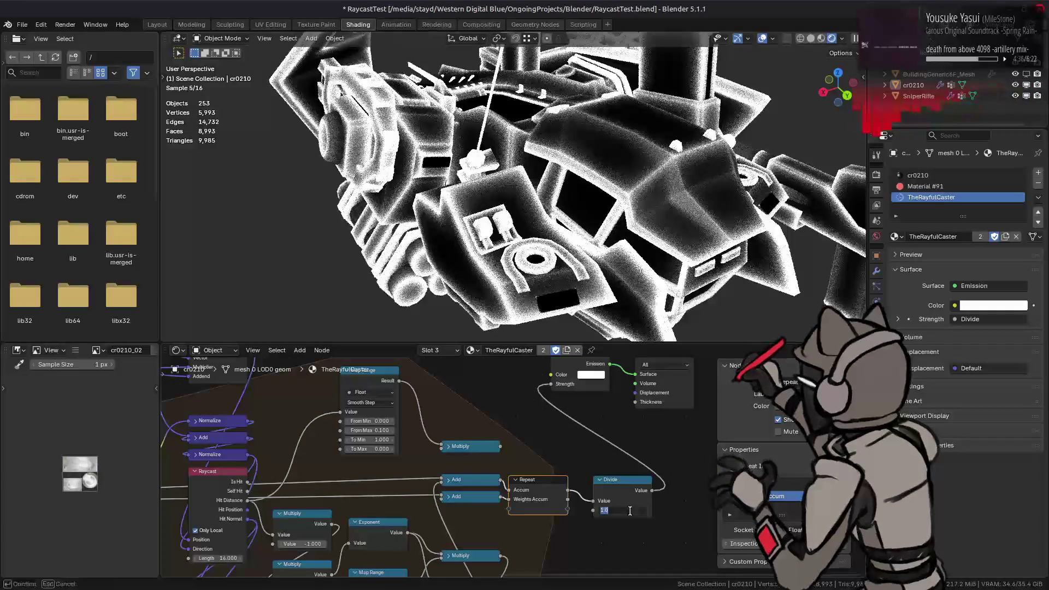
{"action": "left_click", "coordinate": [630, 510]}
{"action": "type", "text": "4"}
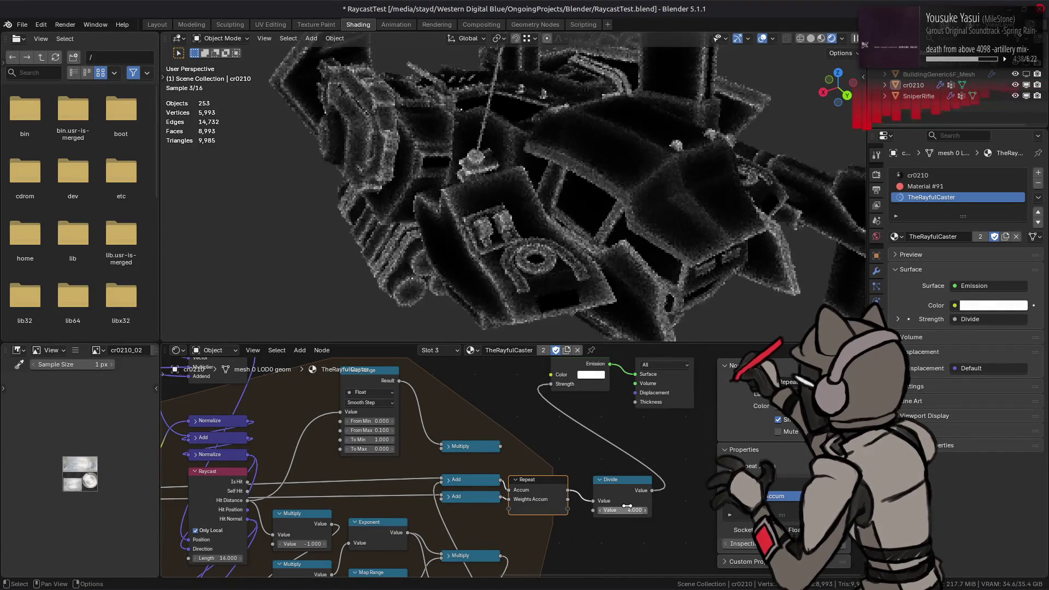
{"action": "key", "text": "Return"}
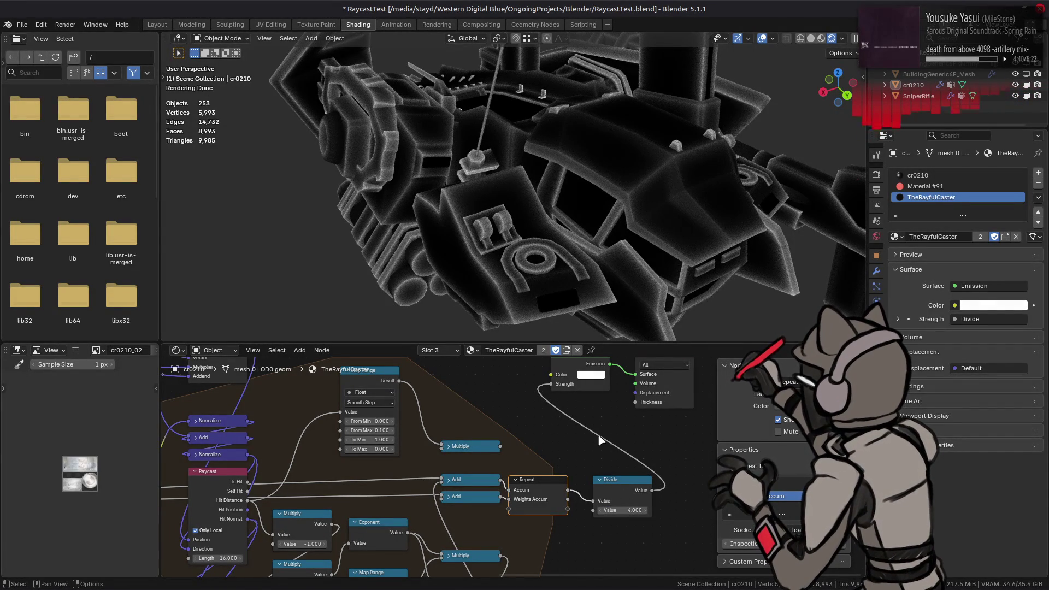
{"action": "mouse_move", "coordinate": [244, 434]}
{"action": "middle_mouse_down"}
{"action": "mouse_move", "coordinate": [468, 503]}
{"action": "mouse_move", "coordinate": [545, 506]}
{"action": "middle_mouse_up"}
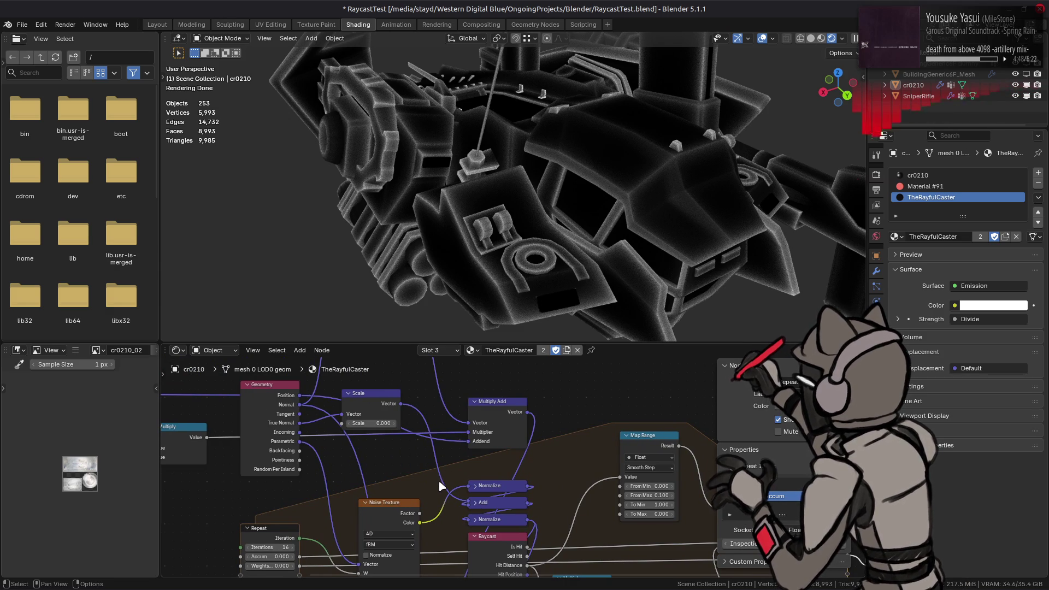
{"action": "scroll", "coordinate": [440, 485], "scroll_direction": "down", "scroll_amount": 2, "text": "shift"}
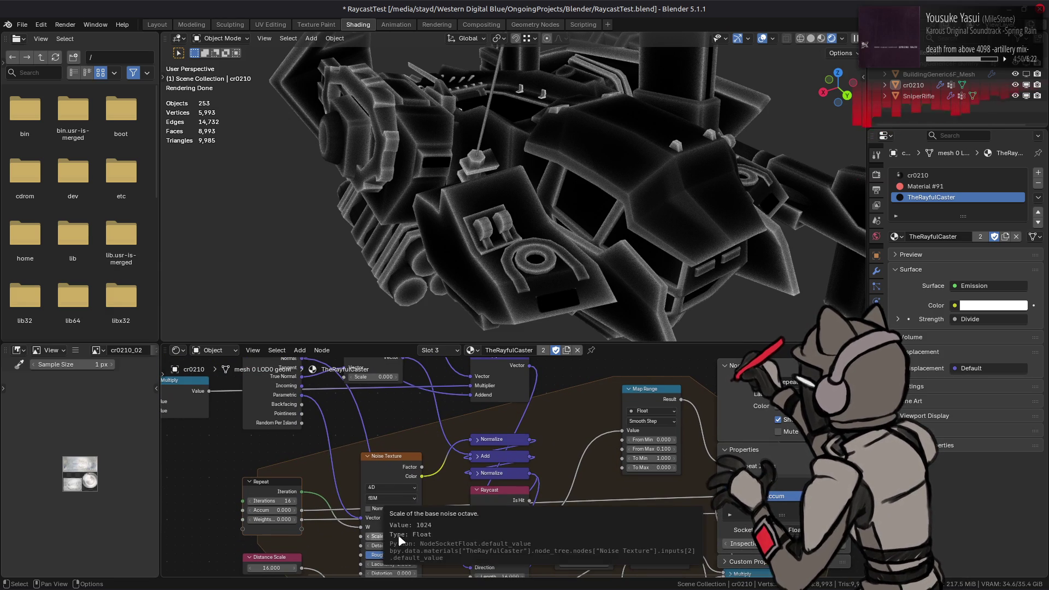
- Try a Scale of 0.25, then settle the Scale node on 0.5
{"action": "middle_click_drag", "start_coordinate": [404, 435], "coordinate": [383, 499]}
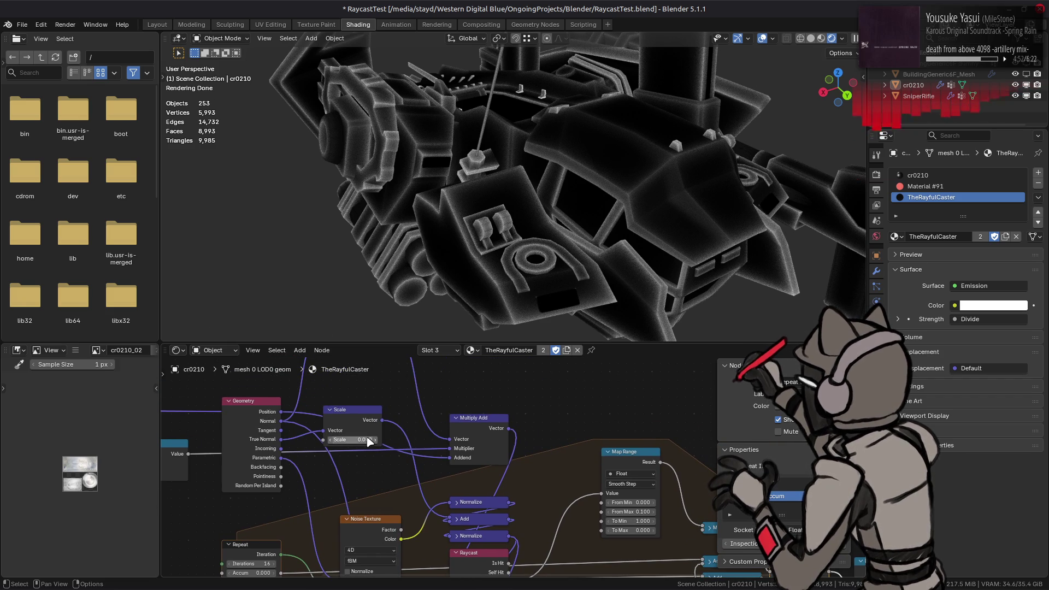
{"action": "left_click", "coordinate": [368, 440]}
{"action": "key", "text": "BackSpace"}
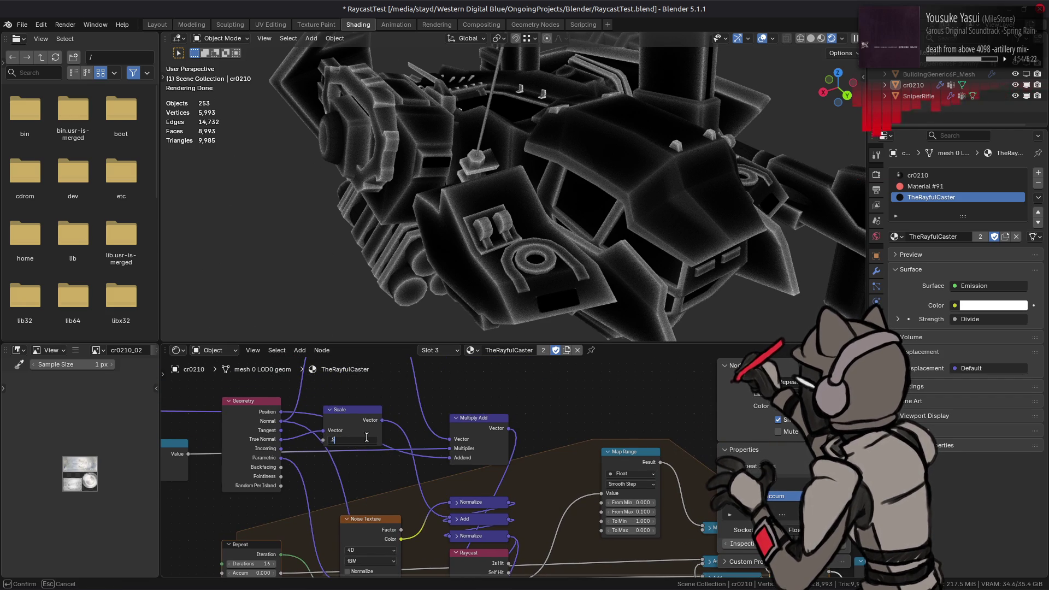
{"action": "key", "text": "Return"}
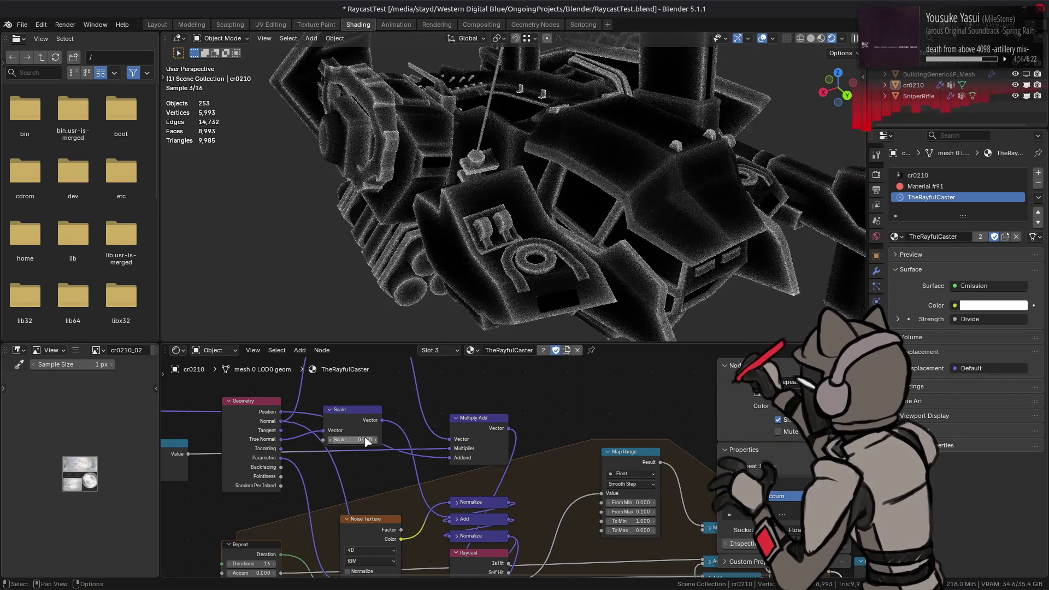
{"action": "left_click", "coordinate": [359, 439]}
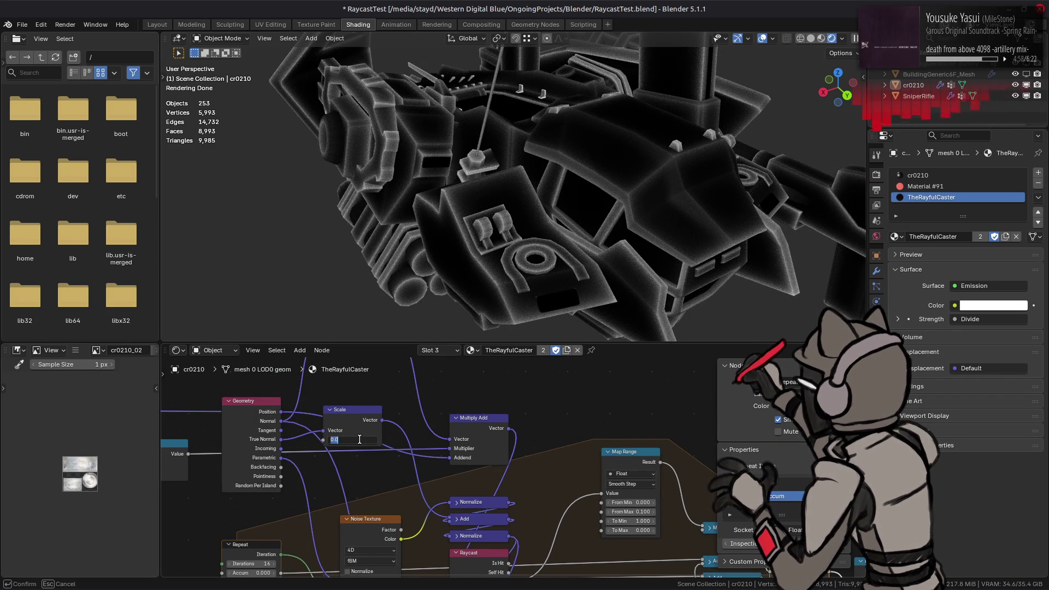
{"action": "key", "text": "Return"}
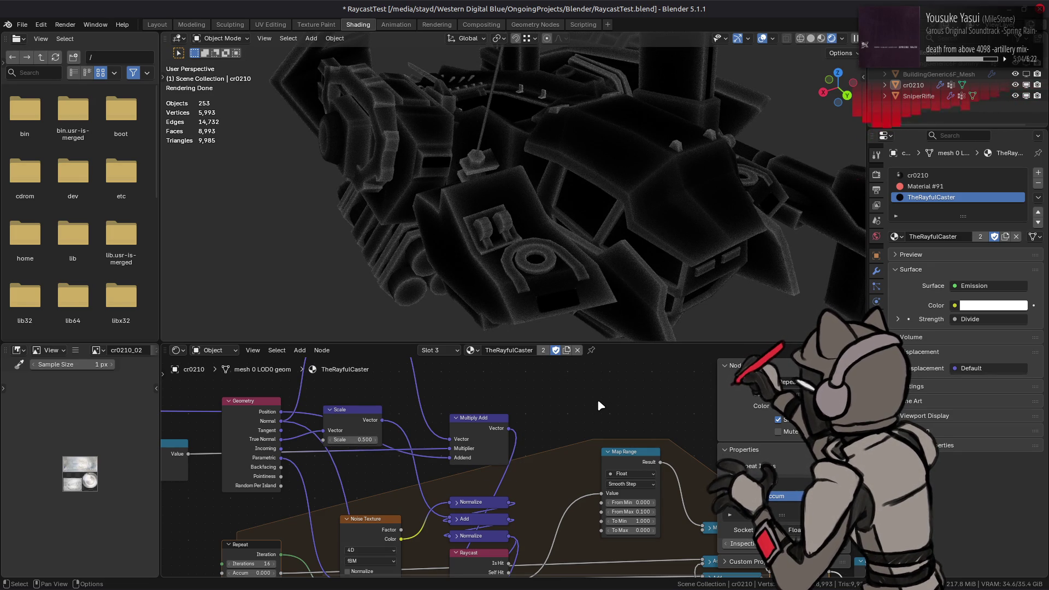
- Compare a negative -0.5 scale via undo/redo and return to the positive 0.5
{"action": "left_click", "coordinate": [358, 440]}
{"action": "type", "text": "-0"}
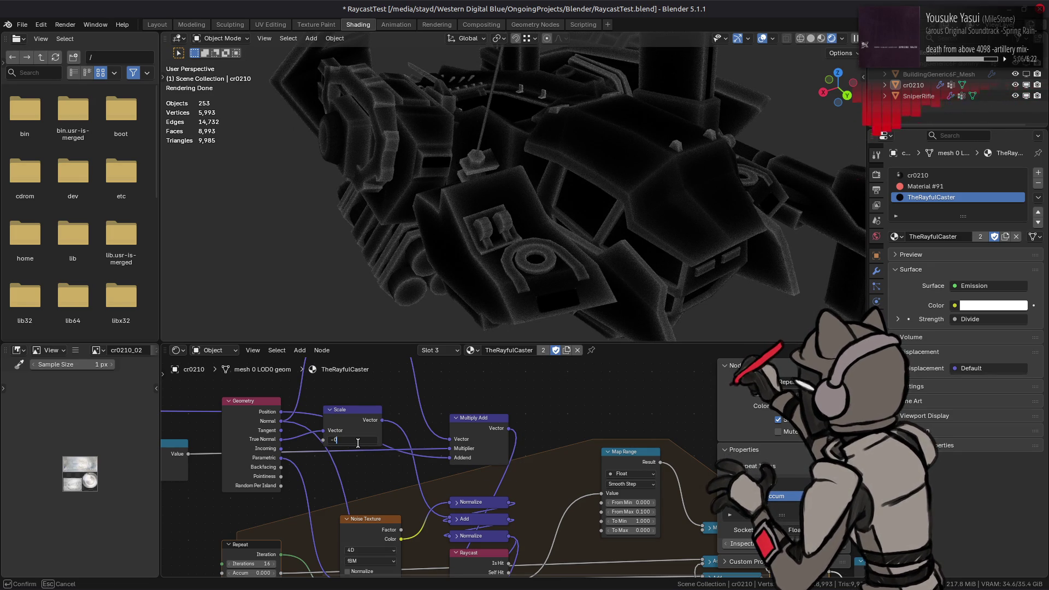
{"action": "type", "text": ".5"}
{"action": "key", "text": "Return"}
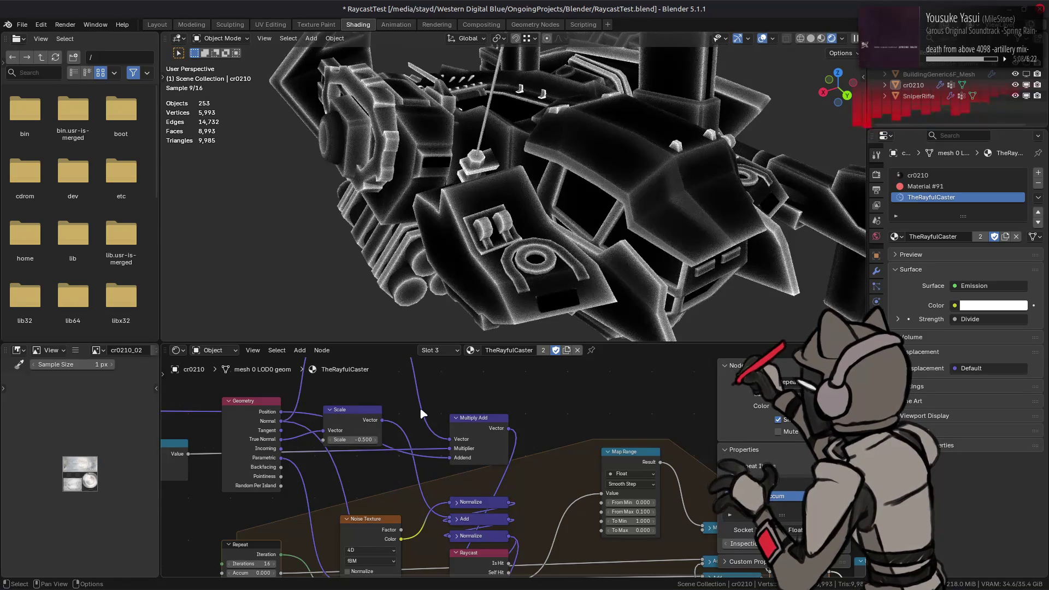
{"action": "key", "text": "ctrl+z"}
{"action": "key", "text": "ctrl+shift+z"}
{"action": "key", "text": "ctrl+z"}
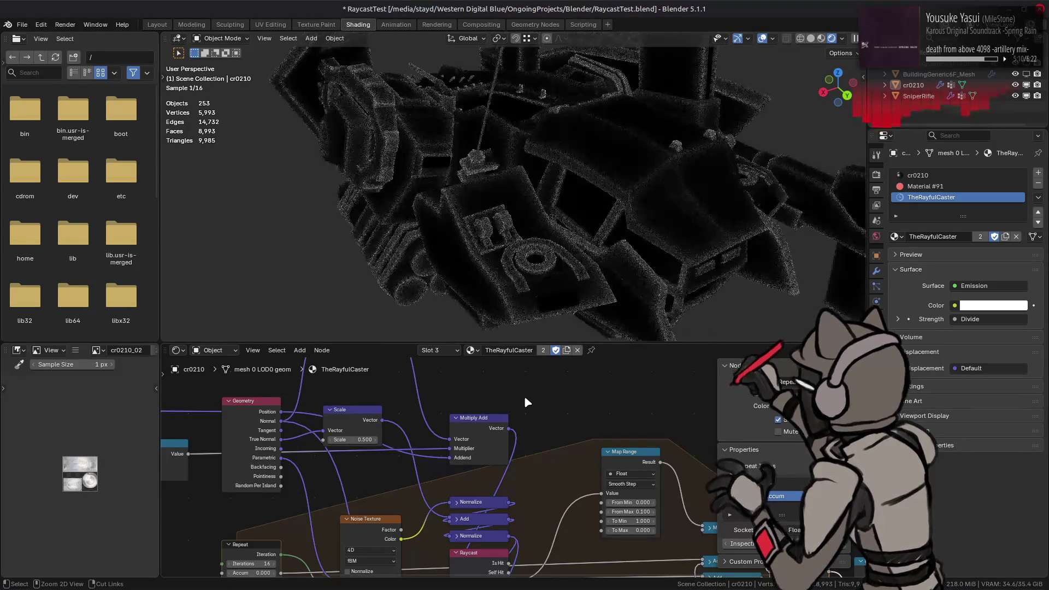
{"action": "middle_click_drag", "start_coordinate": [576, 411], "coordinate": [399, 394]}
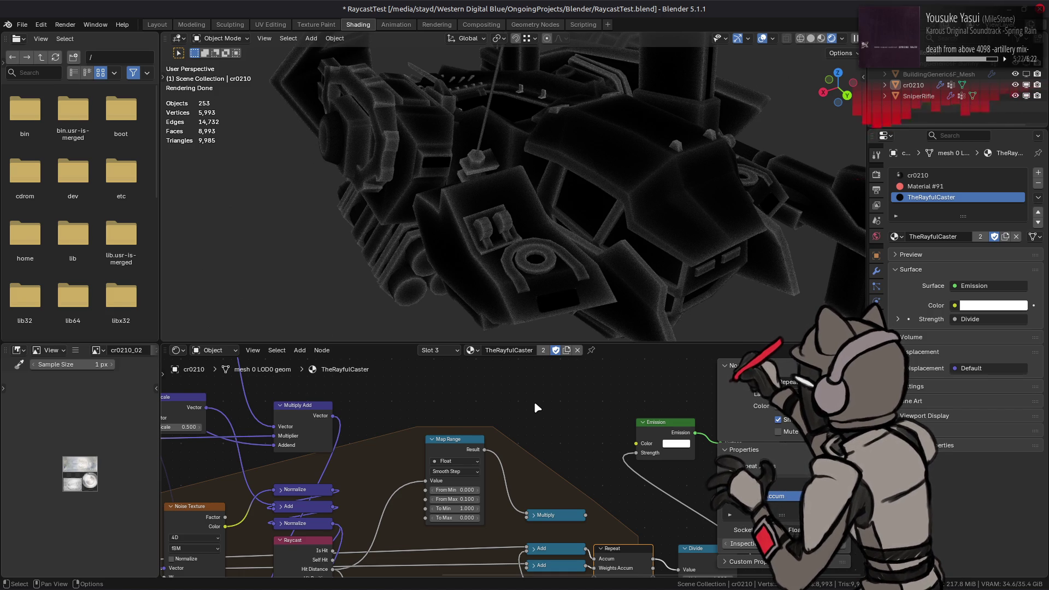
{"action": "scroll", "coordinate": [568, 417], "scroll_direction": "right", "scroll_amount": 5}
{"action": "scroll", "coordinate": [592, 528], "scroll_direction": "down", "scroll_amount": 3}
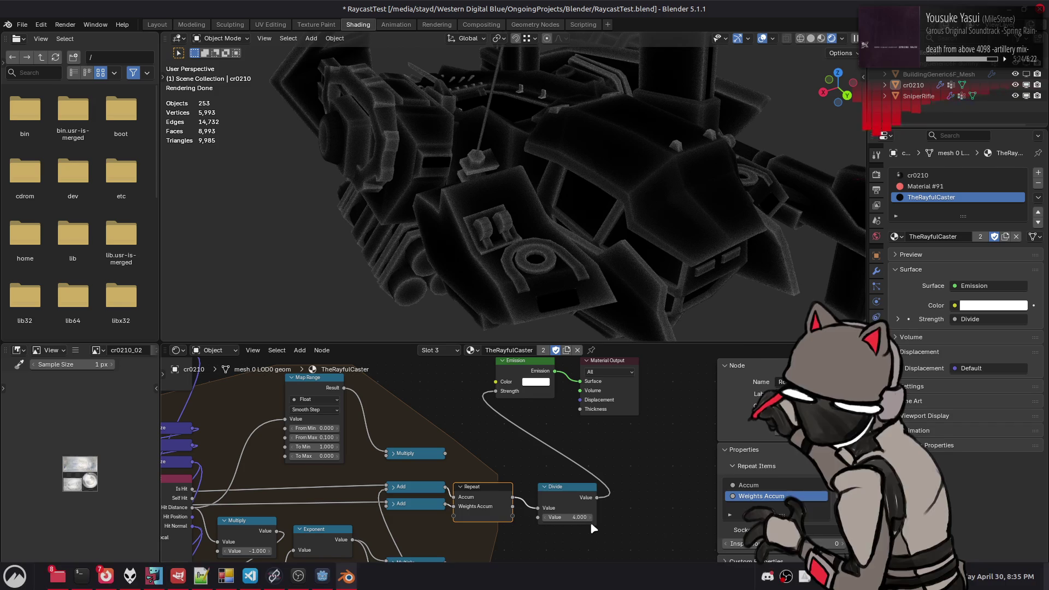
- Try a Divide value of 0.25 and set the Scale node to 0.875
{"action": "left_click", "coordinate": [578, 517]}
{"action": "type", "text": "0.25"}
{"action": "key", "text": "Return"}
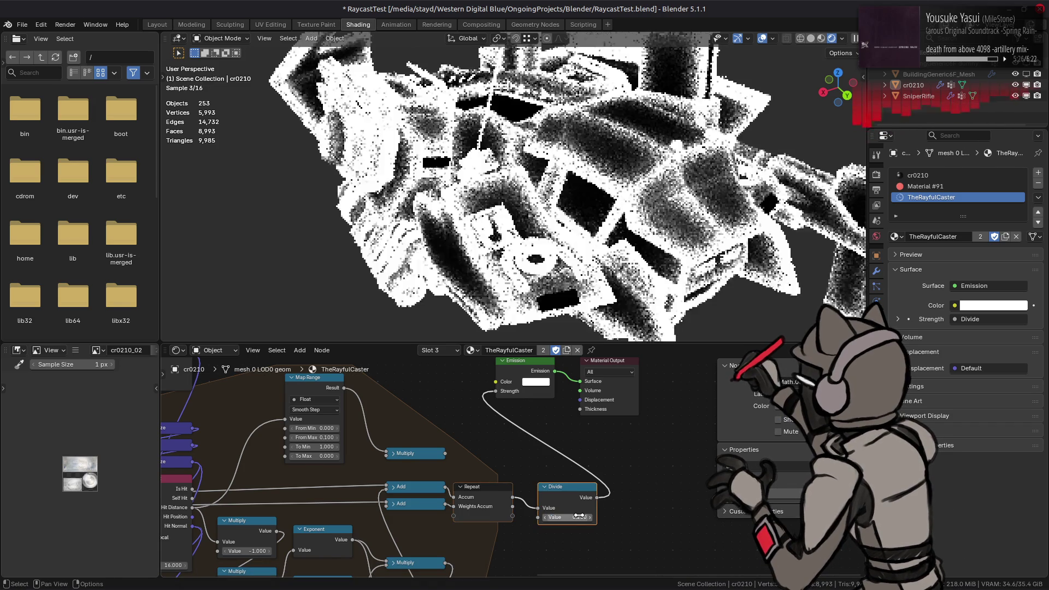
{"action": "scroll", "coordinate": [472, 467], "scroll_direction": "left", "scroll_amount": 5}
{"action": "scroll", "coordinate": [472, 467], "scroll_direction": "up", "scroll_amount": 1}
{"action": "left_click", "coordinate": [186, 386]}
{"action": "key", "text": "BackSpace"}
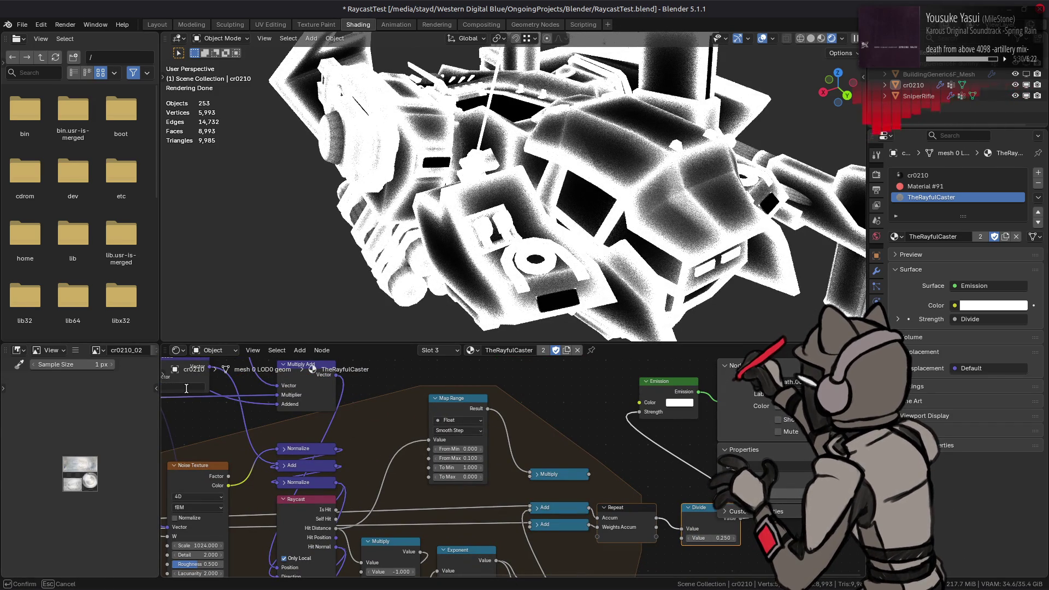
{"action": "key", "text": "Return"}
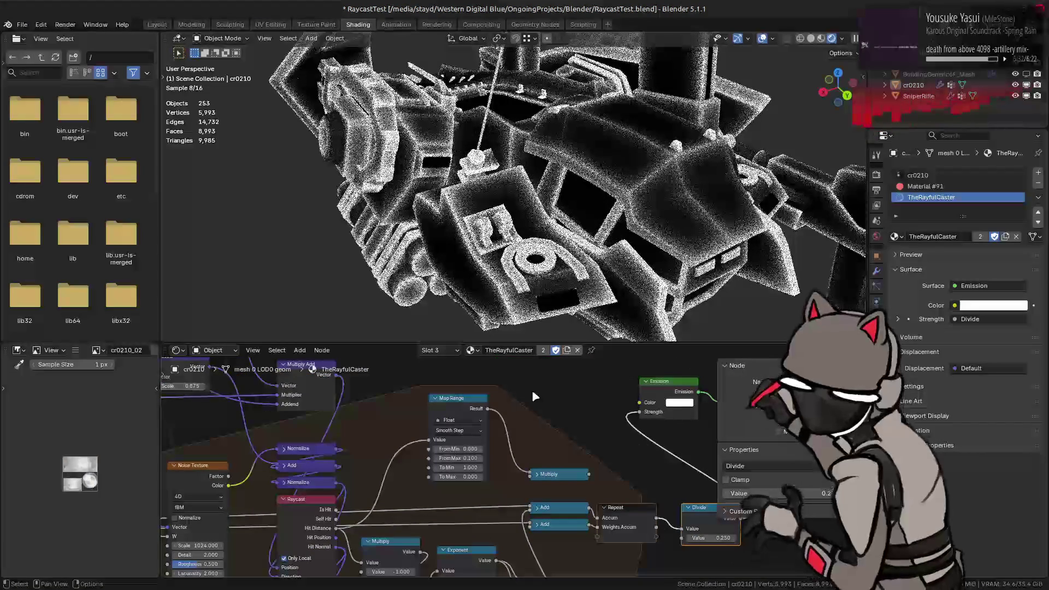
- Raise the Divide value to 0.5 and orbit in closer around the mech
{"action": "middle_click_drag", "start_coordinate": [534, 404], "coordinate": [434, 388]}
{"action": "left_click", "coordinate": [605, 520]}
{"action": "type", "text": "0.5"}
{"action": "key", "text": "Return"}
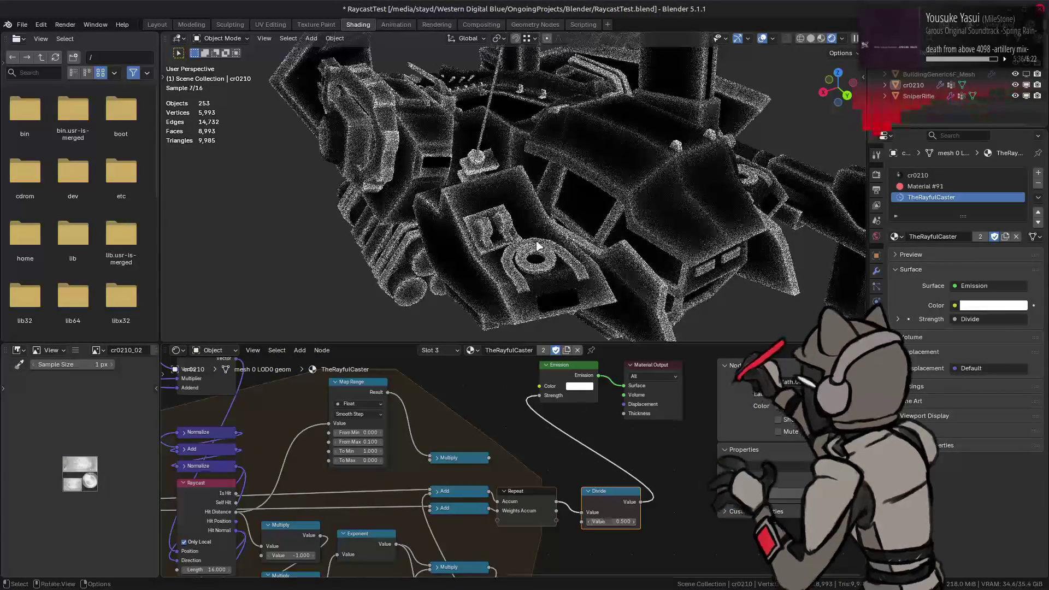
{"action": "mouse_move", "coordinate": [532, 239]}
{"action": "middle_mouse_down"}
{"action": "mouse_move", "coordinate": [729, 194]}
{"action": "mouse_move", "coordinate": [598, 168]}
{"action": "middle_mouse_up"}
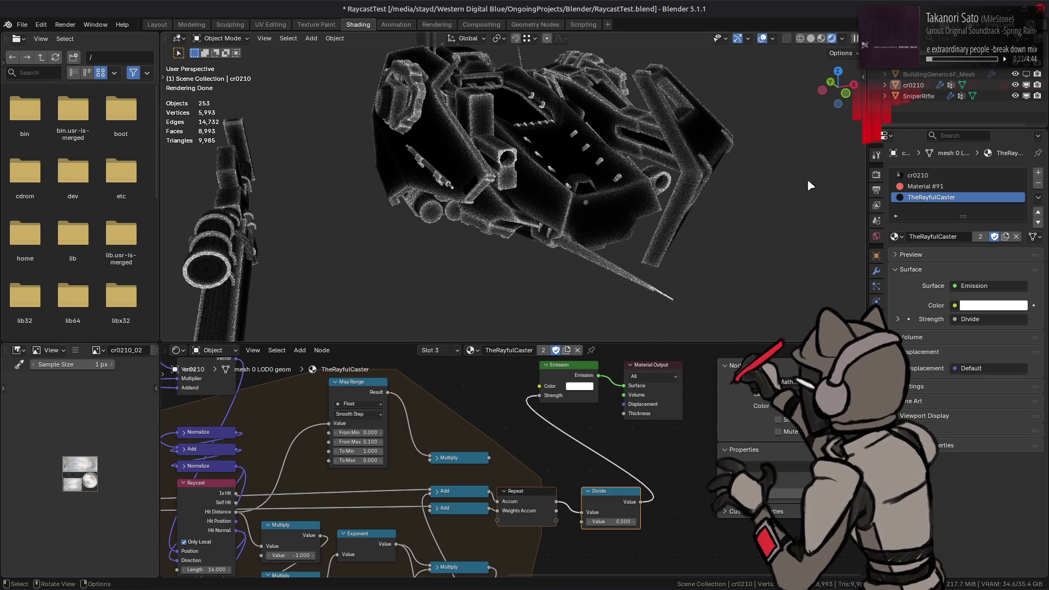
- Preview TheRayfulCasterTheSequel and TheRayfulCasterQuartuple materials on the mech
{"action": "left_click", "coordinate": [896, 235]}
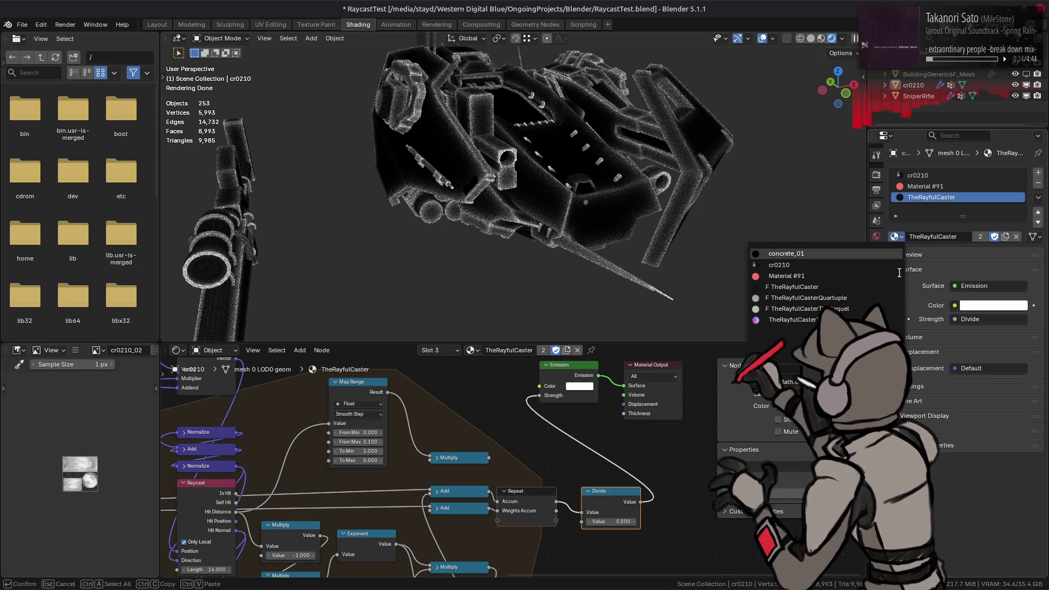
{"action": "left_click", "coordinate": [866, 308]}
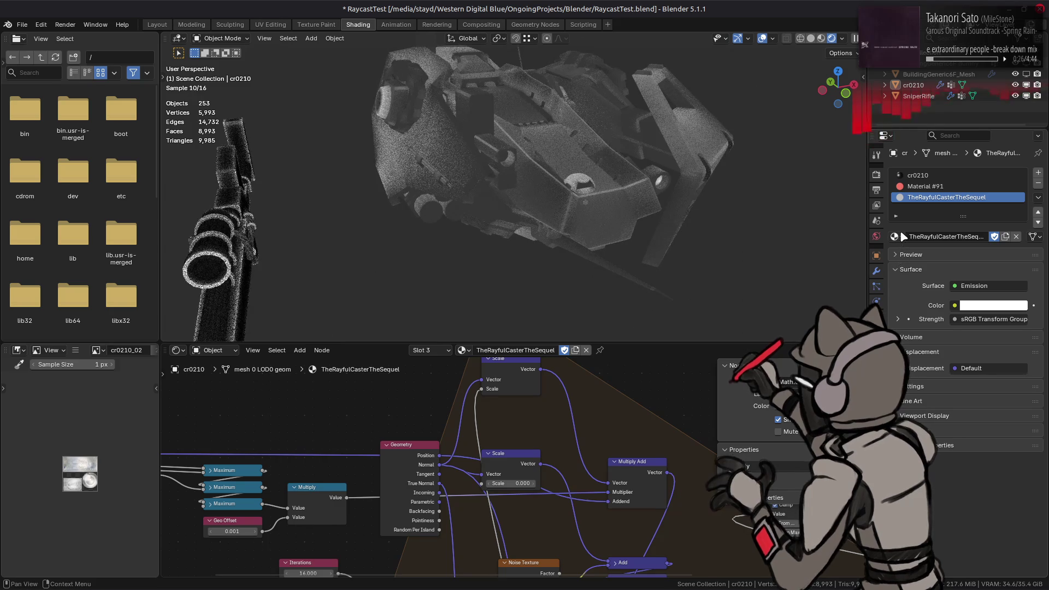
{"action": "left_click", "coordinate": [896, 236]}
{"action": "left_click", "coordinate": [871, 298]}
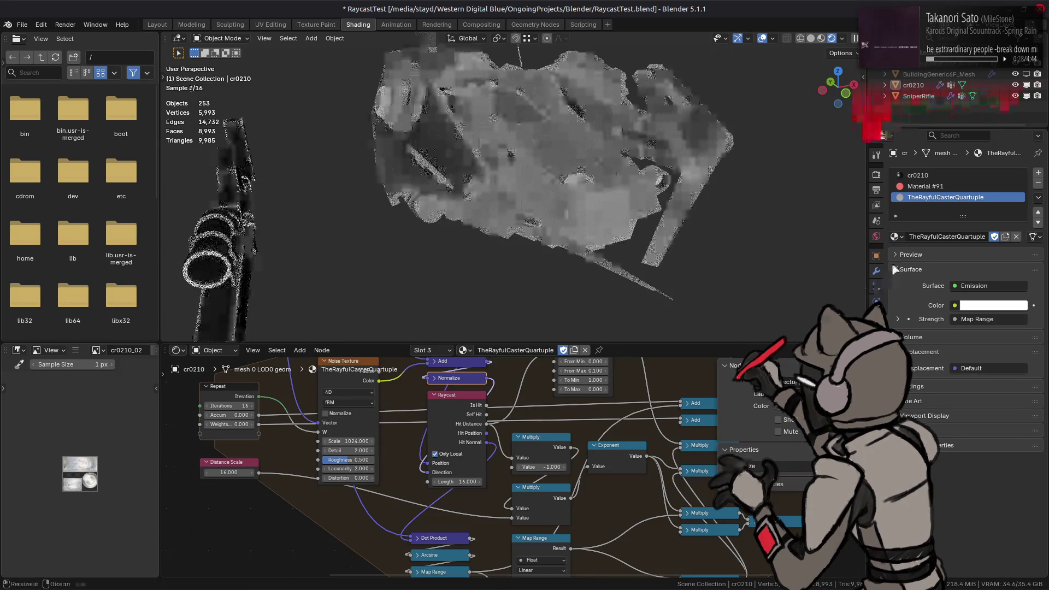
{"action": "middle_click_drag", "start_coordinate": [621, 234], "coordinate": [658, 208]}
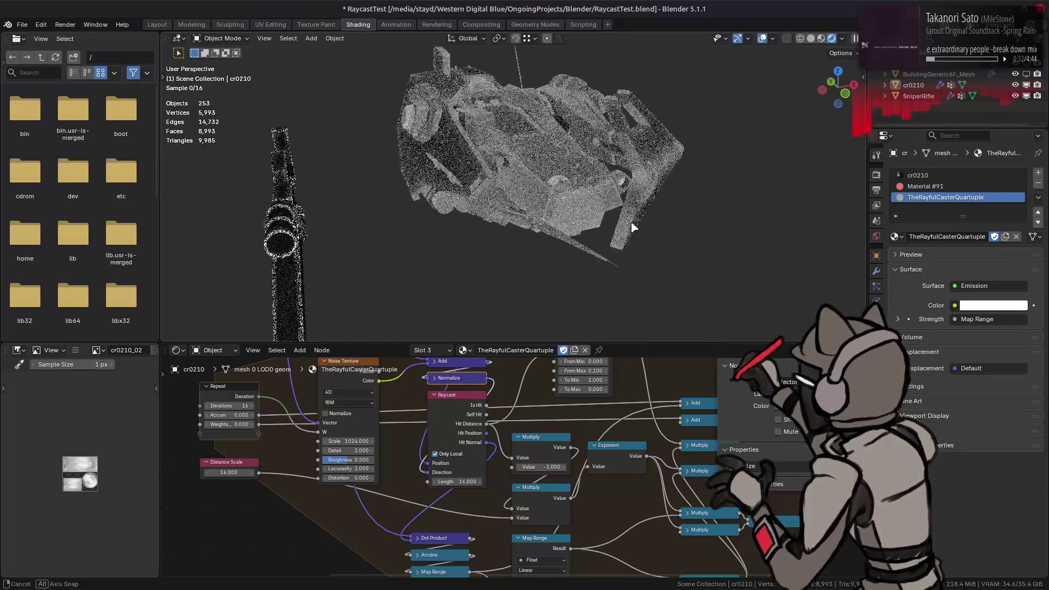
{"action": "middle_click_drag", "start_coordinate": [657, 208], "coordinate": [628, 229]}
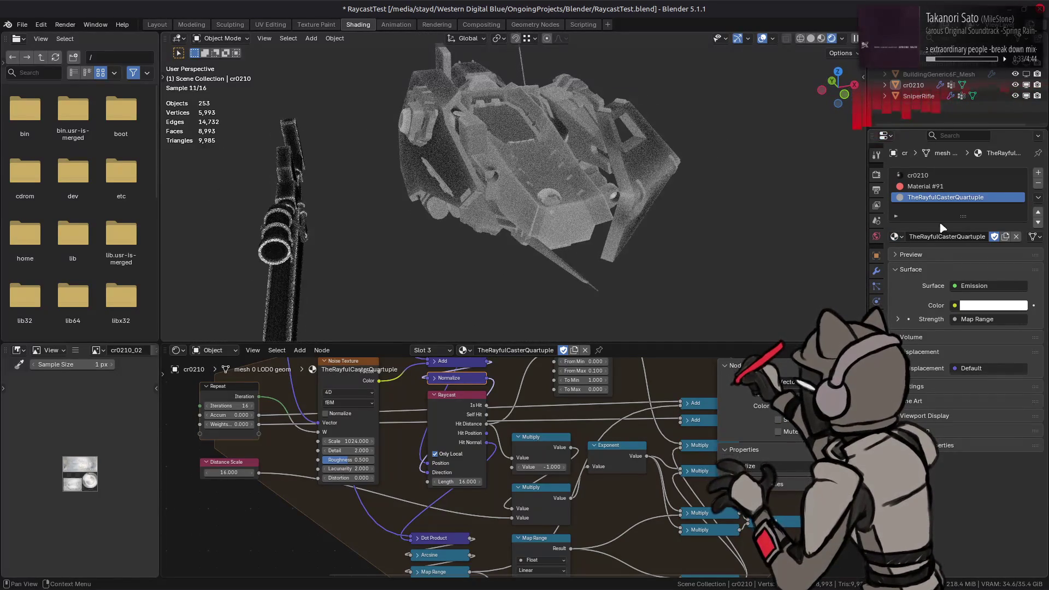
- Assign TheRayfulCasterThricely to the mech, inspect its node tree and save RaycastTest
{"action": "left_click", "coordinate": [897, 236]}
{"action": "left_click", "coordinate": [790, 319]}
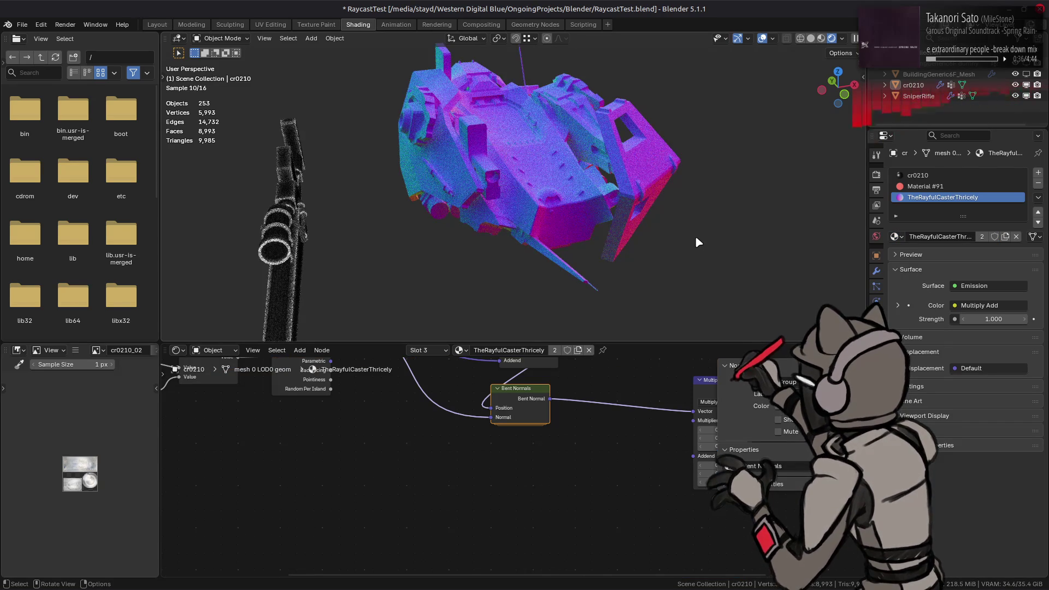
{"action": "scroll", "coordinate": [695, 236], "scroll_direction": "up", "scroll_amount": 2}
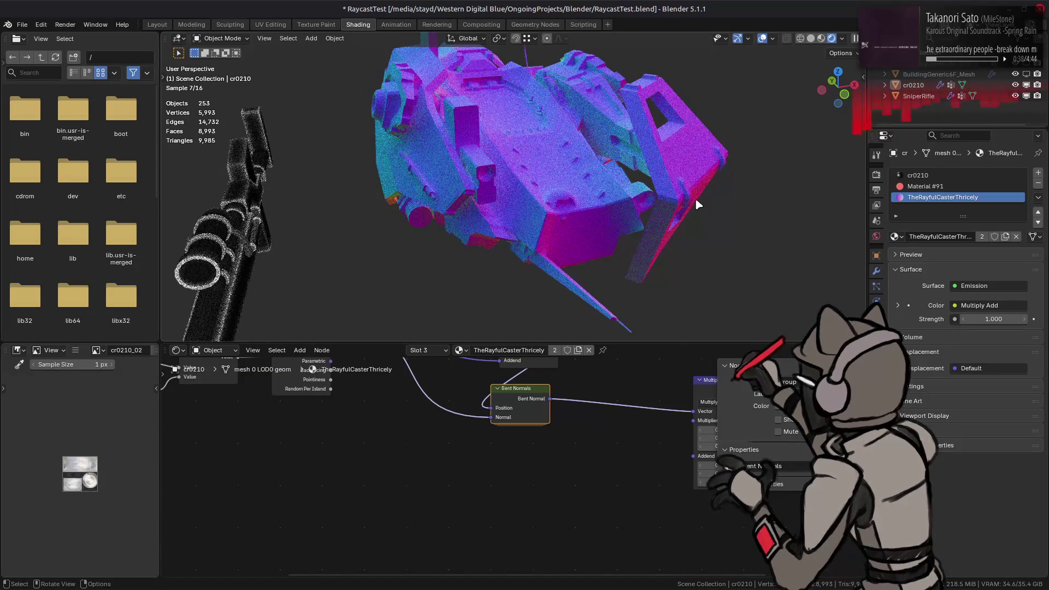
{"action": "middle_click_drag", "start_coordinate": [694, 198], "coordinate": [688, 218]}
{"action": "middle_click_drag", "start_coordinate": [596, 390], "coordinate": [576, 452]}
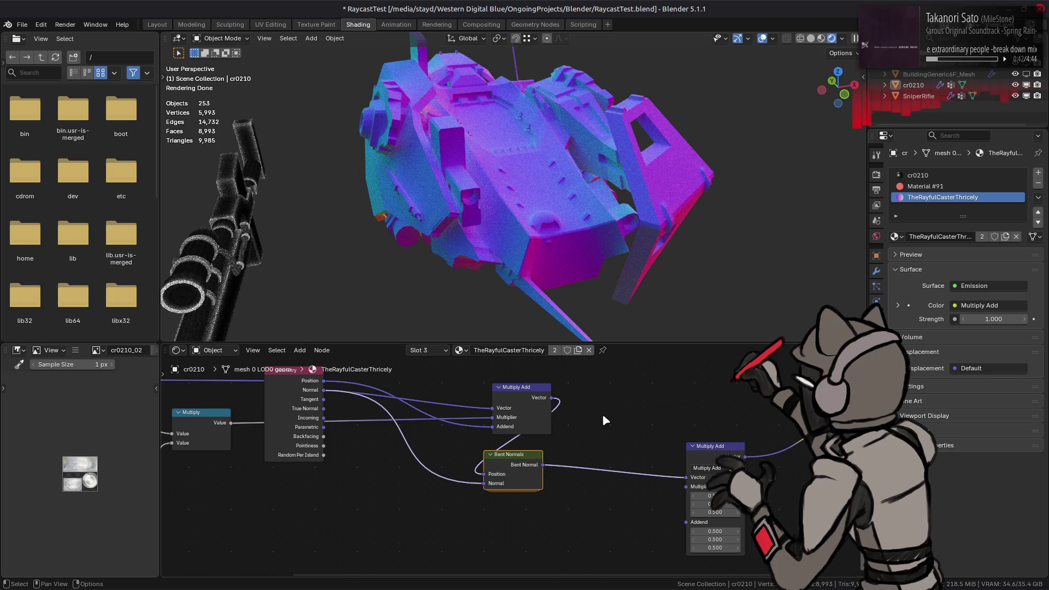
{"action": "middle_click_drag", "start_coordinate": [648, 402], "coordinate": [734, 409]}
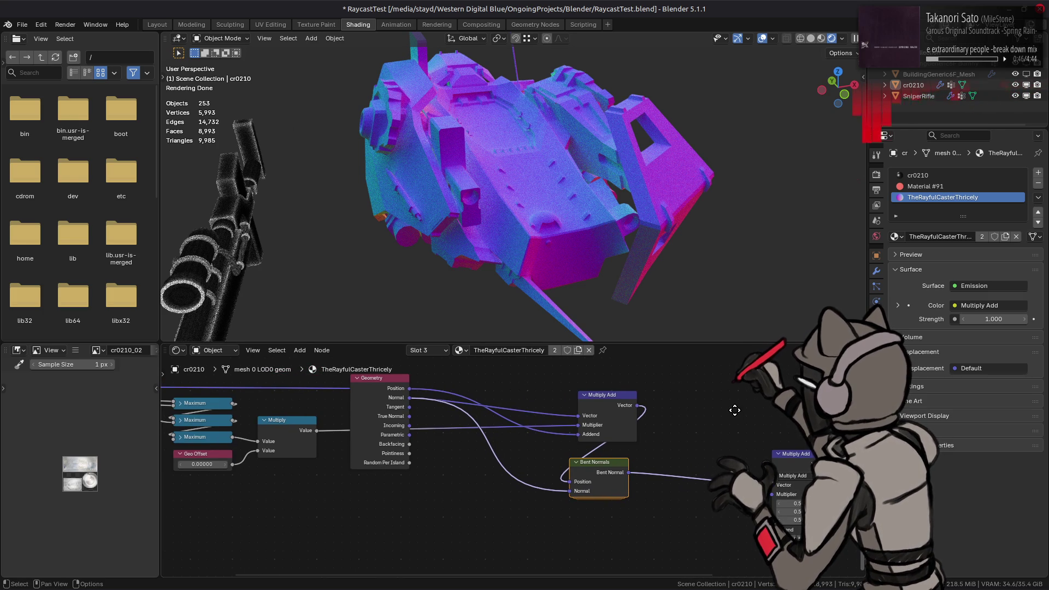
{"action": "middle_click_drag", "start_coordinate": [734, 409], "coordinate": [650, 413]}
{"action": "key", "text": "ctrl+s"}
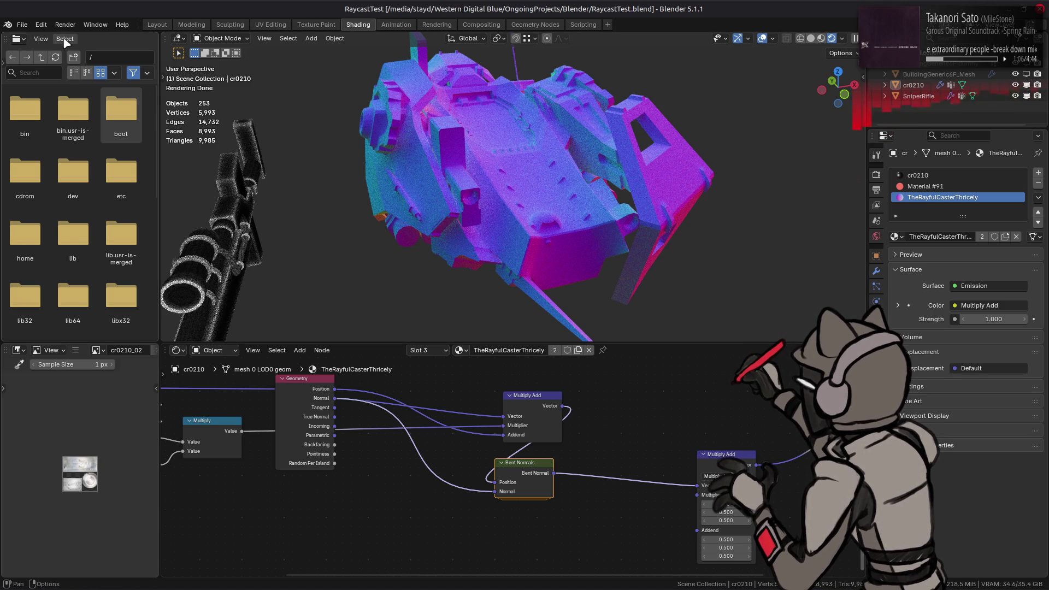
- Load terrain_test.blend from the recent files list
{"action": "left_click", "coordinate": [22, 24]}
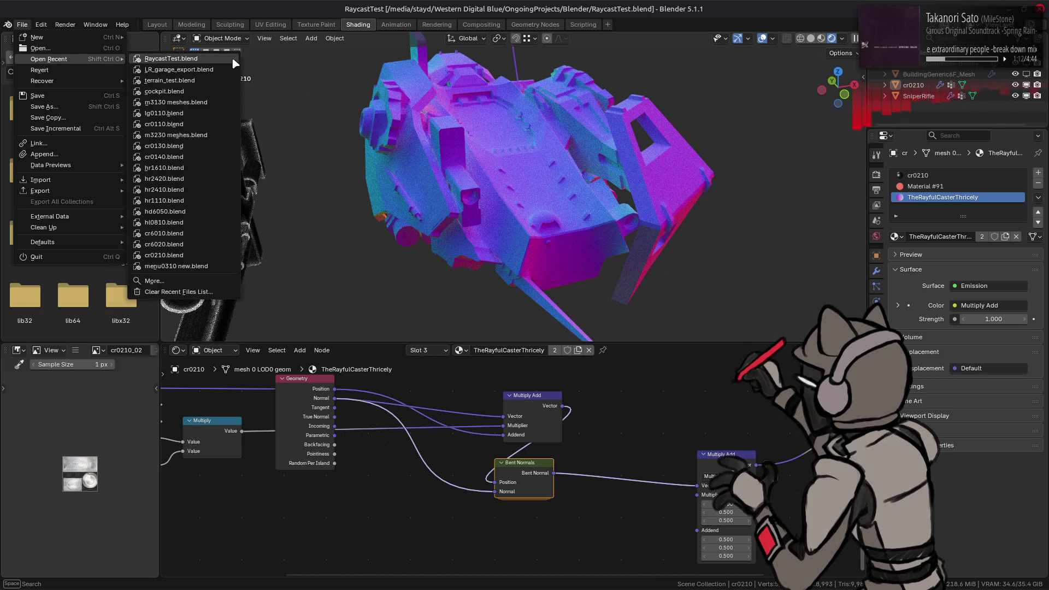
{"action": "left_click", "coordinate": [202, 80]}
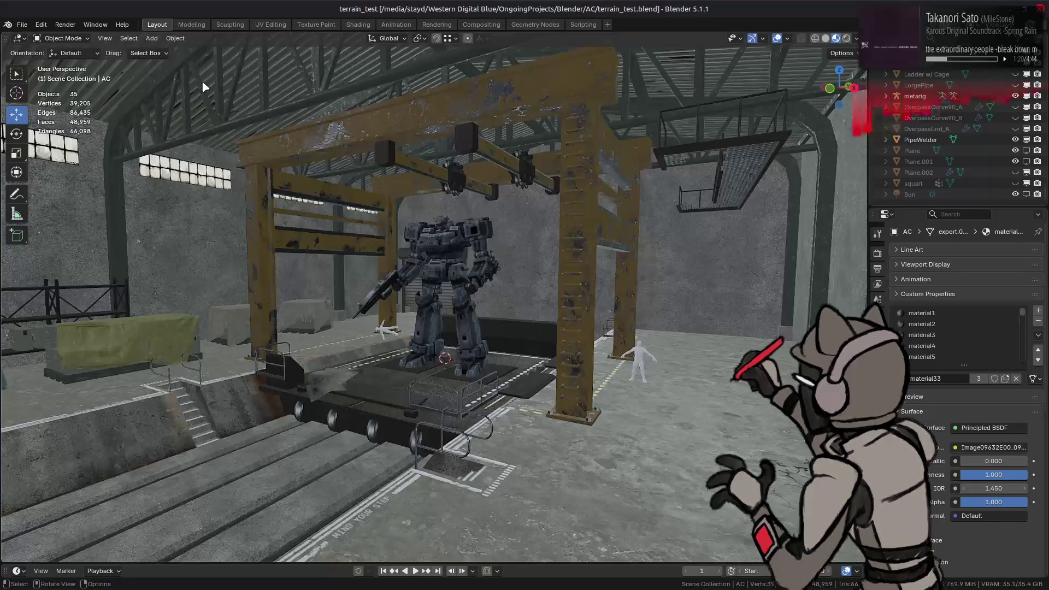
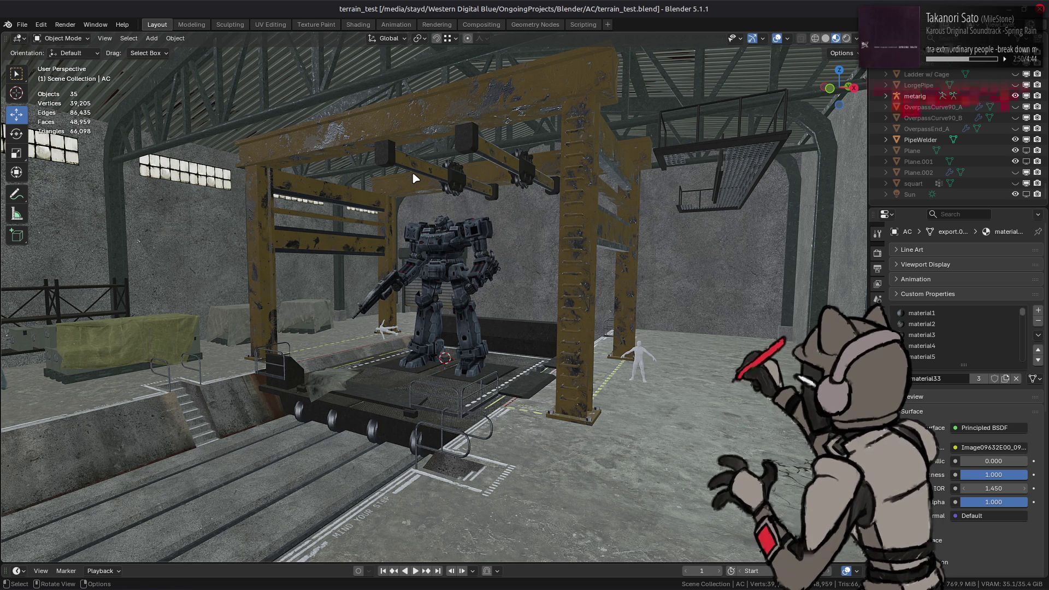
{"action": "scroll", "coordinate": [449, 297], "scroll_direction": "up", "scroll_amount": 2}
{"action": "scroll", "coordinate": [449, 296], "scroll_direction": "up", "scroll_amount": 2}
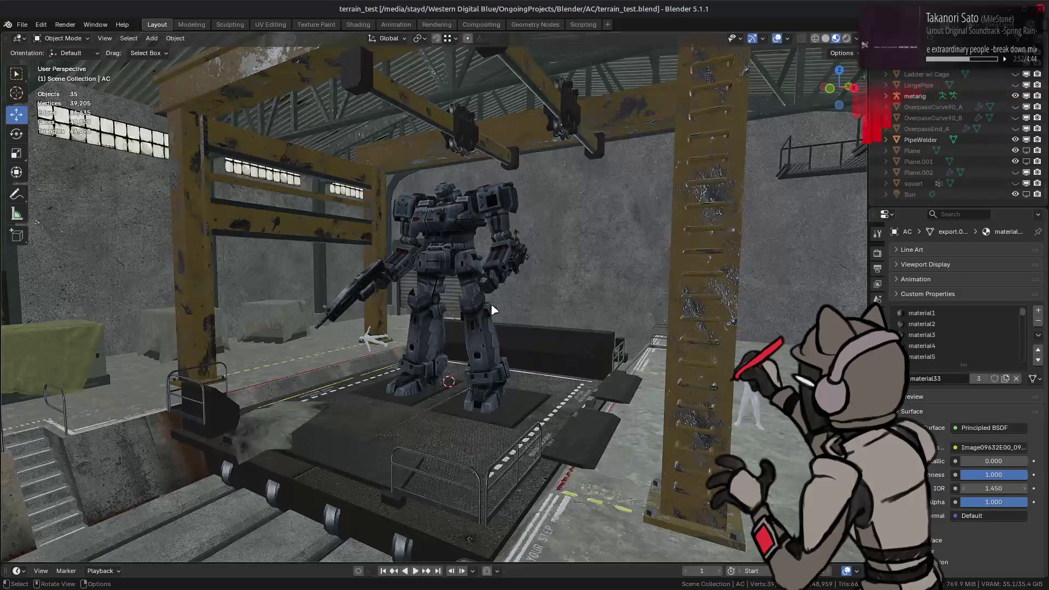
- Save the hangar scene blend file after framing the mech platform
{"action": "mouse_move", "coordinate": [515, 301]}
{"action": "middle_mouse_down", "text": "shift"}
{"action": "mouse_move", "coordinate": [539, 243]}
{"action": "mouse_move", "coordinate": [525, 278]}
{"action": "mouse_move", "coordinate": [450, 301]}
{"action": "middle_mouse_up", "text": "shift"}
{"action": "scroll", "coordinate": [527, 280], "scroll_direction": "up", "scroll_amount": 3}
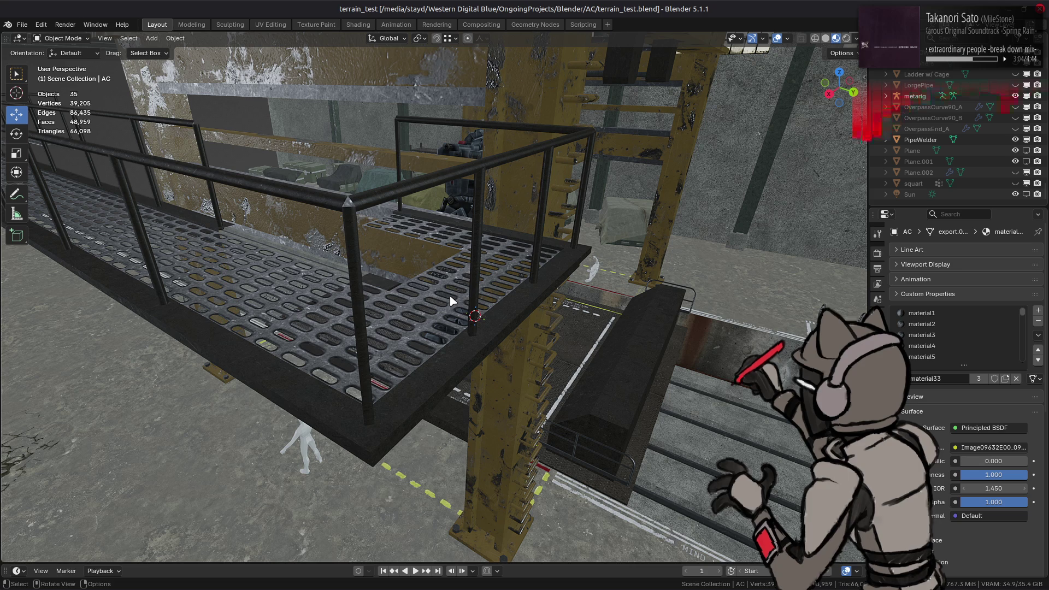
{"action": "middle_click_drag", "start_coordinate": [450, 299], "coordinate": [435, 292]}
{"action": "scroll", "coordinate": [473, 258], "scroll_direction": "down", "scroll_amount": 3}
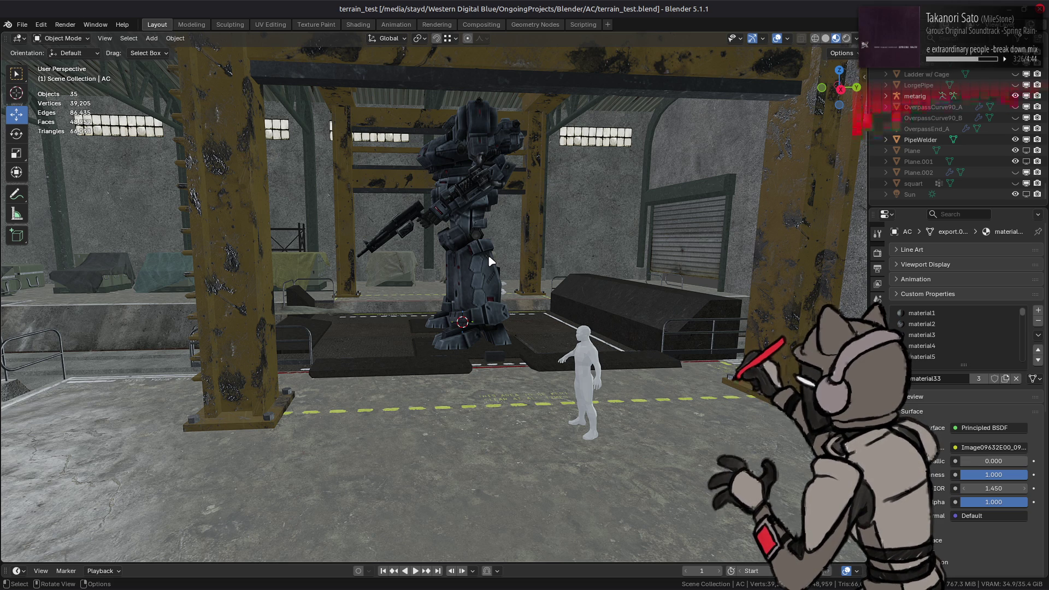
{"action": "mouse_move", "coordinate": [324, 323]}
{"action": "middle_mouse_down"}
{"action": "mouse_move", "coordinate": [351, 356]}
{"action": "mouse_move", "coordinate": [506, 365]}
{"action": "mouse_move", "coordinate": [491, 364]}
{"action": "middle_mouse_up"}
{"action": "scroll", "coordinate": [508, 364], "scroll_direction": "down", "scroll_amount": 3}
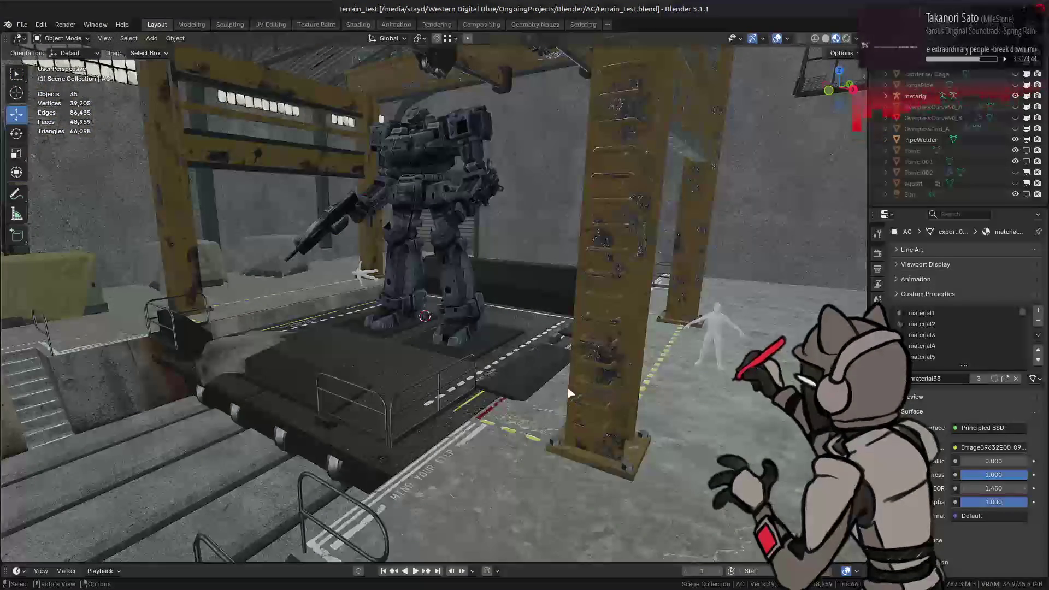
{"action": "scroll", "coordinate": [521, 367], "scroll_direction": "up", "scroll_amount": 3}
{"action": "left_click", "coordinate": [522, 366]}
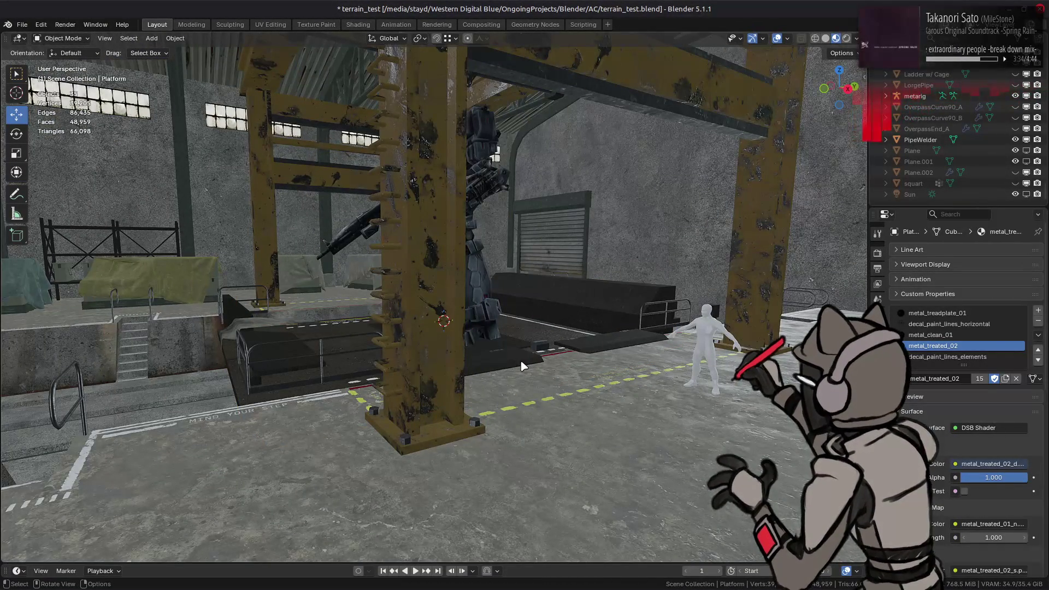
{"action": "key", "text": "ctrl+s"}
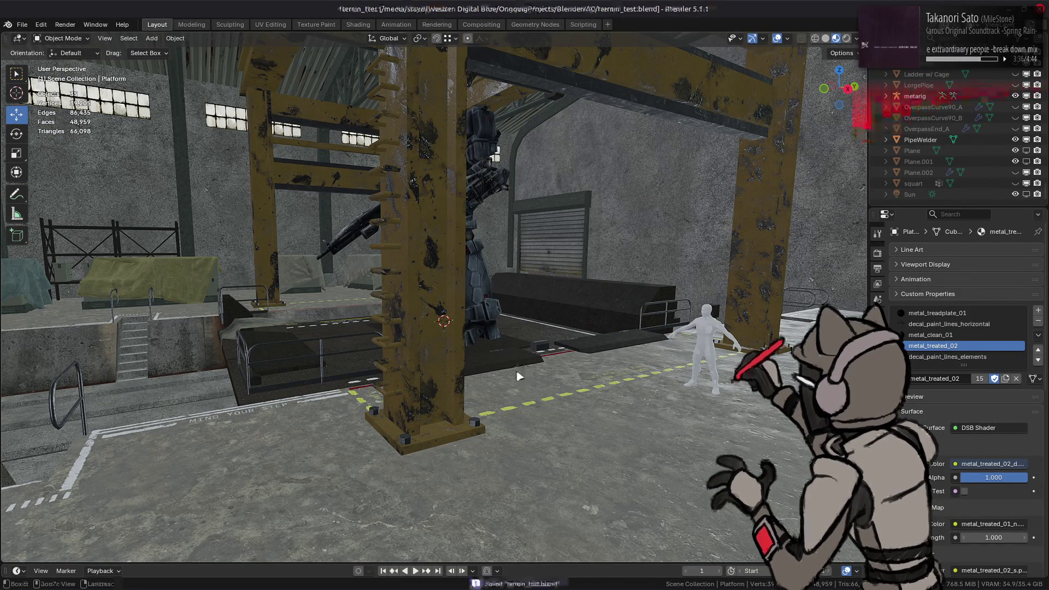
- Make Hangar_Mesh_Inner active with its vertices deselected and isolate it in Local View
{"action": "left_click", "coordinate": [537, 381]}
{"action": "mouse_move", "coordinate": [538, 382]}
{"action": "middle_mouse_down"}
{"action": "mouse_move", "coordinate": [550, 366]}
{"action": "mouse_move", "coordinate": [242, 205]}
{"action": "mouse_move", "coordinate": [500, 324]}
{"action": "middle_mouse_up"}
{"action": "key", "text": "Tab"}
{"action": "key", "text": "alt+a"}
{"action": "key", "text": "Tab"}
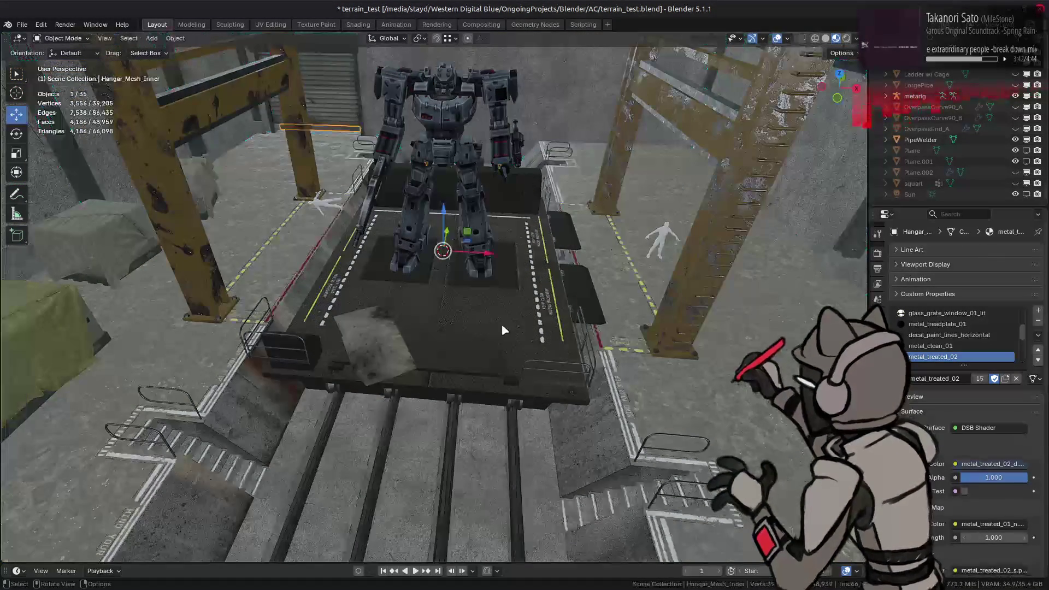
{"action": "left_click", "coordinate": [502, 319]}
{"action": "left_click", "coordinate": [710, 394]}
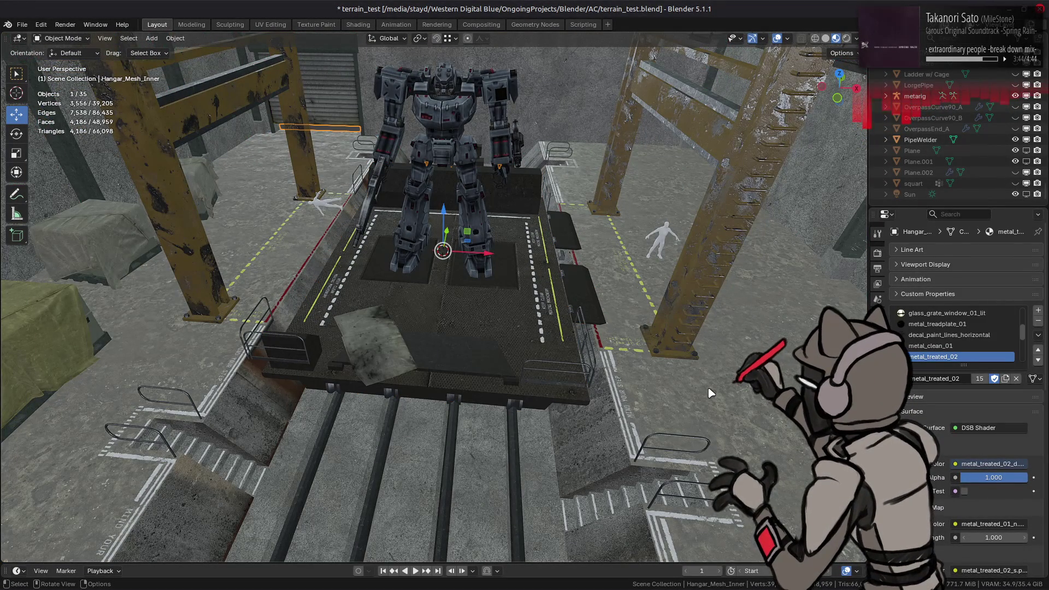
{"action": "key", "text": "KP_Divide"}
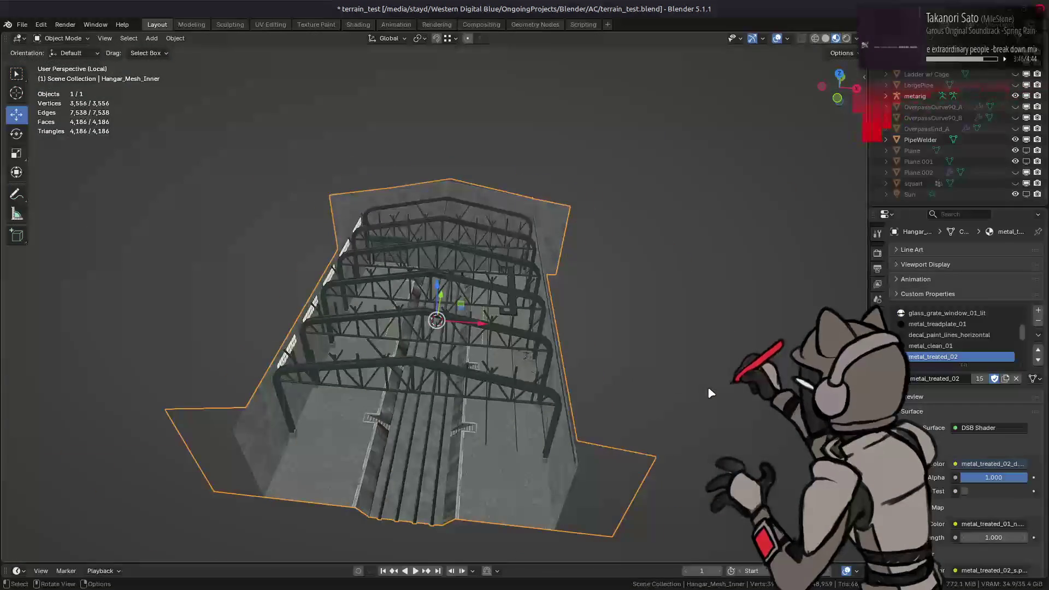
{"action": "scroll", "coordinate": [707, 385], "scroll_direction": "up", "scroll_amount": 5}
- Edit Hangar_Mesh_Inner in face mode and select the floor with all its linked faces
{"action": "mouse_move", "coordinate": [707, 387]}
{"action": "middle_mouse_down"}
{"action": "mouse_move", "coordinate": [575, 368]}
{"action": "mouse_move", "coordinate": [434, 311]}
{"action": "mouse_move", "coordinate": [435, 239]}
{"action": "mouse_move", "coordinate": [369, 284]}
{"action": "mouse_move", "coordinate": [407, 427]}
{"action": "middle_mouse_up"}
{"action": "key", "text": "Tab"}
{"action": "key", "text": "a"}
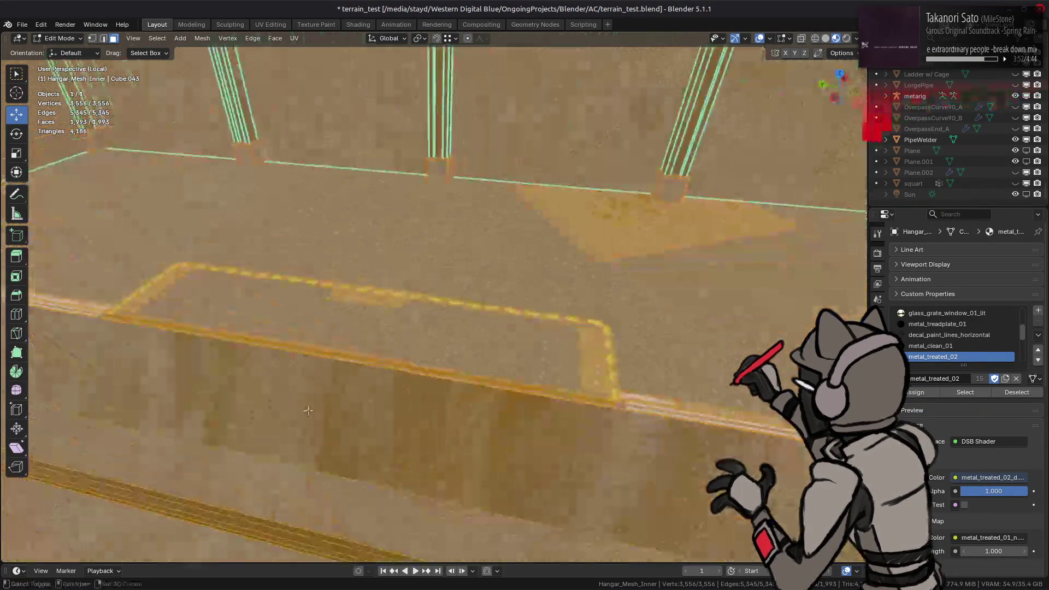
{"action": "key", "text": "alt+a"}
{"action": "key", "text": "3"}
{"action": "left_click", "coordinate": [472, 318]}
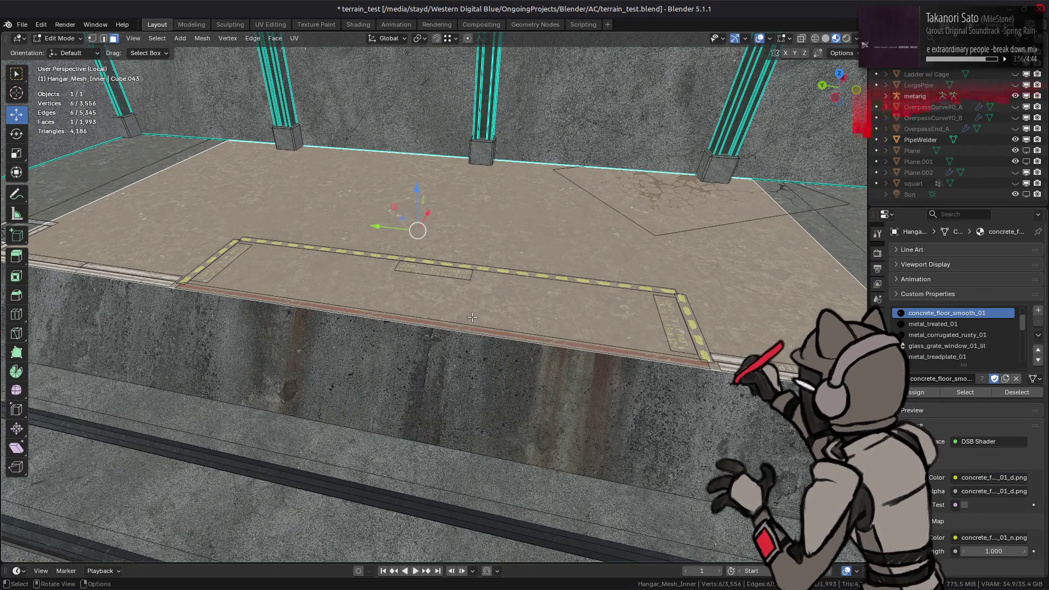
{"action": "key", "text": "ctrl+l"}
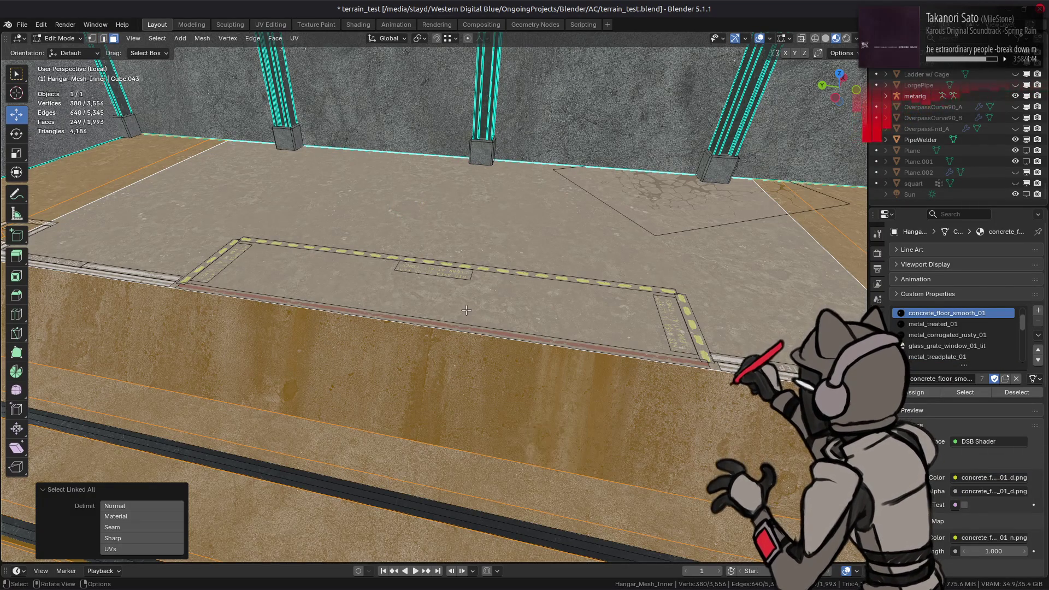
- Add the yellow stripe decal faces along the trench edge, then clear and switch to edge select
{"action": "middle_click_drag", "start_coordinate": [474, 310], "coordinate": [475, 330]}
{"action": "scroll", "coordinate": [475, 330], "scroll_direction": "down", "scroll_amount": 1}
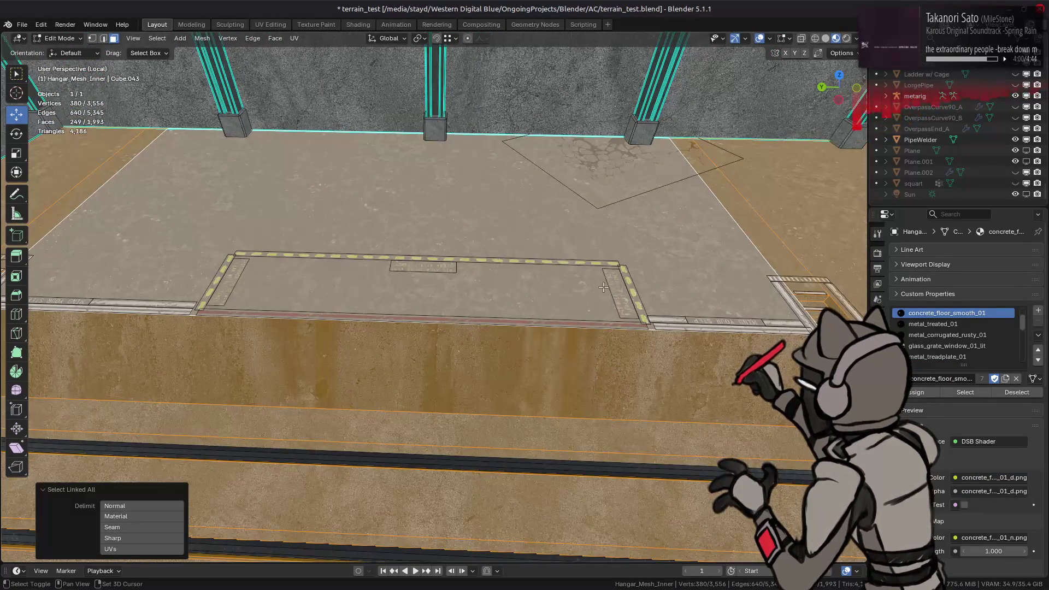
{"action": "left_click", "coordinate": [220, 279], "text": "shift"}
{"action": "middle_click_drag", "start_coordinate": [220, 280], "coordinate": [268, 221]}
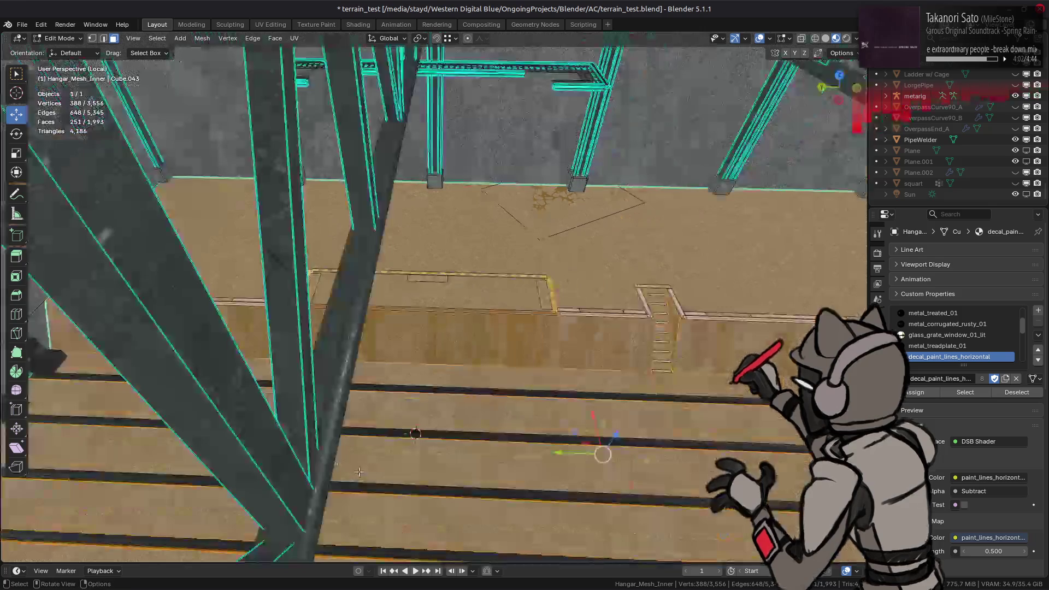
{"action": "left_click", "coordinate": [268, 222], "text": "shift"}
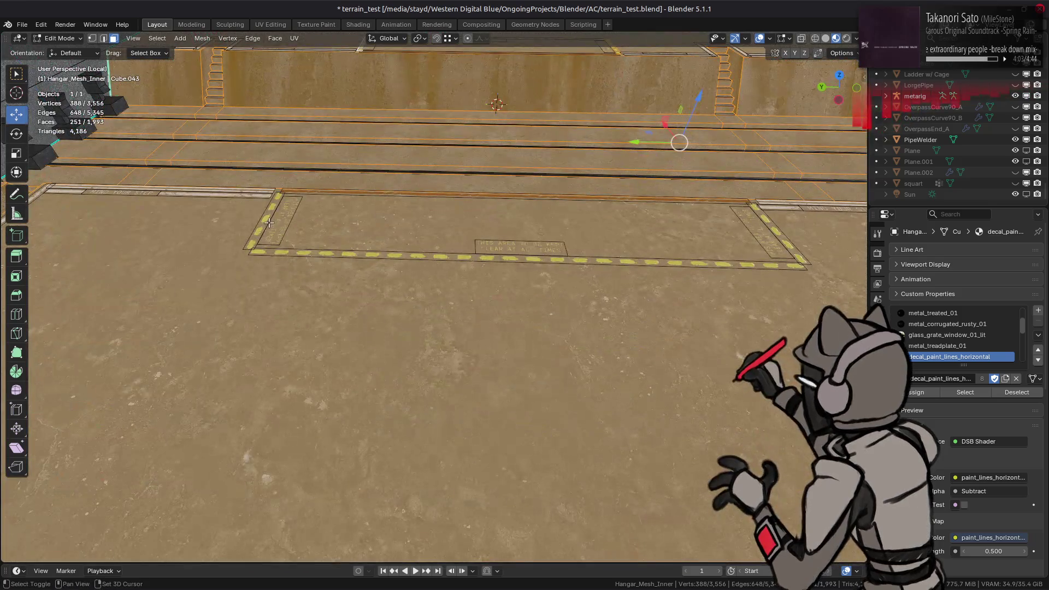
{"action": "left_click", "coordinate": [786, 238], "text": "shift"}
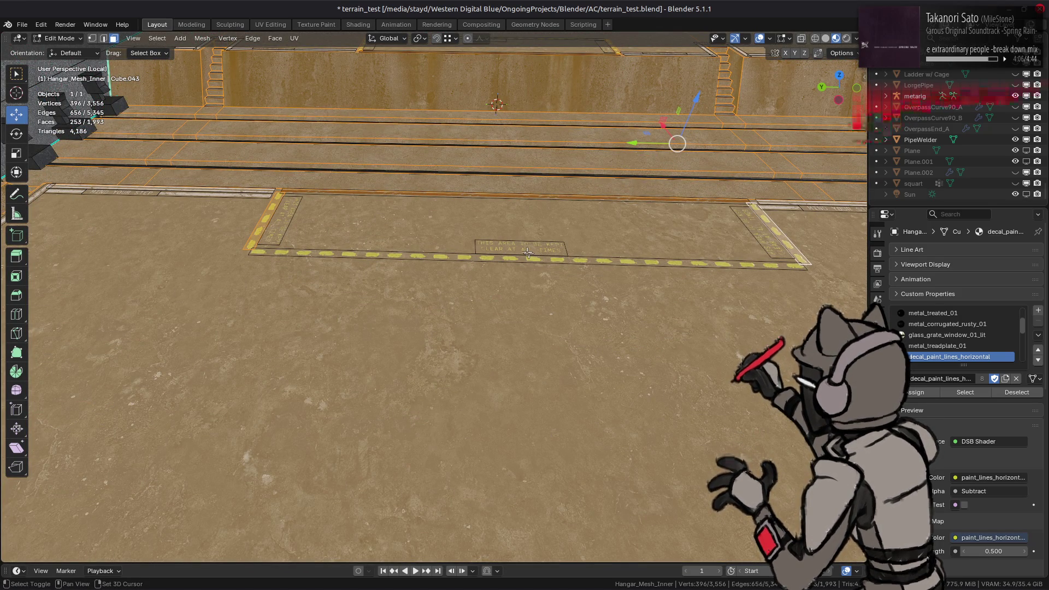
{"action": "key", "text": "h"}
{"action": "key", "text": "2"}
- Subdivide the low stepped wall's top, bottom and upper floor edges with 2 cuts
{"action": "middle_click_drag", "start_coordinate": [528, 253], "coordinate": [443, 217]}
{"action": "left_click", "coordinate": [442, 216]}
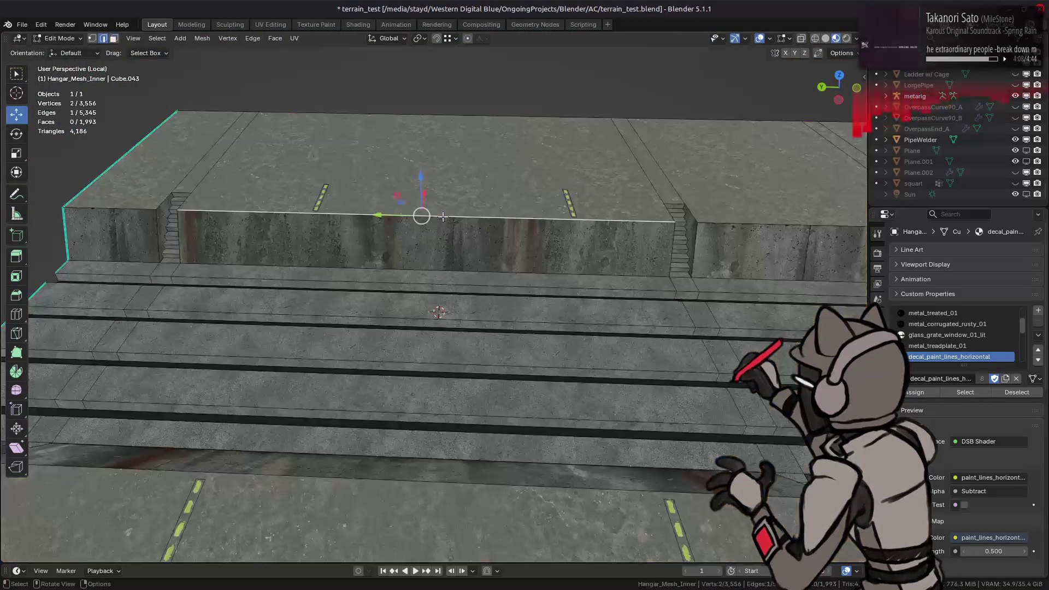
{"action": "left_click", "coordinate": [443, 270], "text": "shift"}
{"action": "left_click", "coordinate": [439, 122], "text": "shift"}
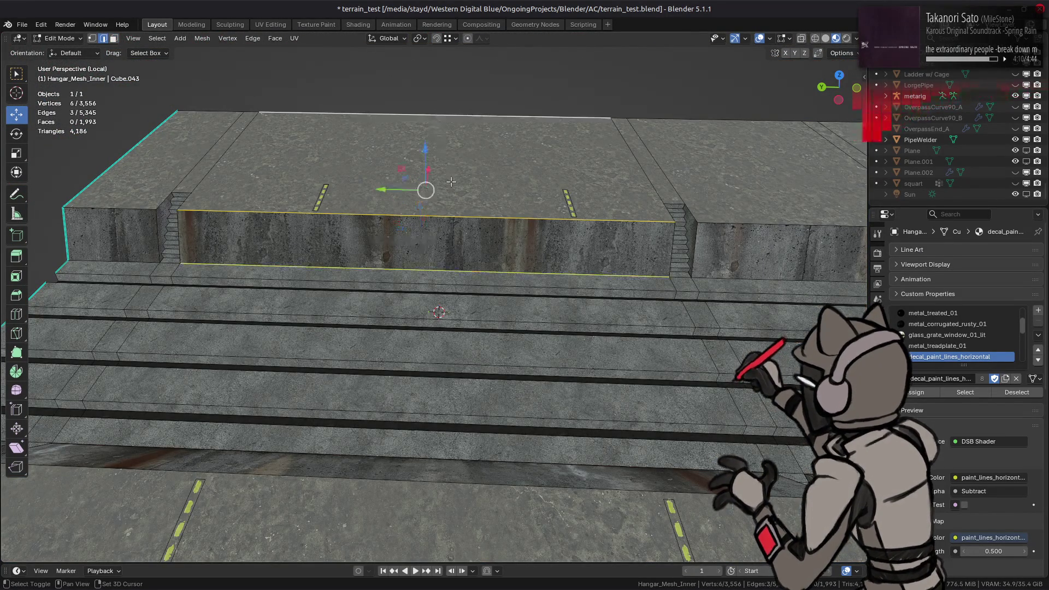
{"action": "right_click", "coordinate": [443, 209]}
{"action": "left_click", "coordinate": [443, 210]}
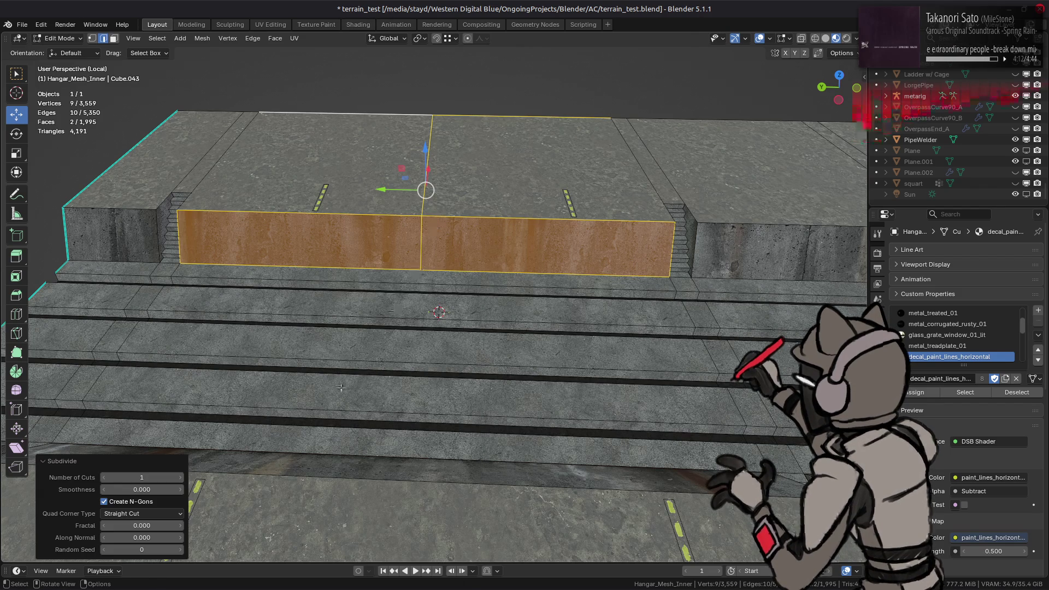
{"action": "left_click", "coordinate": [180, 478]}
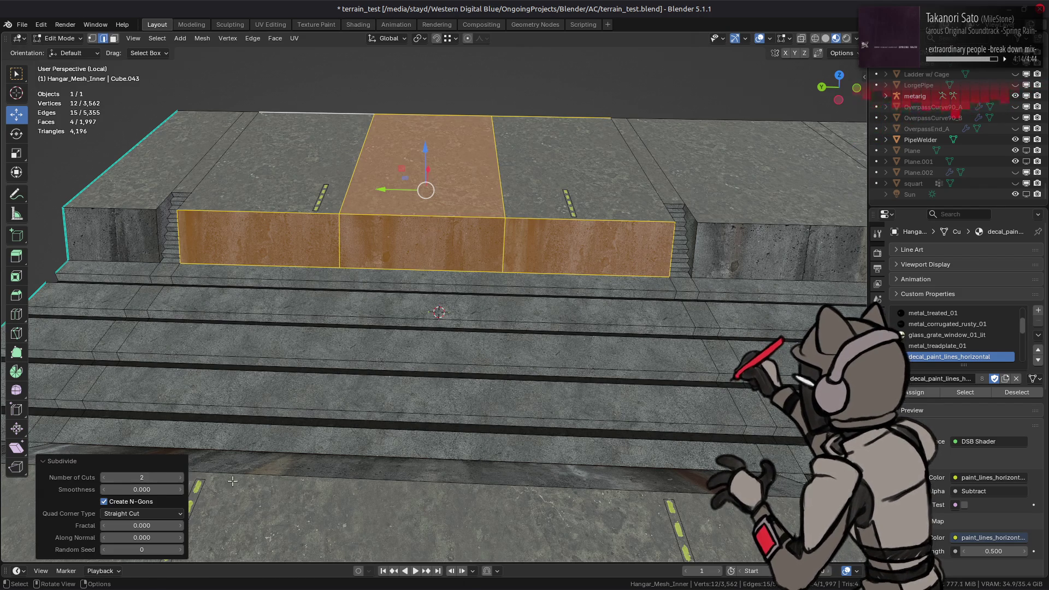
- Subdivide the lower step and front slab edges beside the trench
{"action": "left_click", "coordinate": [451, 457]}
{"action": "scroll", "coordinate": [461, 496], "scroll_direction": "up", "scroll_amount": 2}
{"action": "scroll", "coordinate": [461, 496], "scroll_direction": "down", "scroll_amount": 3}
{"action": "left_click", "coordinate": [418, 428], "text": "shift"}
{"action": "right_click", "coordinate": [362, 211]}
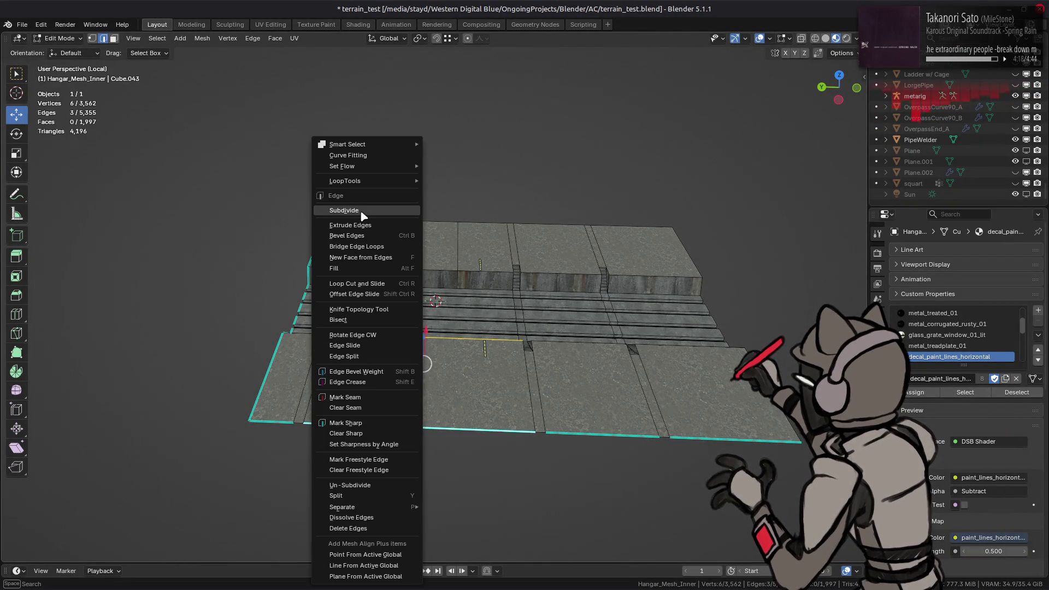
{"action": "left_click", "coordinate": [362, 211]}
{"action": "scroll", "coordinate": [380, 292], "scroll_direction": "up", "scroll_amount": 2}
{"action": "scroll", "coordinate": [380, 293], "scroll_direction": "down", "scroll_amount": 1}
{"action": "scroll", "coordinate": [379, 292], "scroll_direction": "up", "scroll_amount": 2}
{"action": "scroll", "coordinate": [416, 292], "scroll_direction": "down", "scroll_amount": 3}
{"action": "scroll", "coordinate": [416, 293], "scroll_direction": "down", "scroll_amount": 1}
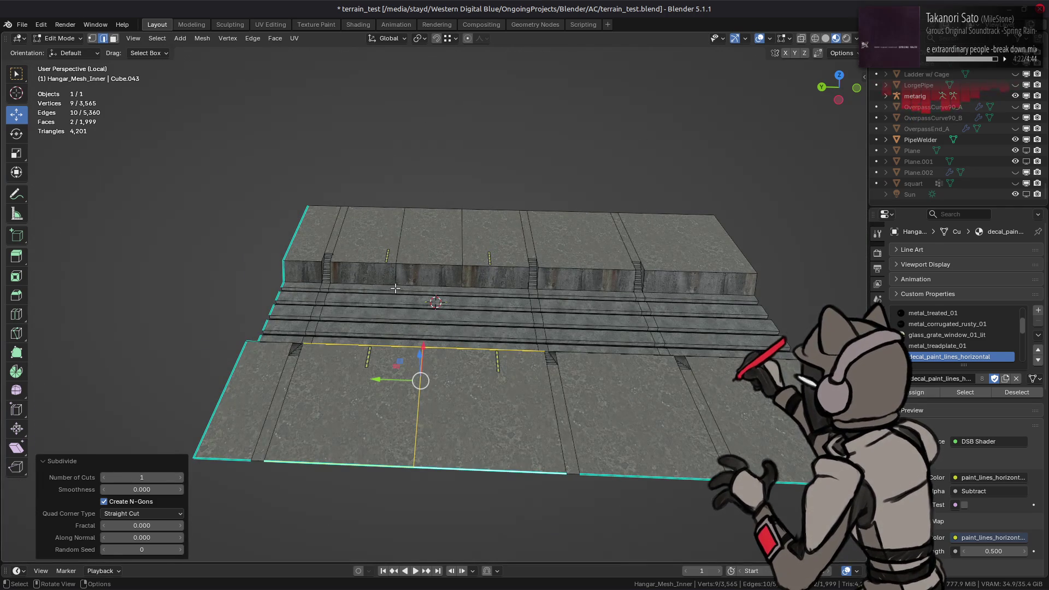
- Select the whole mesh and reduce it to its outer boundary loop via Quick Favorites
{"action": "key", "text": "alt+a"}
{"action": "left_click", "coordinate": [286, 244], "text": "alt"}
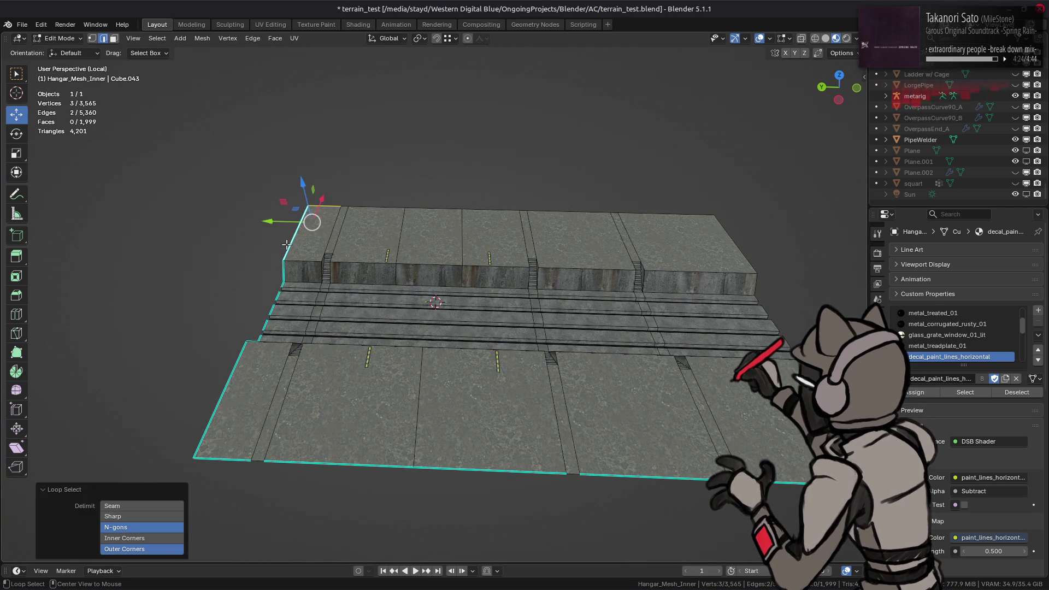
{"action": "key", "text": "alt+a"}
{"action": "key", "text": "a"}
{"action": "key", "text": "q"}
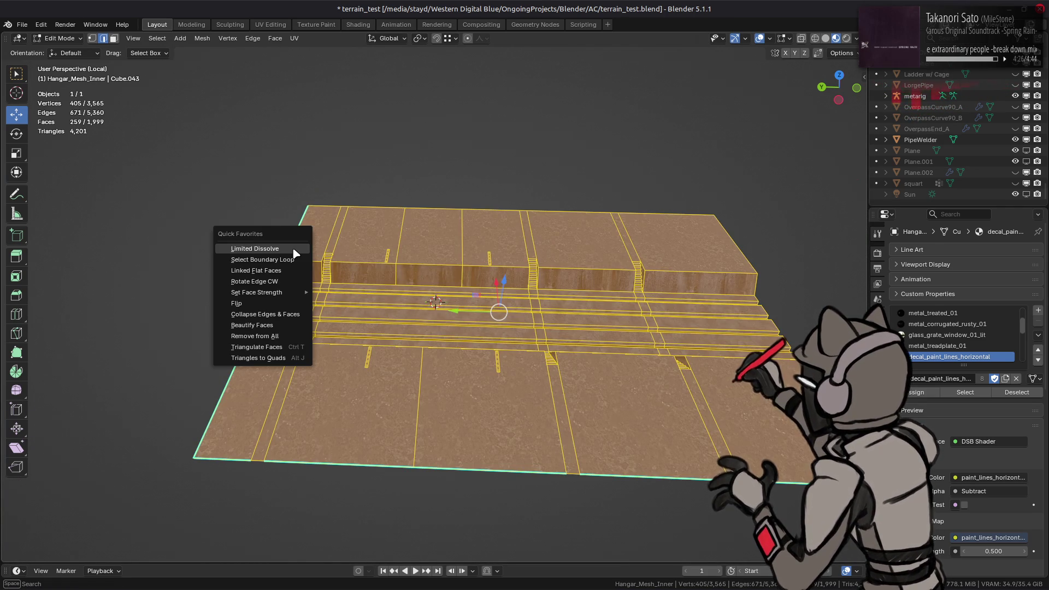
{"action": "left_click", "coordinate": [292, 262]}
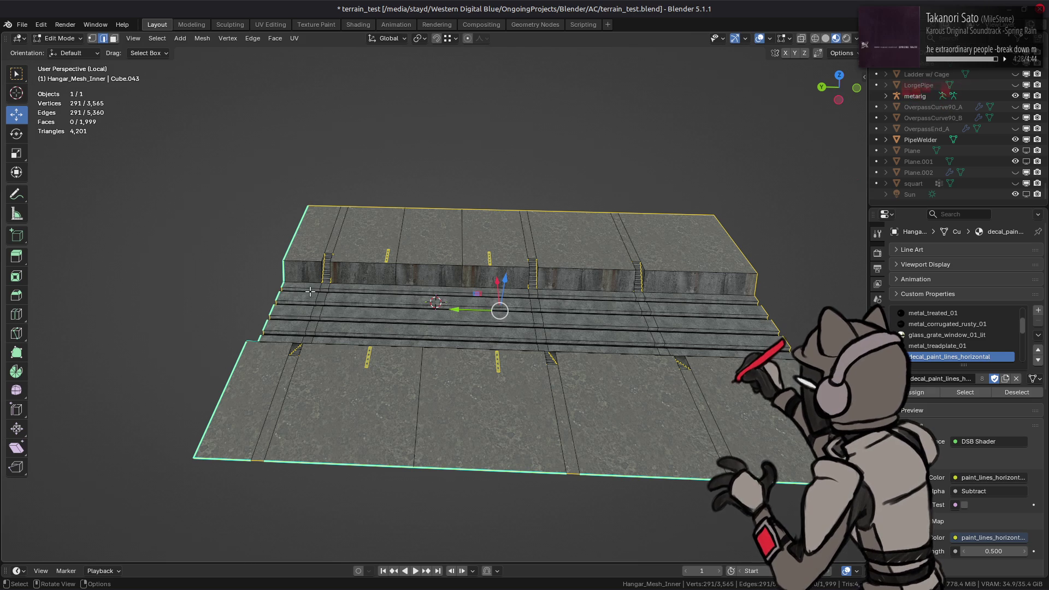
{"action": "right_click", "coordinate": [310, 291]}
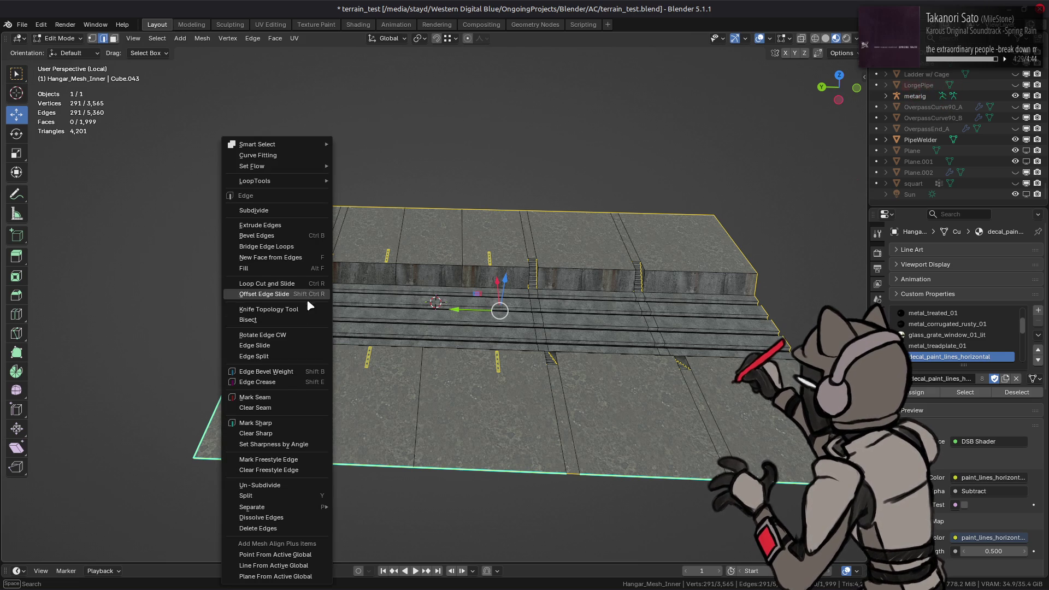
- Clear sharp marking on the boundary, then pick the cut edges across the wall beside the left decal
{"action": "left_click", "coordinate": [268, 434]}
{"action": "key", "text": "alt+a"}
{"action": "scroll", "coordinate": [408, 313], "scroll_direction": "up", "scroll_amount": 3}
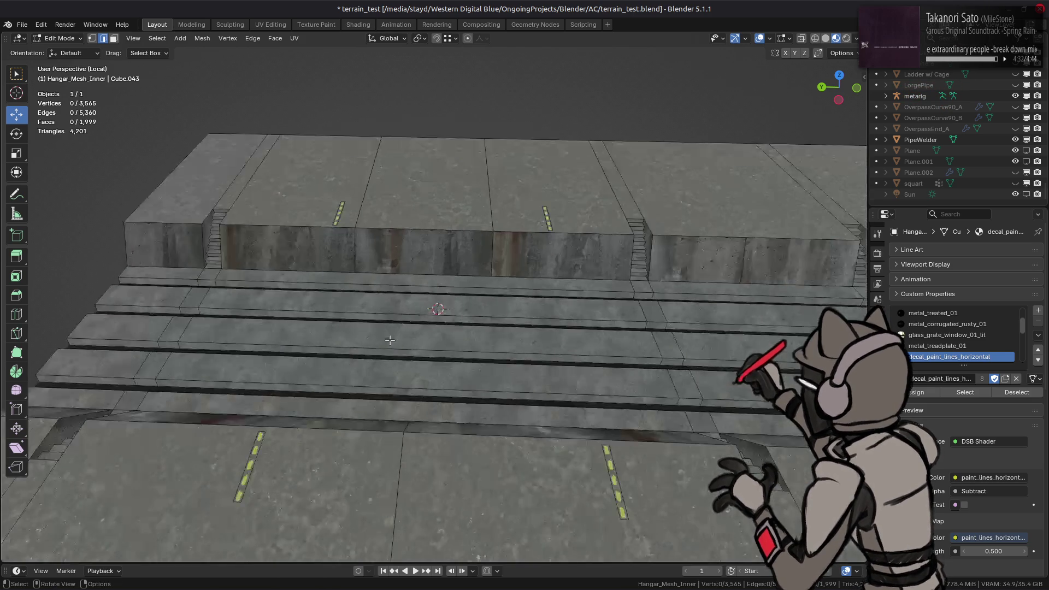
{"action": "scroll", "coordinate": [408, 313], "scroll_direction": "up", "scroll_amount": 2}
{"action": "middle_click_drag", "start_coordinate": [421, 226], "coordinate": [492, 330]}
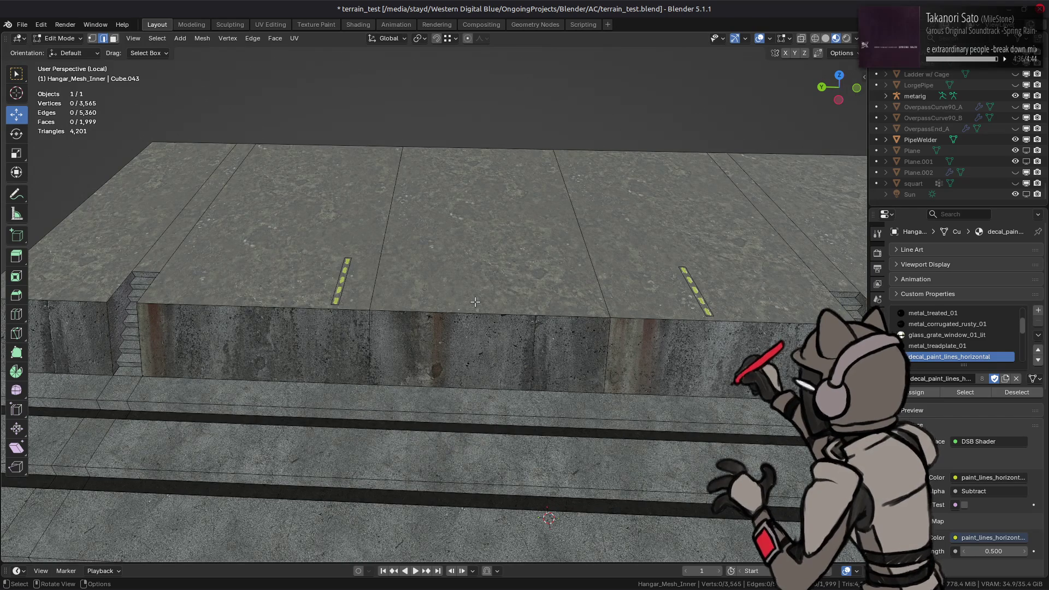
{"action": "middle_click_drag", "start_coordinate": [474, 302], "coordinate": [467, 270]}
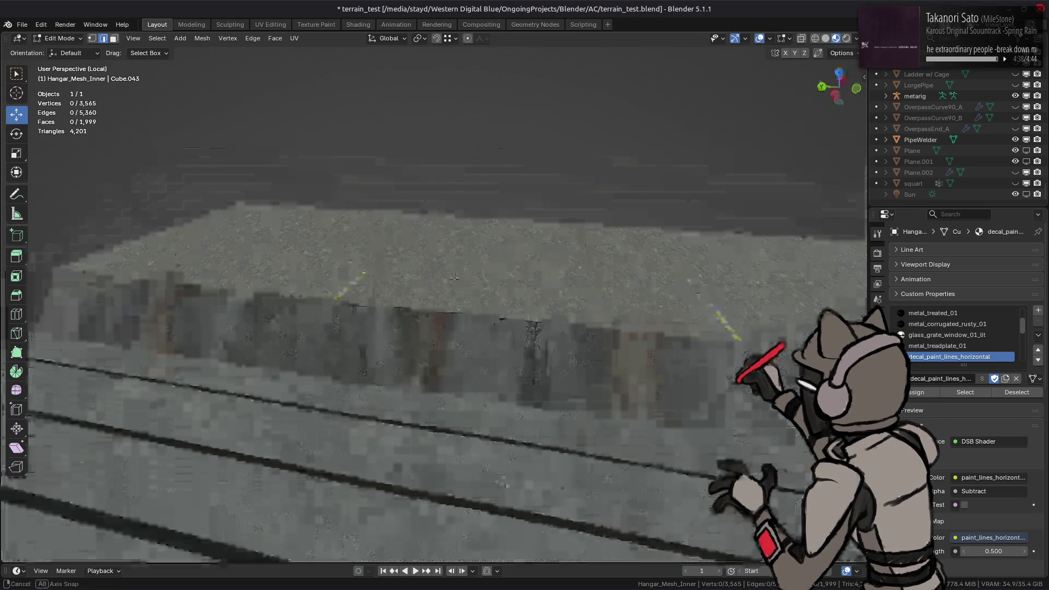
{"action": "left_click", "coordinate": [362, 344]}
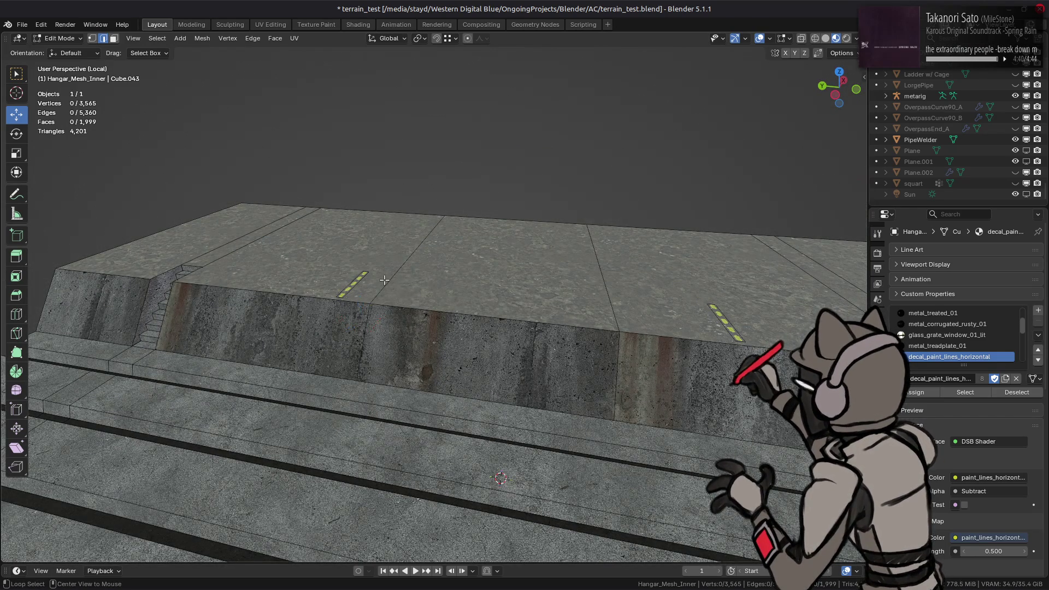
{"action": "left_click", "coordinate": [401, 292], "text": "alt+shift"}
- Check the transform options and bring up the viewport Snapping settings
{"action": "mouse_move", "coordinate": [401, 291]}
{"action": "middle_mouse_down"}
{"action": "mouse_move", "coordinate": [441, 309]}
{"action": "mouse_move", "coordinate": [410, 305]}
{"action": "middle_mouse_up"}
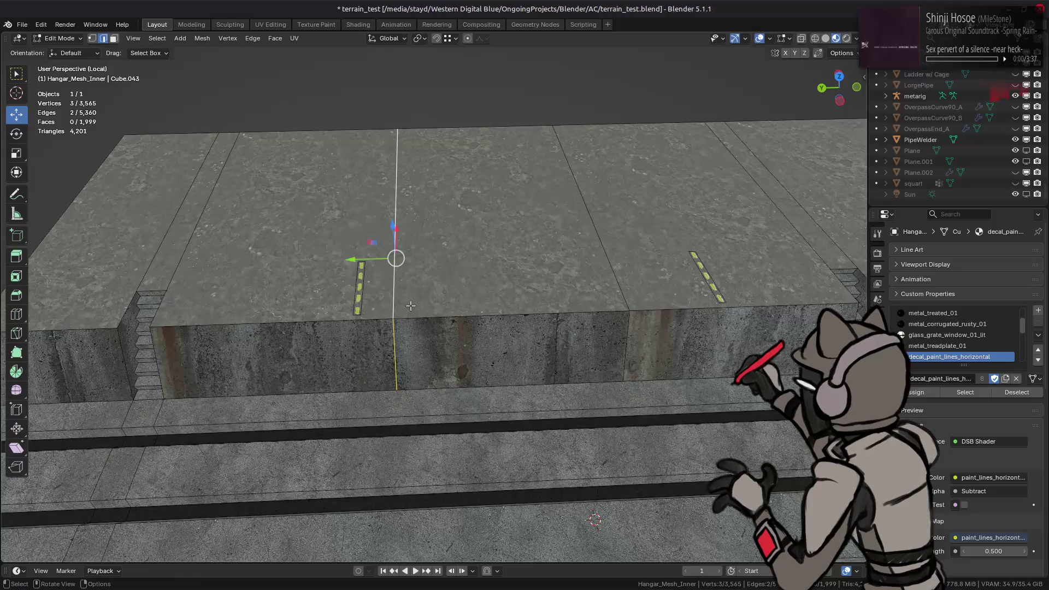
{"action": "left_click", "coordinate": [841, 53]}
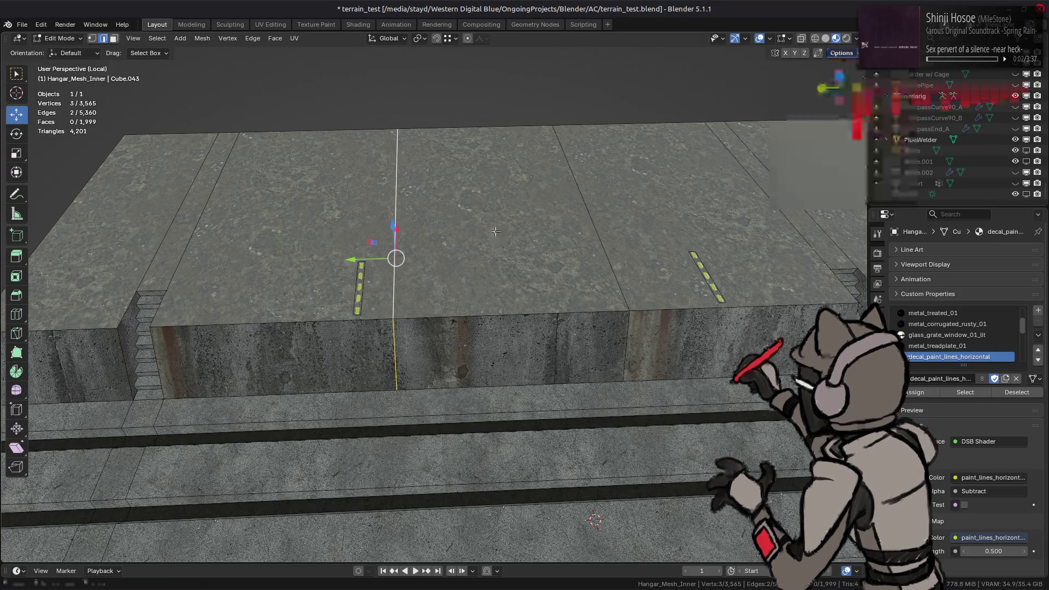
{"action": "left_click", "coordinate": [448, 38]}
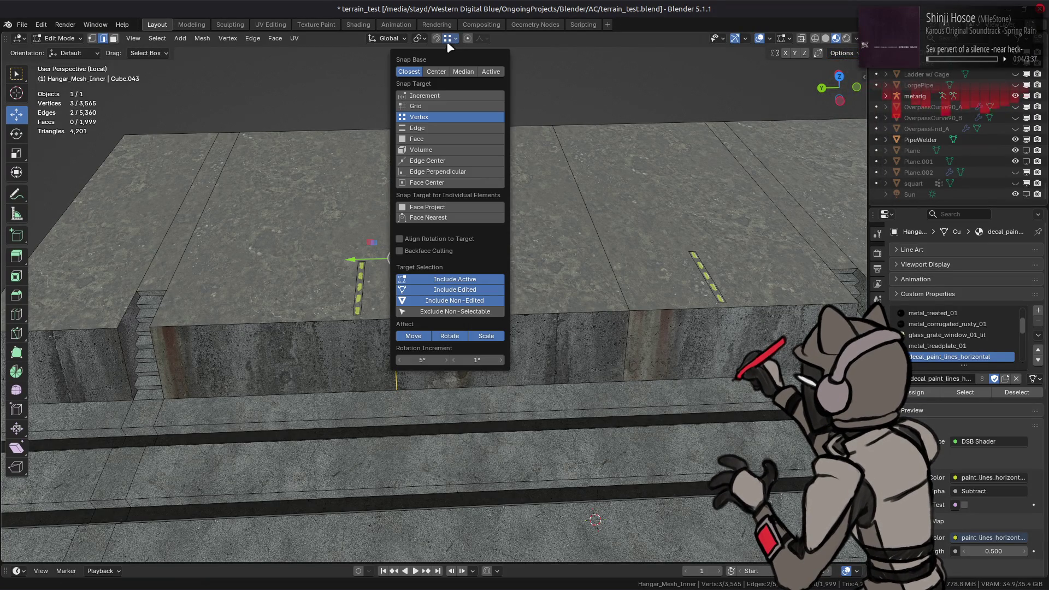
- Set snapping to Edge Center and edge-slide the floor cut onto the left yellow decal strip
{"action": "left_click", "coordinate": [447, 161]}
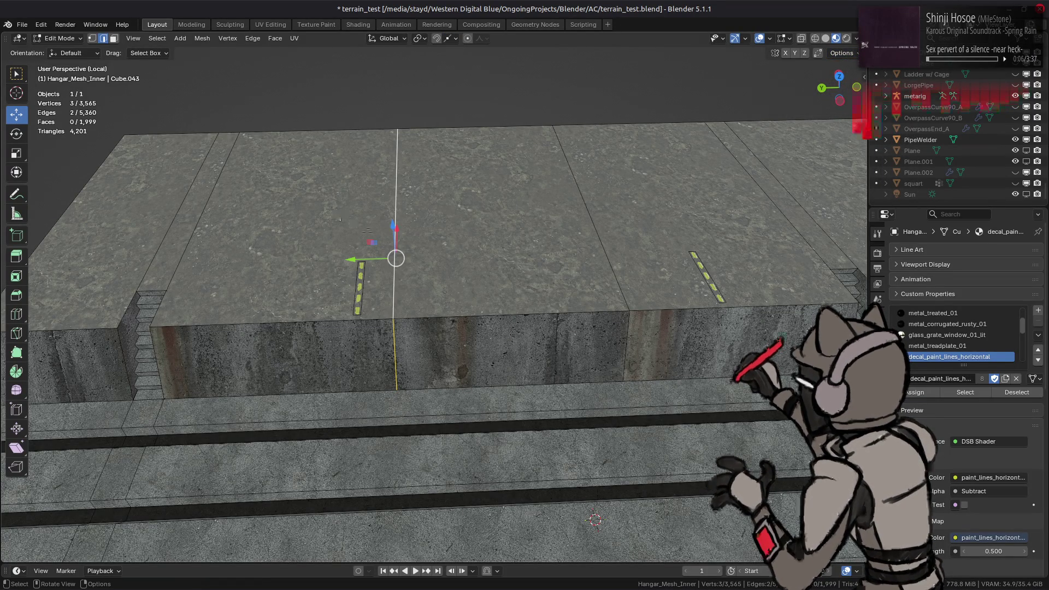
{"action": "key", "text": "ctrl+e"}
{"action": "left_click", "coordinate": [316, 232]}
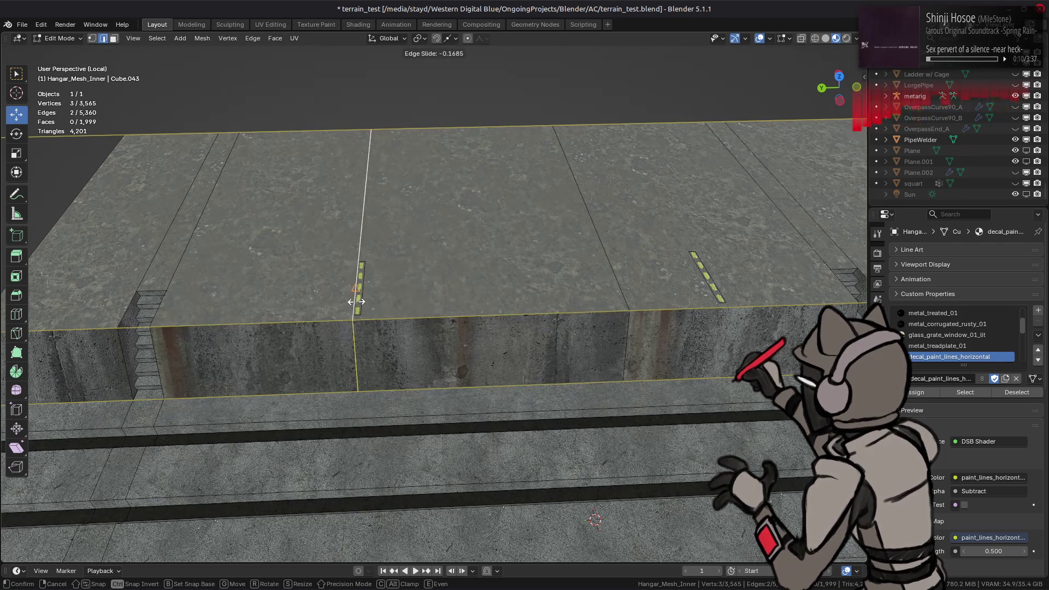
{"action": "left_click", "coordinate": [361, 258]}
{"action": "left_click", "coordinate": [363, 258], "text": "alt"}
{"action": "left_click", "coordinate": [594, 252], "text": "alt"}
{"action": "scroll", "coordinate": [594, 251], "scroll_direction": "up", "scroll_amount": 3}
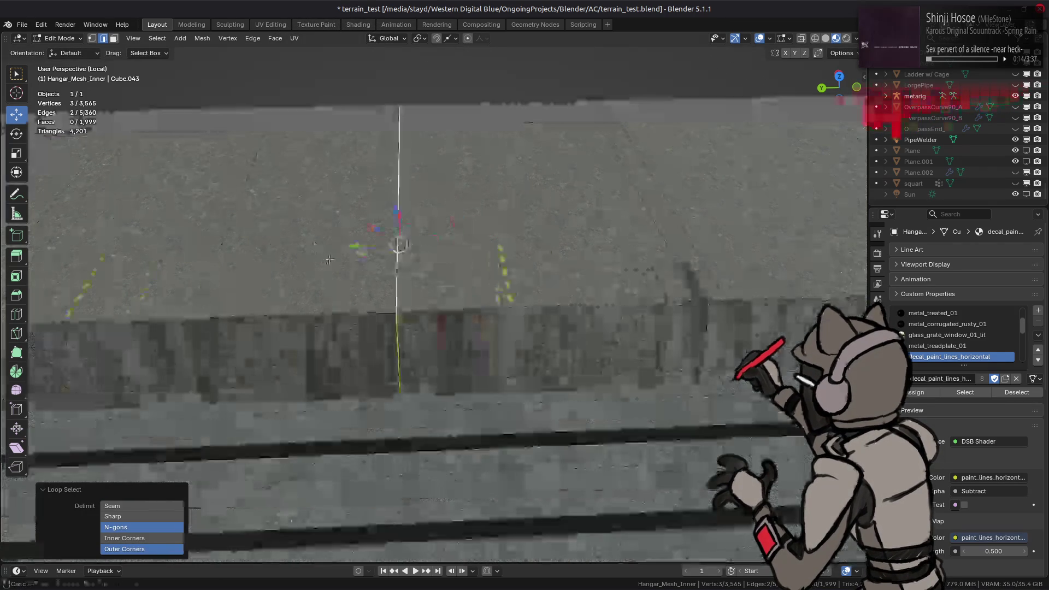
{"action": "middle_click_drag", "start_coordinate": [593, 252], "coordinate": [359, 243]}
{"action": "key", "text": "g"}
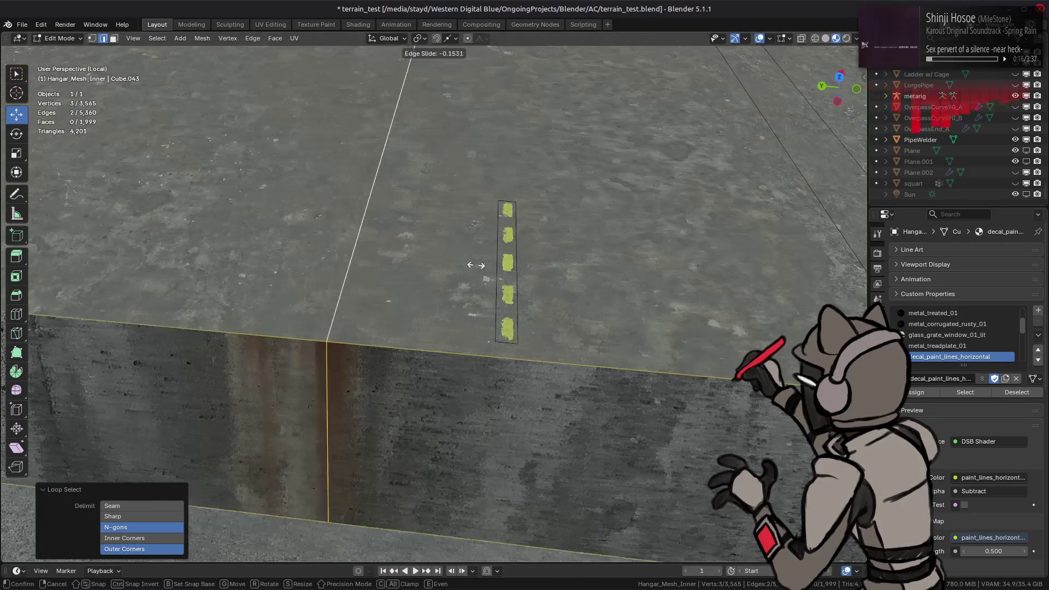
{"action": "left_click", "coordinate": [504, 246]}
- Dissolve the stray floor cut loop near the right decal
{"action": "mouse_move", "coordinate": [504, 246]}
{"action": "middle_mouse_down"}
{"action": "mouse_move", "coordinate": [274, 294]}
{"action": "mouse_move", "coordinate": [396, 252]}
{"action": "middle_mouse_up"}
{"action": "scroll", "coordinate": [273, 293], "scroll_direction": "down", "scroll_amount": 4}
{"action": "scroll", "coordinate": [397, 252], "scroll_direction": "up", "scroll_amount": 4}
{"action": "left_click", "coordinate": [403, 242], "text": "alt"}
{"action": "mouse_move", "coordinate": [403, 241]}
{"action": "middle_mouse_down"}
{"action": "mouse_move", "coordinate": [594, 284]}
{"action": "mouse_move", "coordinate": [402, 320]}
{"action": "middle_mouse_up"}
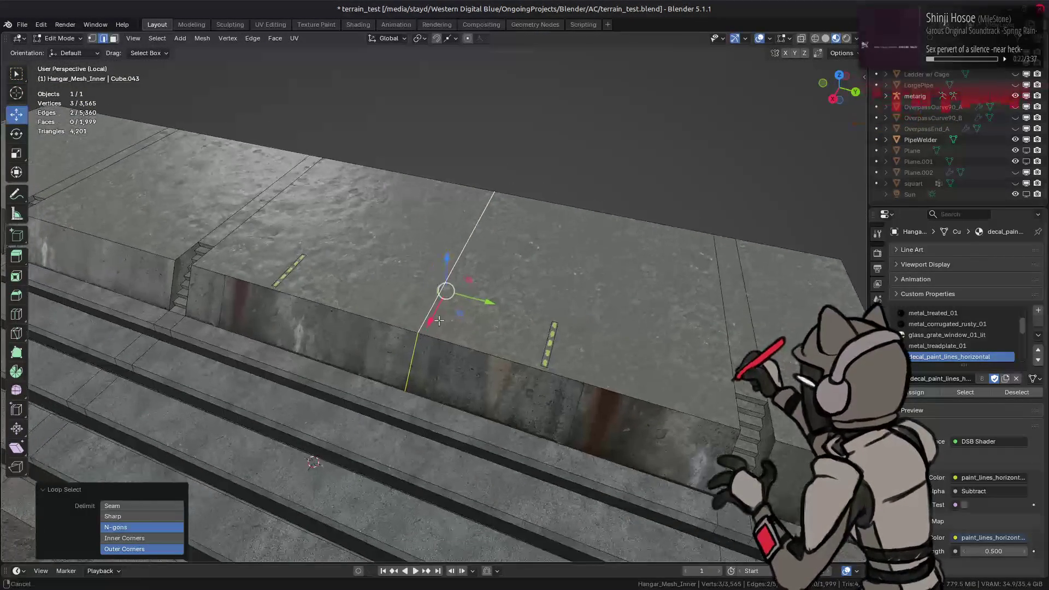
{"action": "right_click", "coordinate": [402, 320]}
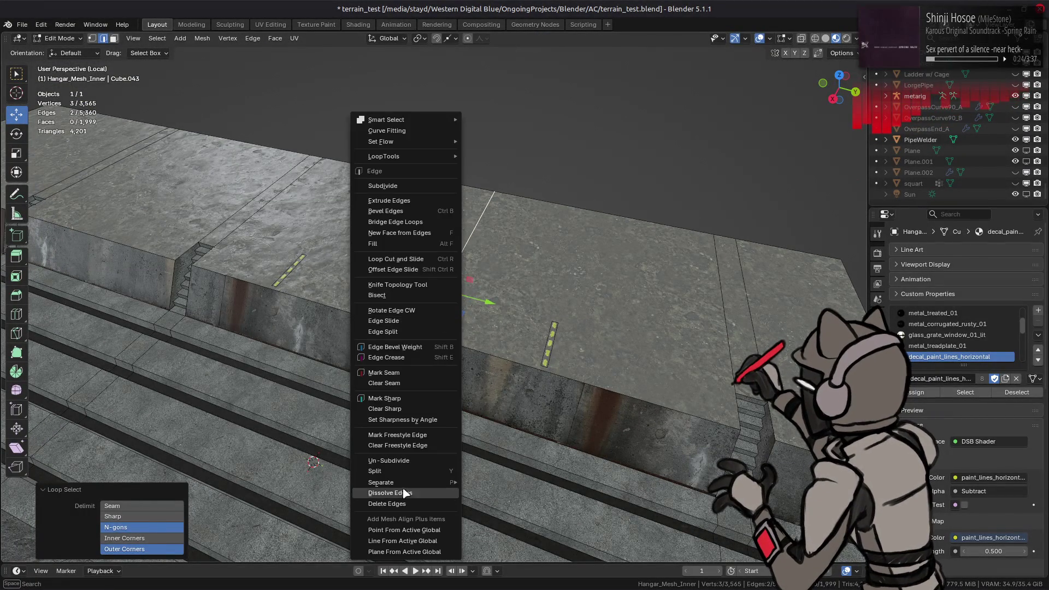
{"action": "left_click", "coordinate": [403, 492]}
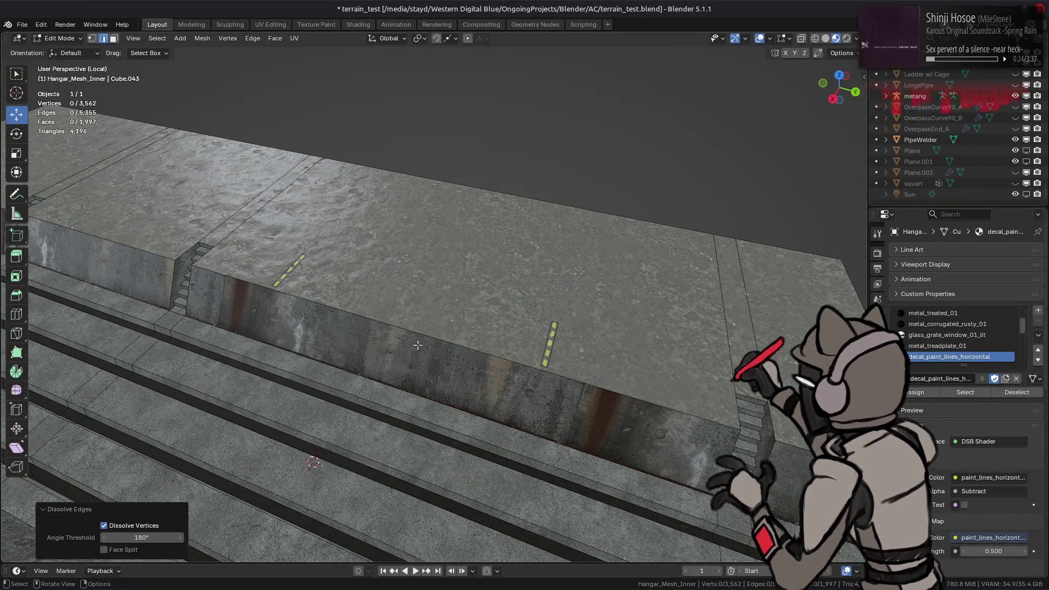
- Subdivide the wall strip between its top and bottom edges and pick the new vertical loop
{"action": "left_click", "coordinate": [406, 389]}
{"action": "left_click", "coordinate": [475, 360], "text": "shift"}
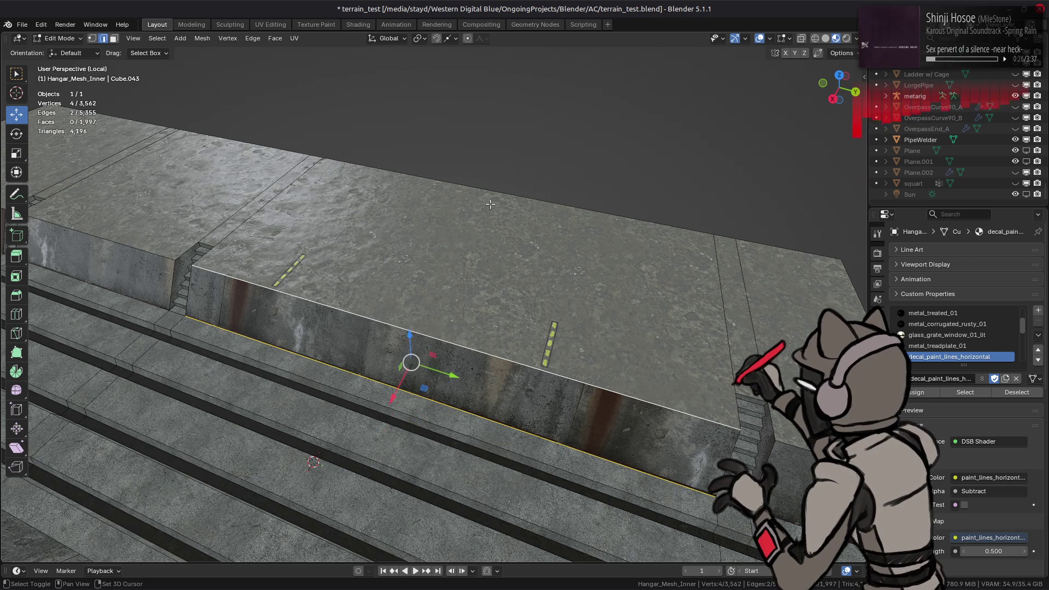
{"action": "right_click", "coordinate": [401, 245]}
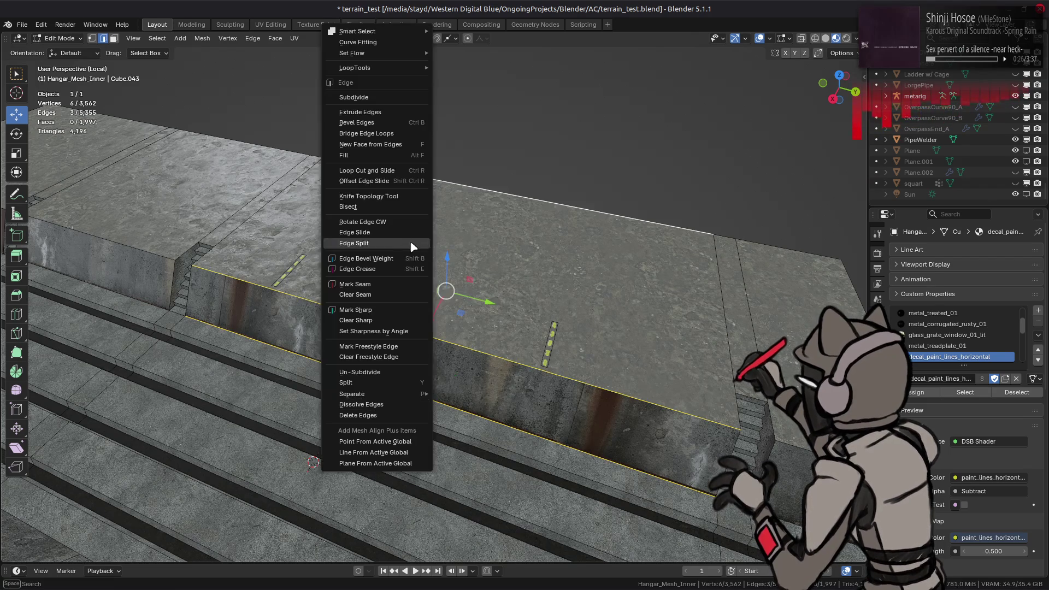
{"action": "left_click", "coordinate": [422, 91]}
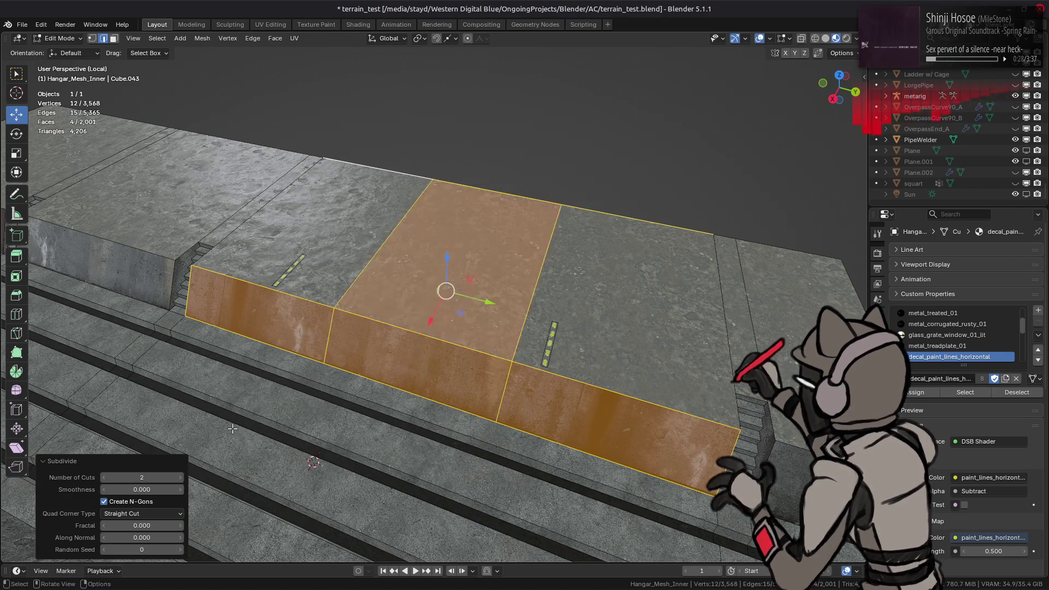
{"action": "mouse_move", "coordinate": [195, 454]}
{"action": "middle_mouse_down"}
{"action": "mouse_move", "coordinate": [481, 323]}
{"action": "mouse_move", "coordinate": [410, 270]}
{"action": "middle_mouse_up"}
{"action": "left_click", "coordinate": [482, 322], "text": "alt"}
{"action": "scroll", "coordinate": [400, 263], "scroll_direction": "up", "scroll_amount": 2}
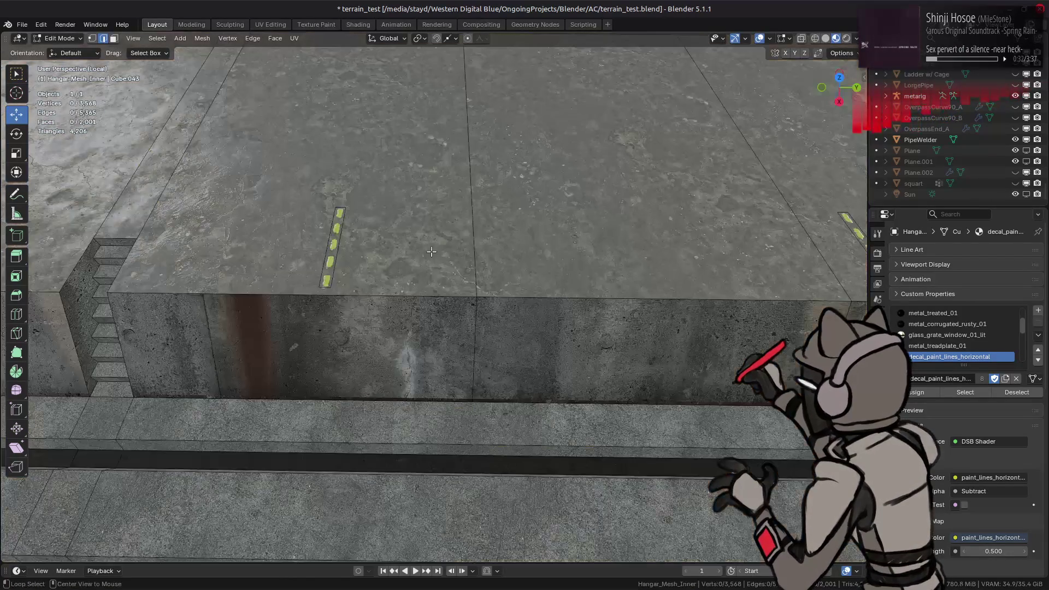
- Edge-slide both new vertical cut loops onto the yellow decal strips
{"action": "right_click", "coordinate": [360, 275]}
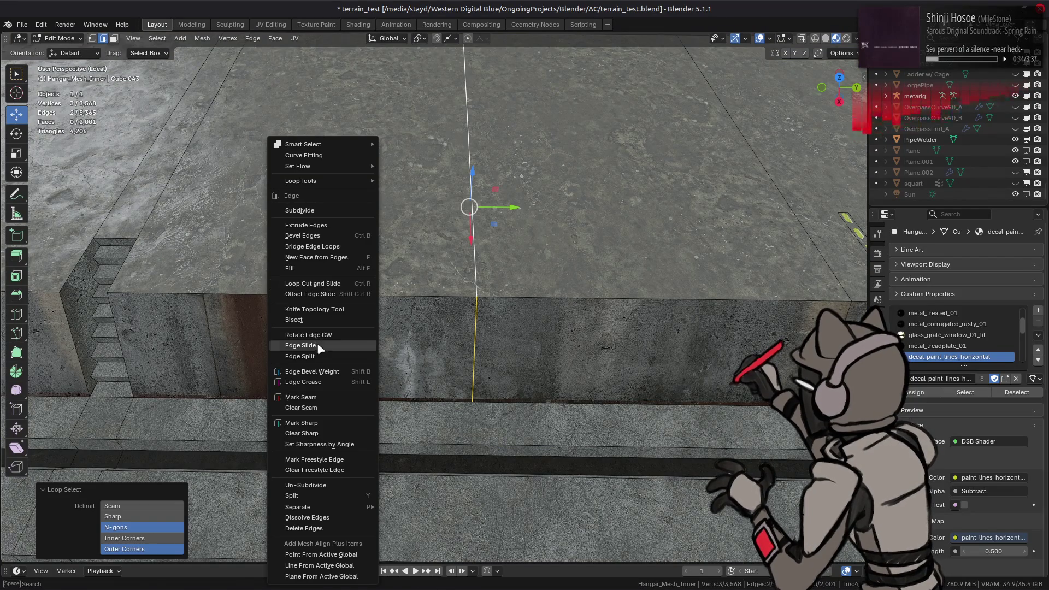
{"action": "left_click", "coordinate": [300, 345]}
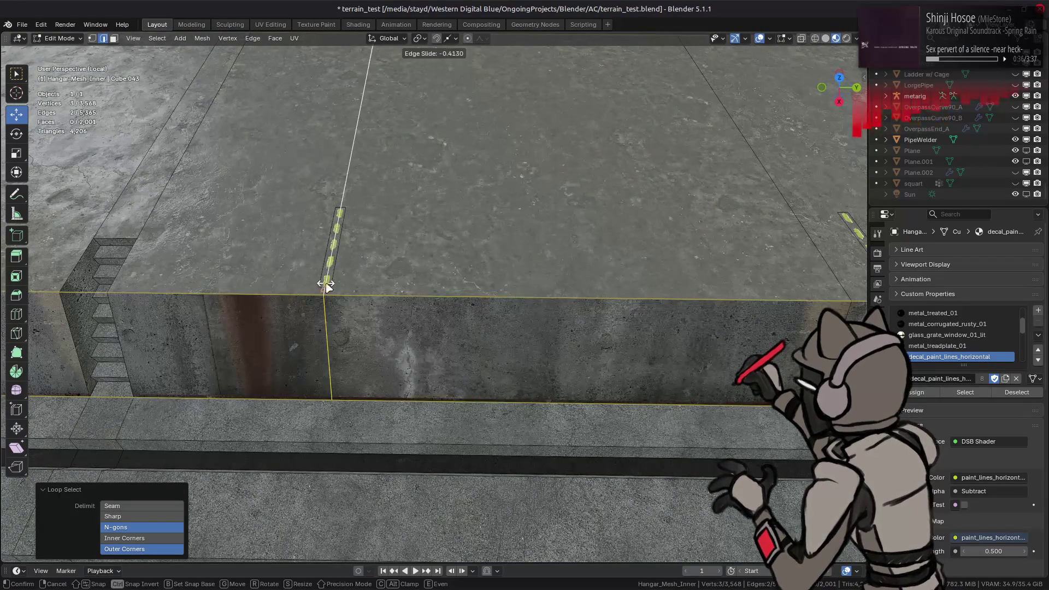
{"action": "left_click", "coordinate": [325, 281]}
{"action": "middle_click_drag", "start_coordinate": [325, 281], "coordinate": [439, 262]}
{"action": "key", "text": "alt+a"}
{"action": "left_click", "coordinate": [440, 262], "text": "alt"}
{"action": "scroll", "coordinate": [439, 262], "scroll_direction": "up", "scroll_amount": 2}
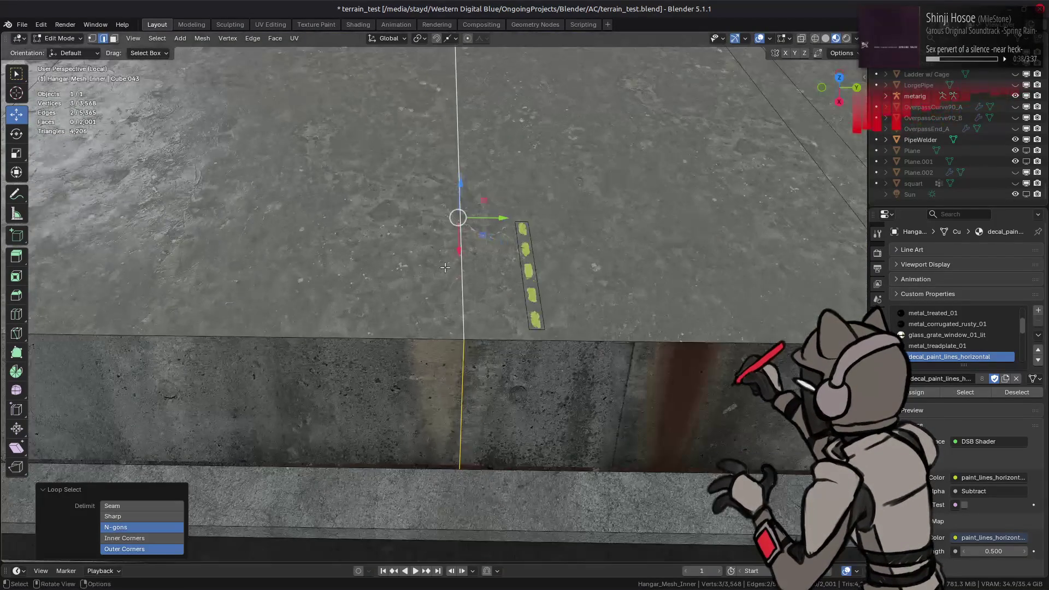
{"action": "key", "text": "g"}
{"action": "key", "text": "g"}
{"action": "left_click", "coordinate": [534, 325]}
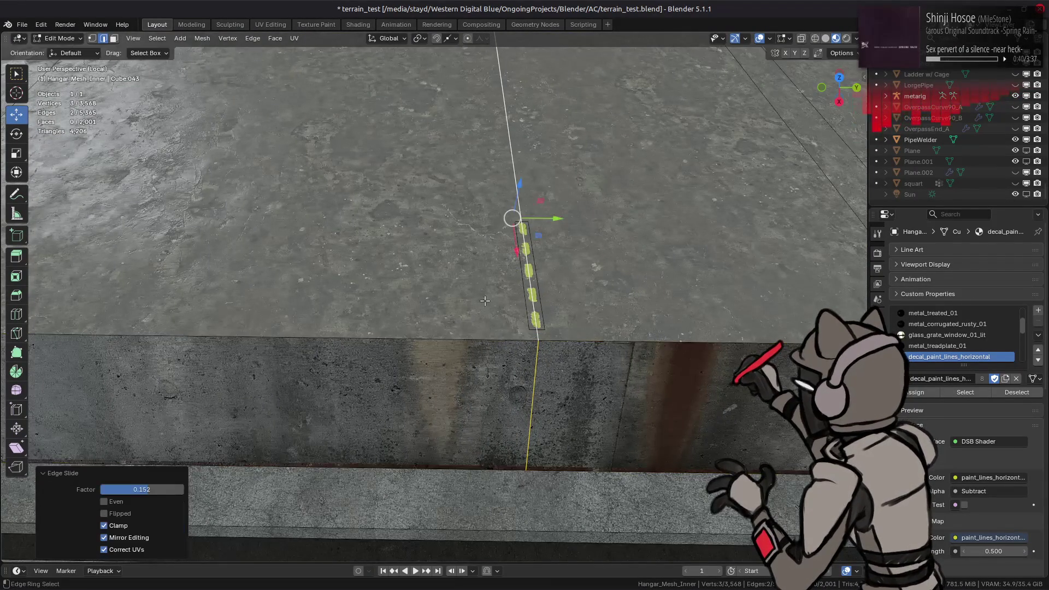
{"action": "scroll", "coordinate": [514, 221], "scroll_direction": "down", "scroll_amount": 5}
- Subdivide the strip beside the stairs
{"action": "key", "text": "alt+a"}
{"action": "mouse_move", "coordinate": [512, 246]}
{"action": "middle_mouse_down"}
{"action": "mouse_move", "coordinate": [593, 246]}
{"action": "mouse_move", "coordinate": [398, 320]}
{"action": "mouse_move", "coordinate": [408, 314]}
{"action": "mouse_move", "coordinate": [219, 295]}
{"action": "middle_mouse_up"}
{"action": "key", "text": "l"}
{"action": "scroll", "coordinate": [409, 314], "scroll_direction": "up", "scroll_amount": 3}
{"action": "key", "text": "alt+a"}
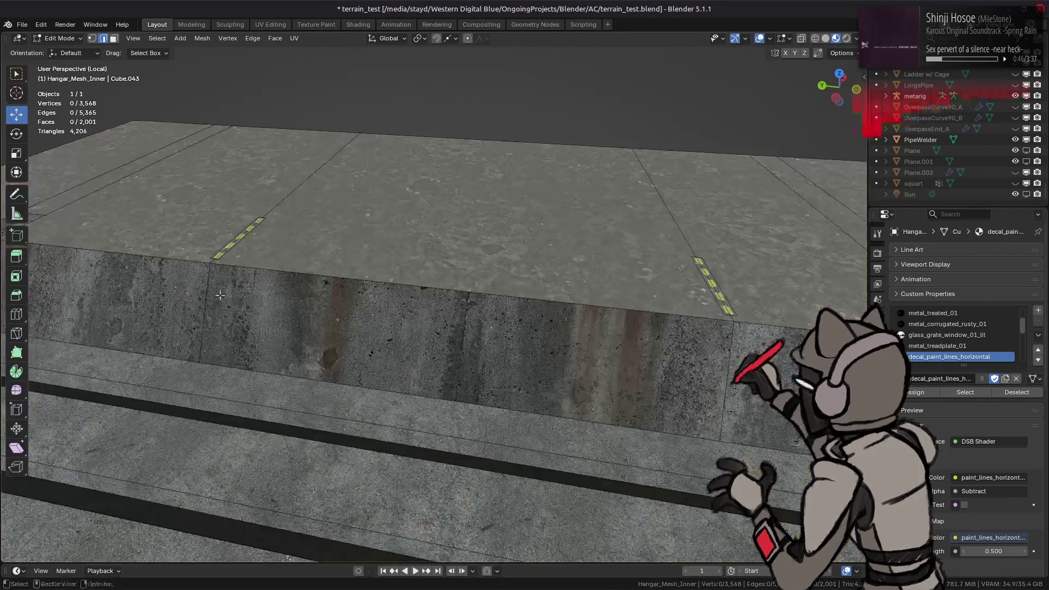
{"action": "right_click", "coordinate": [323, 324]}
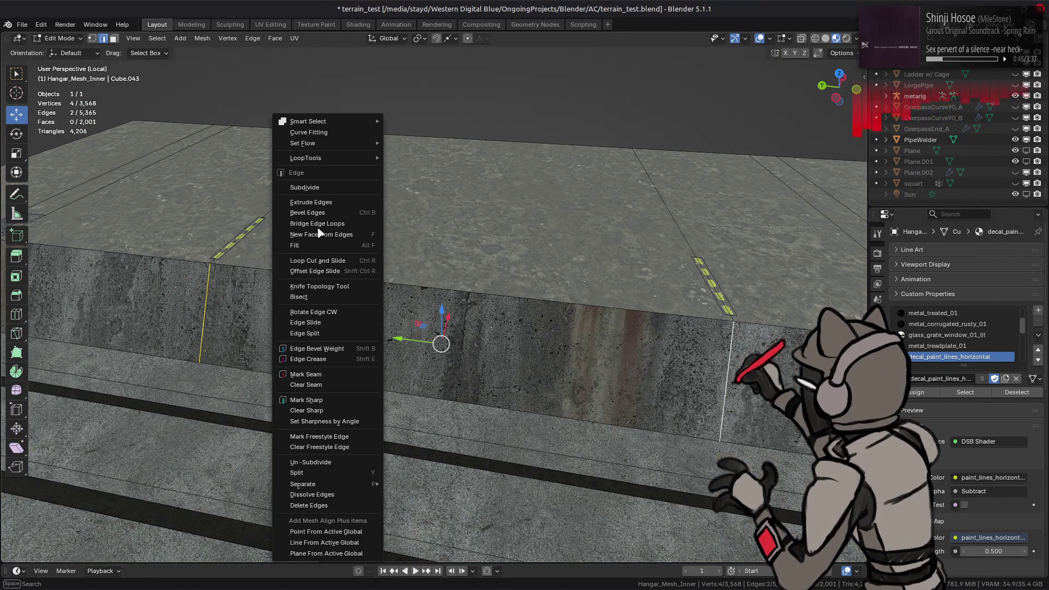
{"action": "left_click", "coordinate": [324, 186]}
{"action": "scroll", "coordinate": [323, 183], "scroll_direction": "down", "scroll_amount": 2}
- Cut a new edge across the trench slope face and return to Object Mode
{"action": "mouse_move", "coordinate": [324, 183]}
{"action": "middle_mouse_down"}
{"action": "mouse_move", "coordinate": [273, 170]}
{"action": "mouse_move", "coordinate": [199, 368]}
{"action": "middle_mouse_up"}
{"action": "key", "text": "alt+a"}
{"action": "left_click", "coordinate": [273, 170]}
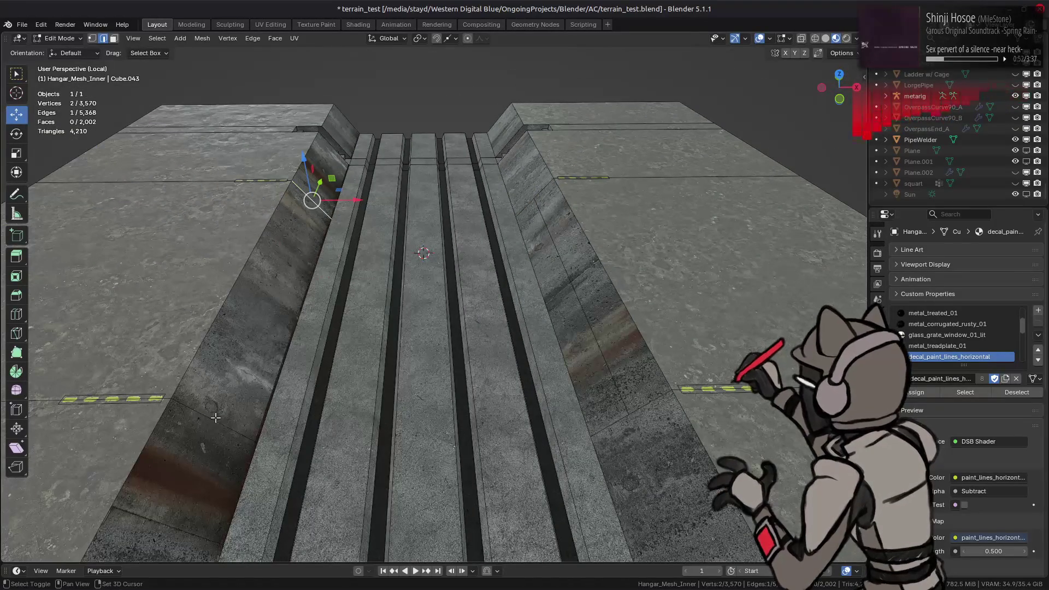
{"action": "right_click", "coordinate": [279, 260]}
{"action": "left_click", "coordinate": [329, 210]}
{"action": "key", "text": "alt+a"}
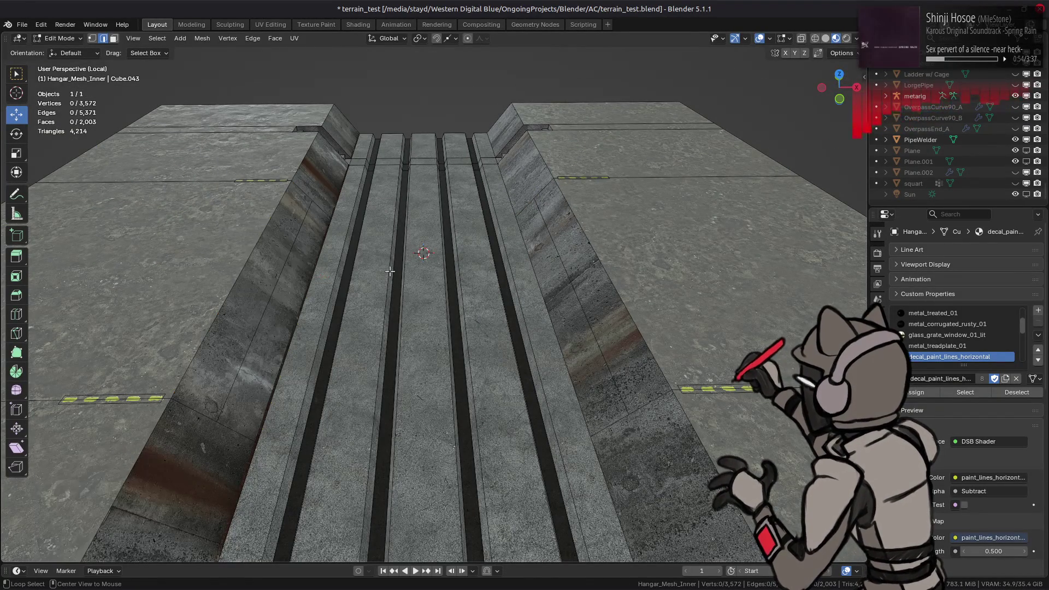
{"action": "key", "text": "Tab"}
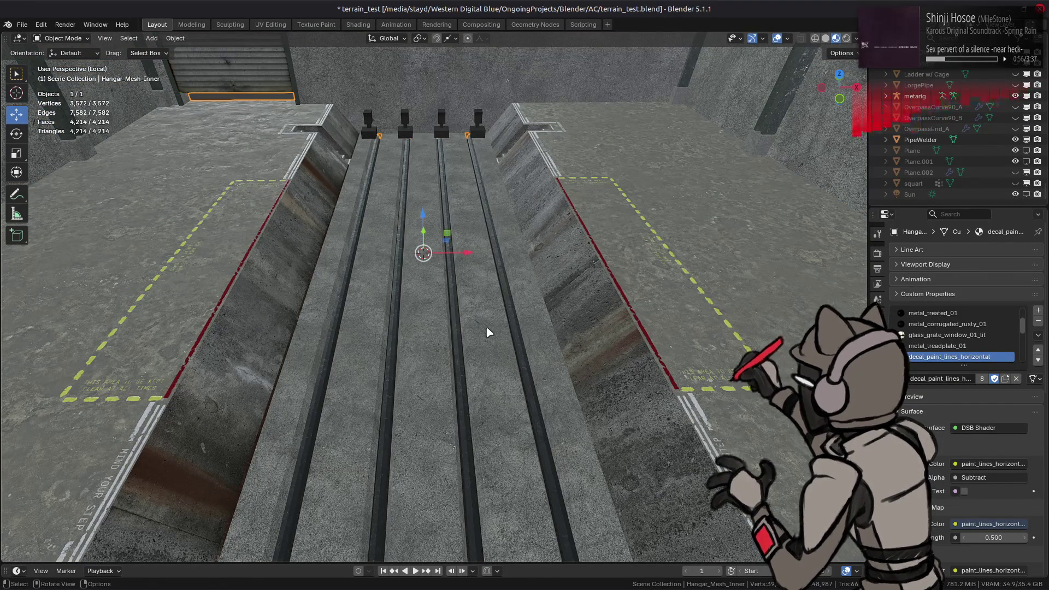
- Leave Local View, edit the hangar mesh and pick an edge at the platform from the connected floor
{"action": "key", "text": "KP_Divide"}
{"action": "scroll", "coordinate": [486, 326], "scroll_direction": "down", "scroll_amount": 3}
{"action": "scroll", "coordinate": [486, 326], "scroll_direction": "up", "scroll_amount": 4}
{"action": "mouse_move", "coordinate": [486, 326]}
{"action": "middle_mouse_down"}
{"action": "mouse_move", "coordinate": [416, 296]}
{"action": "mouse_move", "coordinate": [556, 279]}
{"action": "middle_mouse_up"}
{"action": "key", "text": "Tab"}
{"action": "left_click", "coordinate": [509, 264]}
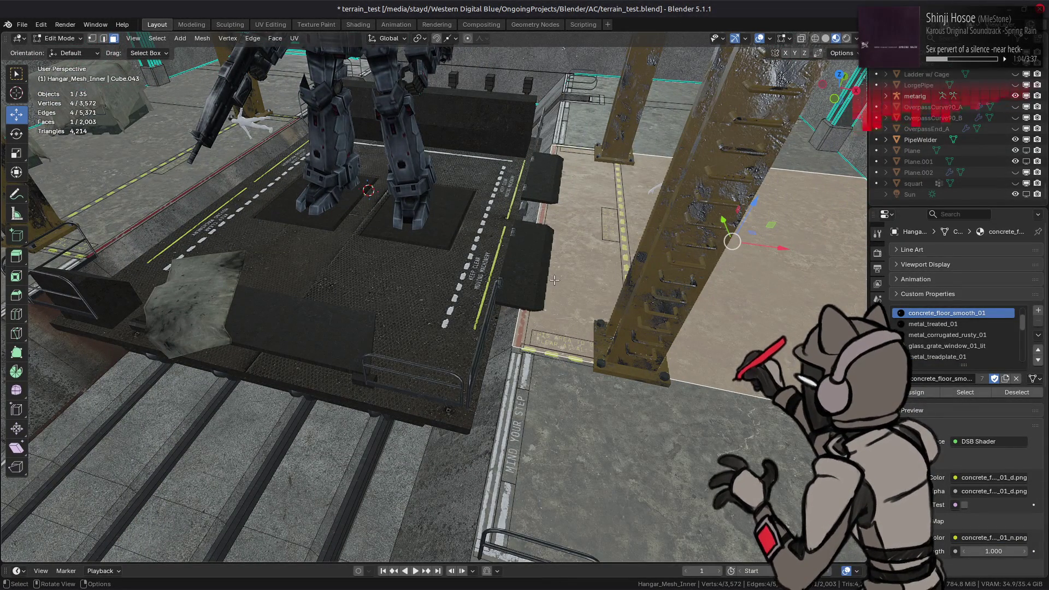
{"action": "key", "text": "ctrl+l"}
{"action": "scroll", "coordinate": [523, 289], "scroll_direction": "up", "scroll_amount": 3}
{"action": "scroll", "coordinate": [523, 290], "scroll_direction": "up", "scroll_amount": 2}
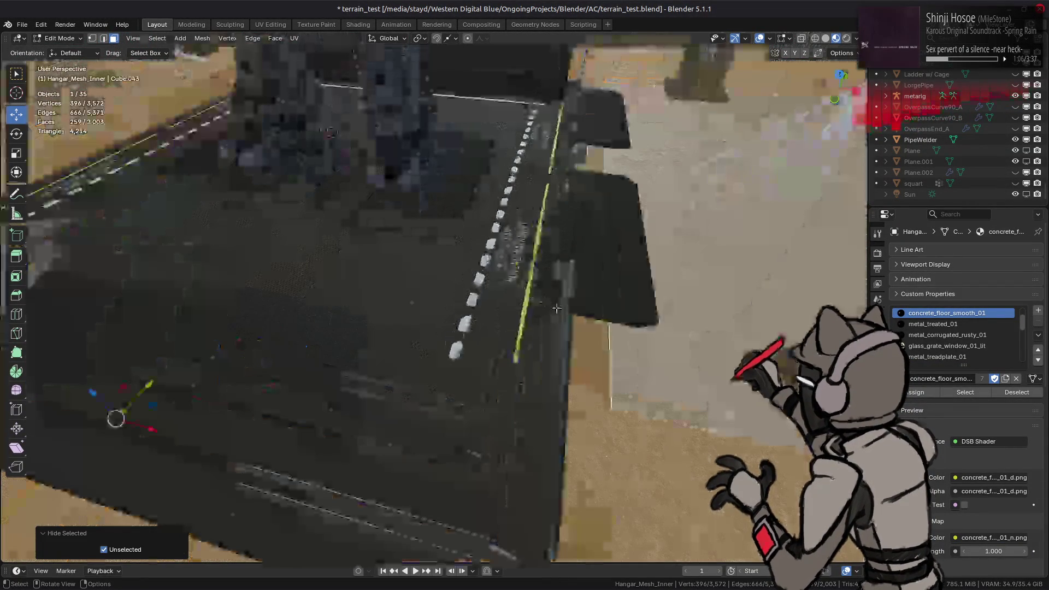
{"action": "mouse_move", "coordinate": [523, 289]}
{"action": "middle_mouse_down"}
{"action": "mouse_move", "coordinate": [441, 300]}
{"action": "mouse_move", "coordinate": [469, 257]}
{"action": "mouse_move", "coordinate": [422, 64]}
{"action": "middle_mouse_up"}
{"action": "left_click", "coordinate": [423, 254]}
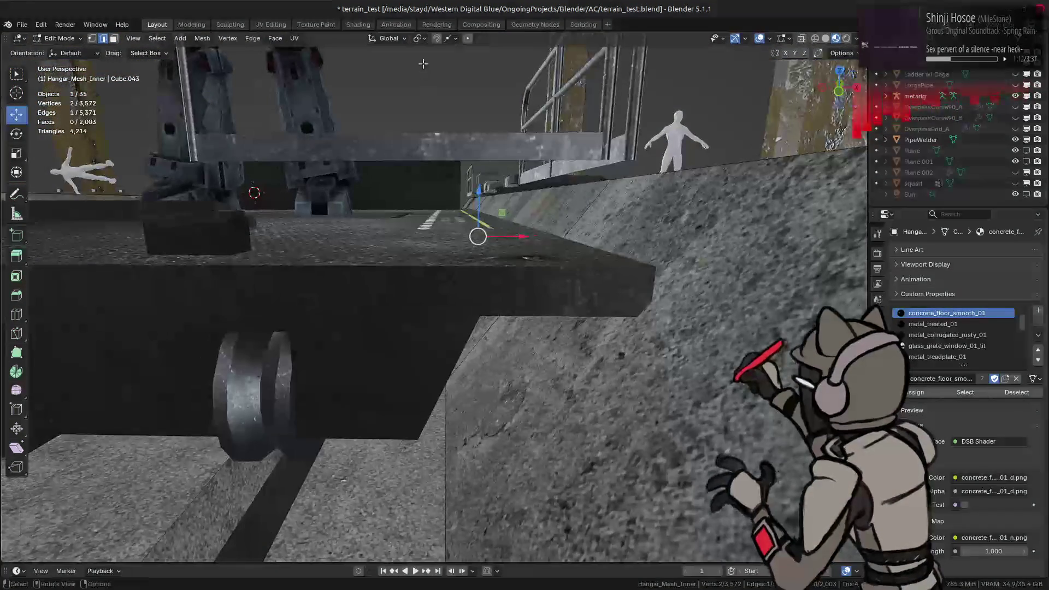
- Vertex-slide the platform vertex to the edge midpoint using snapping
{"action": "left_click", "coordinate": [454, 39]}
{"action": "middle_click_drag", "start_coordinate": [326, 145], "coordinate": [483, 233]}
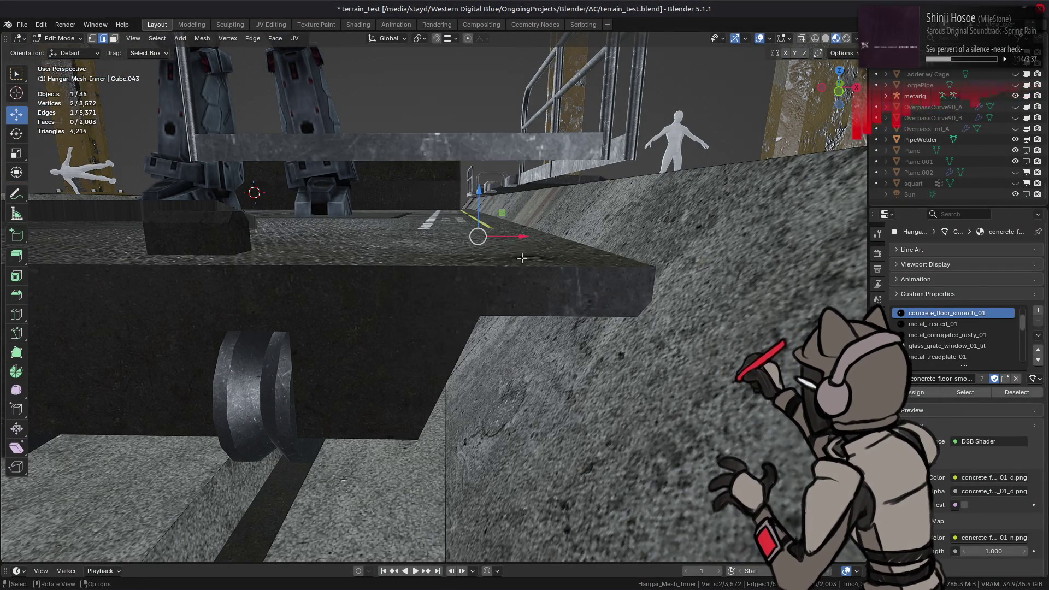
{"action": "key", "text": "shift+v"}
{"action": "left_click", "coordinate": [509, 269]}
{"action": "middle_click_drag", "start_coordinate": [509, 270], "coordinate": [446, 280]}
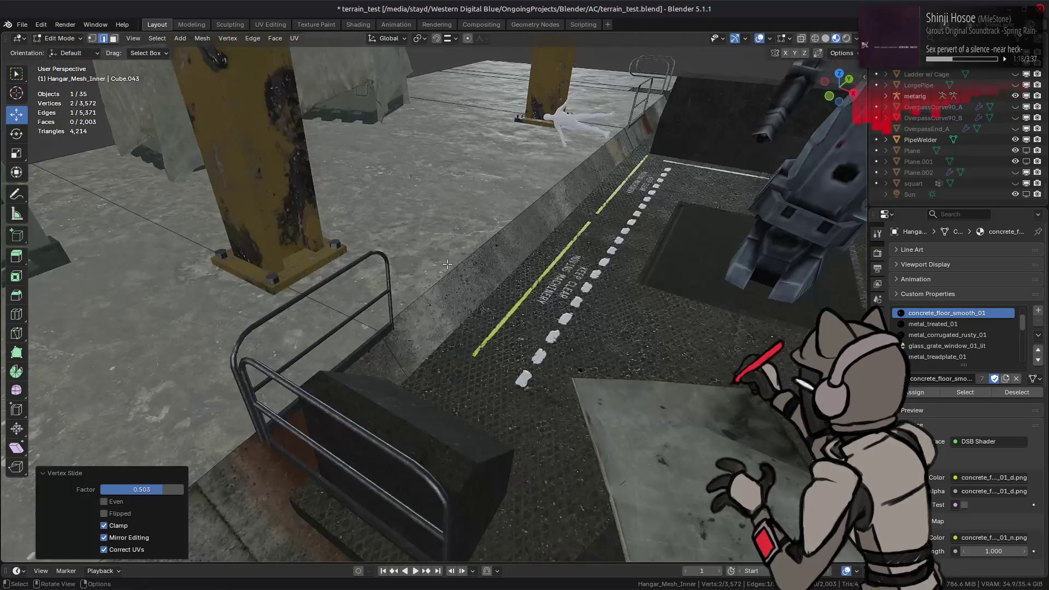
{"action": "scroll", "coordinate": [446, 281], "scroll_direction": "up", "scroll_amount": 5}
{"action": "mouse_move", "coordinate": [446, 280]}
{"action": "middle_mouse_down"}
{"action": "mouse_move", "coordinate": [535, 251]}
{"action": "mouse_move", "coordinate": [505, 279]}
{"action": "middle_mouse_up"}
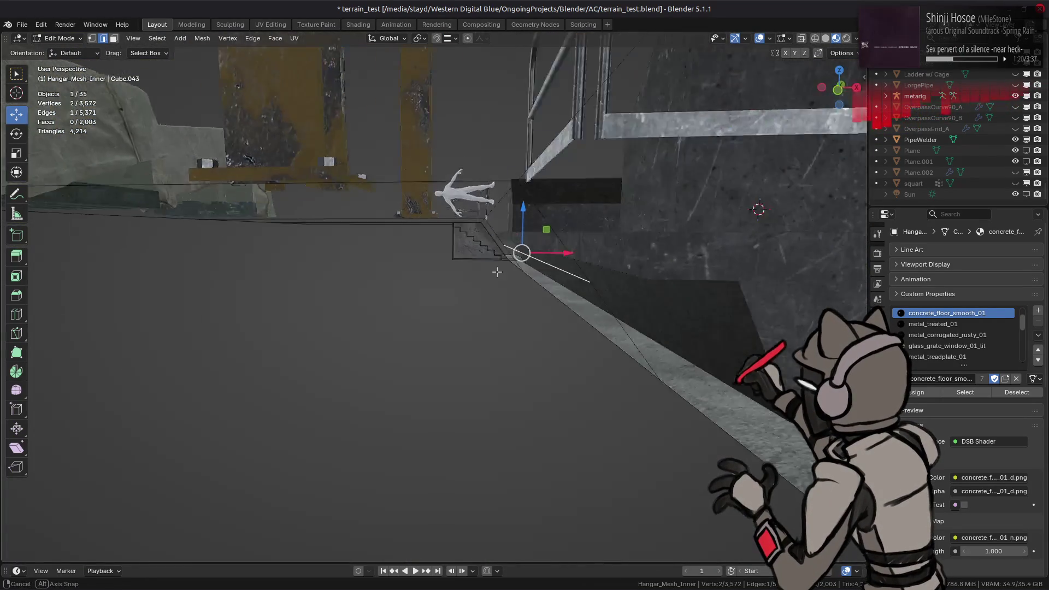
{"action": "key", "text": "shift+v"}
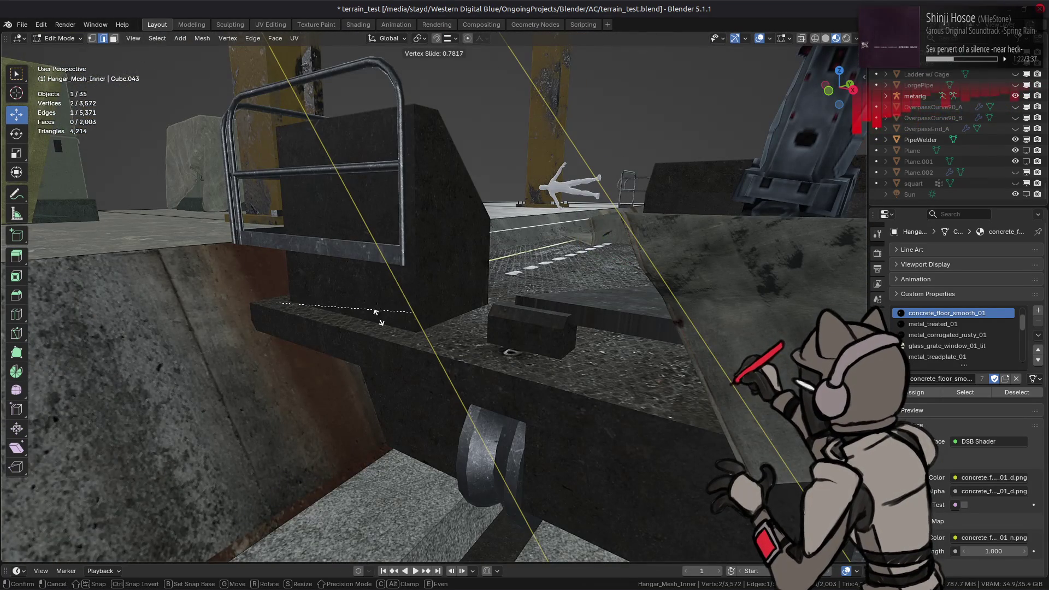
{"action": "left_click", "coordinate": [375, 313]}
- Return to Object Mode and isolate Hangar_Mesh_Inner in Local View again
{"action": "middle_click_drag", "start_coordinate": [376, 312], "coordinate": [459, 286]}
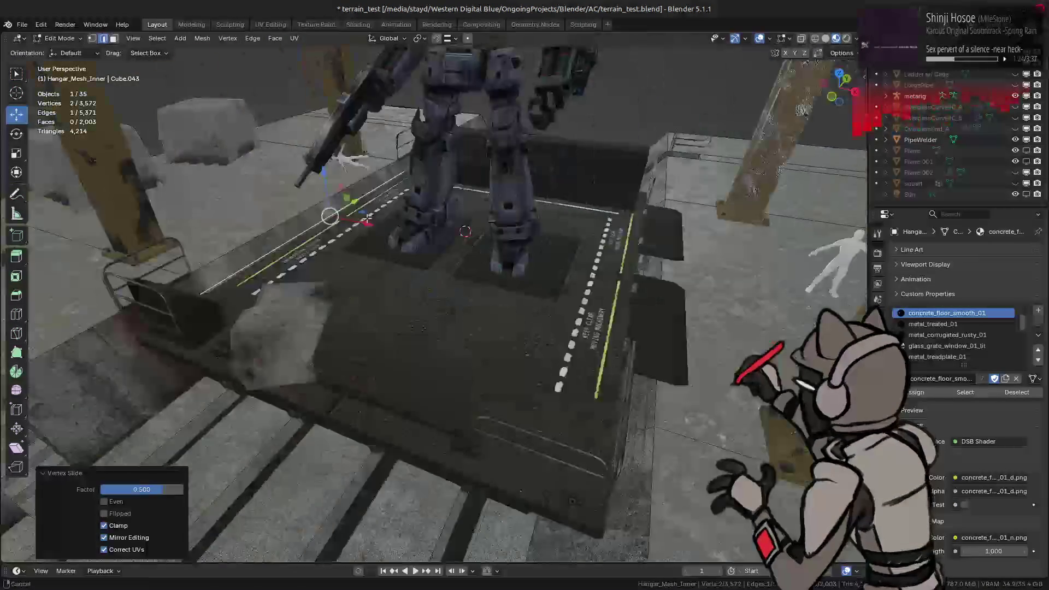
{"action": "middle_click_drag", "start_coordinate": [368, 218], "coordinate": [452, 244]}
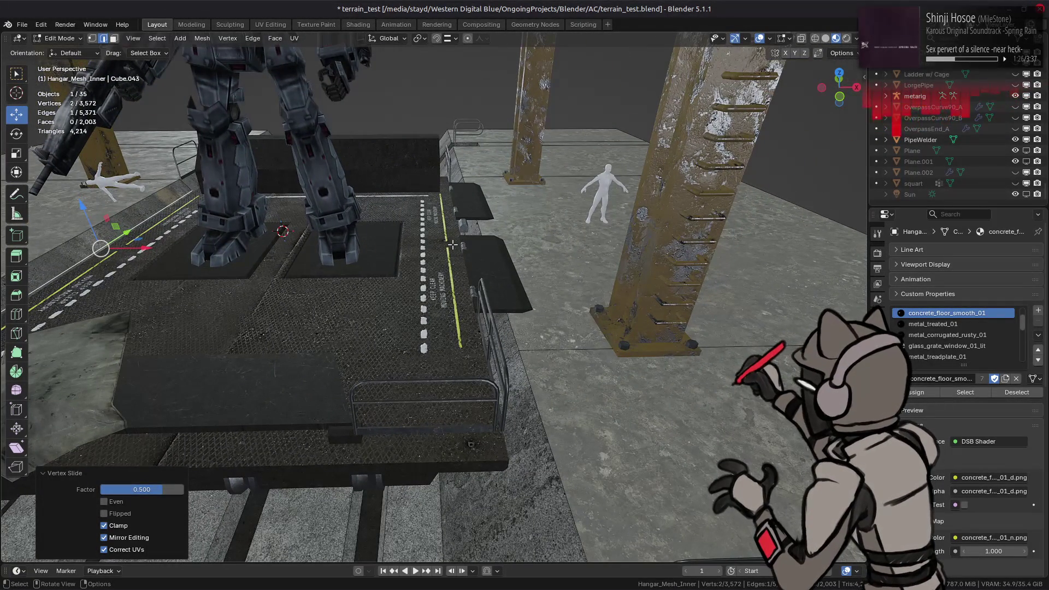
{"action": "key", "text": "Tab"}
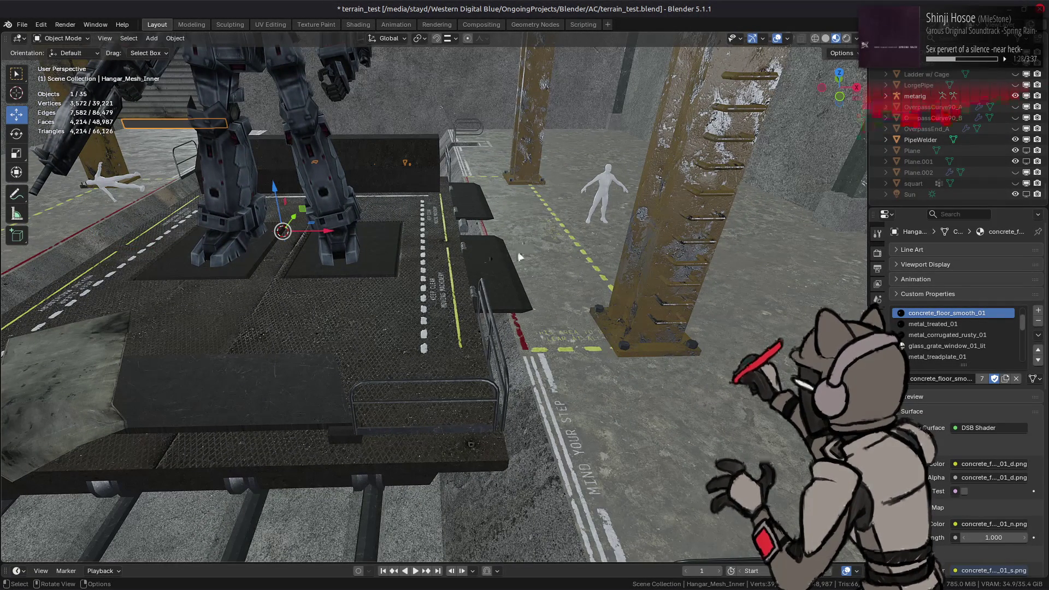
{"action": "key", "text": "KP_Divide"}
{"action": "scroll", "coordinate": [485, 263], "scroll_direction": "up", "scroll_amount": 5}
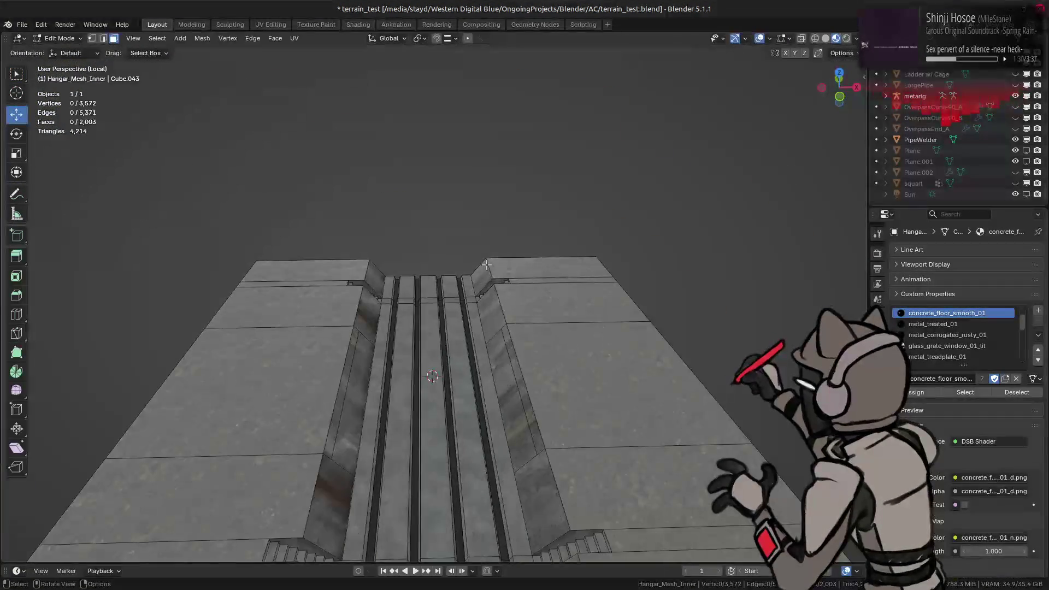
- Split the first side's top floor and trench slope faces from the mesh
{"action": "key", "text": "Tab"}
{"action": "mouse_move", "coordinate": [574, 426]}
{"action": "middle_mouse_down", "text": "shift"}
{"action": "mouse_move", "coordinate": [614, 473]}
{"action": "mouse_move", "coordinate": [501, 281]}
{"action": "middle_mouse_up", "text": "shift"}
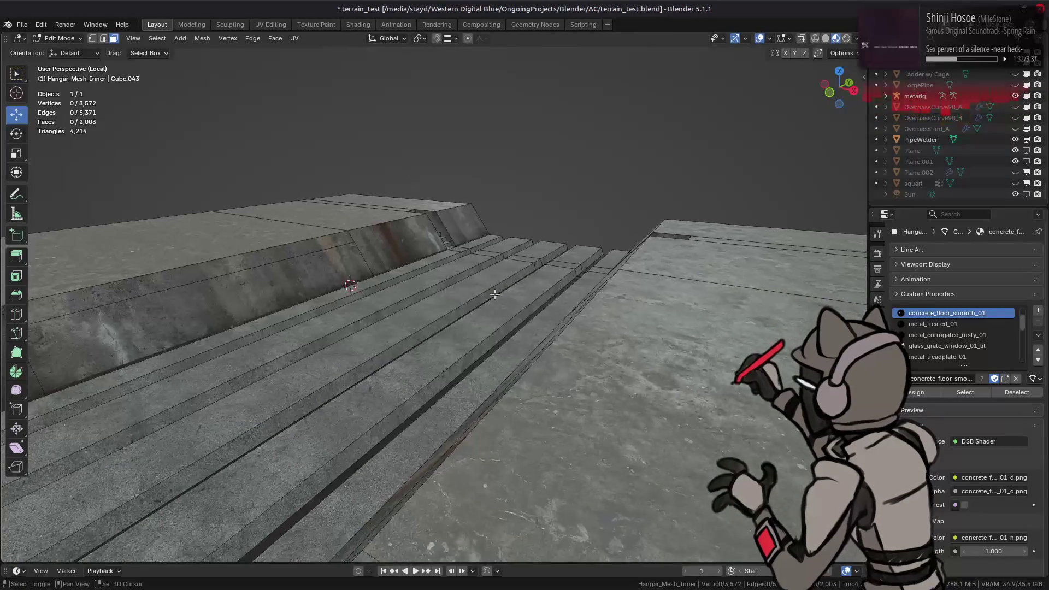
{"action": "scroll", "coordinate": [502, 281], "scroll_direction": "up", "scroll_amount": 3}
{"action": "scroll", "coordinate": [484, 328], "scroll_direction": "up", "scroll_amount": 3}
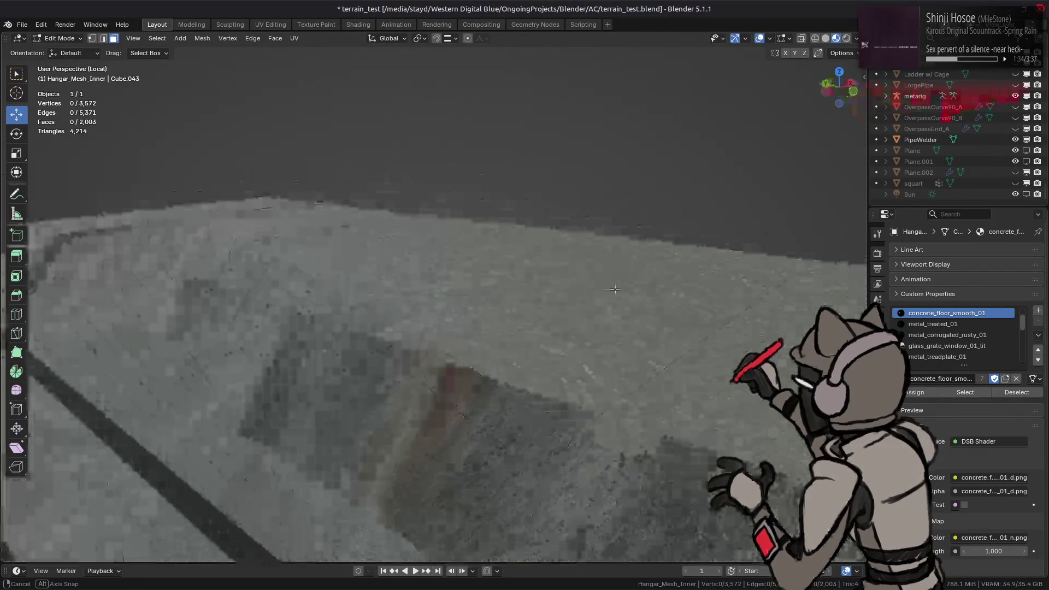
{"action": "key", "text": "l"}
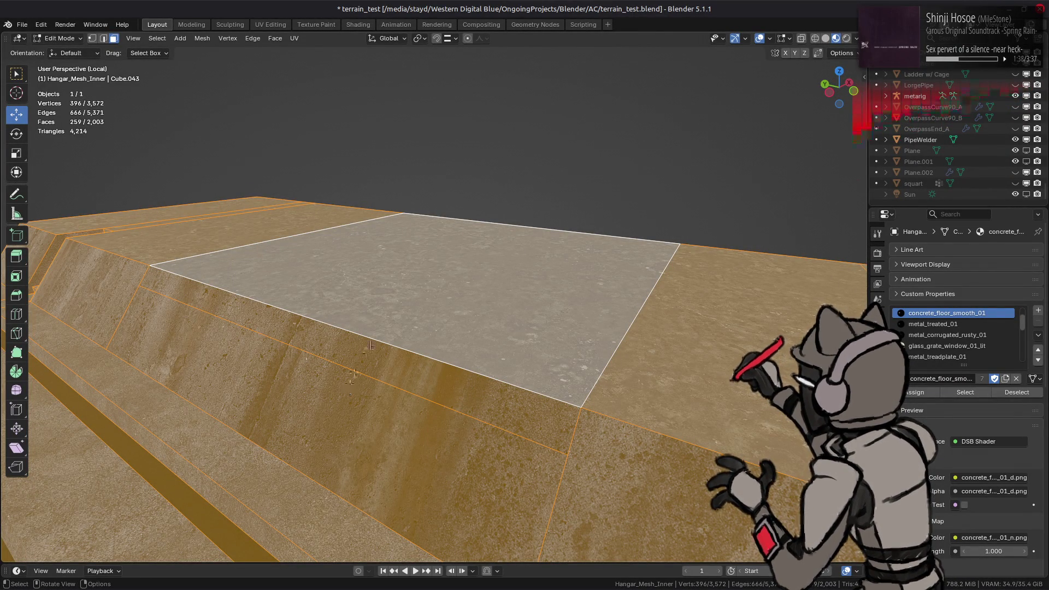
{"action": "left_click", "coordinate": [277, 321]}
{"action": "left_click", "coordinate": [250, 375]}
{"action": "left_click", "coordinate": [368, 299], "text": "ctrl"}
{"action": "right_click", "coordinate": [385, 310]}
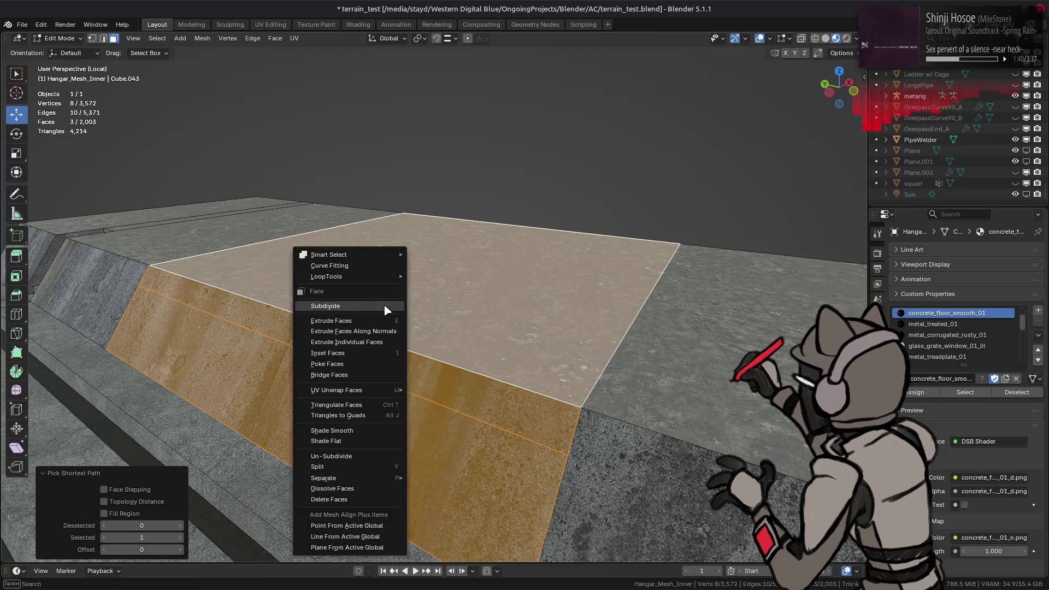
{"action": "left_click", "coordinate": [345, 466]}
- Split the matching floor and slope faces on the other trench side and clear the selection
{"action": "middle_click_drag", "start_coordinate": [344, 467], "coordinate": [245, 271]}
{"action": "left_click", "coordinate": [246, 271]}
{"action": "left_click", "coordinate": [417, 328], "text": "ctrl"}
{"action": "right_click", "coordinate": [598, 336]}
{"action": "left_click", "coordinate": [598, 333]}
{"action": "key", "text": "alt+a"}
{"action": "middle_click_drag", "start_coordinate": [559, 356], "coordinate": [482, 299]}
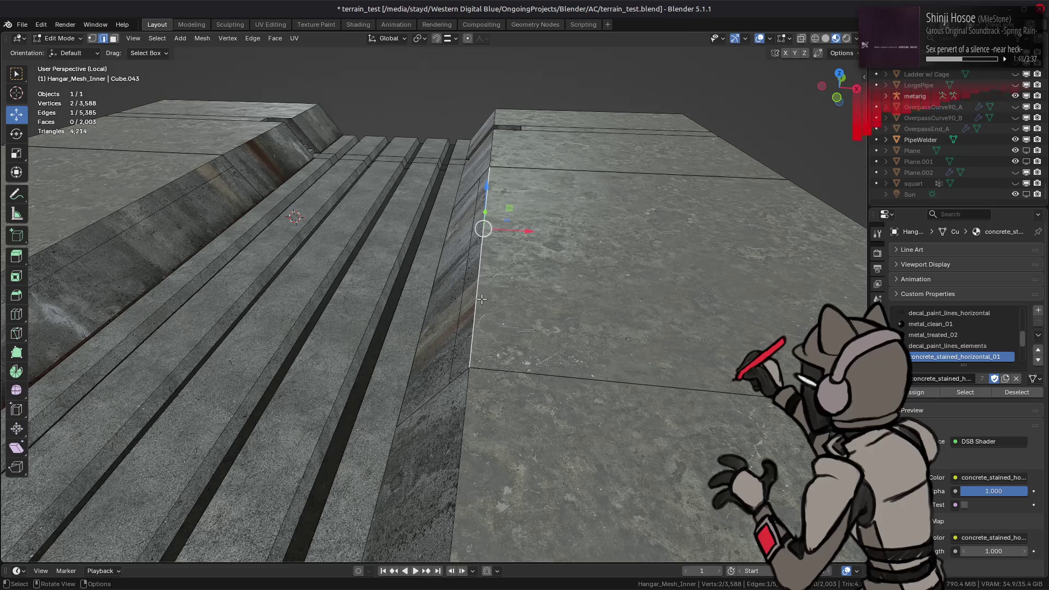
- In edge mode, subdivide the floor edge on the near side of the trench
{"action": "mouse_move", "coordinate": [480, 298]}
{"action": "middle_mouse_down"}
{"action": "mouse_move", "coordinate": [538, 282]}
{"action": "mouse_move", "coordinate": [523, 283]}
{"action": "middle_mouse_up"}
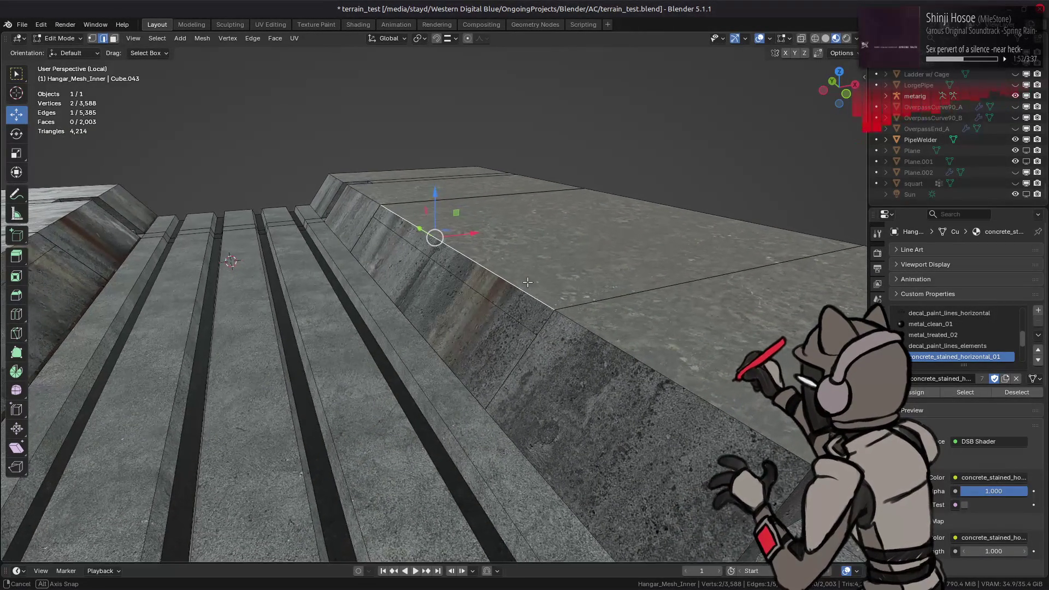
{"action": "middle_click_drag", "start_coordinate": [544, 236], "coordinate": [561, 235]}
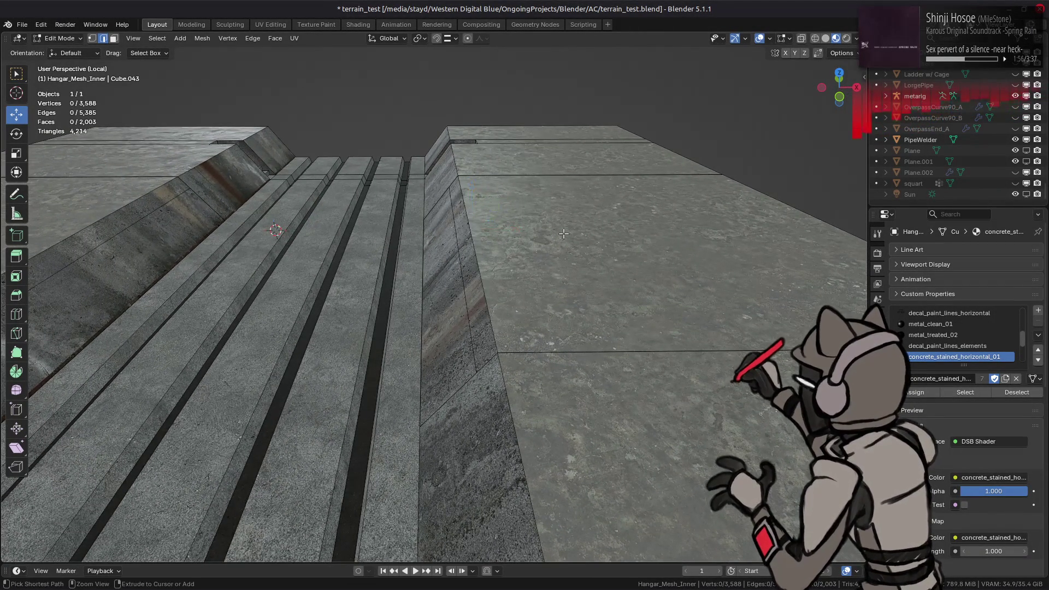
{"action": "left_click", "coordinate": [561, 236], "text": "ctrl"}
{"action": "left_click", "coordinate": [438, 265]}
{"action": "key", "text": "2"}
{"action": "left_click", "coordinate": [591, 173]}
{"action": "right_click", "coordinate": [467, 279]}
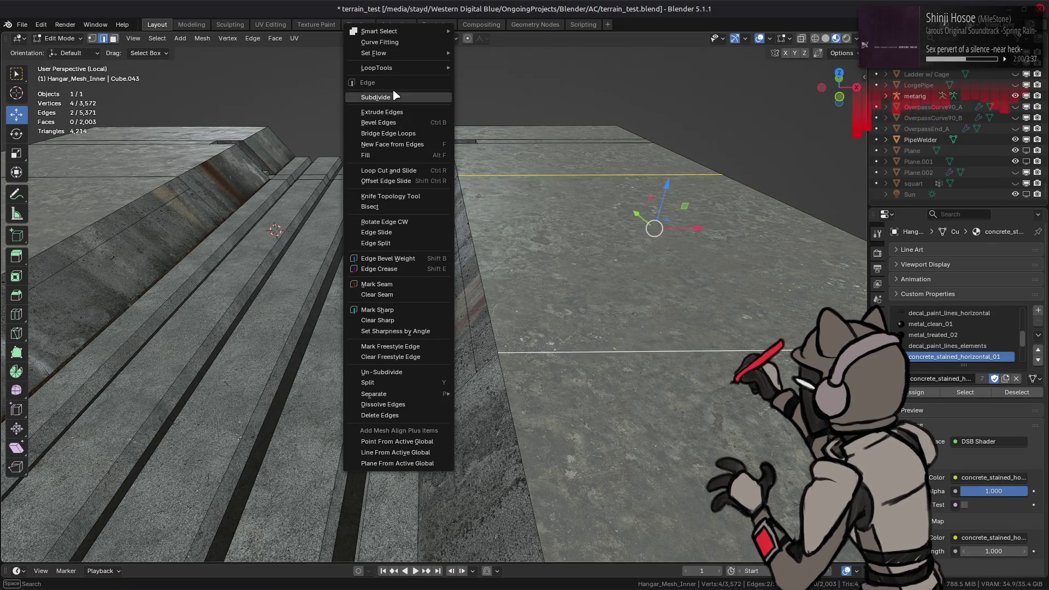
{"action": "left_click", "coordinate": [394, 97]}
- Subdivide the matching floor edge on the opposite side to complete the cut
{"action": "middle_click_drag", "start_coordinate": [394, 96], "coordinate": [464, 211]}
{"action": "key", "text": "alt+a"}
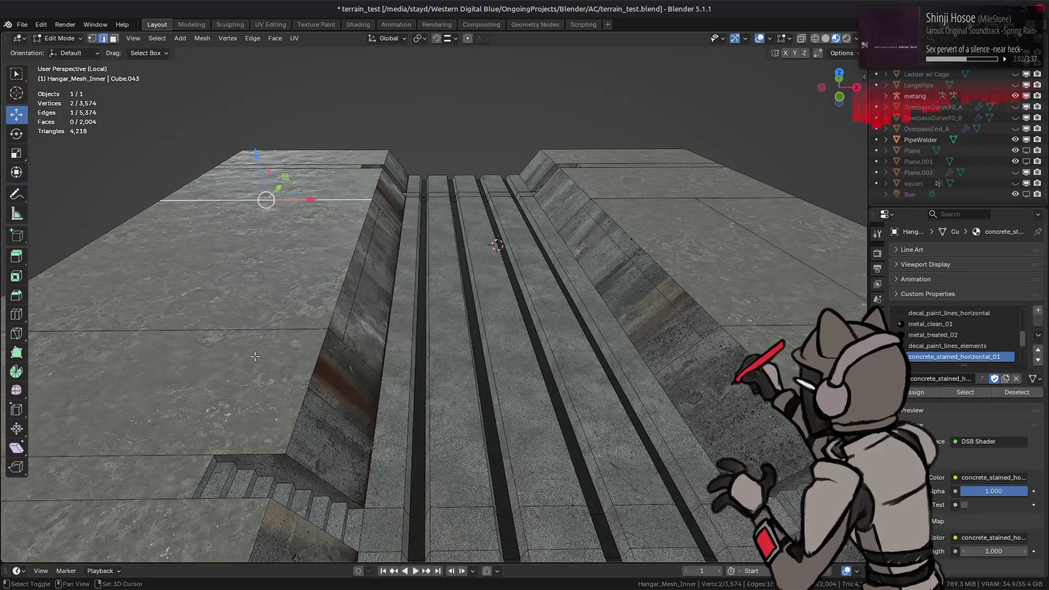
{"action": "right_click", "coordinate": [375, 281]}
{"action": "left_click", "coordinate": [374, 211]}
{"action": "middle_click_drag", "start_coordinate": [375, 211], "coordinate": [393, 294]}
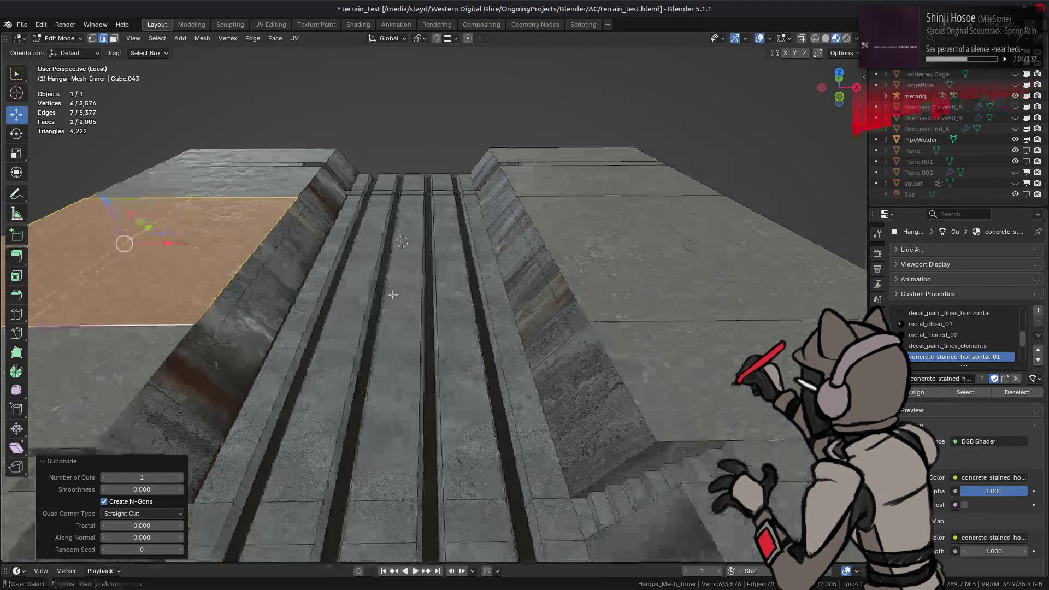
{"action": "key", "text": "alt+a"}
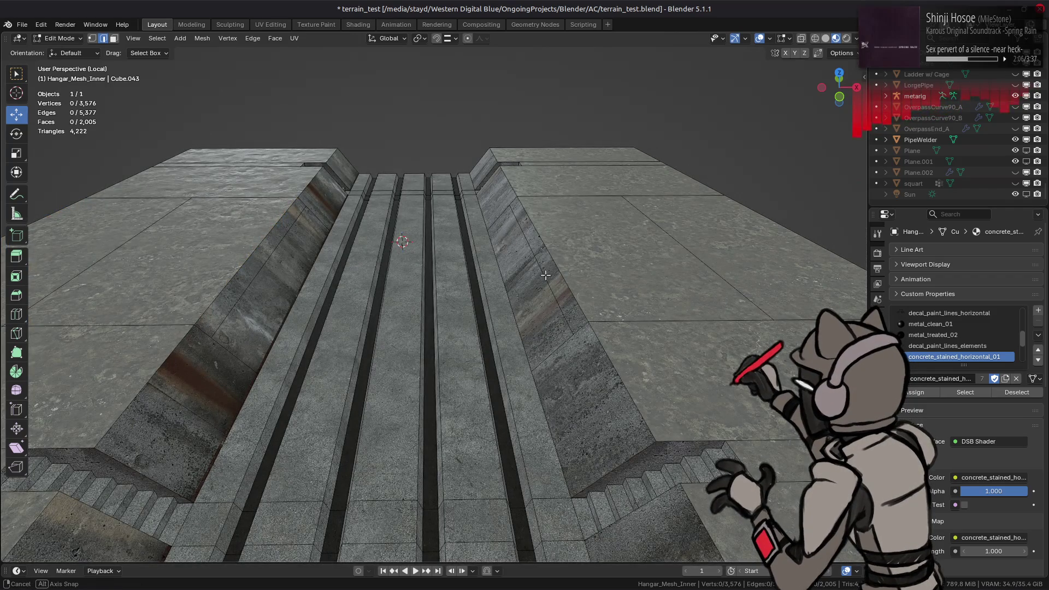
- Move the newly cut edge 5.75 m along X across the right-hand floor
{"action": "middle_click_drag", "start_coordinate": [544, 275], "coordinate": [557, 271]}
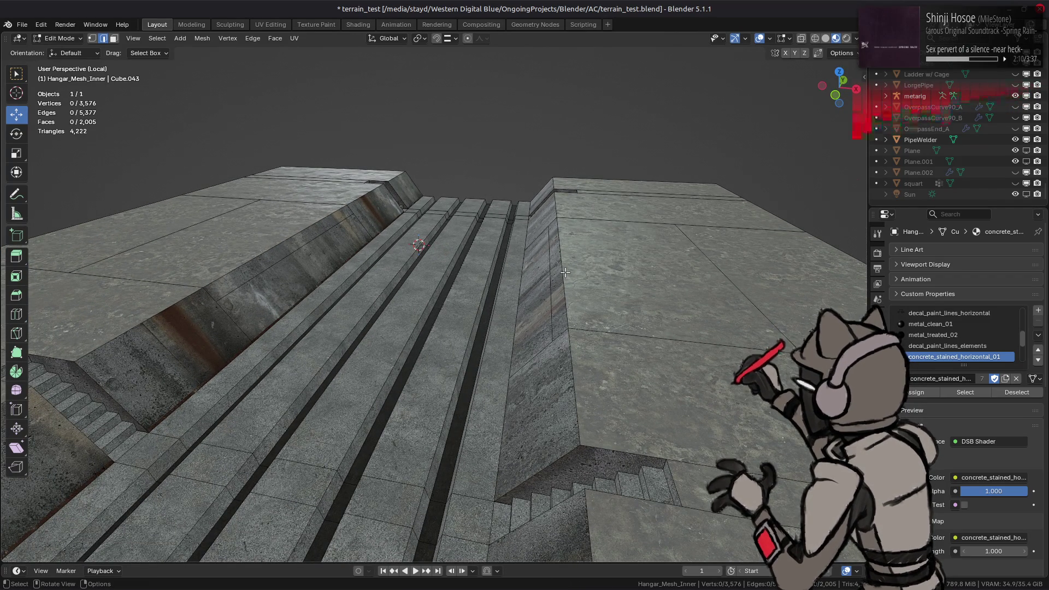
{"action": "middle_click_drag", "start_coordinate": [565, 272], "coordinate": [529, 293]}
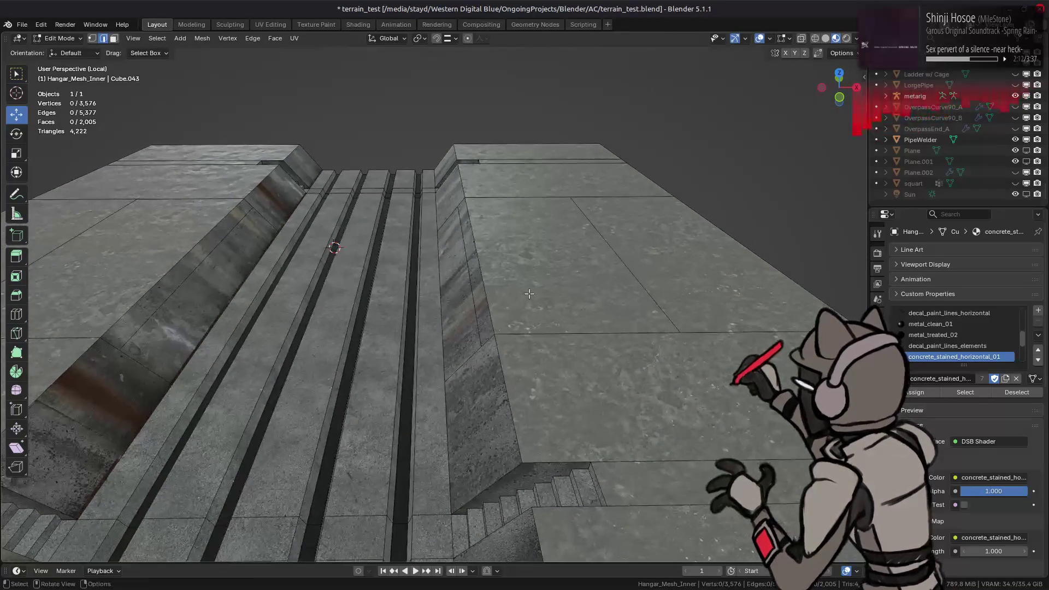
{"action": "middle_click_drag", "start_coordinate": [621, 263], "coordinate": [578, 263]}
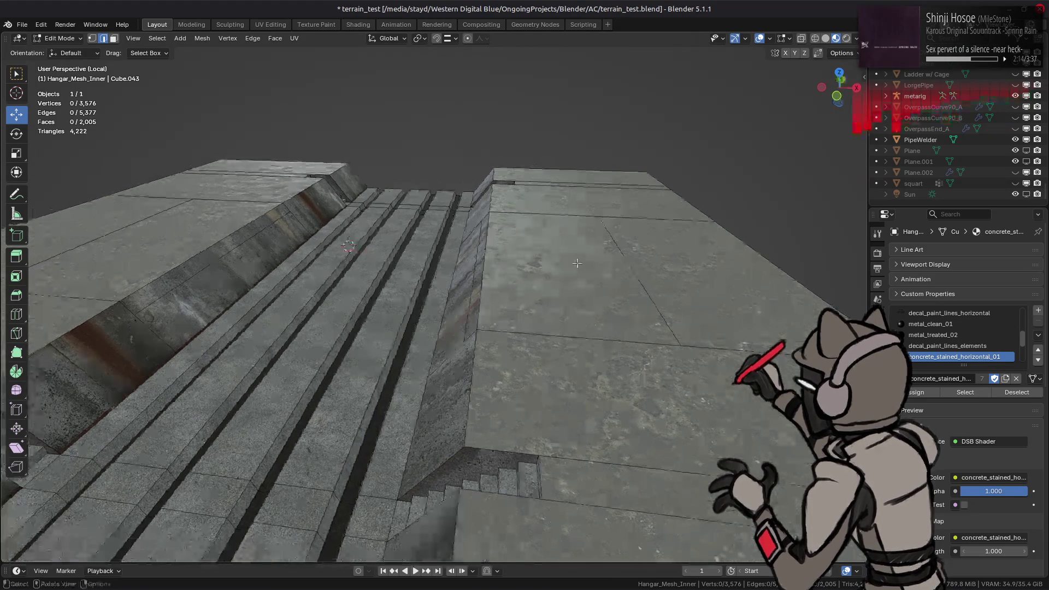
{"action": "key", "text": "g"}
{"action": "key", "text": "x"}
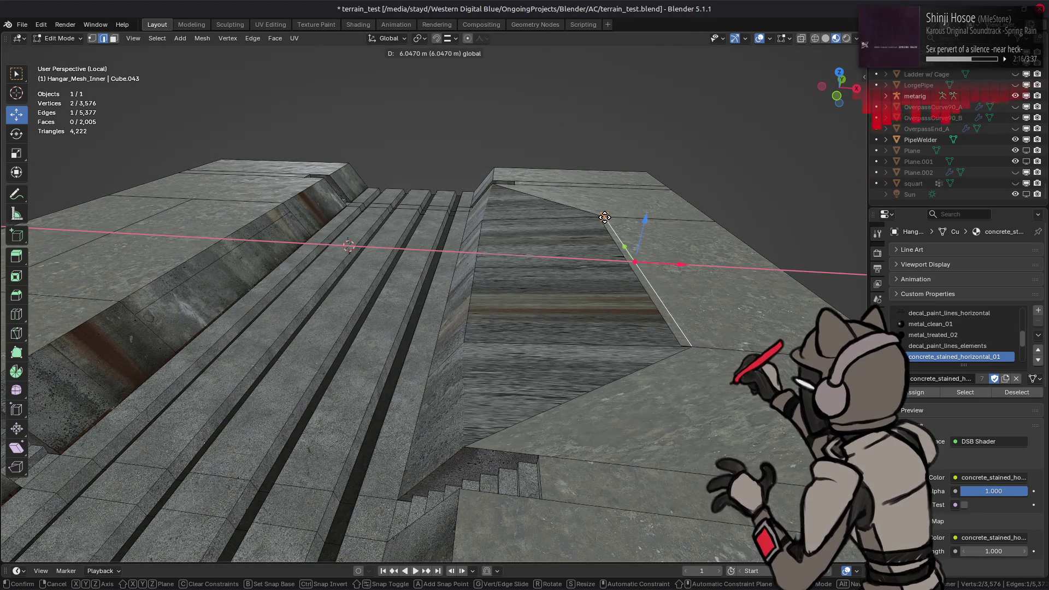
{"action": "left_click", "coordinate": [621, 267]}
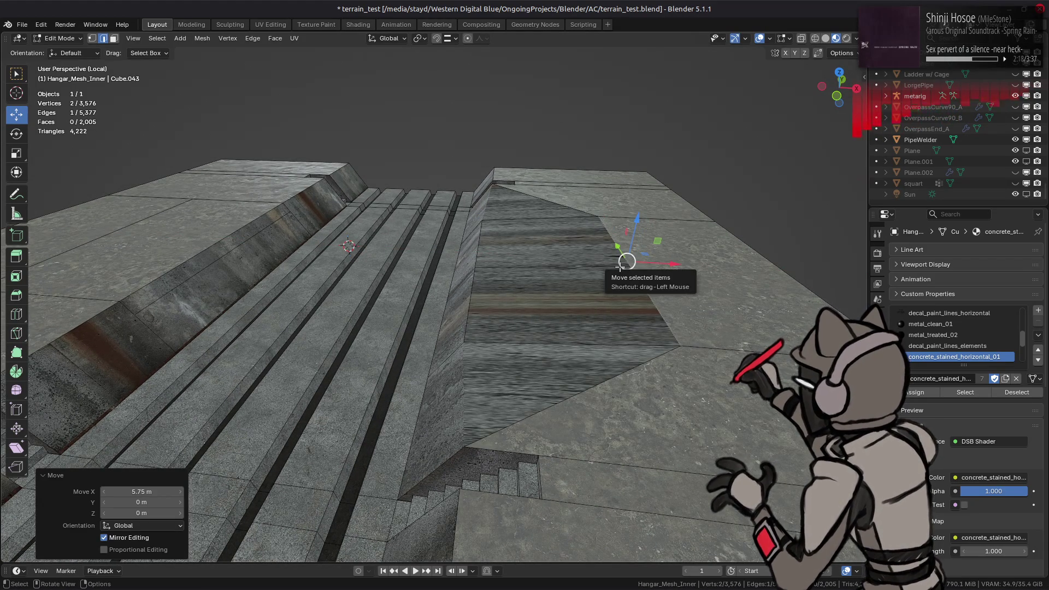
- Check against the revealed hangar geometry, then nudge the edge 0.25 m along X
{"action": "middle_click_drag", "start_coordinate": [625, 262], "coordinate": [589, 272]}
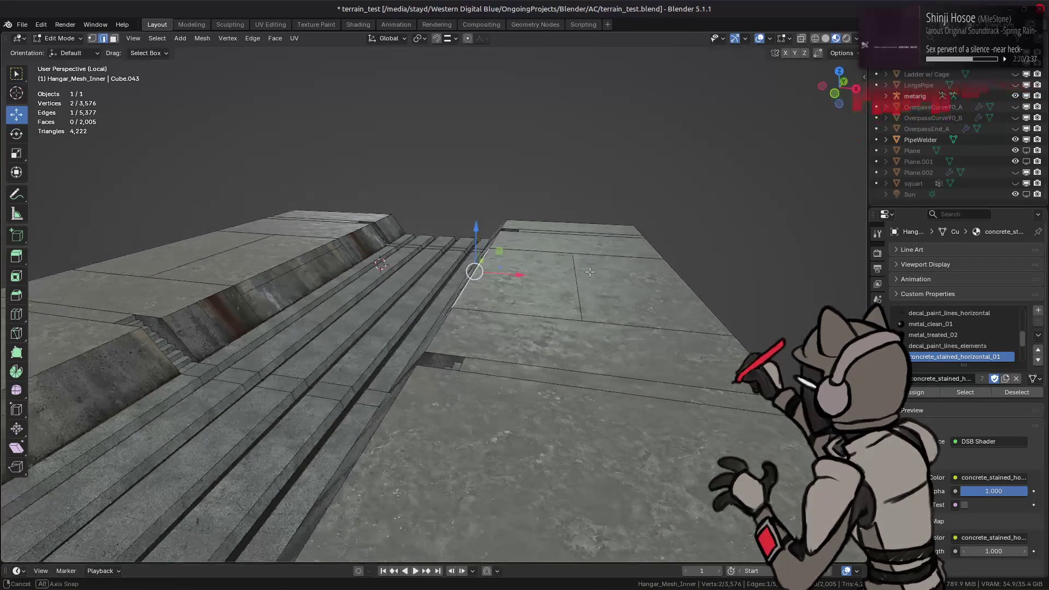
{"action": "key", "text": "alt+h"}
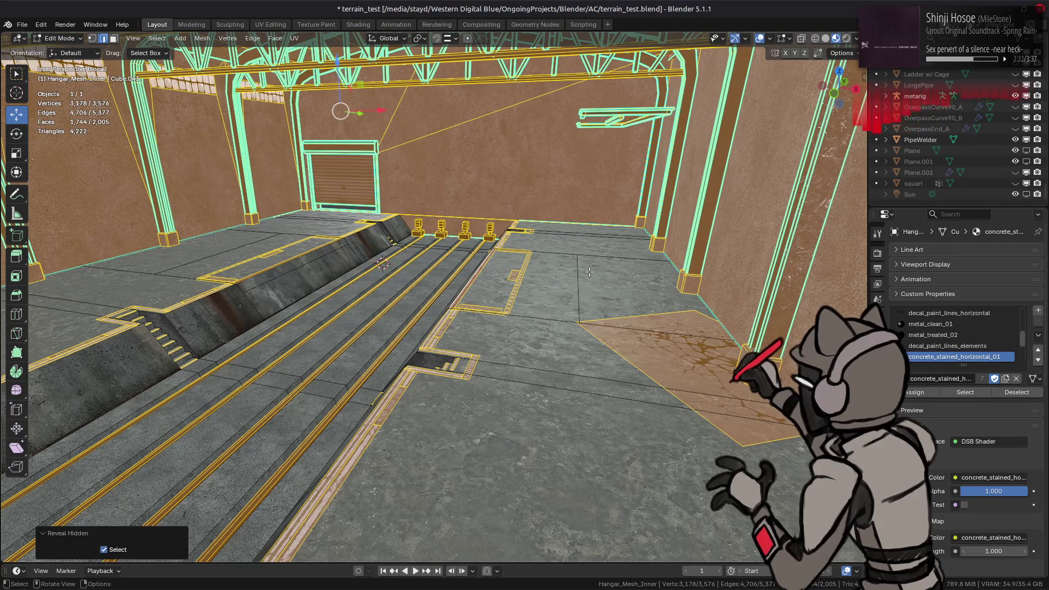
{"action": "middle_click_drag", "start_coordinate": [588, 272], "coordinate": [583, 273]}
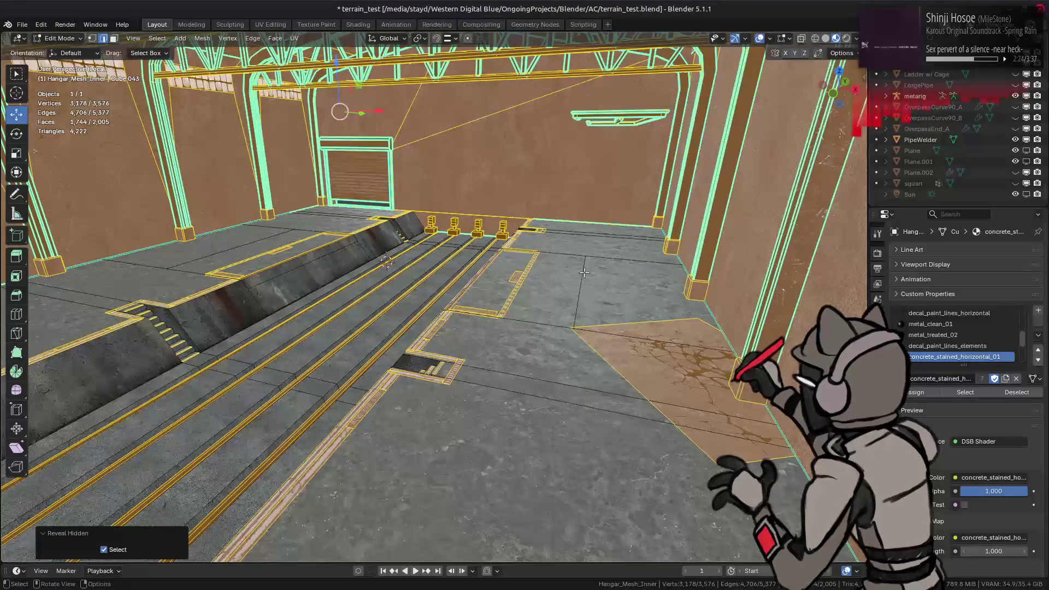
{"action": "key", "text": "ctrl+z"}
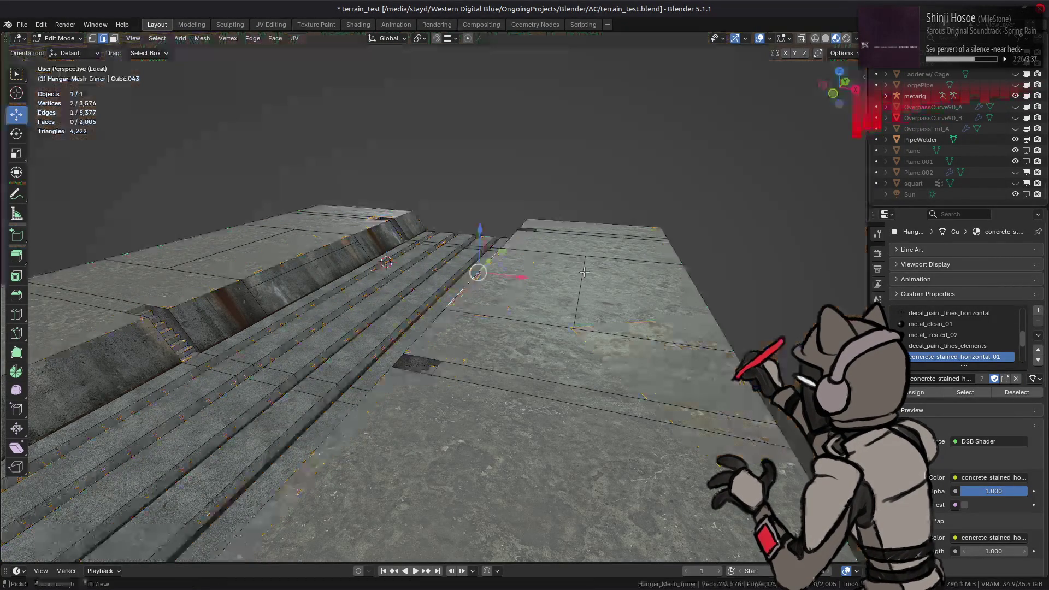
{"action": "left_click", "coordinate": [852, 54]}
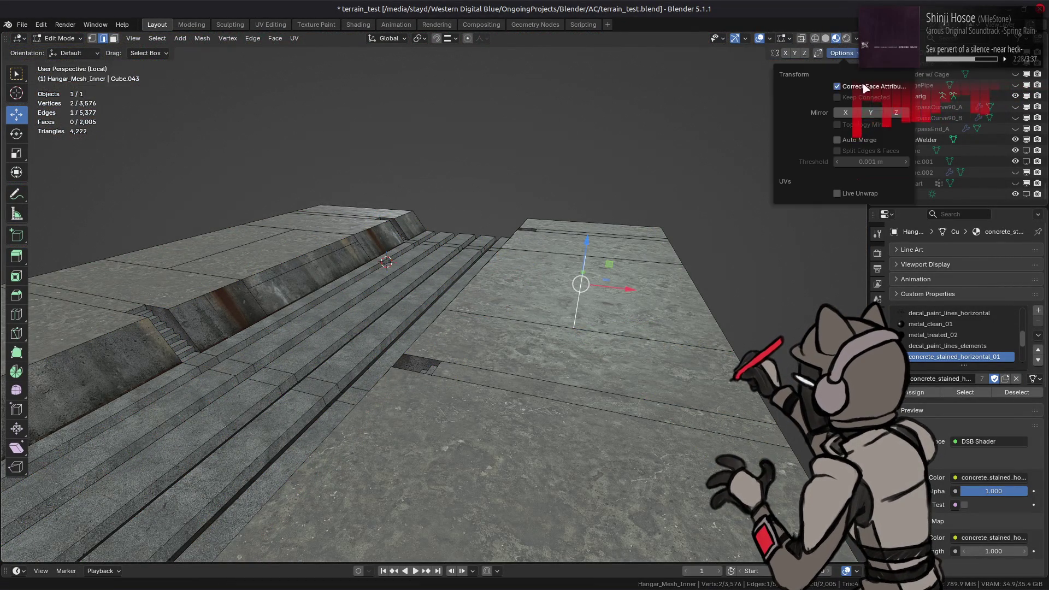
{"action": "left_click_drag", "start_coordinate": [626, 288], "coordinate": [633, 290]}
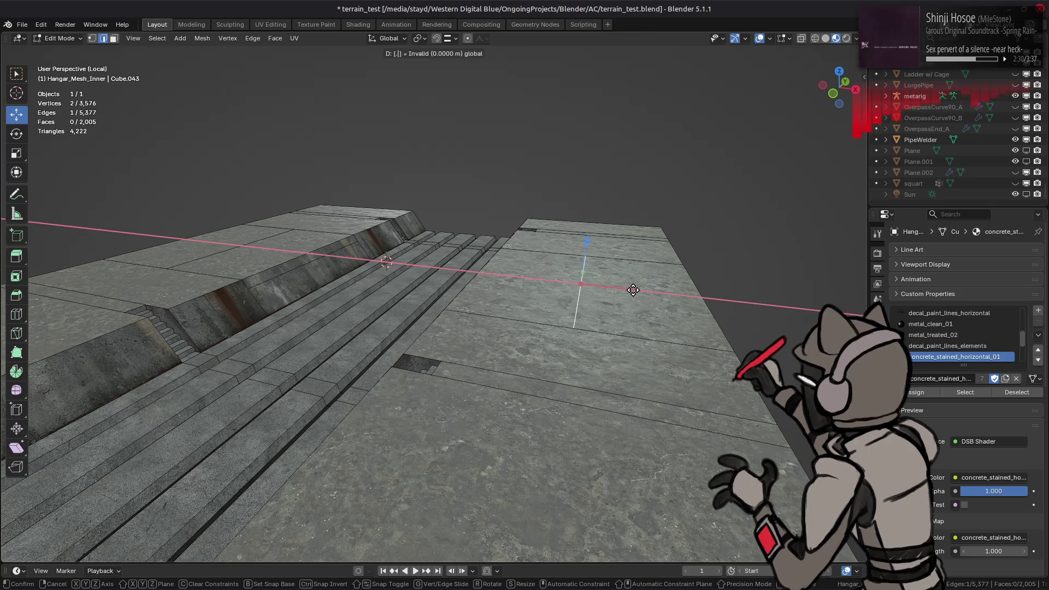
{"action": "type", "text": "0.25"}
{"action": "key", "text": "Return"}
- Try shifting another floor edge along X, revert it, and select the right slope face loop
{"action": "mouse_move", "coordinate": [585, 292]}
{"action": "middle_mouse_down"}
{"action": "mouse_move", "coordinate": [558, 254]}
{"action": "mouse_move", "coordinate": [404, 277]}
{"action": "middle_mouse_up"}
{"action": "left_click", "coordinate": [461, 279]}
{"action": "left_click_drag", "start_coordinate": [503, 265], "coordinate": [457, 308]}
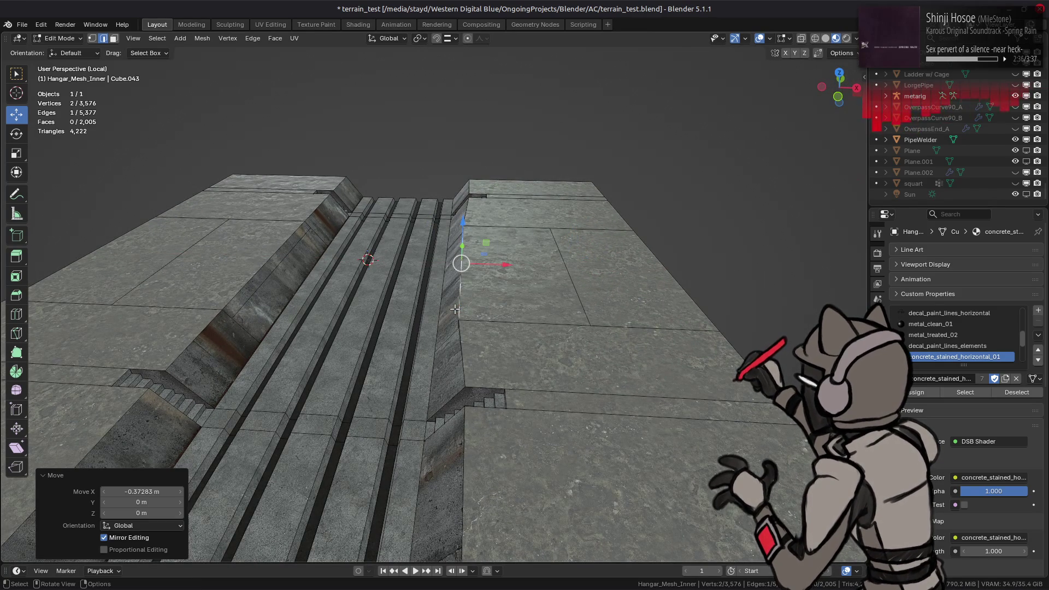
{"action": "key", "text": "ctrl+z"}
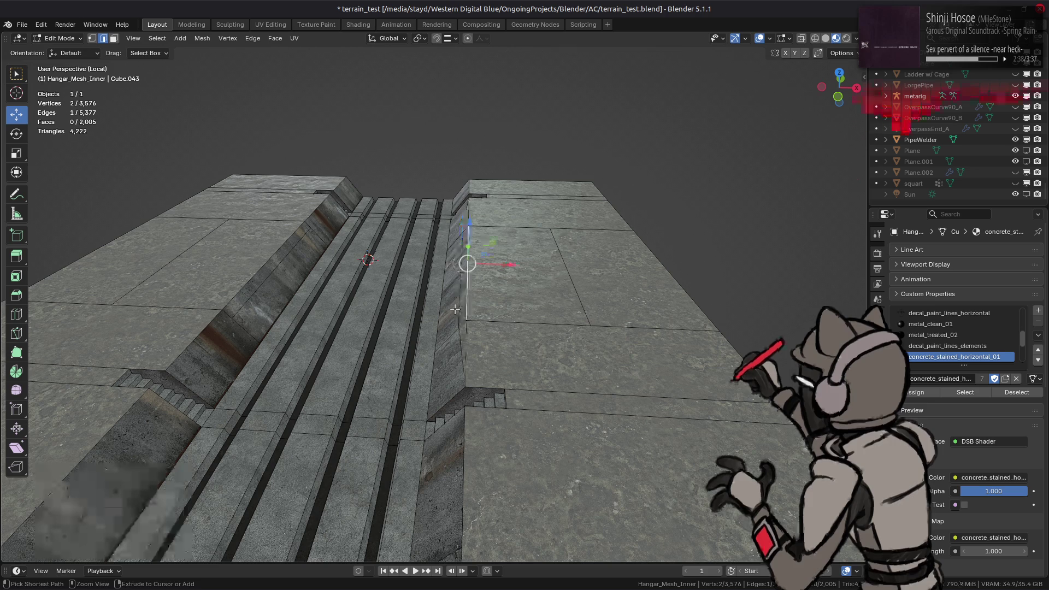
{"action": "key", "text": "alt+a"}
{"action": "middle_click_drag", "start_coordinate": [456, 308], "coordinate": [500, 276]}
{"action": "left_click", "coordinate": [501, 275], "text": "alt"}
- Review the face options for both slope face loops without changing anything
{"action": "left_click", "coordinate": [250, 262], "text": "alt+shift"}
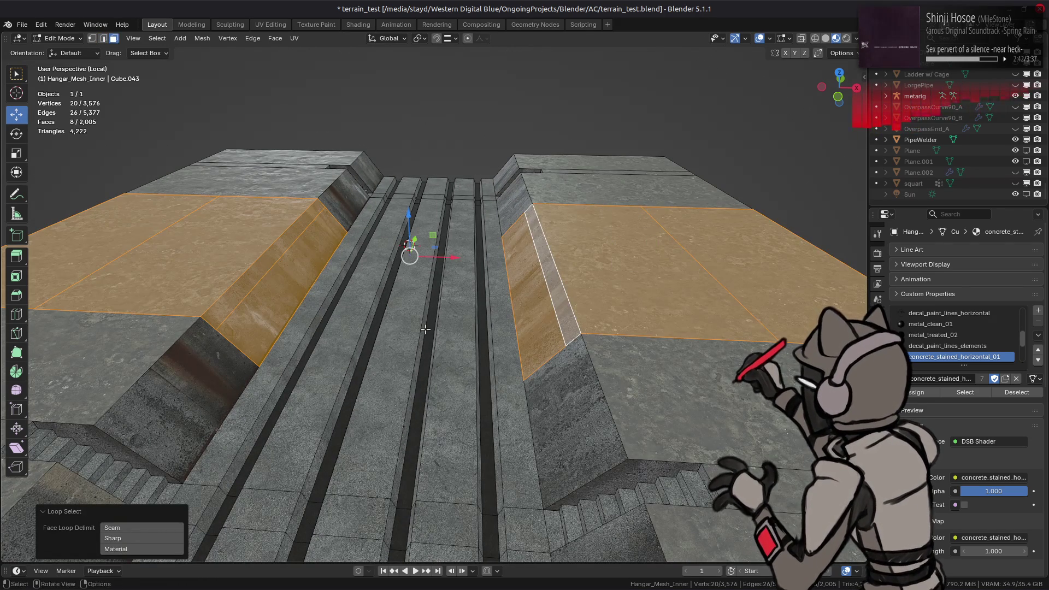
{"action": "right_click", "coordinate": [391, 332]}
{"action": "left_click", "coordinate": [395, 496]}
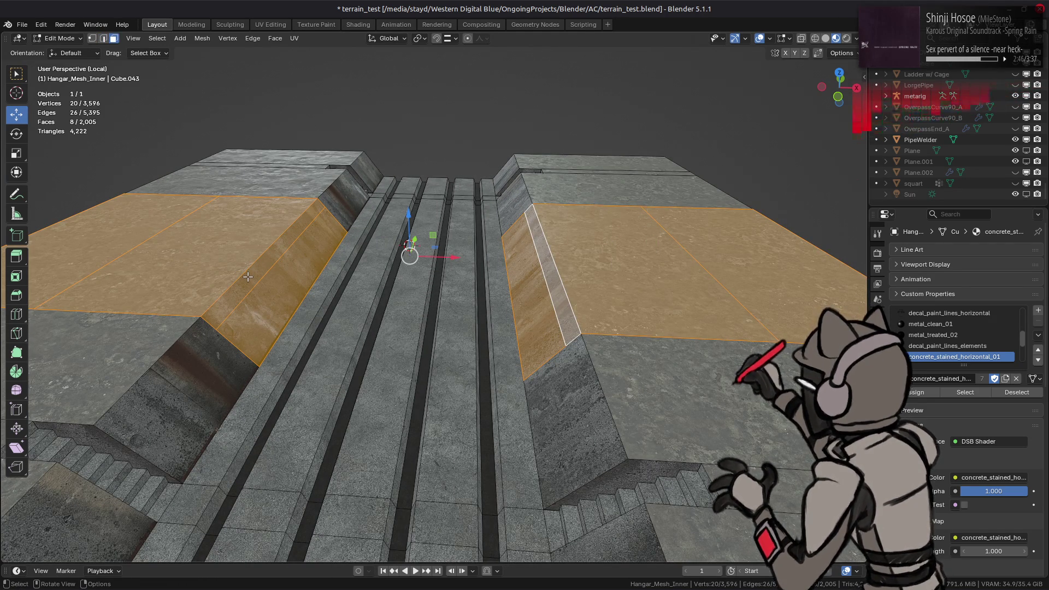
{"action": "key", "text": "alt+a"}
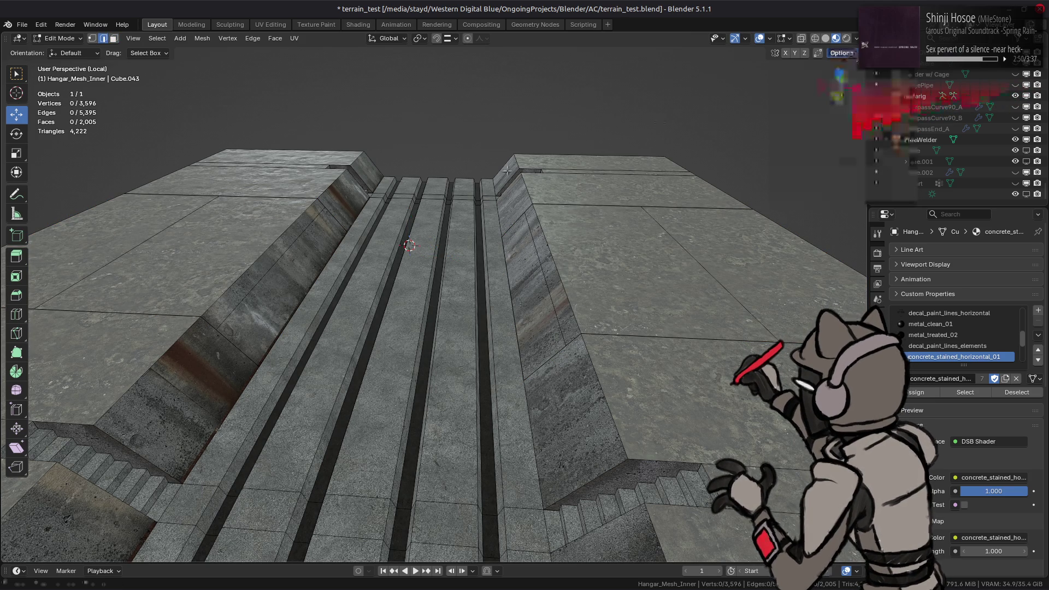
- Attempt a slide on a trench-wall edge and cancel it
{"action": "left_click", "coordinate": [264, 253]}
{"action": "key", "text": "shift+v"}
{"action": "left_click", "coordinate": [304, 284]}
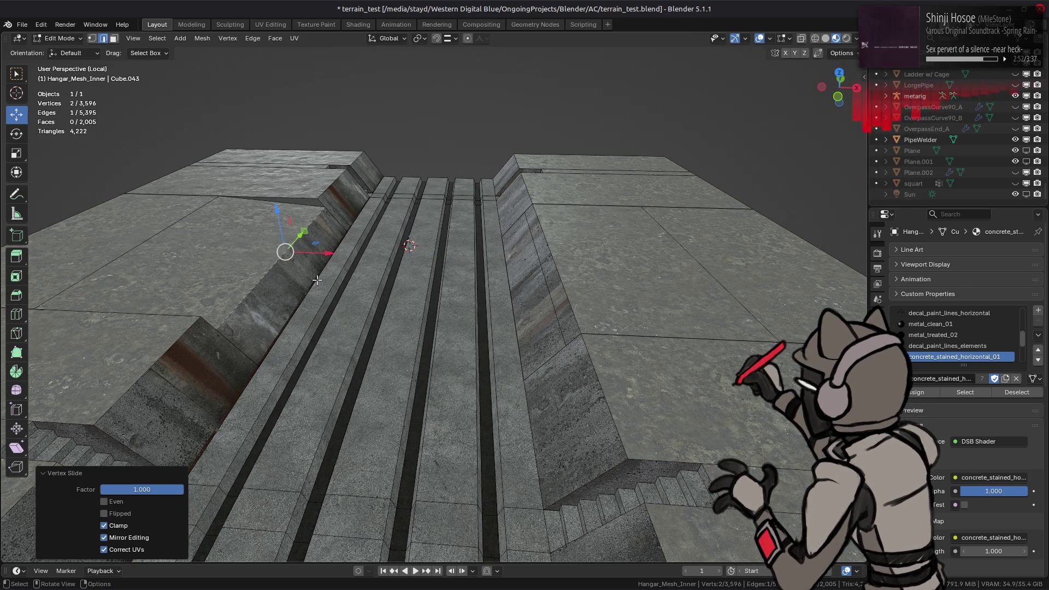
{"action": "middle_click_drag", "start_coordinate": [317, 280], "coordinate": [369, 285]}
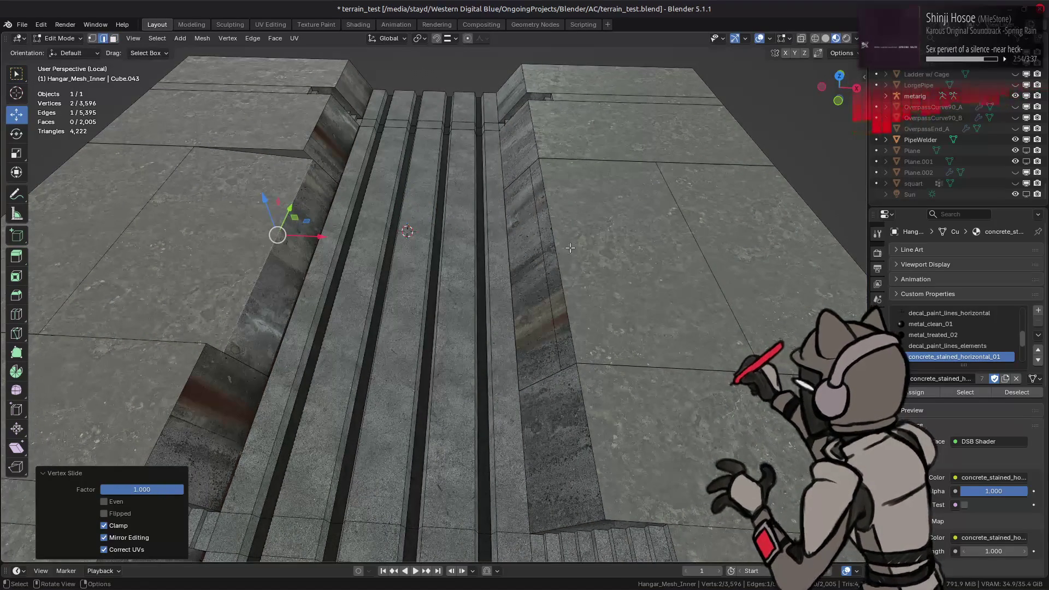
{"action": "key", "text": "ctrl+z"}
{"action": "key", "text": "shift+v"}
- Merge the floor faces' vertices by distance beside the trench, removing four duplicates
{"action": "left_click", "coordinate": [542, 242]}
{"action": "left_click", "coordinate": [247, 243]}
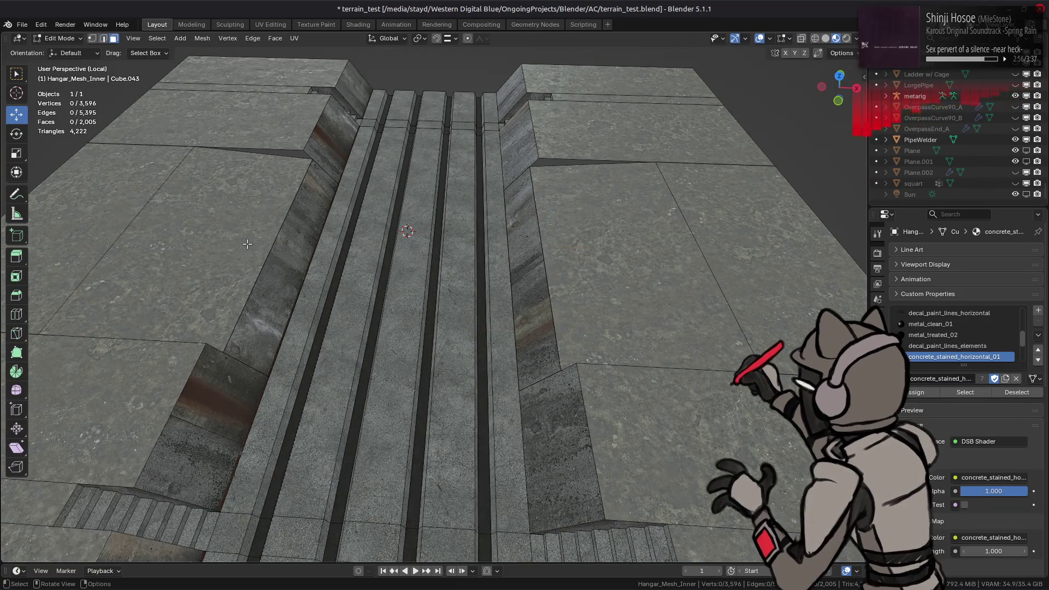
{"action": "left_click", "coordinate": [592, 242], "text": "shift"}
{"action": "key", "text": "ctrl+KP_Add"}
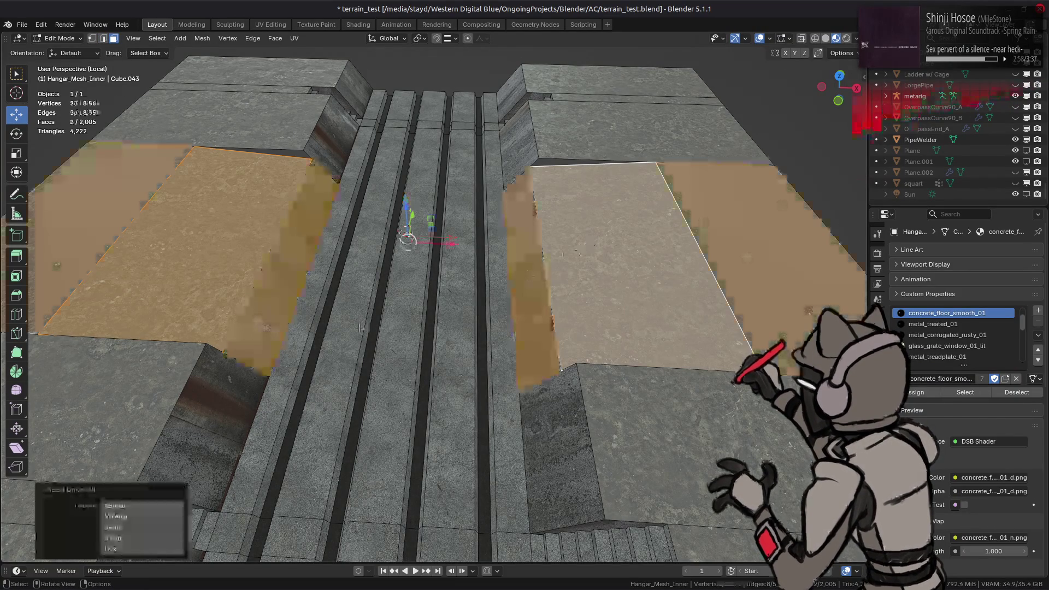
{"action": "key", "text": "ctrl+KP_Add"}
{"action": "key", "text": "1"}
{"action": "key", "text": "ctrl+v"}
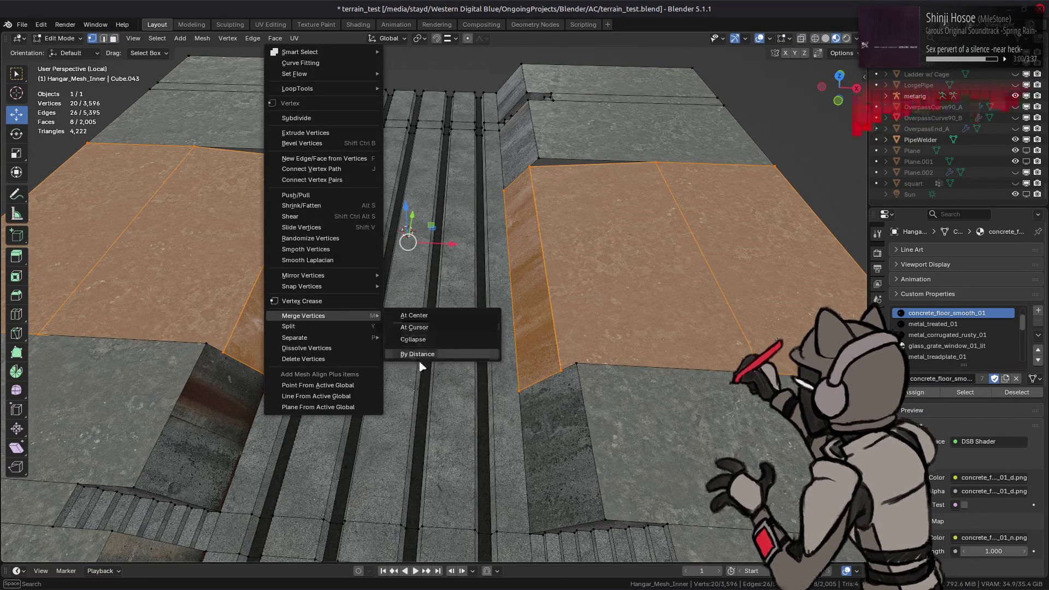
{"action": "left_click", "coordinate": [420, 356]}
{"action": "key", "text": "alt+a"}
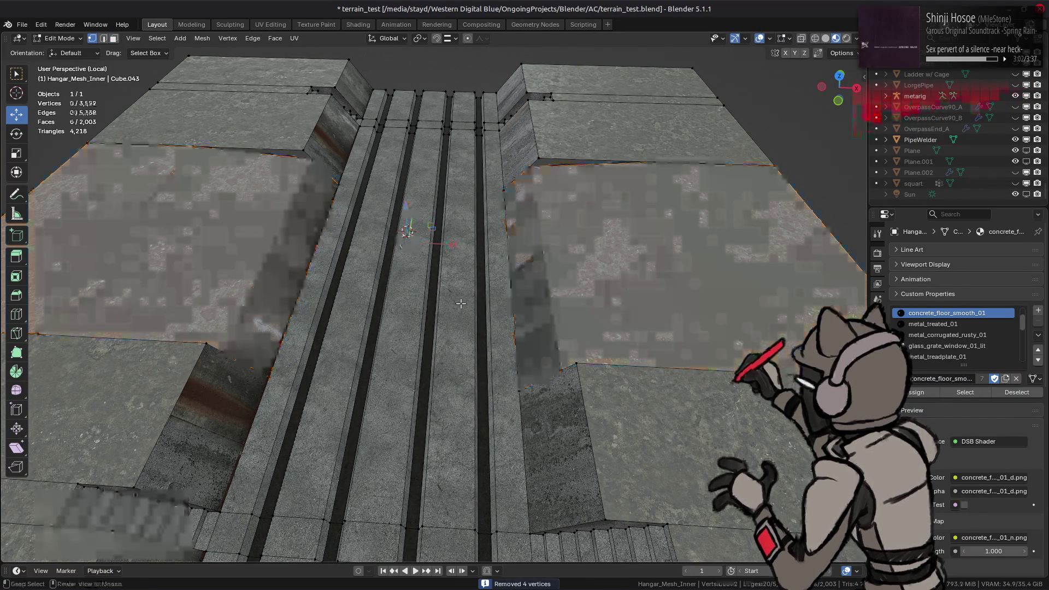
- Select the whole connected floor region and switch to vertex mode
{"action": "left_click", "coordinate": [572, 296]}
{"action": "left_click", "coordinate": [279, 271], "text": "shift"}
{"action": "left_click", "coordinate": [209, 118], "text": "shift"}
{"action": "left_click", "coordinate": [626, 400], "text": "shift"}
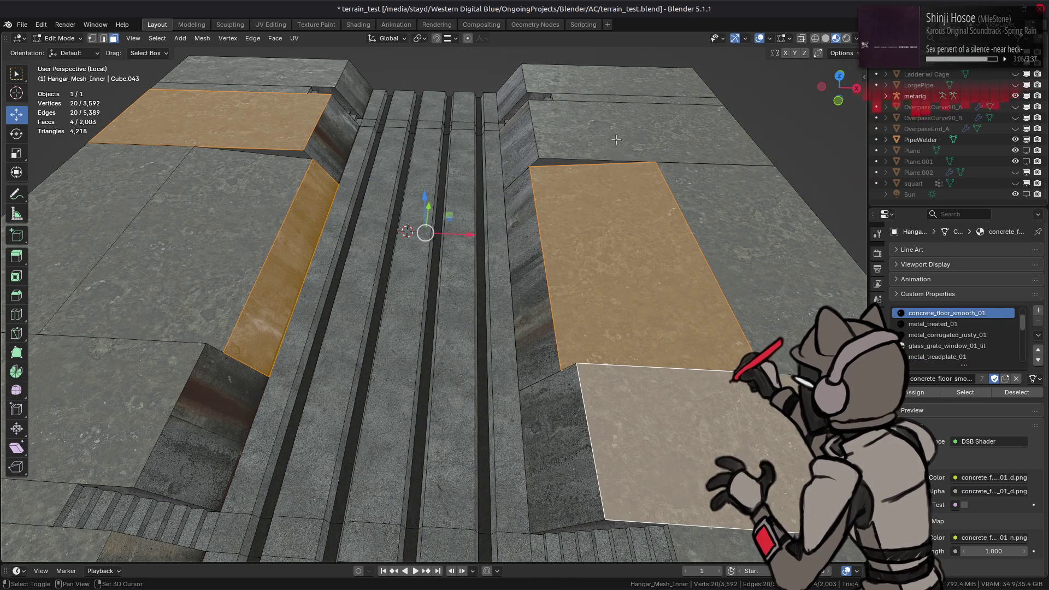
{"action": "left_click", "coordinate": [616, 140], "text": "shift"}
{"action": "left_click", "coordinate": [107, 410], "text": "shift"}
{"action": "key", "text": "ctrl+l"}
{"action": "key", "text": "1"}
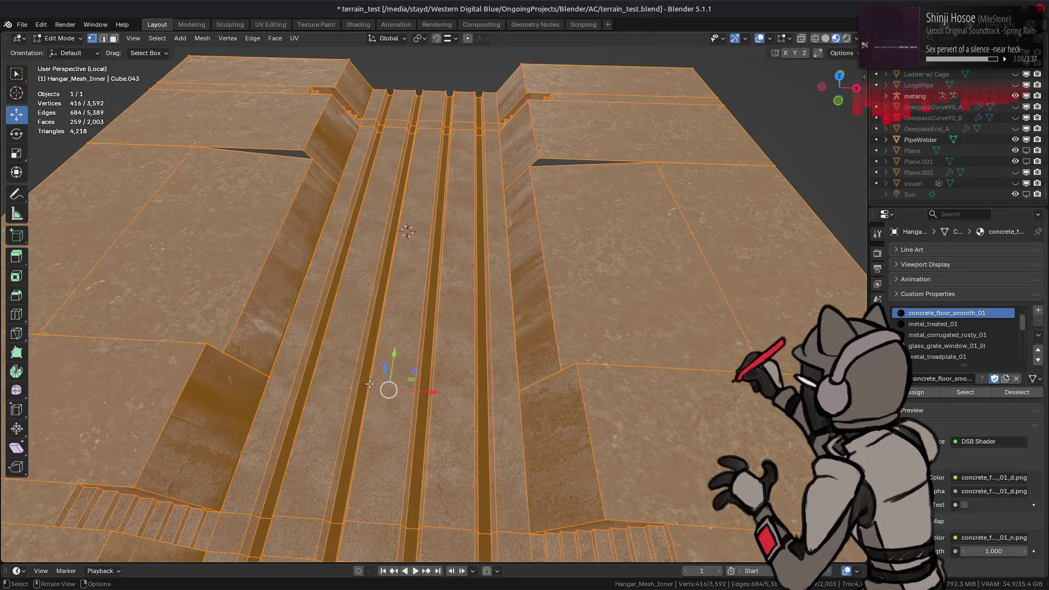
- Merge vertices by distance across the floor, removing sixteen, undoing once to compare
{"action": "right_click", "coordinate": [369, 383]}
{"action": "left_click", "coordinate": [421, 422]}
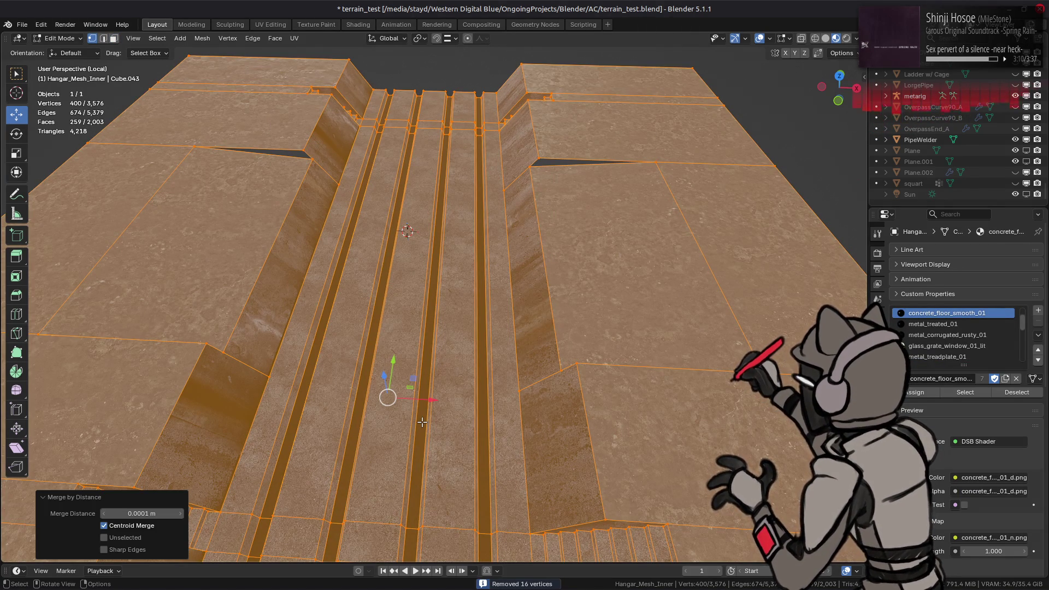
{"action": "key", "text": "ctrl+z"}
{"action": "key", "text": "ctrl+z"}
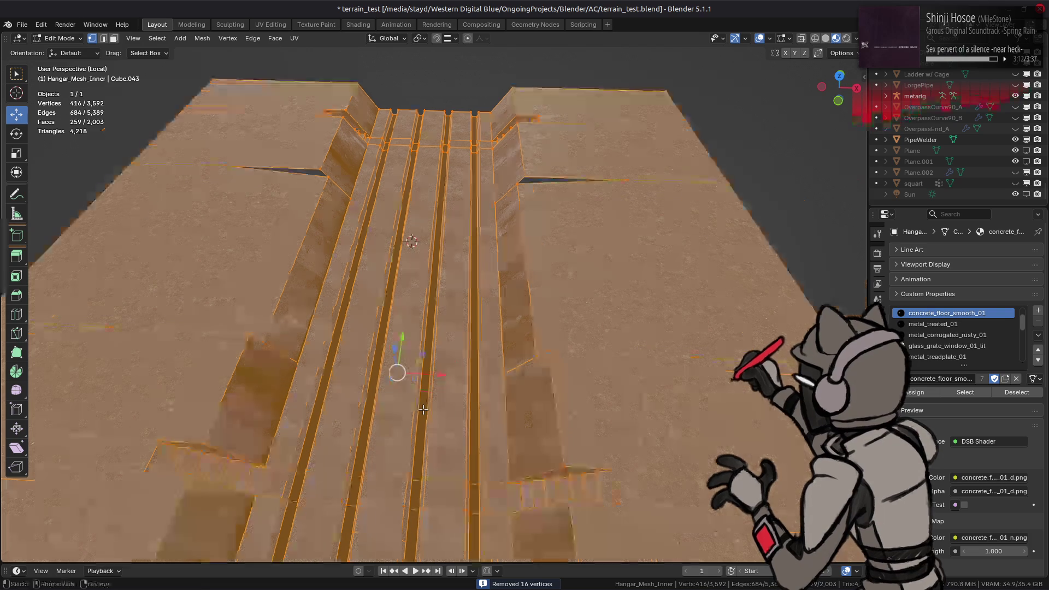
{"action": "middle_click_drag", "start_coordinate": [419, 422], "coordinate": [308, 378]}
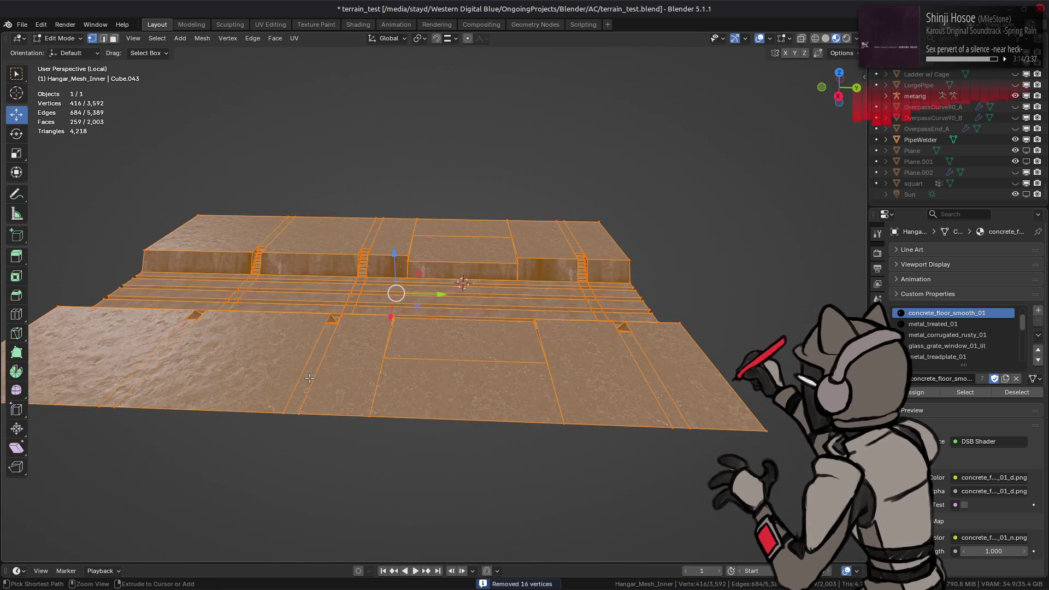
{"action": "right_click", "coordinate": [309, 378]}
{"action": "left_click", "coordinate": [369, 418]}
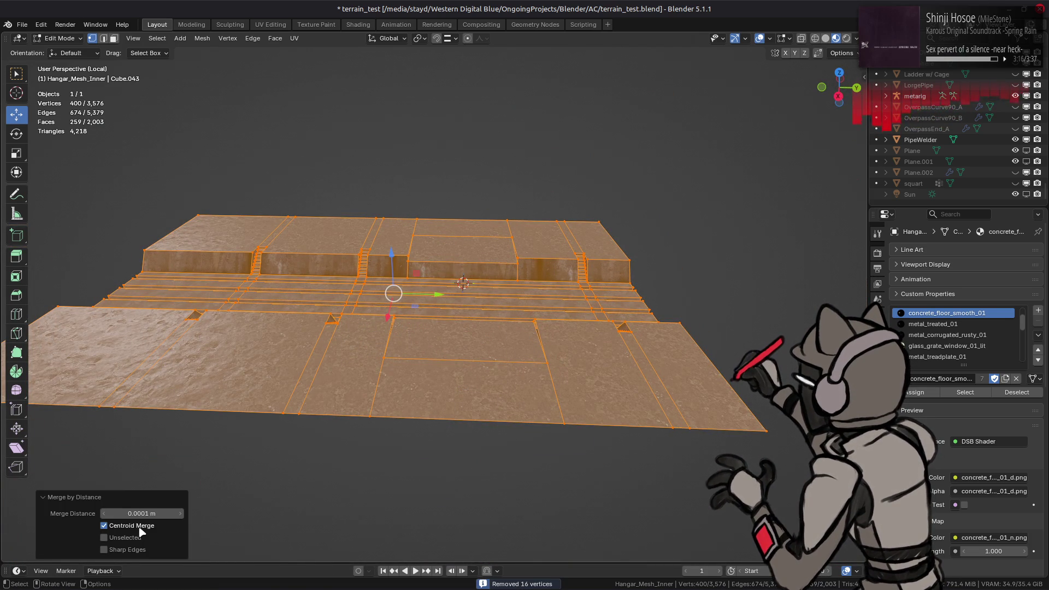
{"action": "scroll", "coordinate": [366, 380], "scroll_direction": "up", "scroll_amount": 3}
{"action": "key", "text": "alt+a"}
- Inspect edge loops near the stairs, then return to object mode
{"action": "mouse_move", "coordinate": [365, 381]}
{"action": "middle_mouse_down"}
{"action": "mouse_move", "coordinate": [500, 335]}
{"action": "mouse_move", "coordinate": [503, 262]}
{"action": "mouse_move", "coordinate": [402, 443]}
{"action": "middle_mouse_up"}
{"action": "left_click", "coordinate": [503, 262], "text": "alt"}
{"action": "left_click", "coordinate": [258, 226], "text": "alt"}
{"action": "key", "text": "f"}
{"action": "mouse_move", "coordinate": [257, 228]}
{"action": "middle_mouse_down"}
{"action": "mouse_move", "coordinate": [464, 182]}
{"action": "mouse_move", "coordinate": [563, 221]}
{"action": "mouse_move", "coordinate": [409, 245]}
{"action": "mouse_move", "coordinate": [753, 101]}
{"action": "middle_mouse_up"}
{"action": "key", "text": "alt+a"}
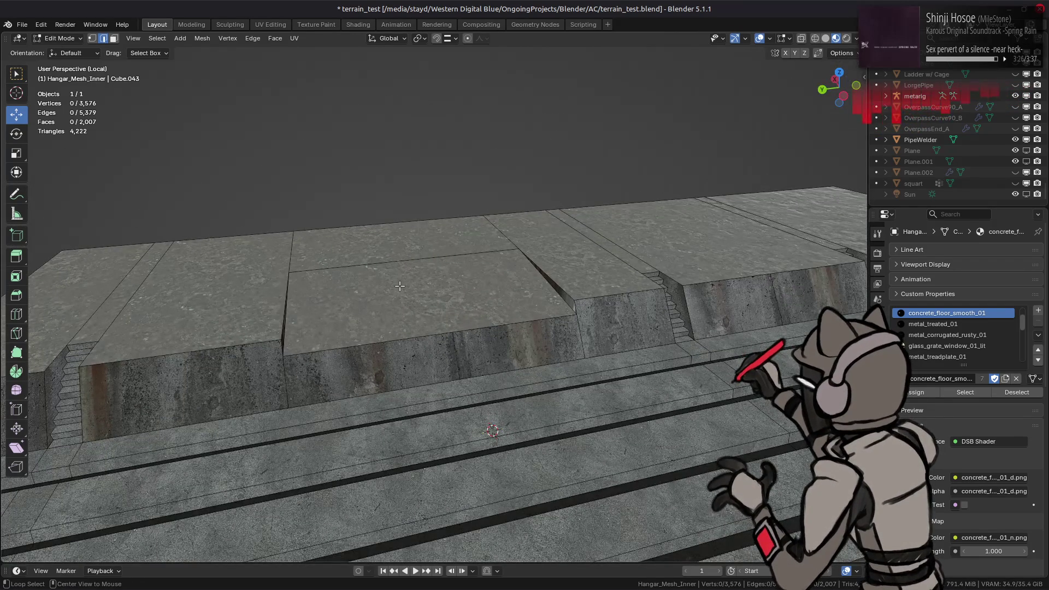
{"action": "left_click", "coordinate": [399, 285], "text": "alt"}
{"action": "key", "text": "Tab"}
{"action": "mouse_move", "coordinate": [405, 286]}
{"action": "middle_mouse_down"}
{"action": "mouse_move", "coordinate": [300, 276]}
{"action": "mouse_move", "coordinate": [291, 297]}
{"action": "mouse_move", "coordinate": [378, 274]}
{"action": "middle_mouse_up"}
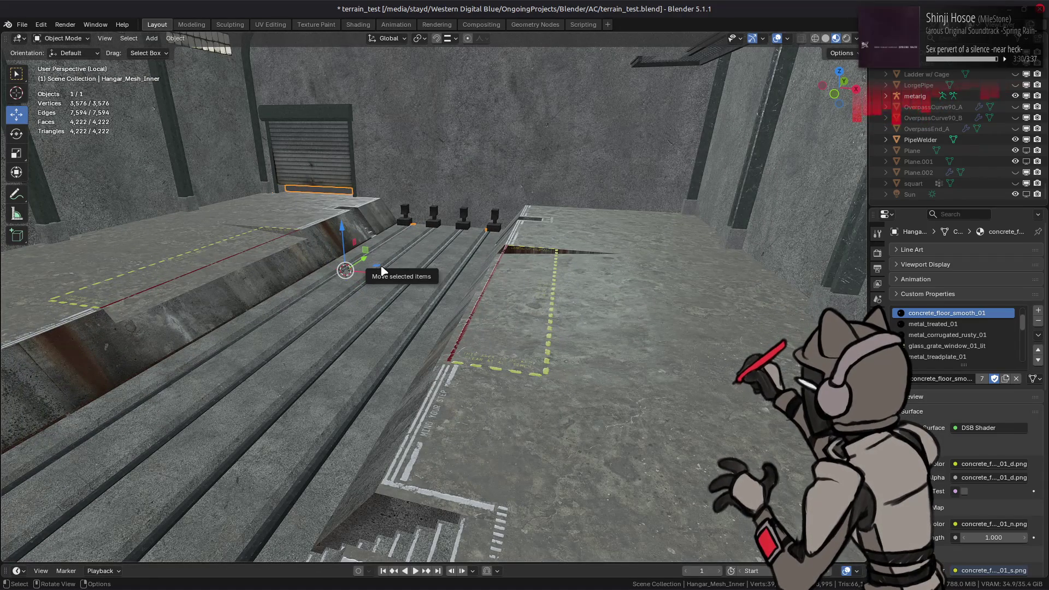
- Exit Local View to the full hangar scene and save the blend file
{"action": "key", "text": "KP_Divide"}
{"action": "scroll", "coordinate": [381, 265], "scroll_direction": "up", "scroll_amount": 3}
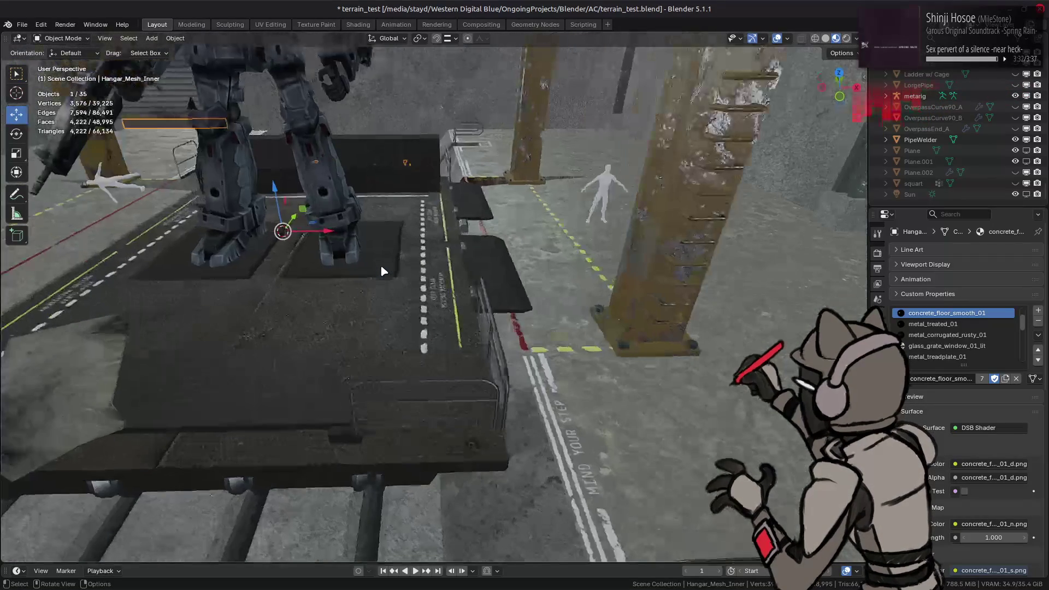
{"action": "middle_click_drag", "start_coordinate": [380, 265], "coordinate": [547, 292]}
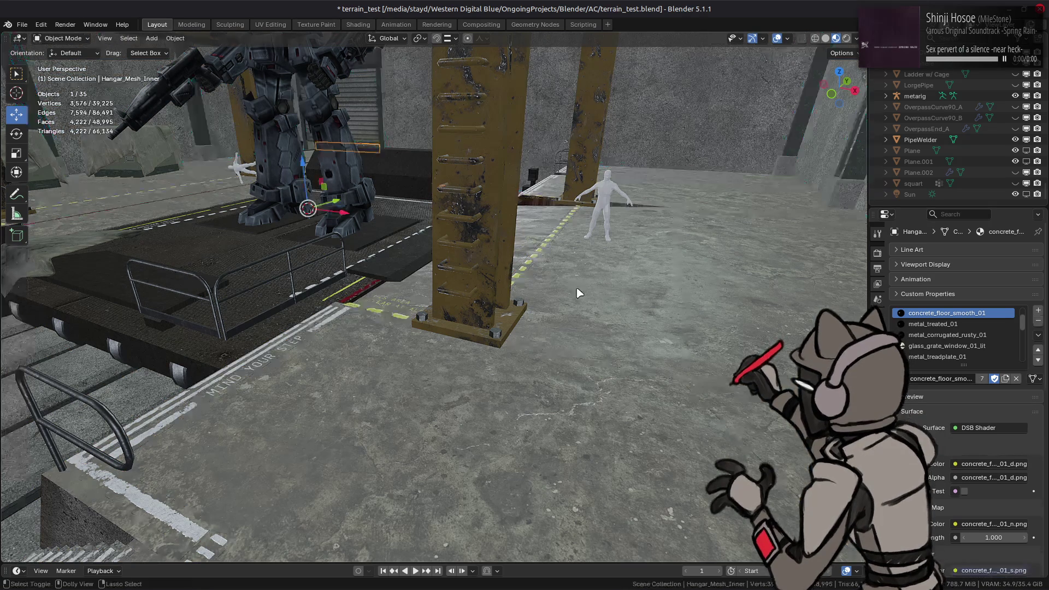
{"action": "key", "text": "alt+a"}
{"action": "key", "text": "ctrl+s"}
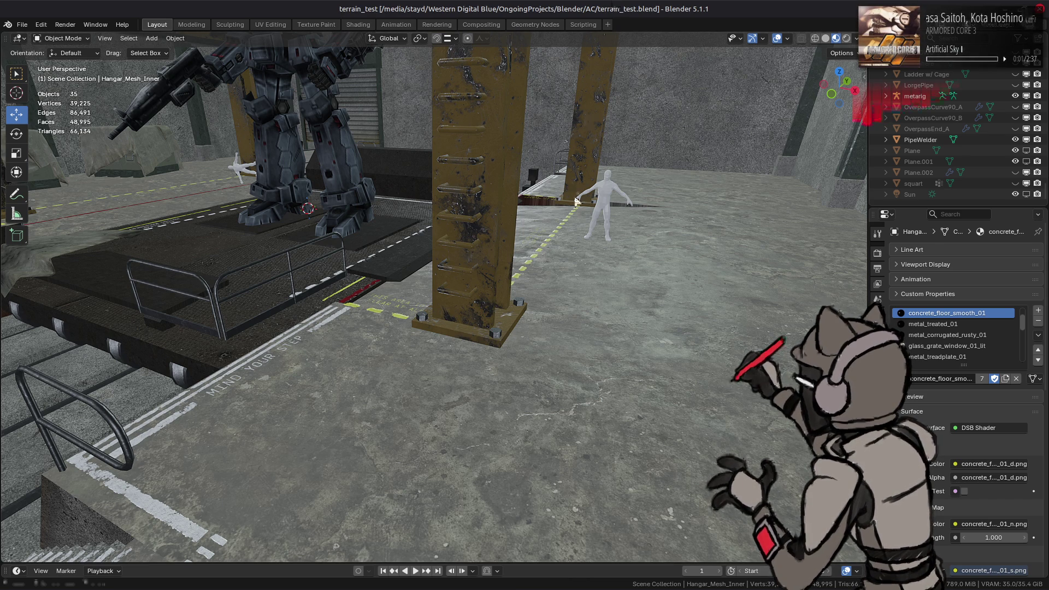
- Isolate Hangar_Mesh_Inner in Local View again
{"action": "key", "text": "ctrl+z"}
{"action": "key", "text": "KP_Divide"}
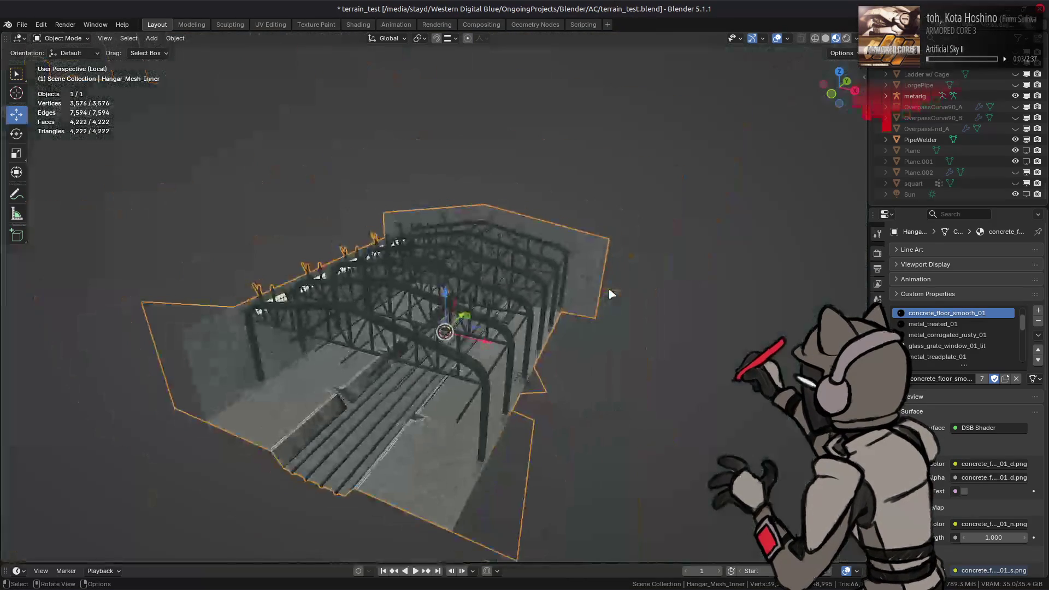
{"action": "mouse_move", "coordinate": [616, 293]}
{"action": "middle_mouse_down"}
{"action": "mouse_move", "coordinate": [582, 300]}
{"action": "mouse_move", "coordinate": [475, 286]}
{"action": "middle_mouse_up"}
{"action": "scroll", "coordinate": [475, 286], "scroll_direction": "up", "scroll_amount": 5}
{"action": "scroll", "coordinate": [436, 248], "scroll_direction": "up", "scroll_amount": 3}
- In Edit Mode, move the yellow dashed stripe face 3.5 m along X
{"action": "key", "text": "Tab"}
{"action": "mouse_move", "coordinate": [437, 248]}
{"action": "middle_mouse_down"}
{"action": "mouse_move", "coordinate": [554, 260]}
{"action": "mouse_move", "coordinate": [448, 261]}
{"action": "middle_mouse_up"}
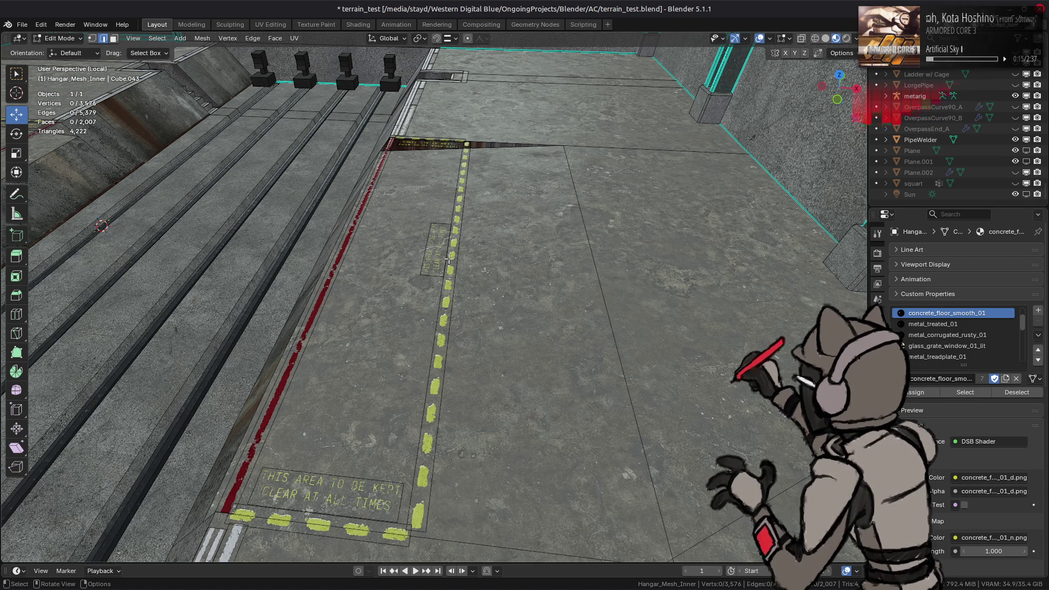
{"action": "middle_click_drag", "start_coordinate": [446, 262], "coordinate": [446, 267]}
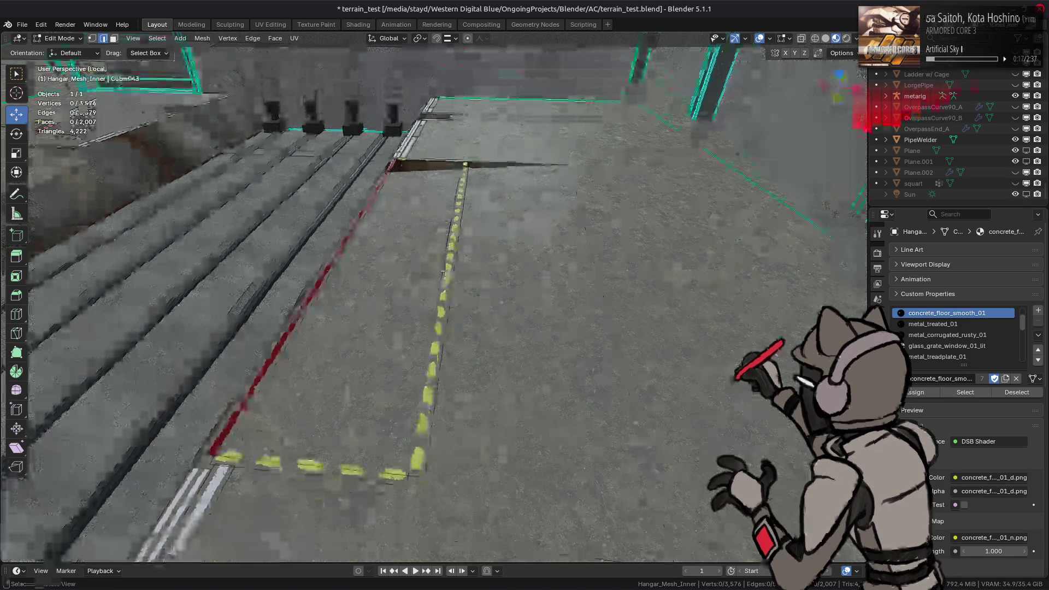
{"action": "left_click", "coordinate": [447, 268]}
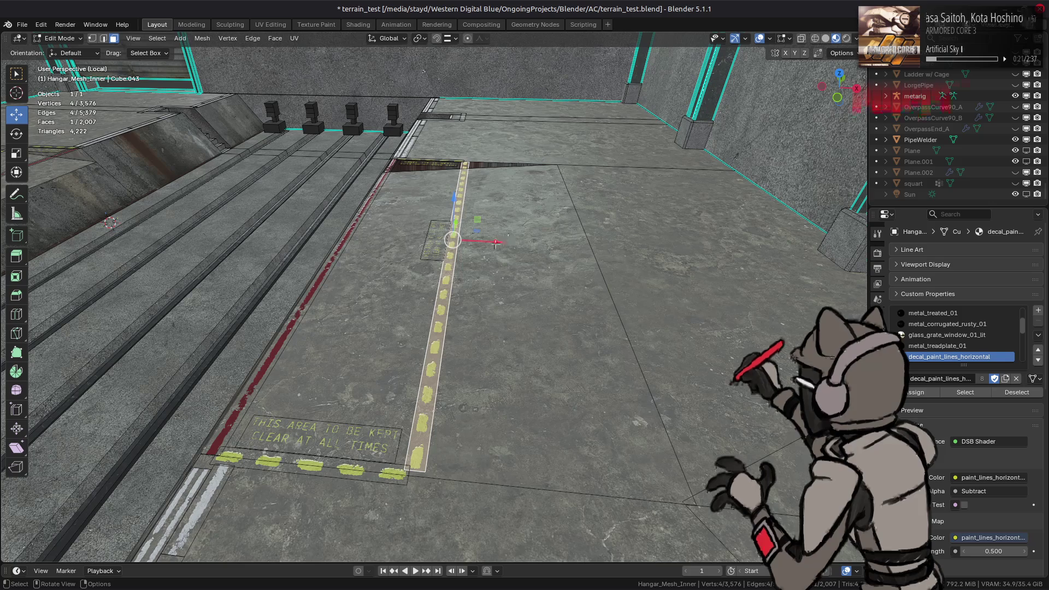
{"action": "key", "text": "g"}
{"action": "key", "text": "x"}
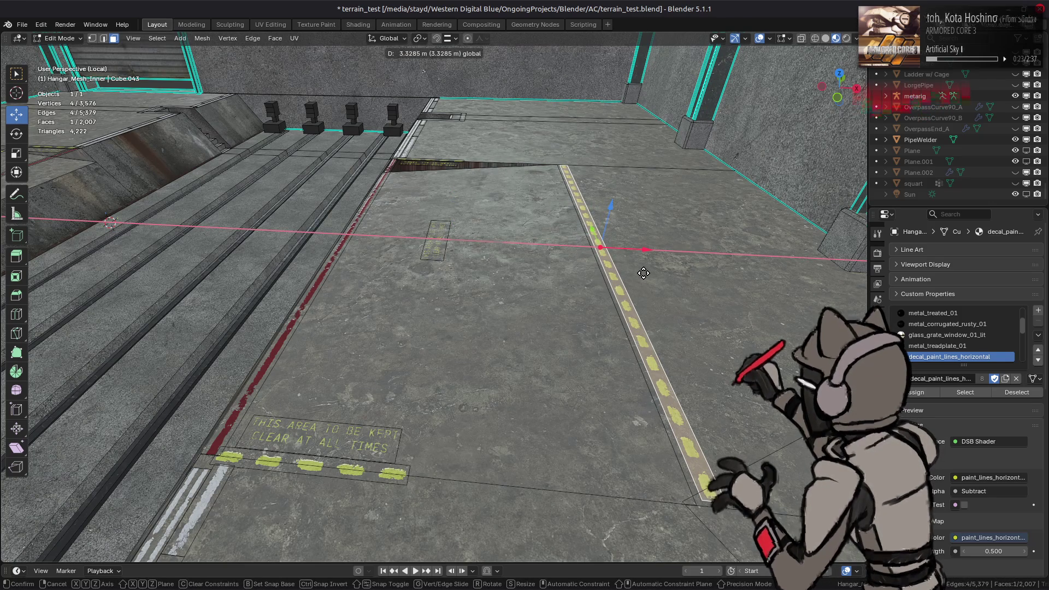
{"action": "type", "text": "3"}
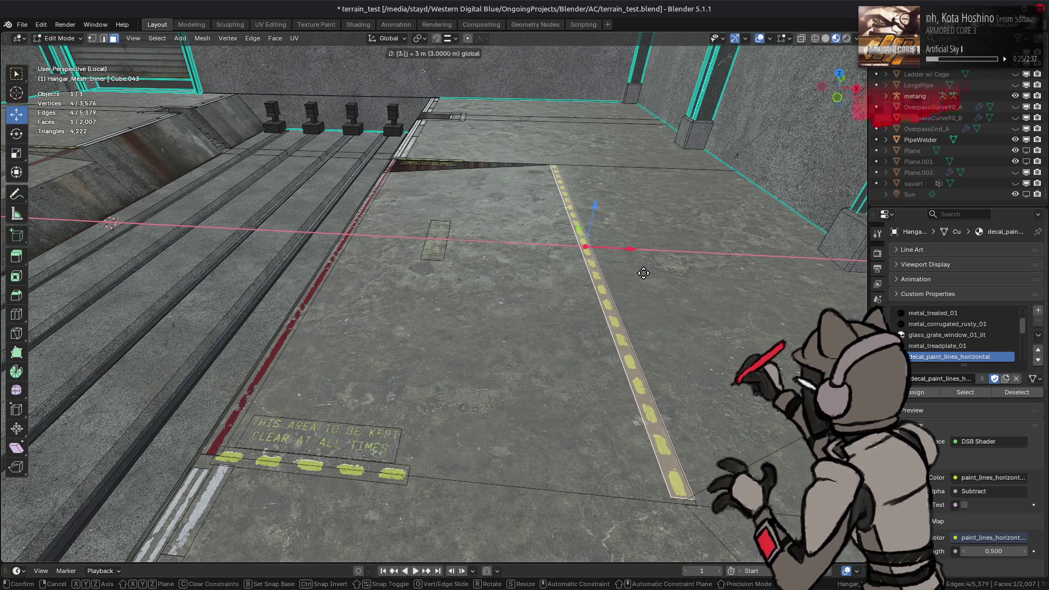
{"action": "type", "text": ".5"}
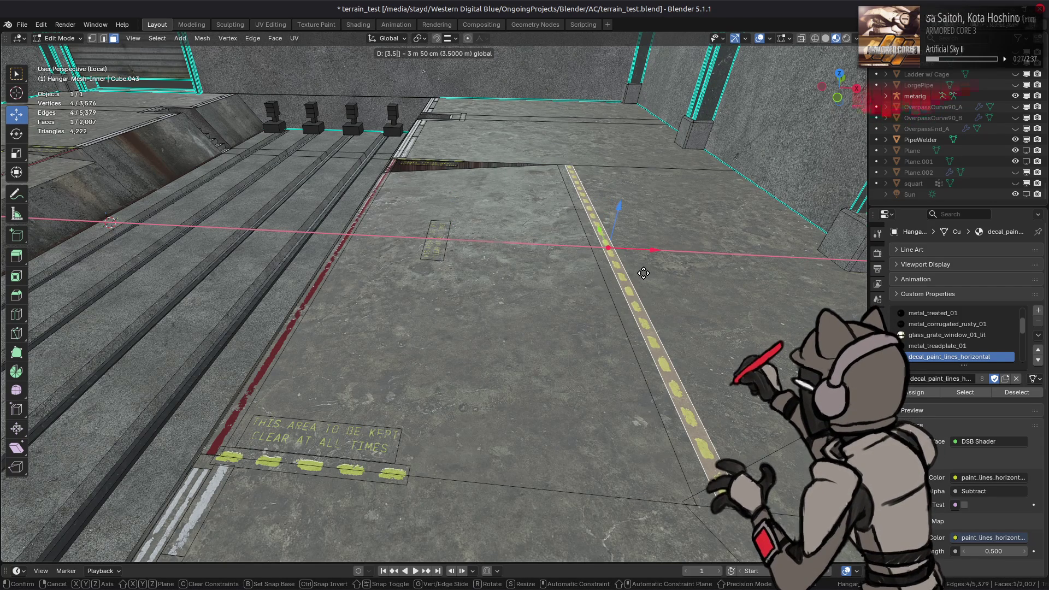
{"action": "key", "text": "BackSpace"}
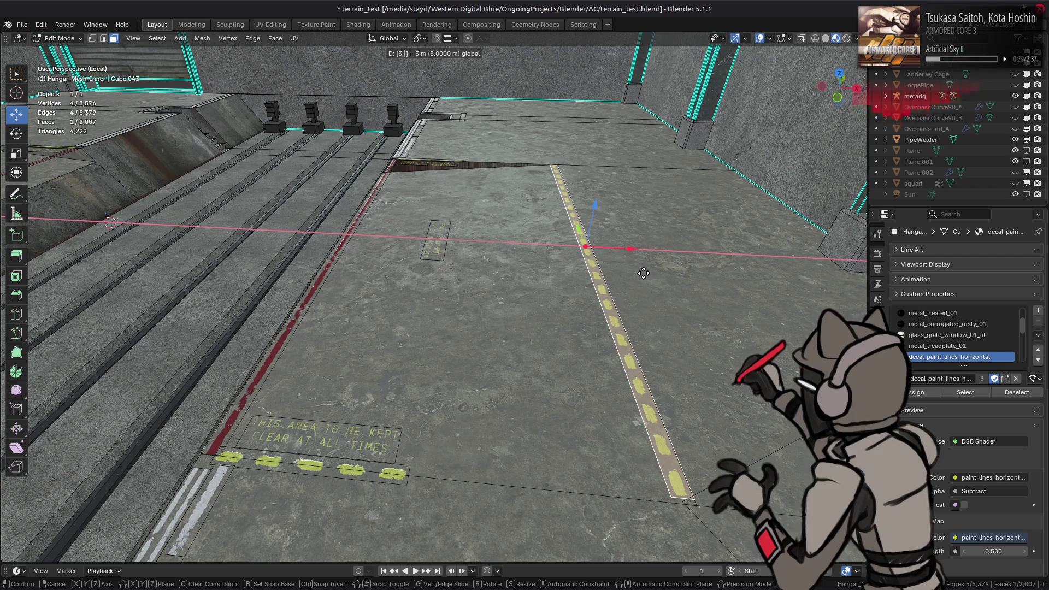
{"action": "type", "text": "5"}
{"action": "key", "text": "Return"}
- Move the other yellow stripe face -3.5 m along X
{"action": "mouse_move", "coordinate": [643, 273]}
{"action": "middle_mouse_down"}
{"action": "mouse_move", "coordinate": [532, 231]}
{"action": "mouse_move", "coordinate": [426, 254]}
{"action": "middle_mouse_up"}
{"action": "left_click", "coordinate": [404, 268]}
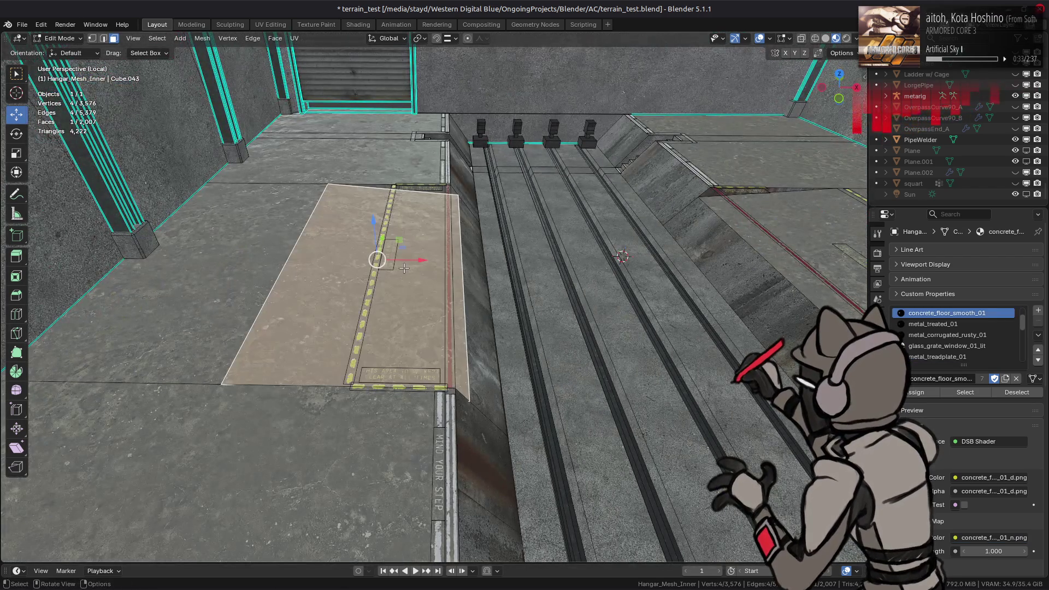
{"action": "left_click", "coordinate": [368, 290]}
{"action": "type", "text": "gx3."}
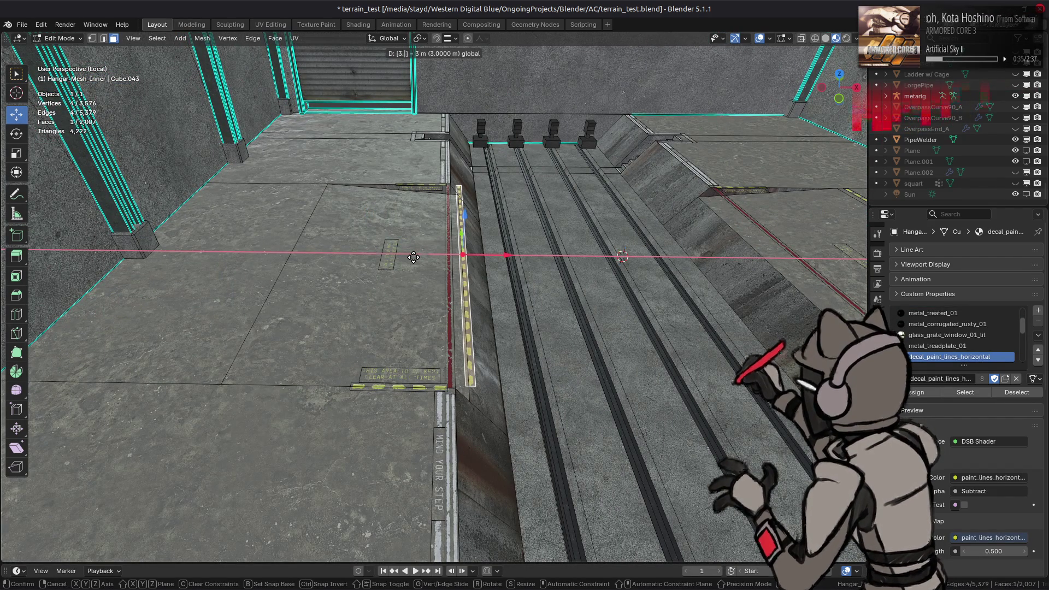
{"action": "type", "text": "5"}
{"action": "key", "text": "minus"}
{"action": "key", "text": "Return"}
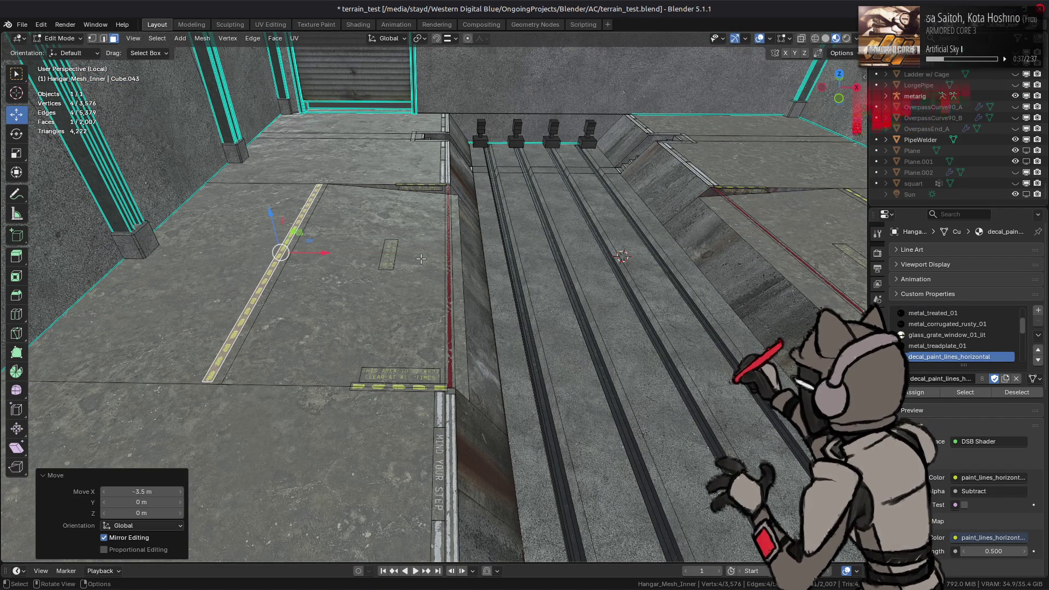
- Check the result in object mode, then select the trench-edge stripe and red stripe faces
{"action": "key", "text": "Tab"}
{"action": "scroll", "coordinate": [429, 270], "scroll_direction": "up", "scroll_amount": 3}
{"action": "mouse_move", "coordinate": [440, 263]}
{"action": "middle_mouse_down"}
{"action": "mouse_move", "coordinate": [308, 275]}
{"action": "mouse_move", "coordinate": [559, 342]}
{"action": "middle_mouse_up"}
{"action": "key", "text": "Tab"}
{"action": "left_click", "coordinate": [577, 333]}
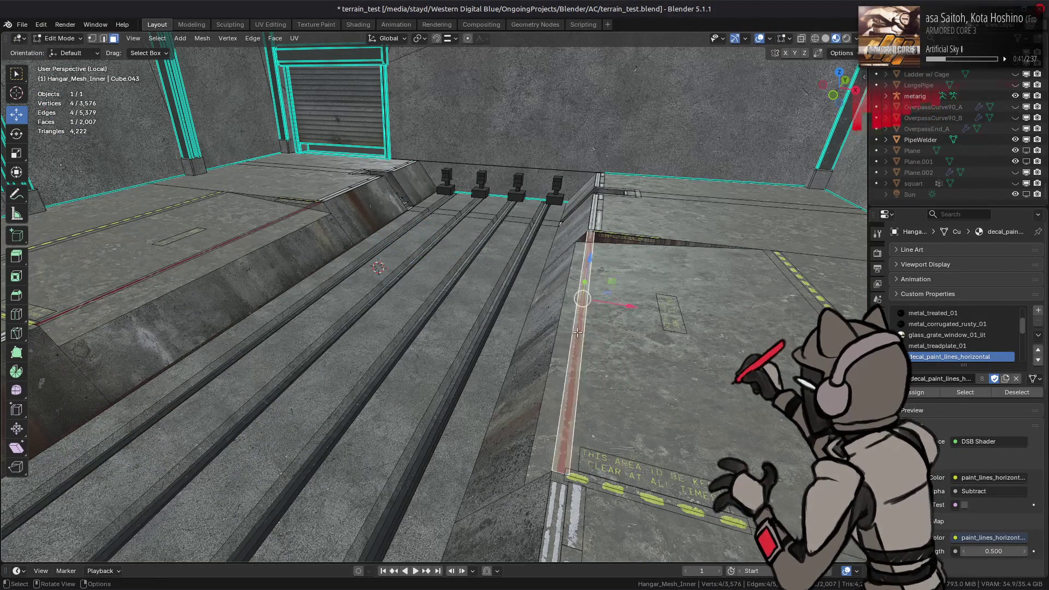
{"action": "left_click", "coordinate": [237, 238], "text": "shift"}
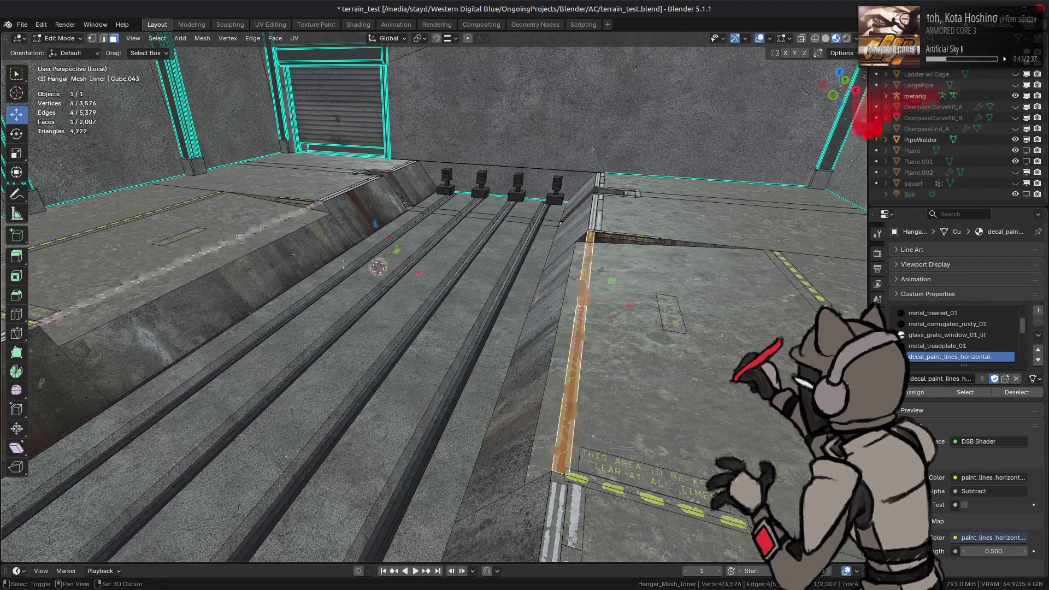
- Delete the two selected decal faces and review the floor in object mode
{"action": "right_click", "coordinate": [472, 328]}
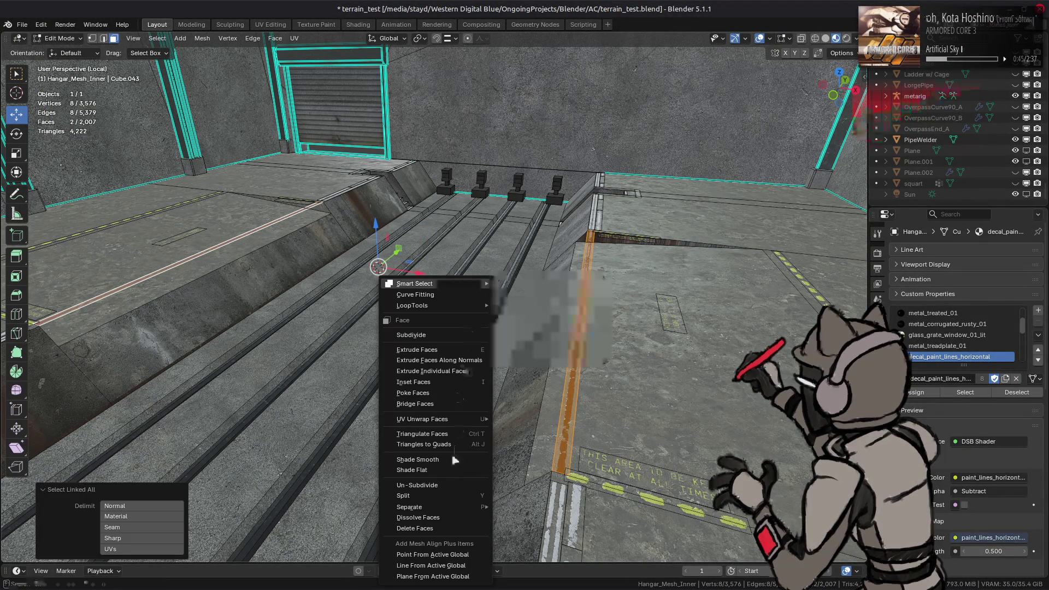
{"action": "left_click", "coordinate": [445, 527]}
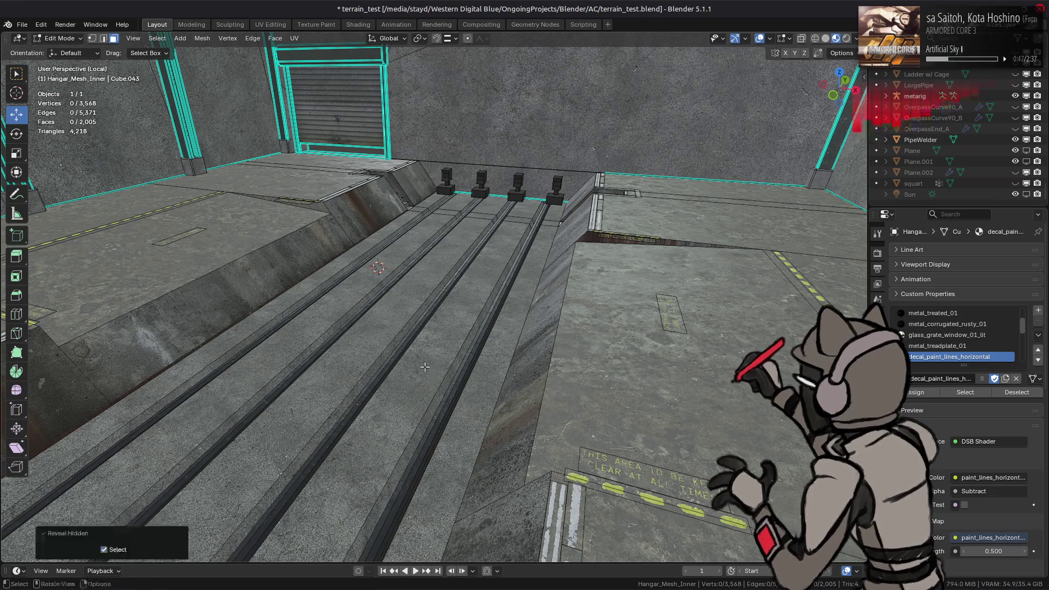
{"action": "key", "text": "Tab"}
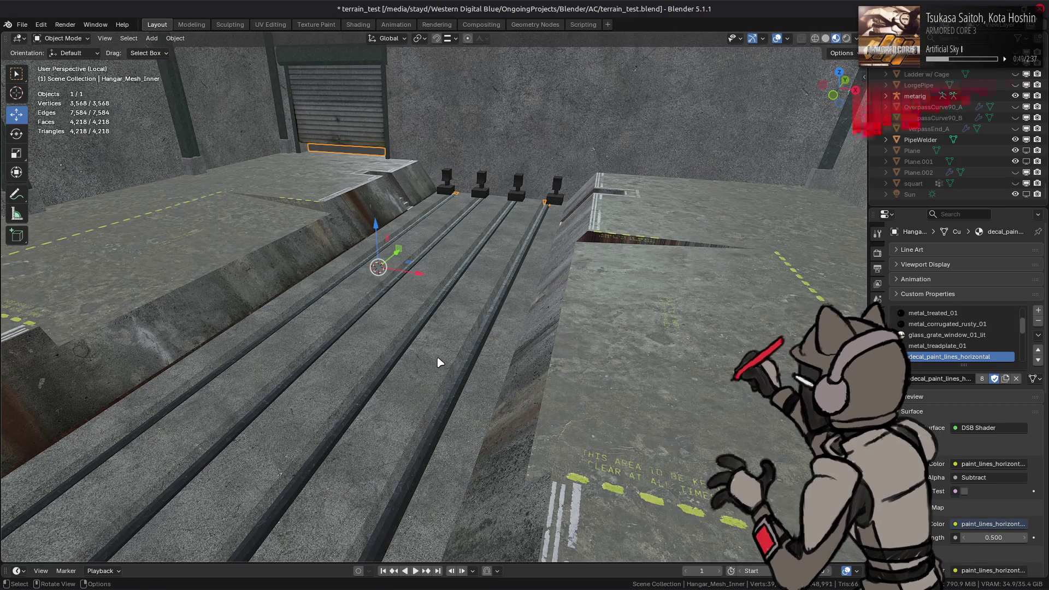
{"action": "mouse_move", "coordinate": [457, 351]}
{"action": "middle_mouse_down"}
{"action": "mouse_move", "coordinate": [444, 328]}
{"action": "mouse_move", "coordinate": [351, 347]}
{"action": "middle_mouse_up"}
- Re-enter Edit Mode and select the first edge of the floor strip
{"action": "key", "text": "Tab"}
{"action": "mouse_move", "coordinate": [468, 323]}
{"action": "middle_mouse_down"}
{"action": "mouse_move", "coordinate": [526, 316]}
{"action": "mouse_move", "coordinate": [541, 271]}
{"action": "middle_mouse_up"}
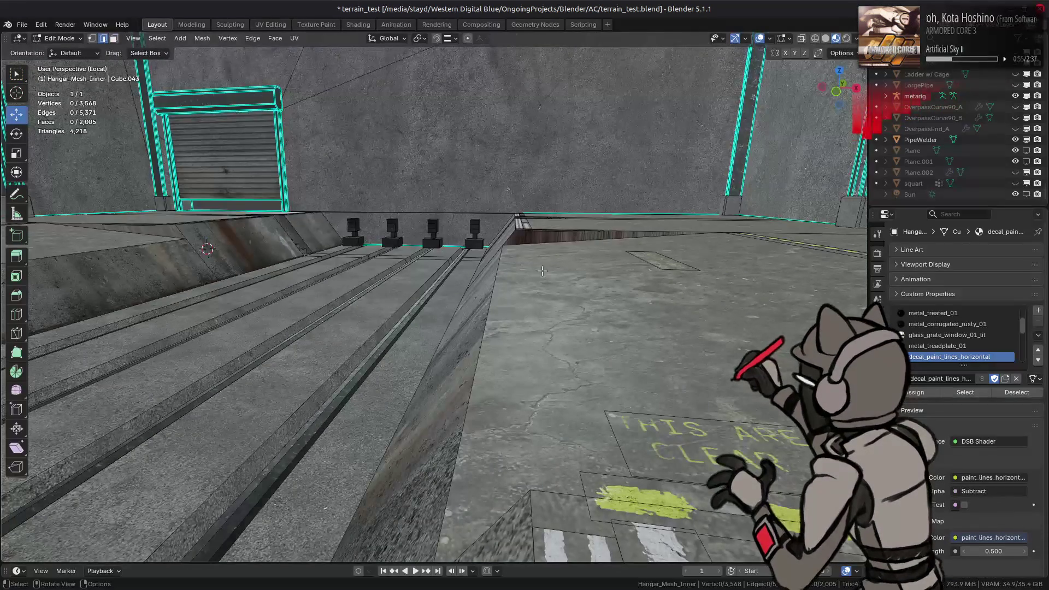
{"action": "mouse_move", "coordinate": [604, 234]}
{"action": "middle_mouse_down"}
{"action": "mouse_move", "coordinate": [262, 186]}
{"action": "mouse_move", "coordinate": [94, 352]}
{"action": "middle_mouse_up"}
{"action": "left_click", "coordinate": [95, 345], "text": "shift"}
- Subdivide the two floor-strip edges and keep only the new middle edge selected
{"action": "left_click", "coordinate": [498, 227], "text": "shift"}
{"action": "right_click", "coordinate": [494, 237]}
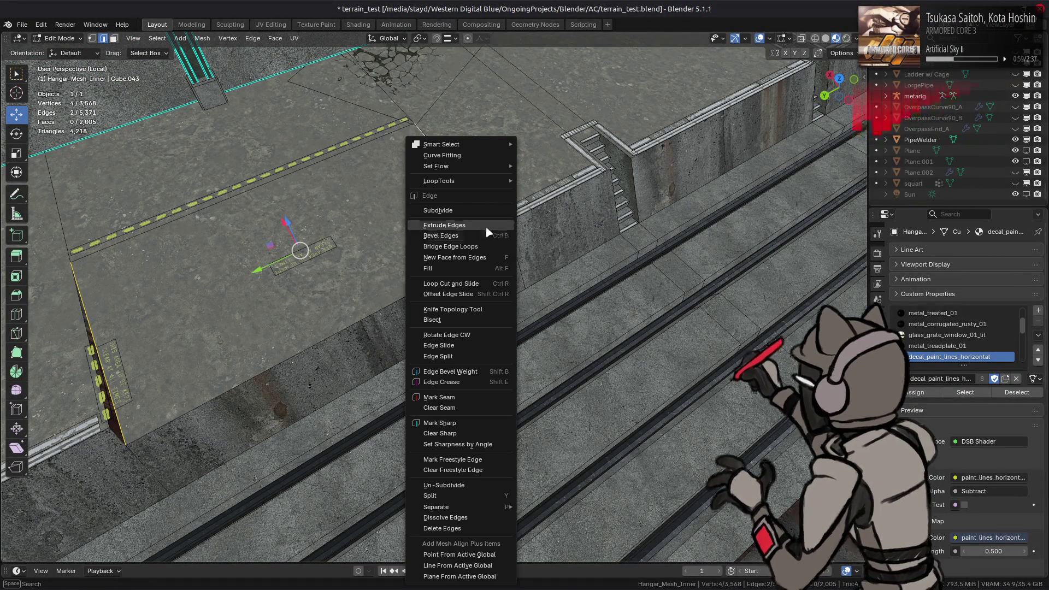
{"action": "left_click", "coordinate": [475, 207]}
{"action": "left_click", "coordinate": [391, 202]}
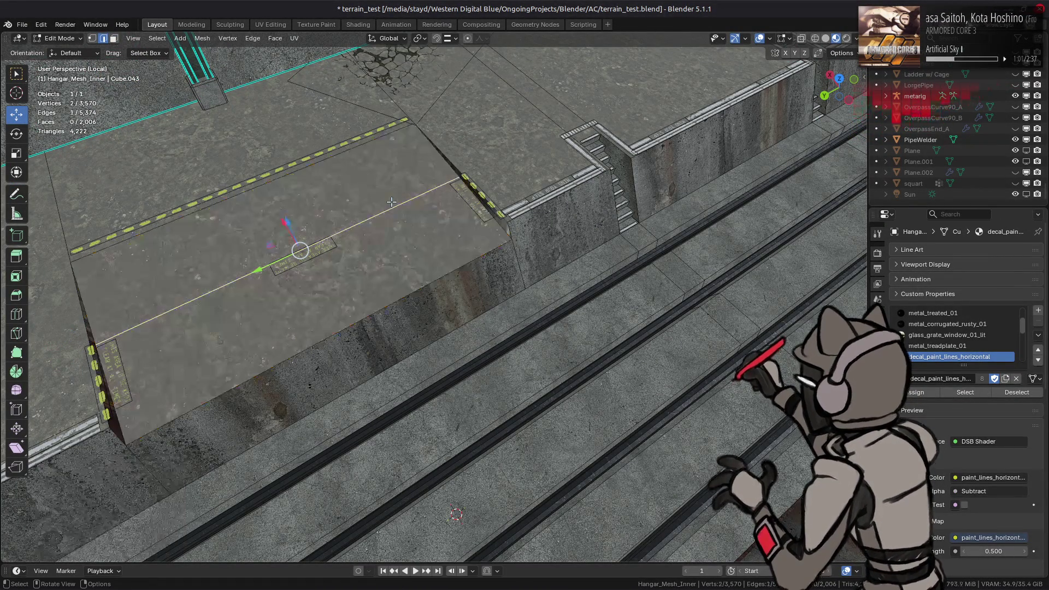
{"action": "mouse_move", "coordinate": [643, 200]}
{"action": "middle_mouse_down"}
{"action": "mouse_move", "coordinate": [615, 264]}
{"action": "mouse_move", "coordinate": [660, 277]}
{"action": "mouse_move", "coordinate": [607, 271]}
{"action": "middle_mouse_up"}
- With vertex snapping on, move the new edge -3.0614 m along X to the trench edge
{"action": "key", "text": "g"}
{"action": "key", "text": "x"}
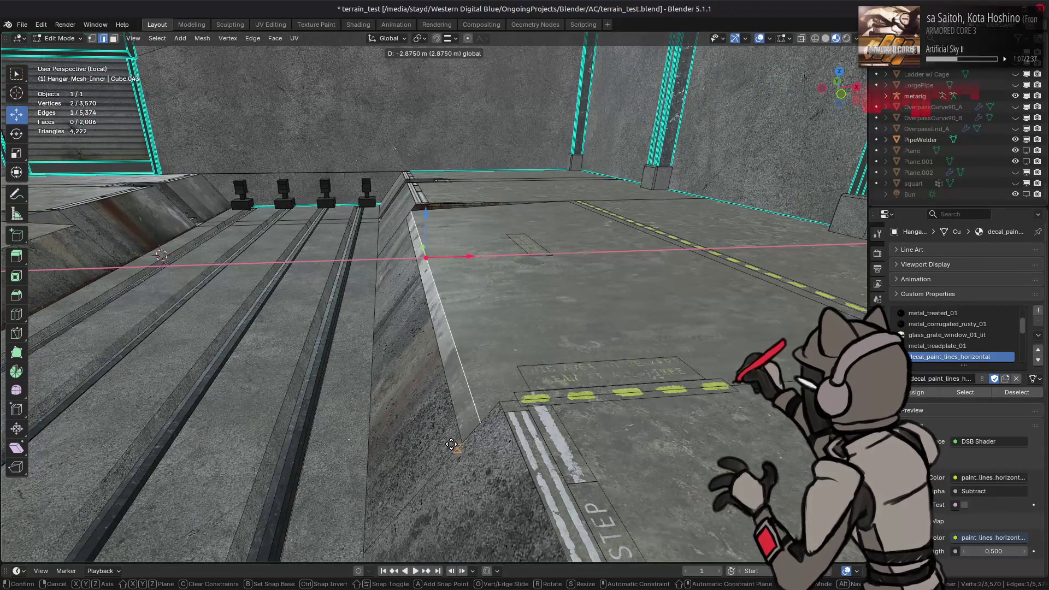
{"action": "left_click", "coordinate": [450, 405]}
{"action": "left_click", "coordinate": [448, 37]}
{"action": "left_click", "coordinate": [446, 121]}
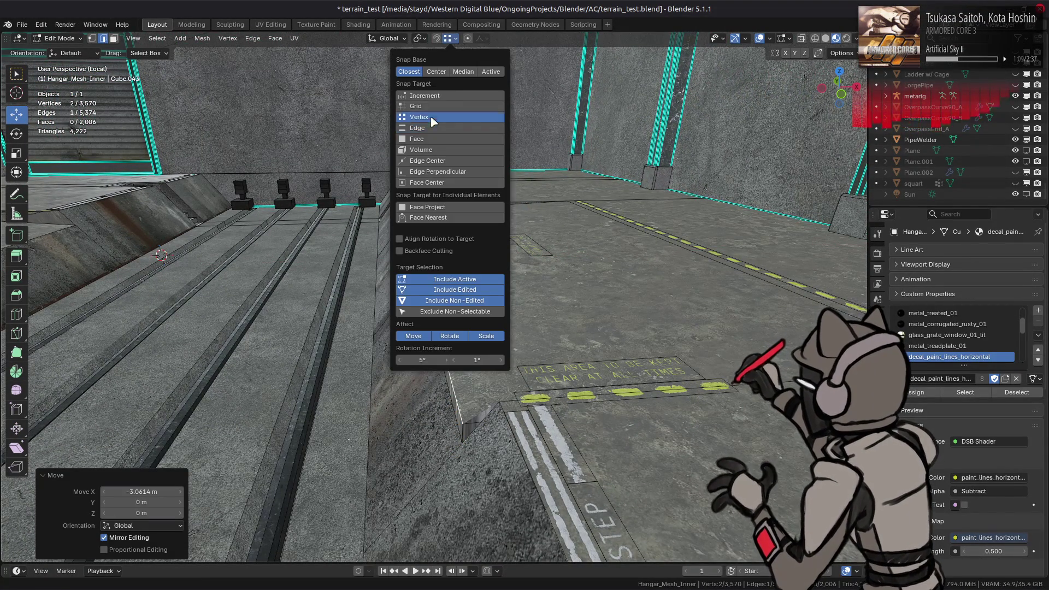
{"action": "key", "text": "ctrl+z"}
{"action": "key", "text": "g"}
{"action": "key", "text": "x"}
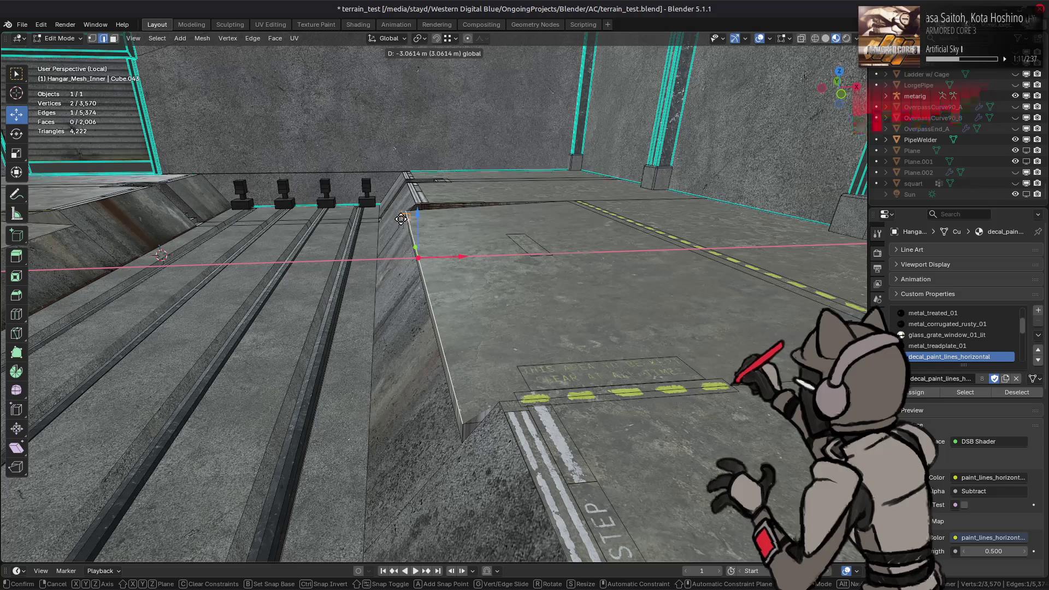
{"action": "left_click", "coordinate": [403, 215]}
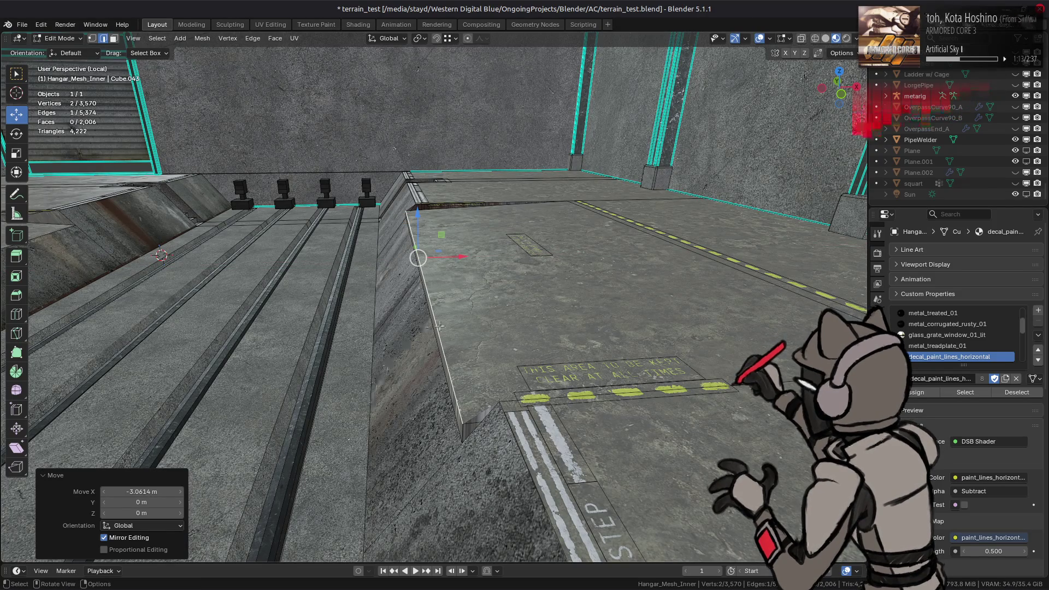
- Inspect the moved edge, cancel a stray move, and begin the matching X move
{"action": "middle_click_drag", "start_coordinate": [459, 296], "coordinate": [468, 274]}
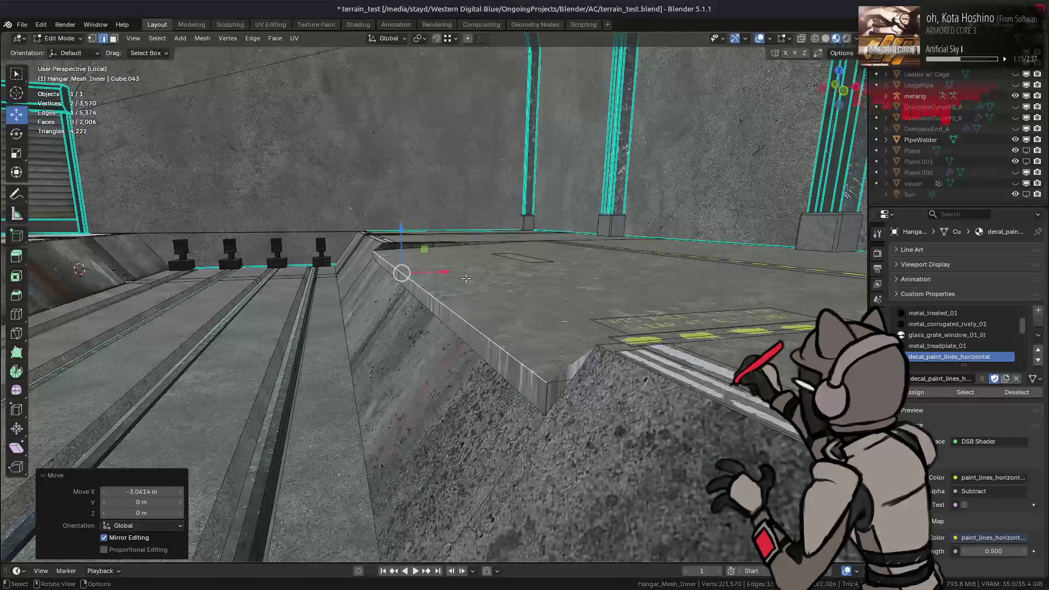
{"action": "key", "text": "g"}
{"action": "key", "text": "x"}
{"action": "key", "text": "Escape"}
{"action": "mouse_move", "coordinate": [467, 272]}
{"action": "middle_mouse_down"}
{"action": "mouse_move", "coordinate": [489, 285]}
{"action": "mouse_move", "coordinate": [524, 262]}
{"action": "middle_mouse_up"}
{"action": "key", "text": "g"}
{"action": "key", "text": "x"}
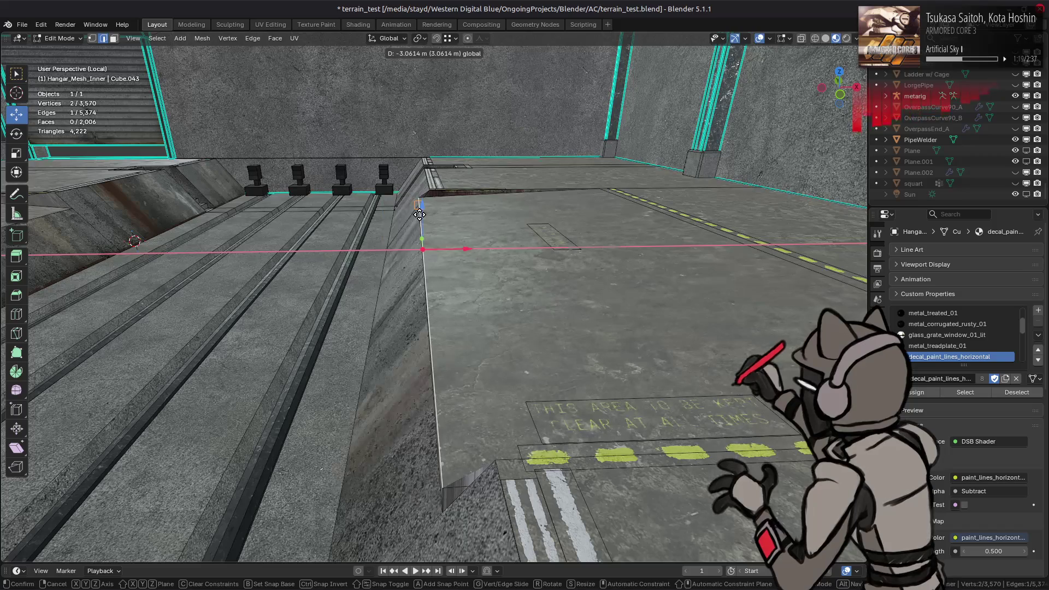
- Slide the cut's endpoint along X and set the redo-panel Move X to -2.5614 m
{"action": "left_click", "coordinate": [740, 64]}
{"action": "left_click", "coordinate": [841, 53]}
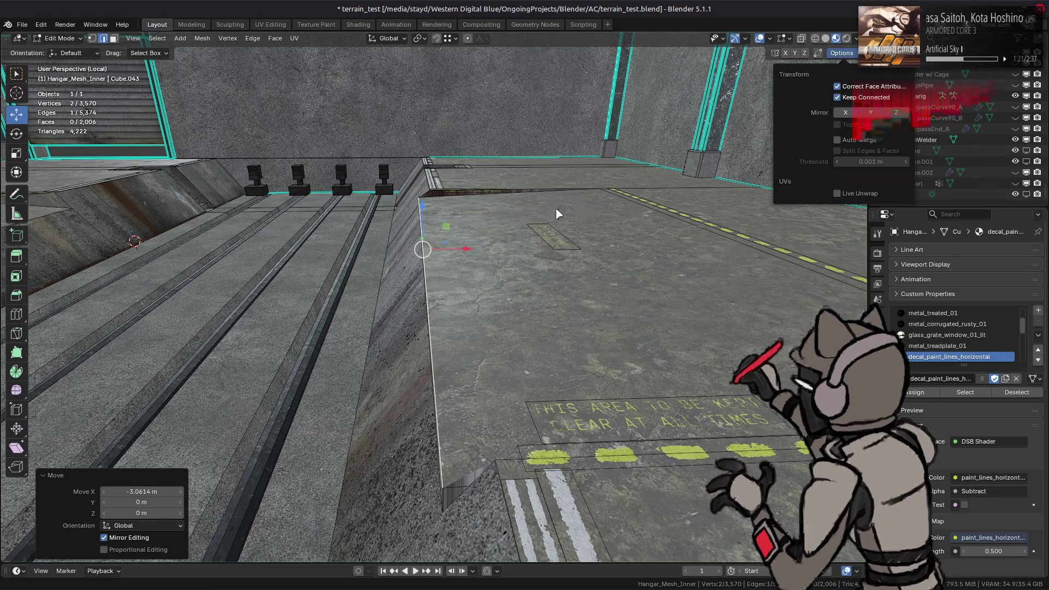
{"action": "key", "text": "g"}
{"action": "key", "text": "x"}
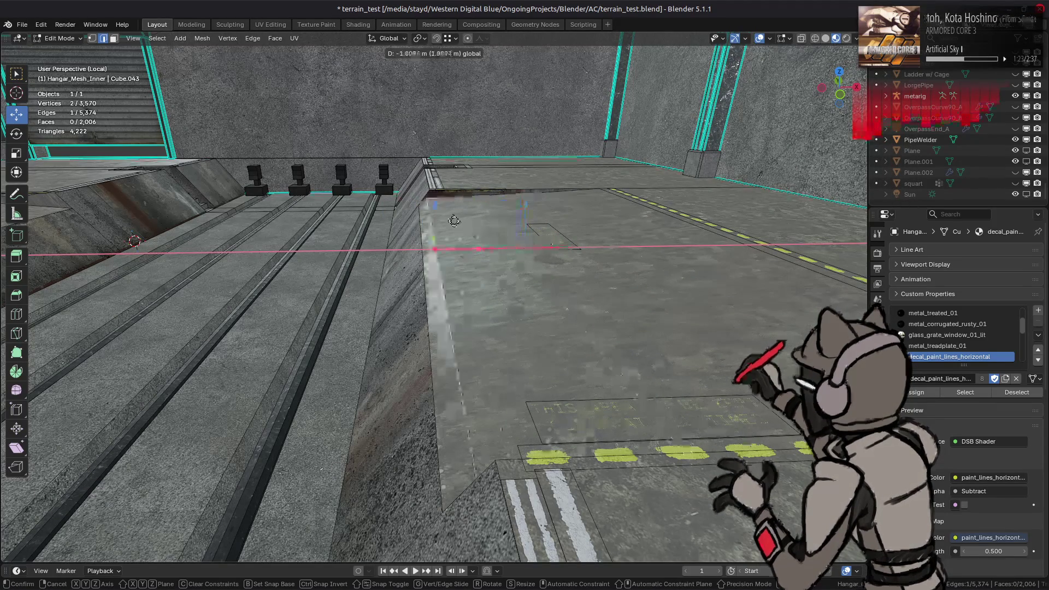
{"action": "left_click", "coordinate": [419, 201]}
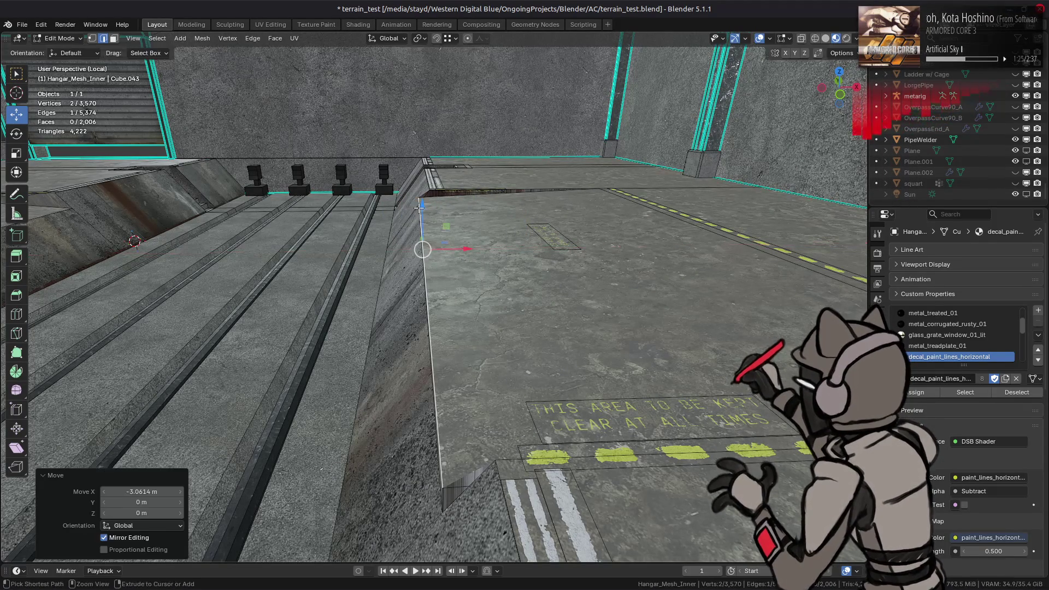
{"action": "left_click", "coordinate": [153, 492]}
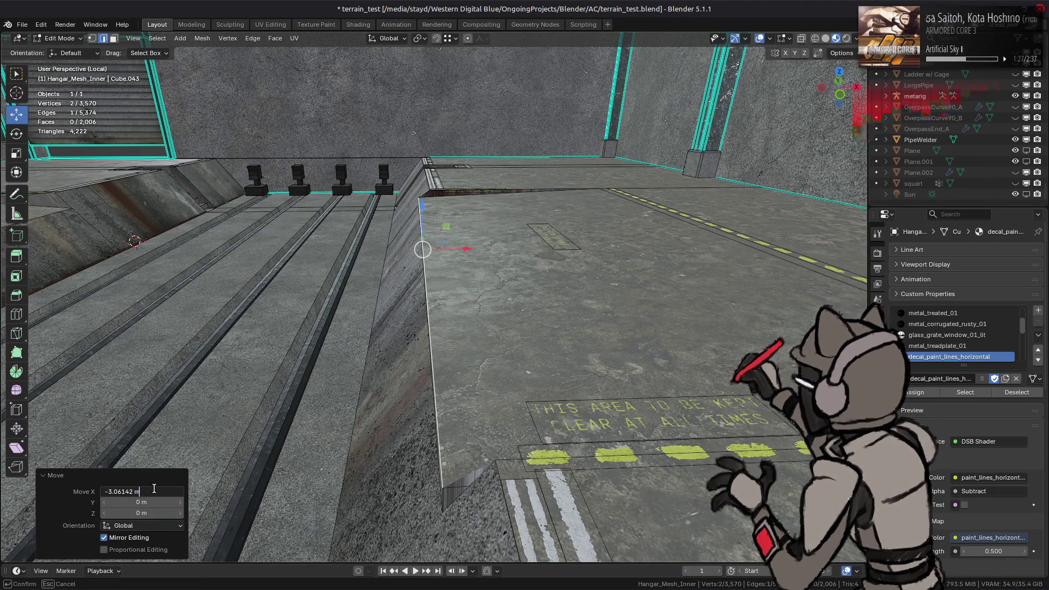
{"action": "type", "text": "5"}
{"action": "key", "text": "Return"}
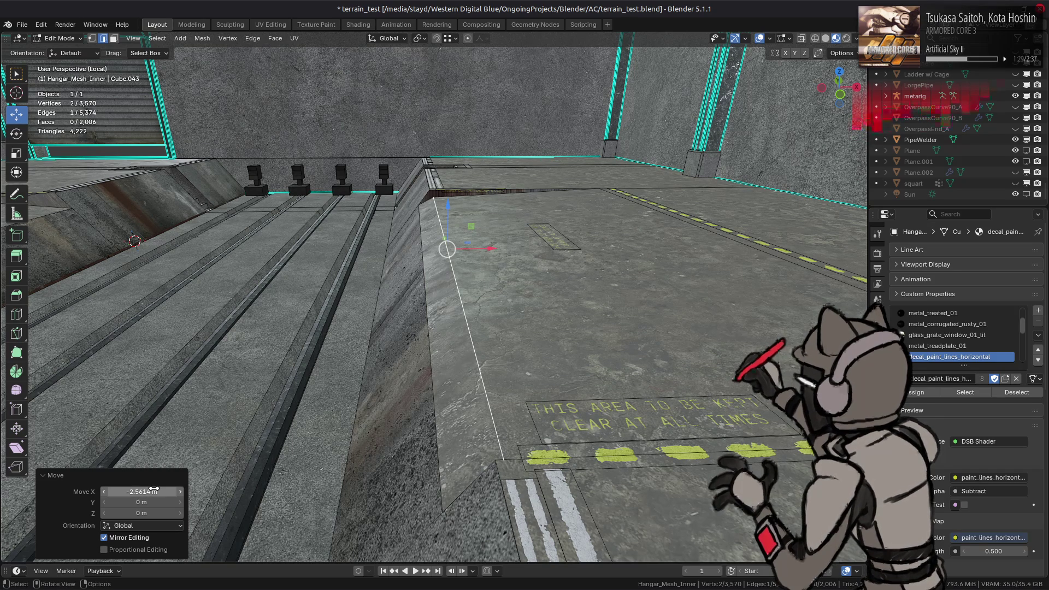
- Nudge the vertex to X -2.0614 m, then lower it about 0.25 m along Z
{"action": "middle_click_drag", "start_coordinate": [153, 490], "coordinate": [335, 327]}
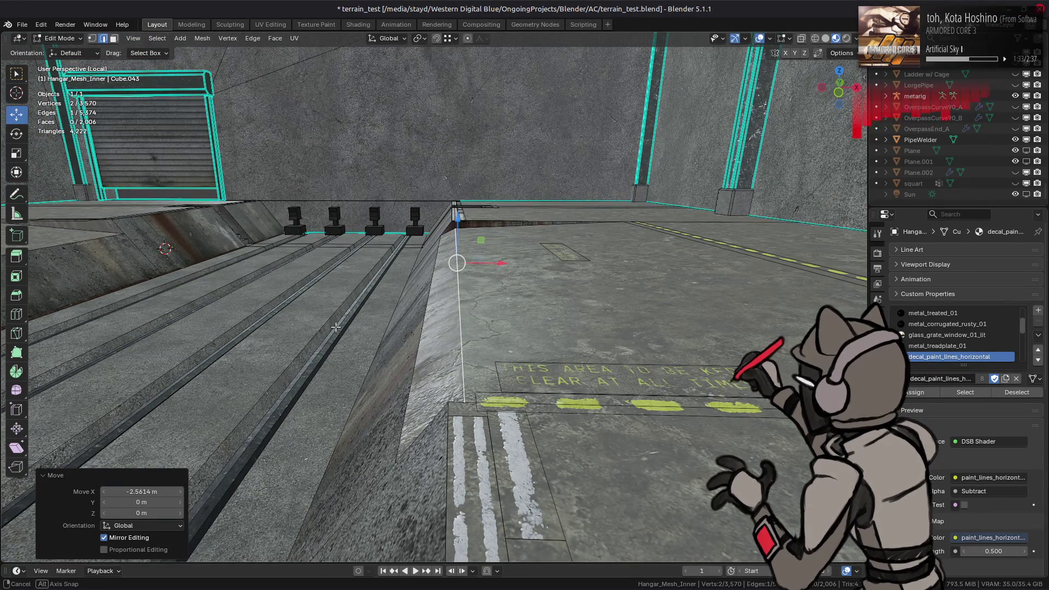
{"action": "key", "text": "g"}
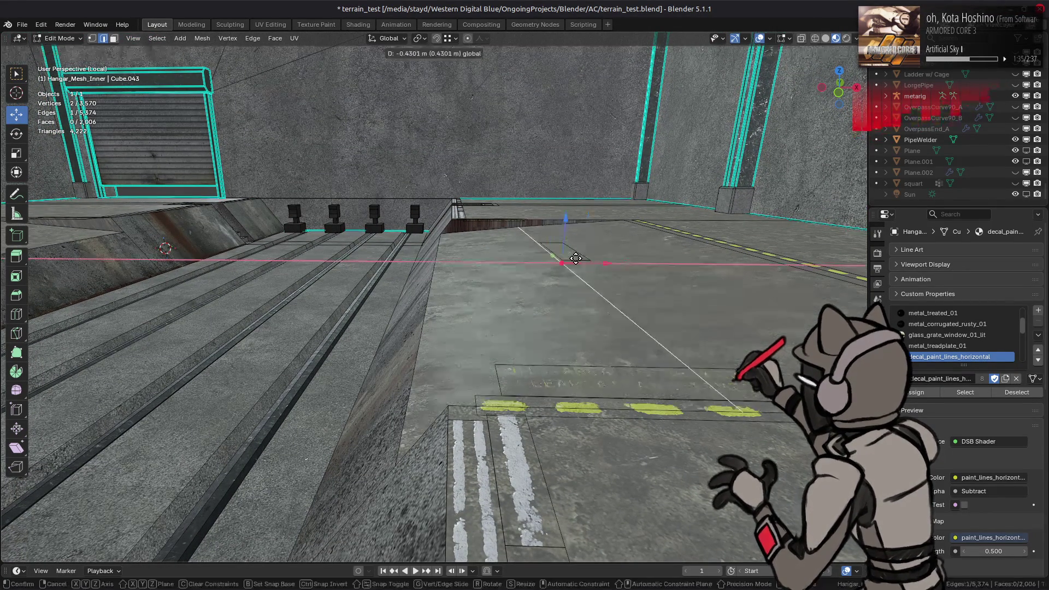
{"action": "left_click", "coordinate": [209, 503]}
{"action": "left_click", "coordinate": [144, 492]}
{"action": "type", "text": "-2.0614"}
{"action": "key", "text": "Return"}
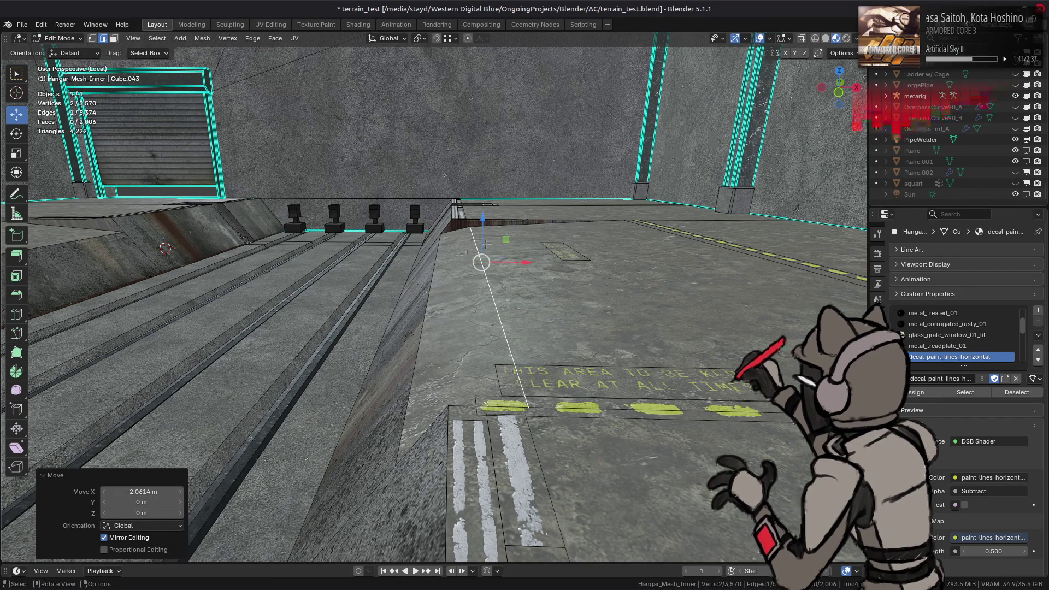
{"action": "middle_click_drag", "start_coordinate": [492, 271], "coordinate": [453, 252]}
{"action": "key", "text": "g"}
{"action": "key", "text": "z"}
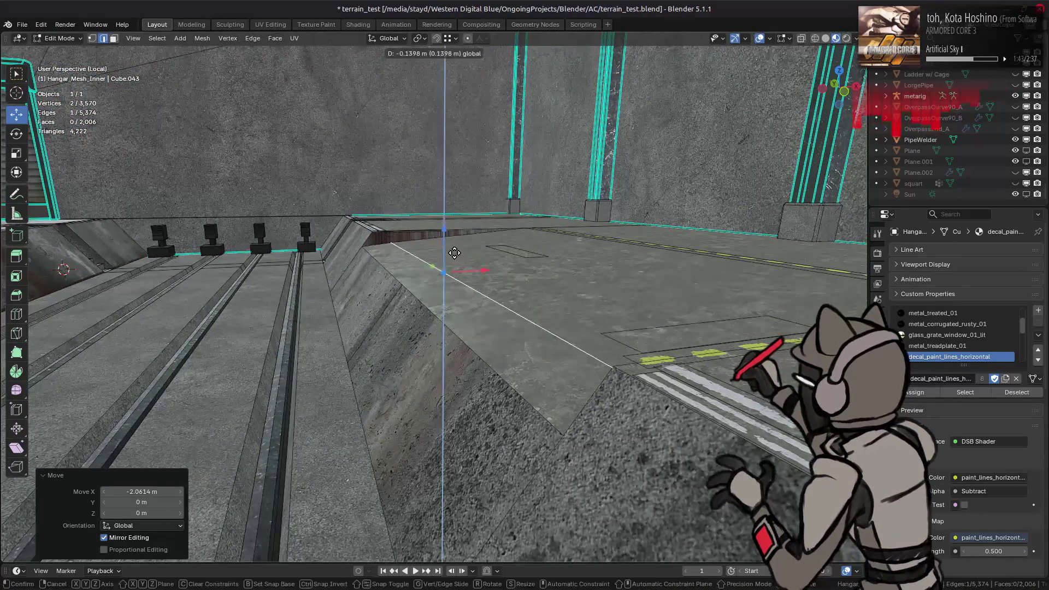
{"action": "left_click", "coordinate": [553, 443]}
- Undo the stray moves and settle the vertex at the trench edge with Move X -3.06142 m
{"action": "middle_click_drag", "start_coordinate": [553, 443], "coordinate": [493, 290]}
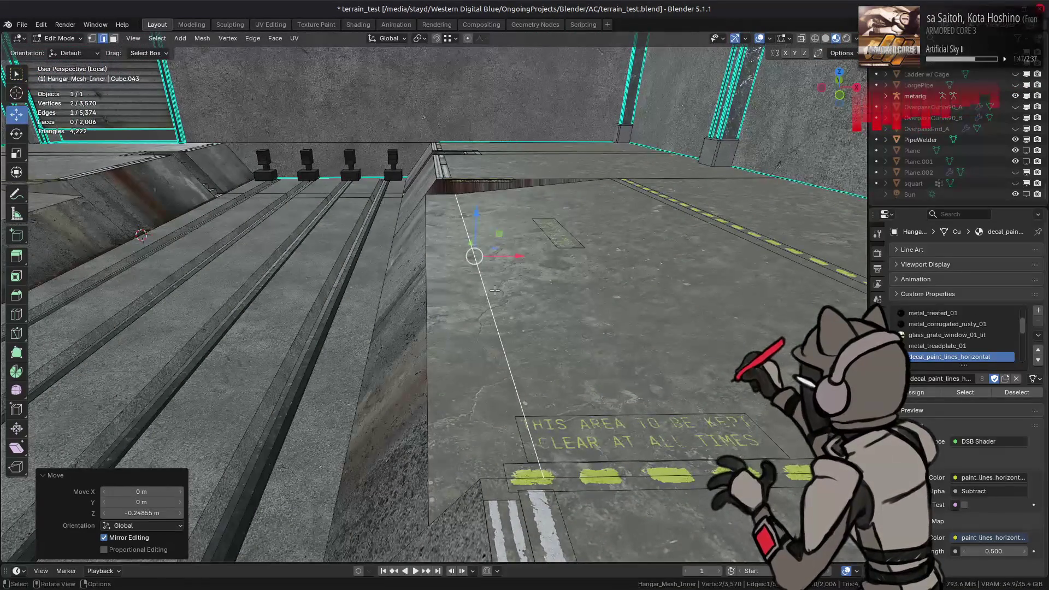
{"action": "key", "text": "ctrl+z"}
{"action": "key", "text": "ctrl+z"}
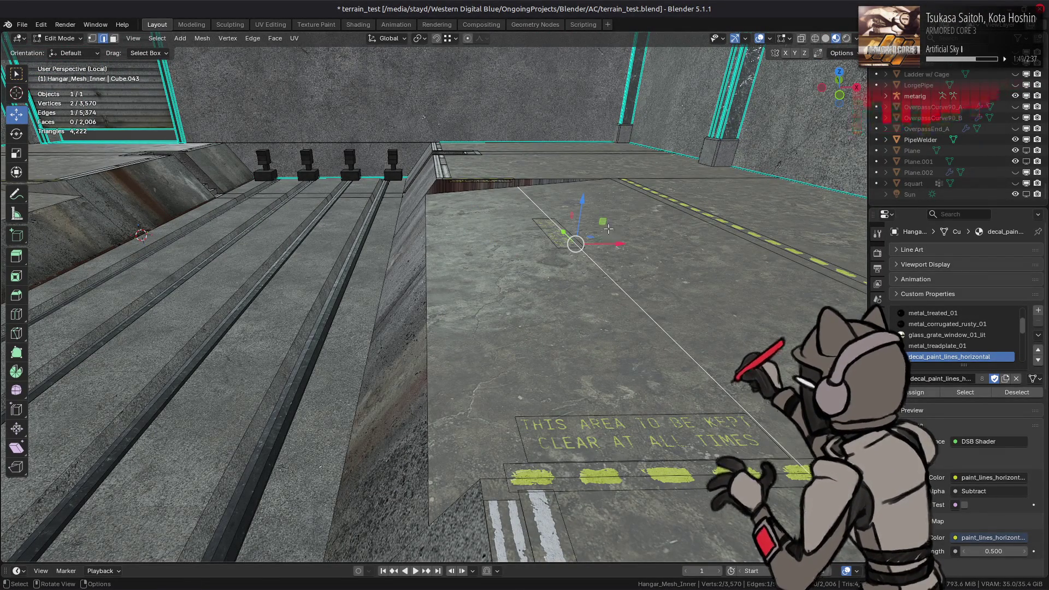
{"action": "mouse_move", "coordinate": [595, 229]}
{"action": "left_mouse_down"}
{"action": "mouse_move", "coordinate": [444, 498]}
{"action": "mouse_move", "coordinate": [426, 255]}
{"action": "left_mouse_up"}
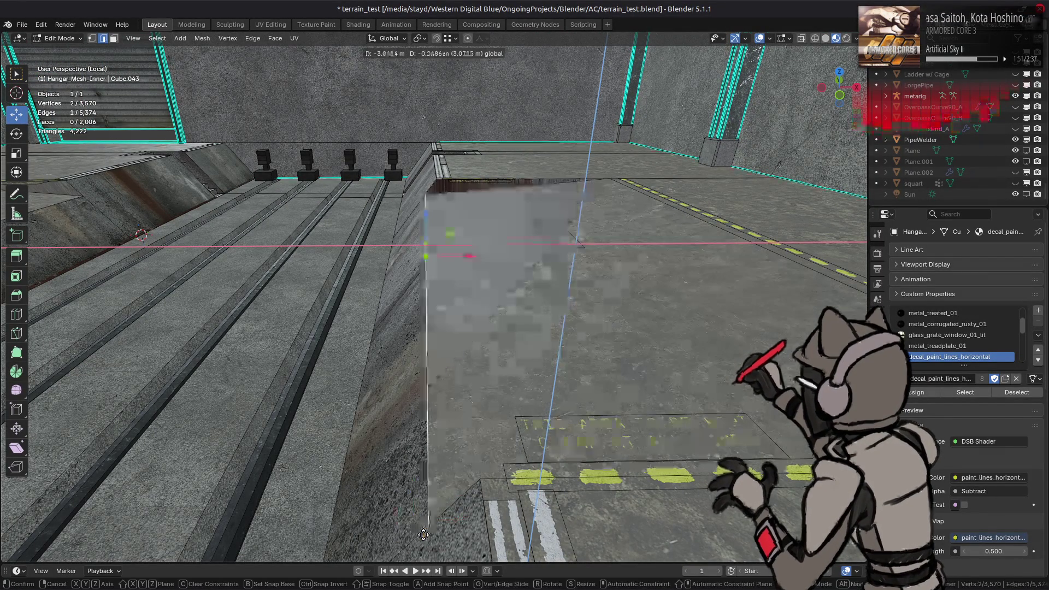
{"action": "left_click", "coordinate": [154, 491]}
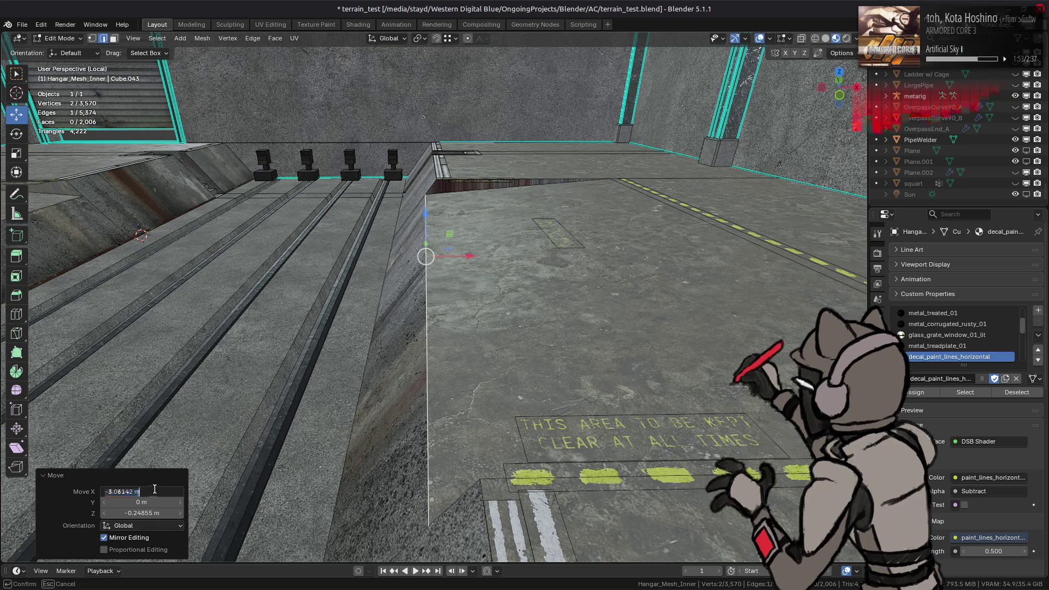
{"action": "key", "text": "Return"}
- Deselect the mesh and return to Object Mode on the hangar
{"action": "mouse_move", "coordinate": [154, 489]}
{"action": "middle_mouse_down"}
{"action": "mouse_move", "coordinate": [382, 265]}
{"action": "mouse_move", "coordinate": [348, 263]}
{"action": "middle_mouse_up"}
{"action": "left_click", "coordinate": [381, 265]}
{"action": "key", "text": "Tab"}
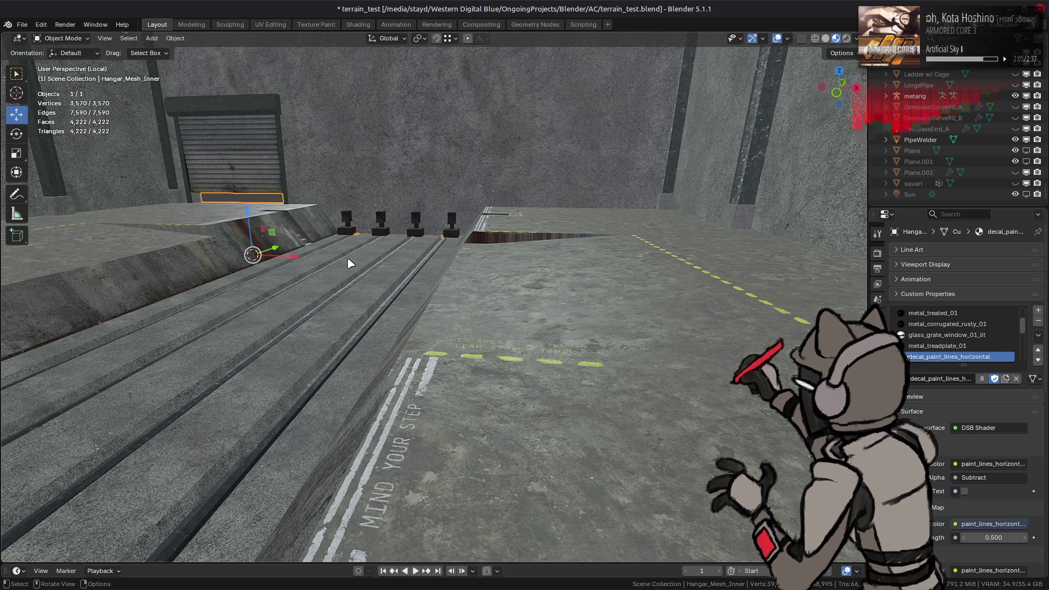
{"action": "mouse_move", "coordinate": [387, 257]}
{"action": "middle_mouse_down"}
{"action": "mouse_move", "coordinate": [575, 278]}
{"action": "mouse_move", "coordinate": [426, 265]}
{"action": "mouse_move", "coordinate": [581, 269]}
{"action": "middle_mouse_up"}
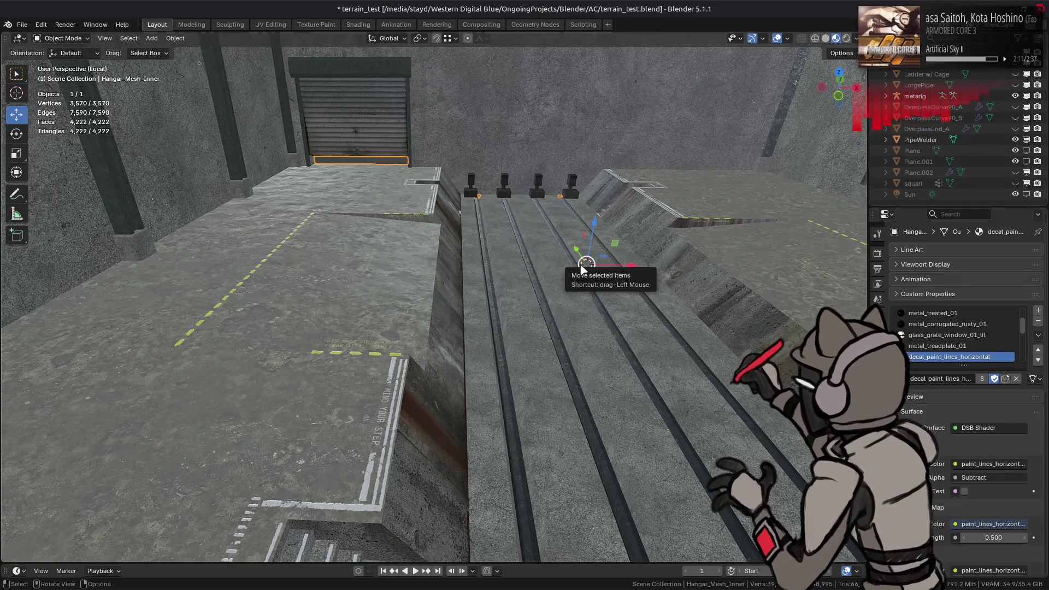